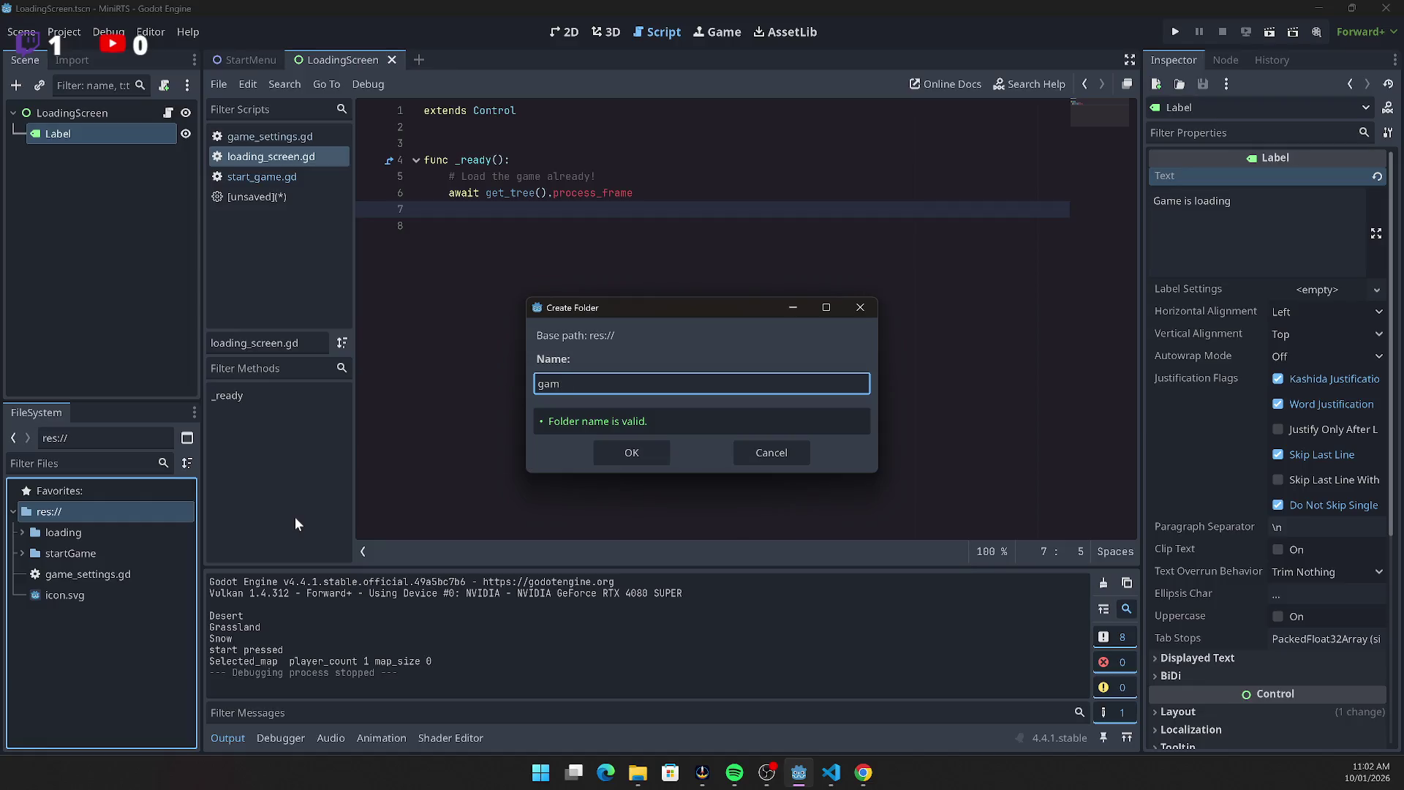
Create a gameLevel folder, then a gameLevel scene inside it with a 3D root node.
text(eLevel)
key(Return)
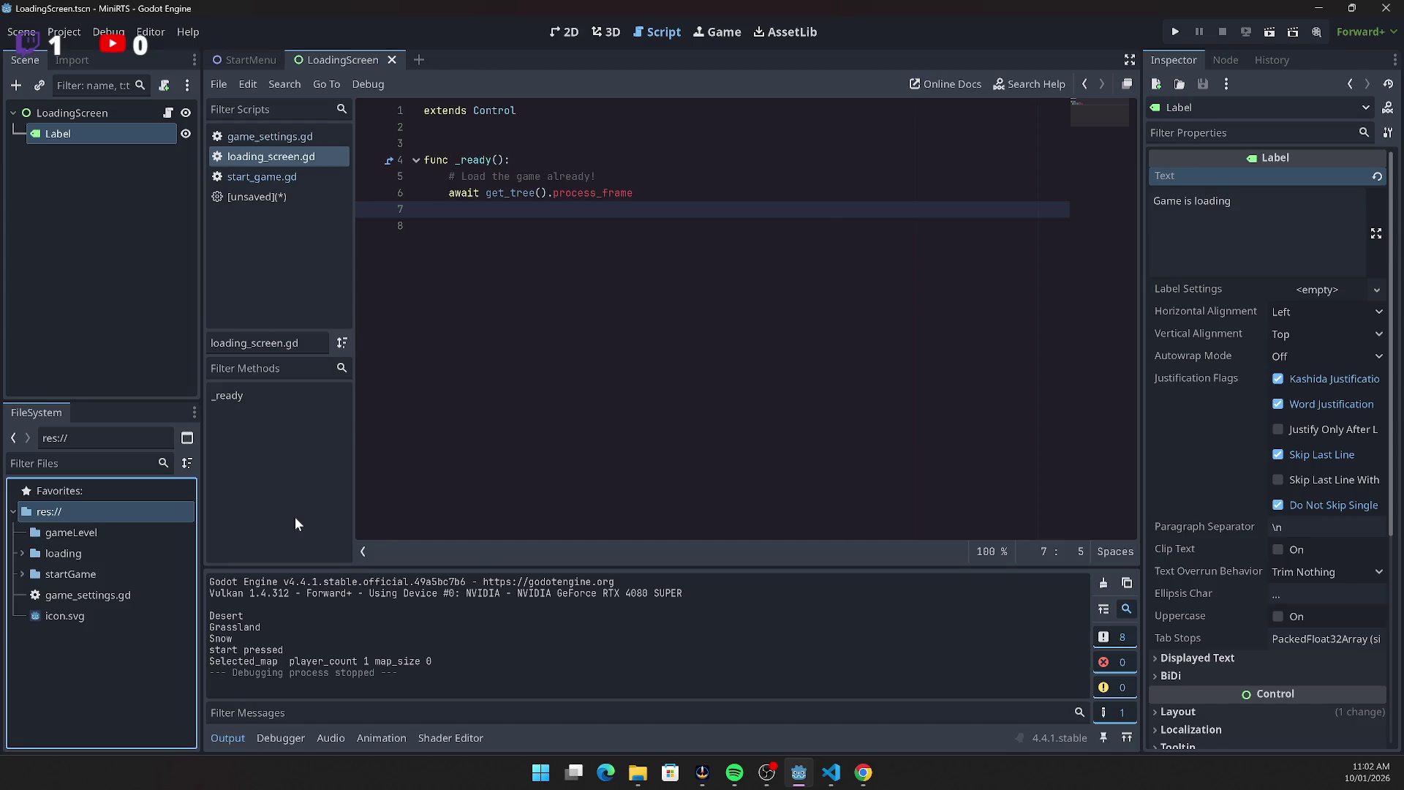
right_click(90, 539)
mouse_move(164, 449)
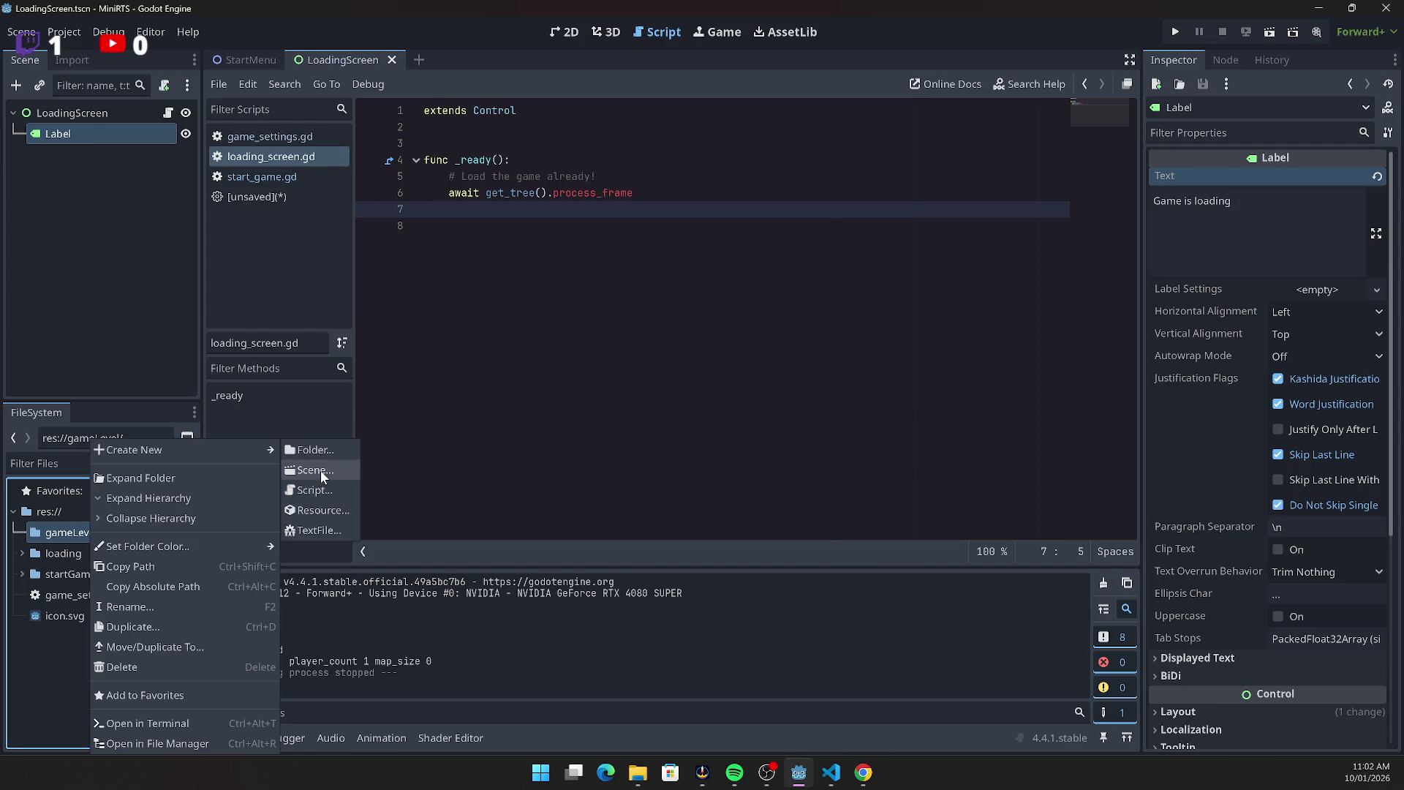
click(321, 472)
text(gameLevel)
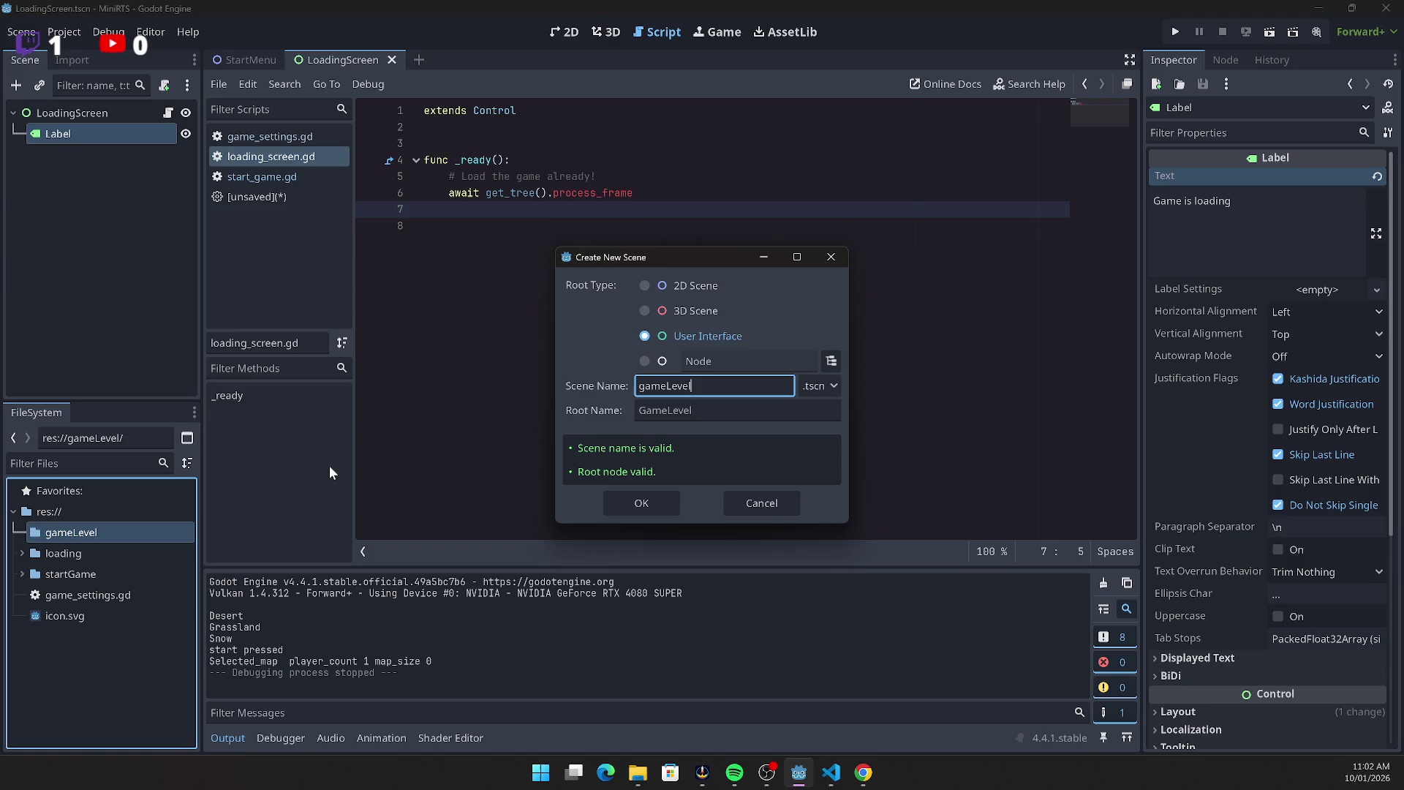
click(707, 305)
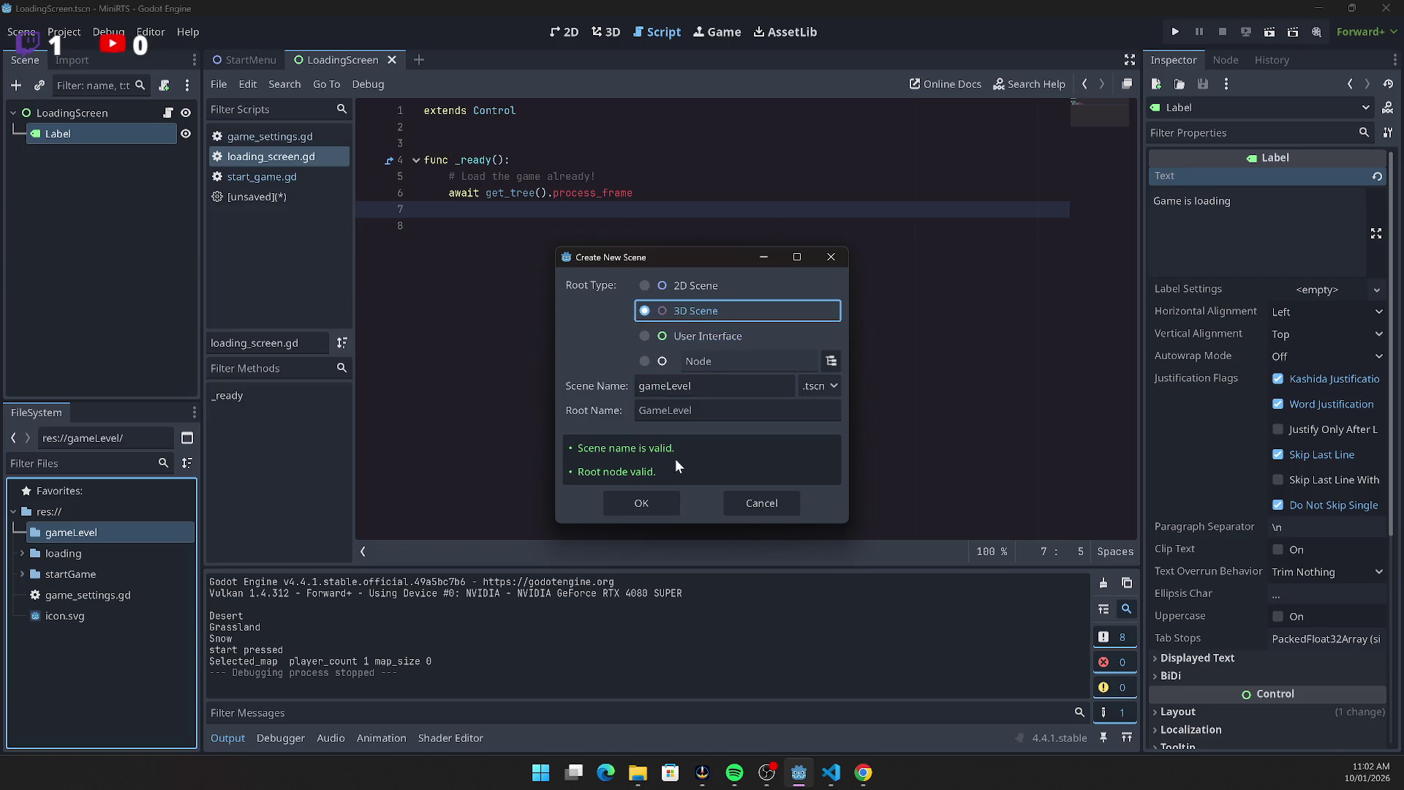
click(642, 511)
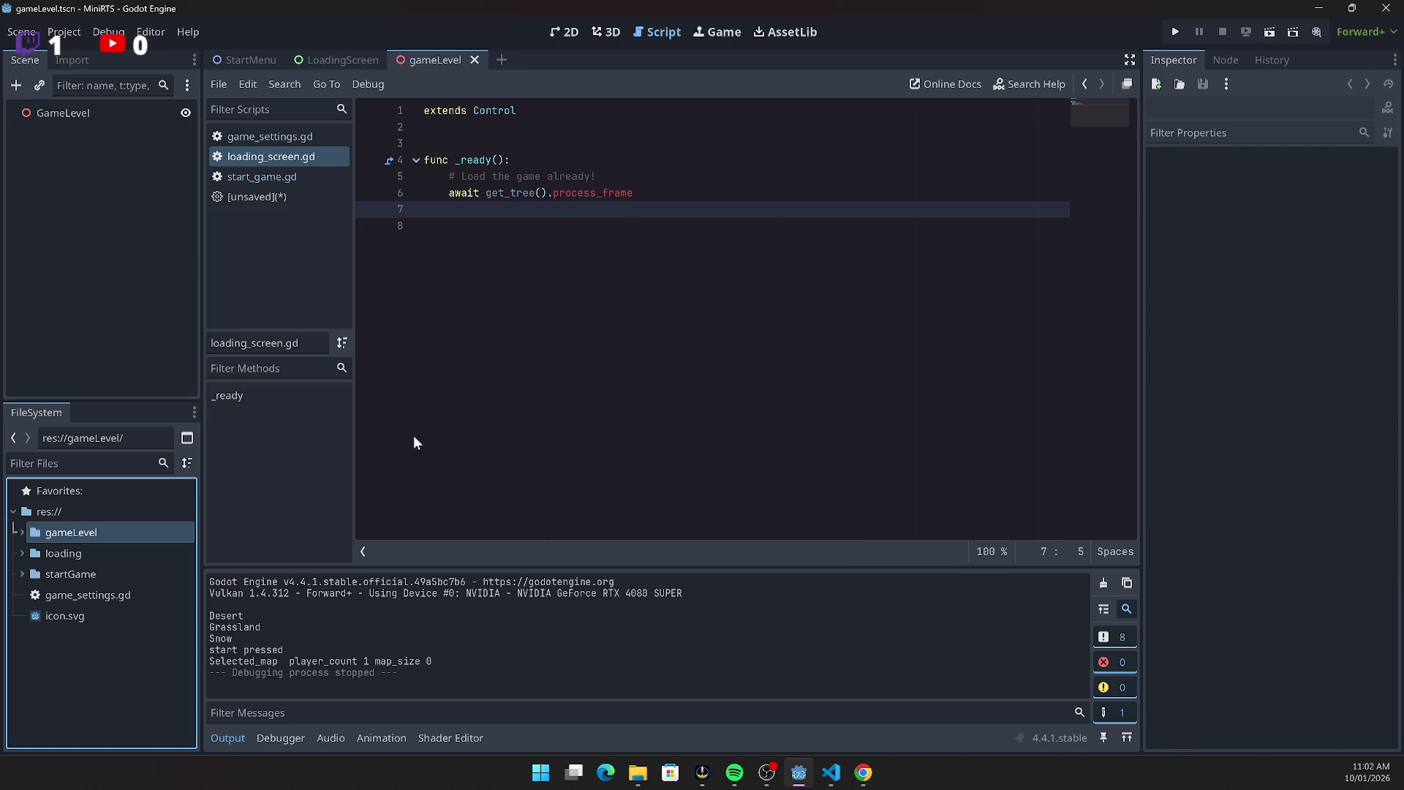
Attach a new game_level.gd script extending Node3D to the GameLevel root node.
click(72, 115)
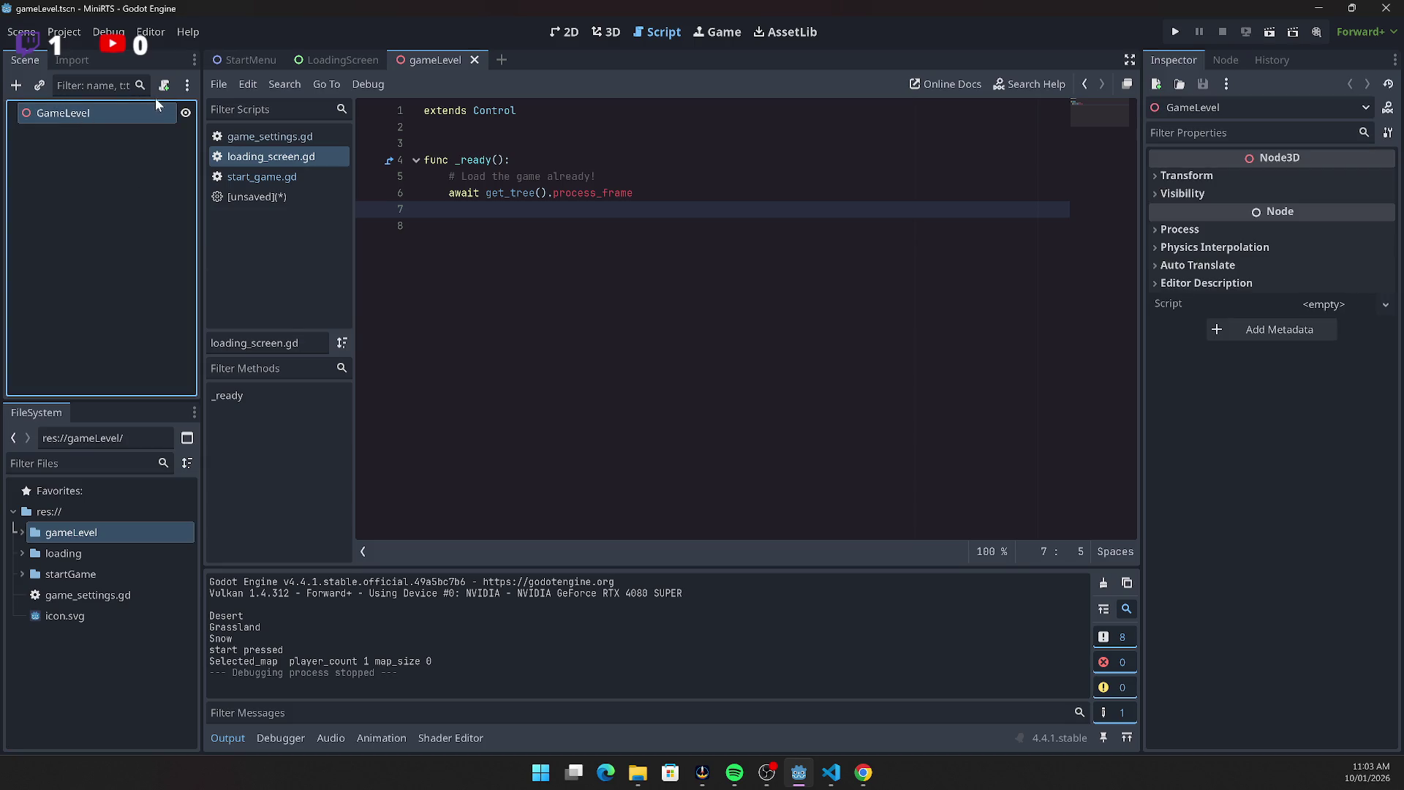
click(165, 86)
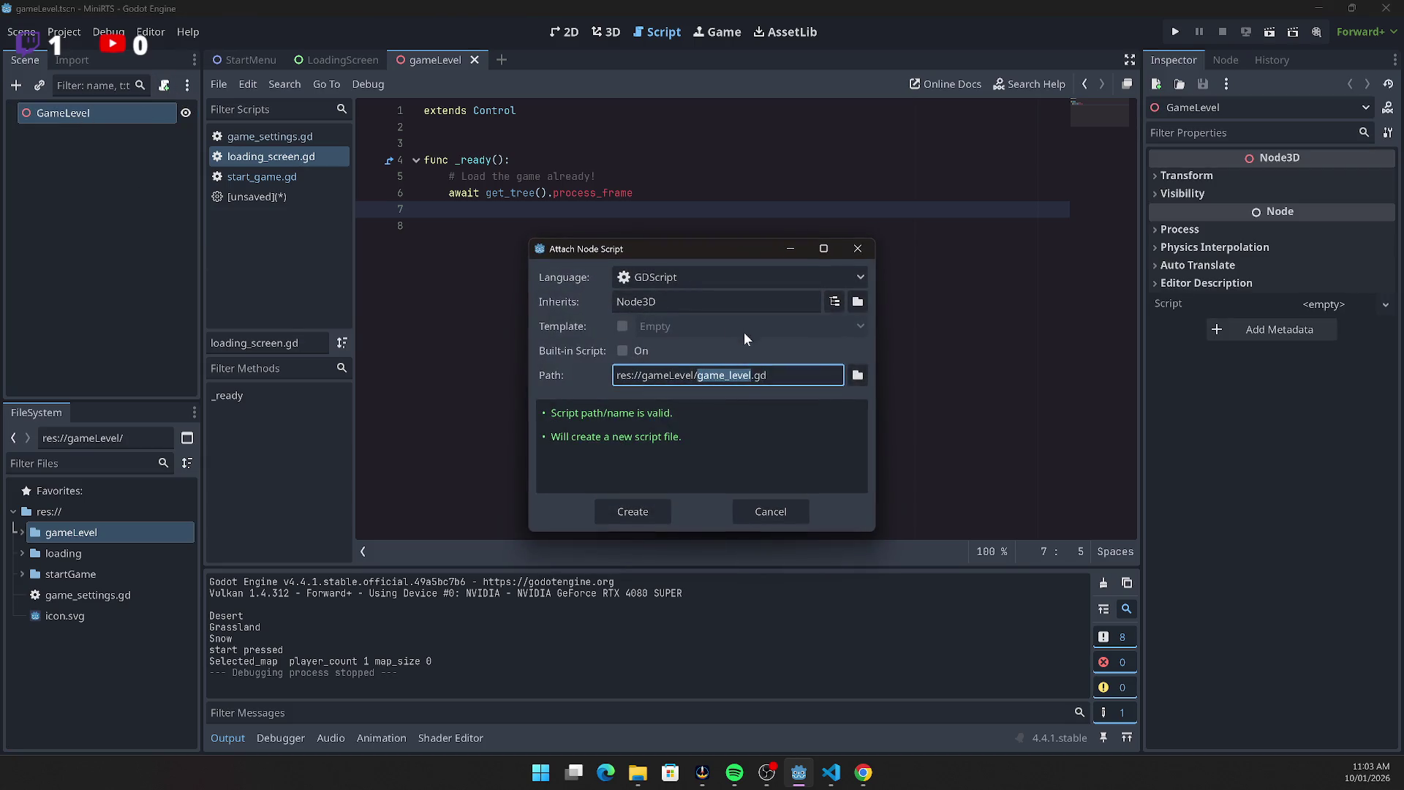
key(Return)
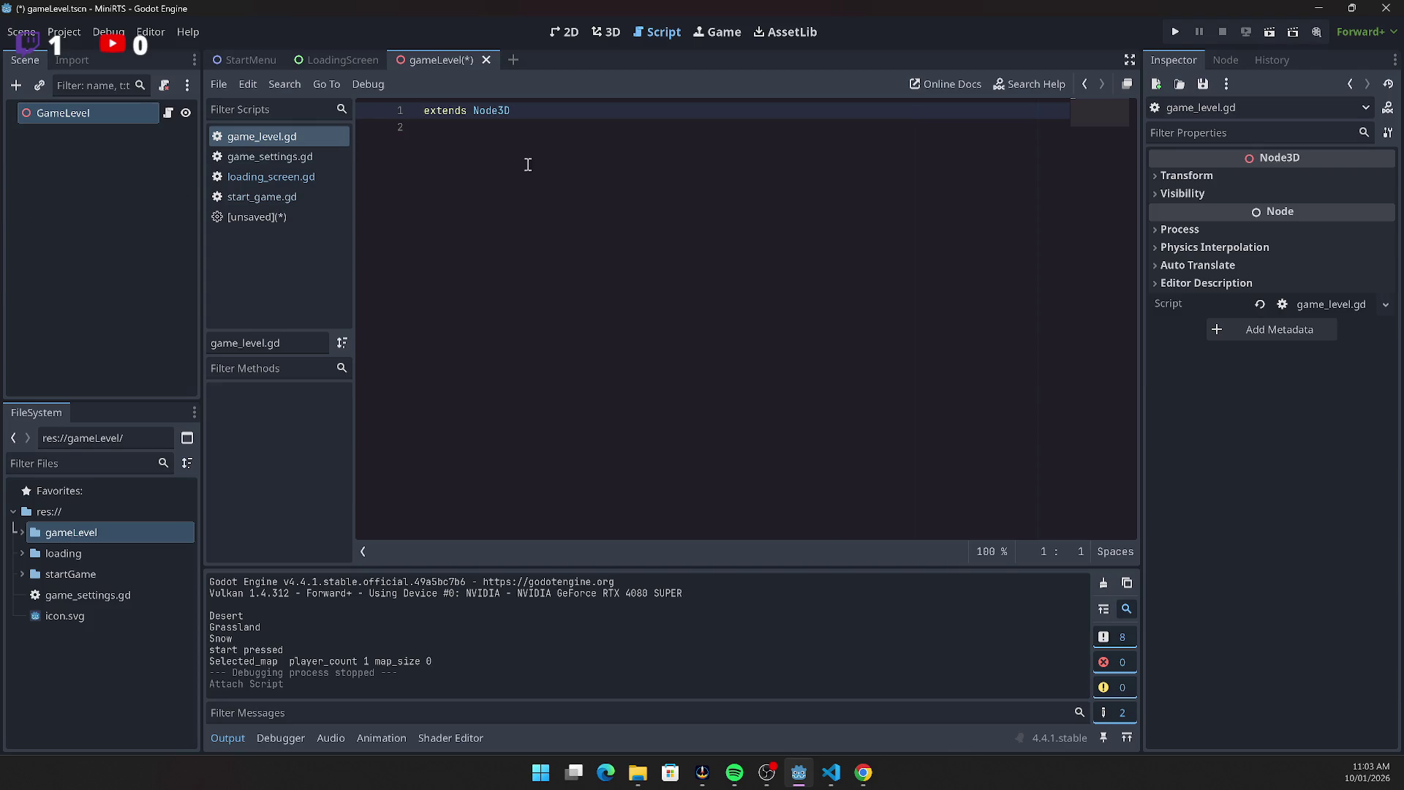
click(414, 128)
Write func _ready(): printing "Loading map with ", GameSettings.player_count, " players.".
key(Return)
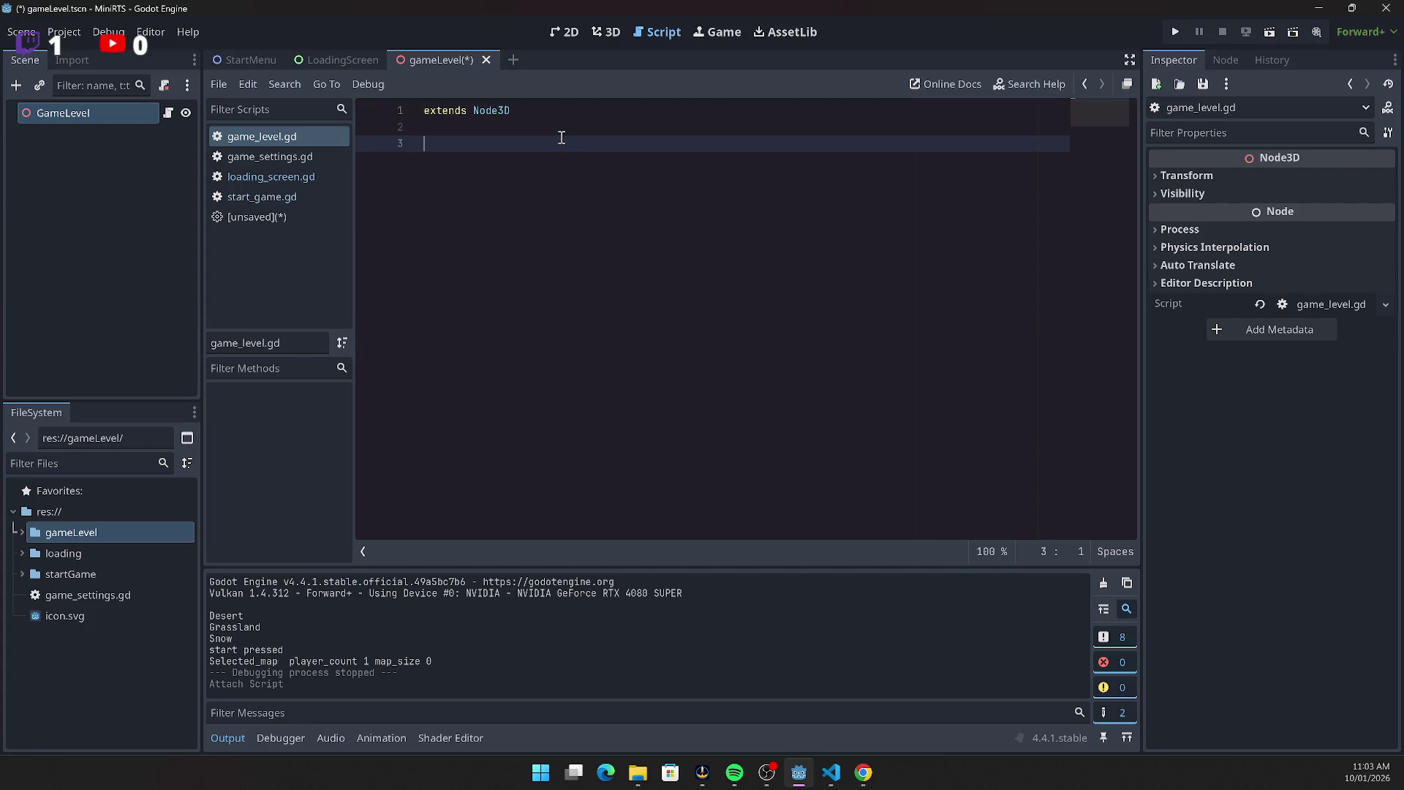
text(func )
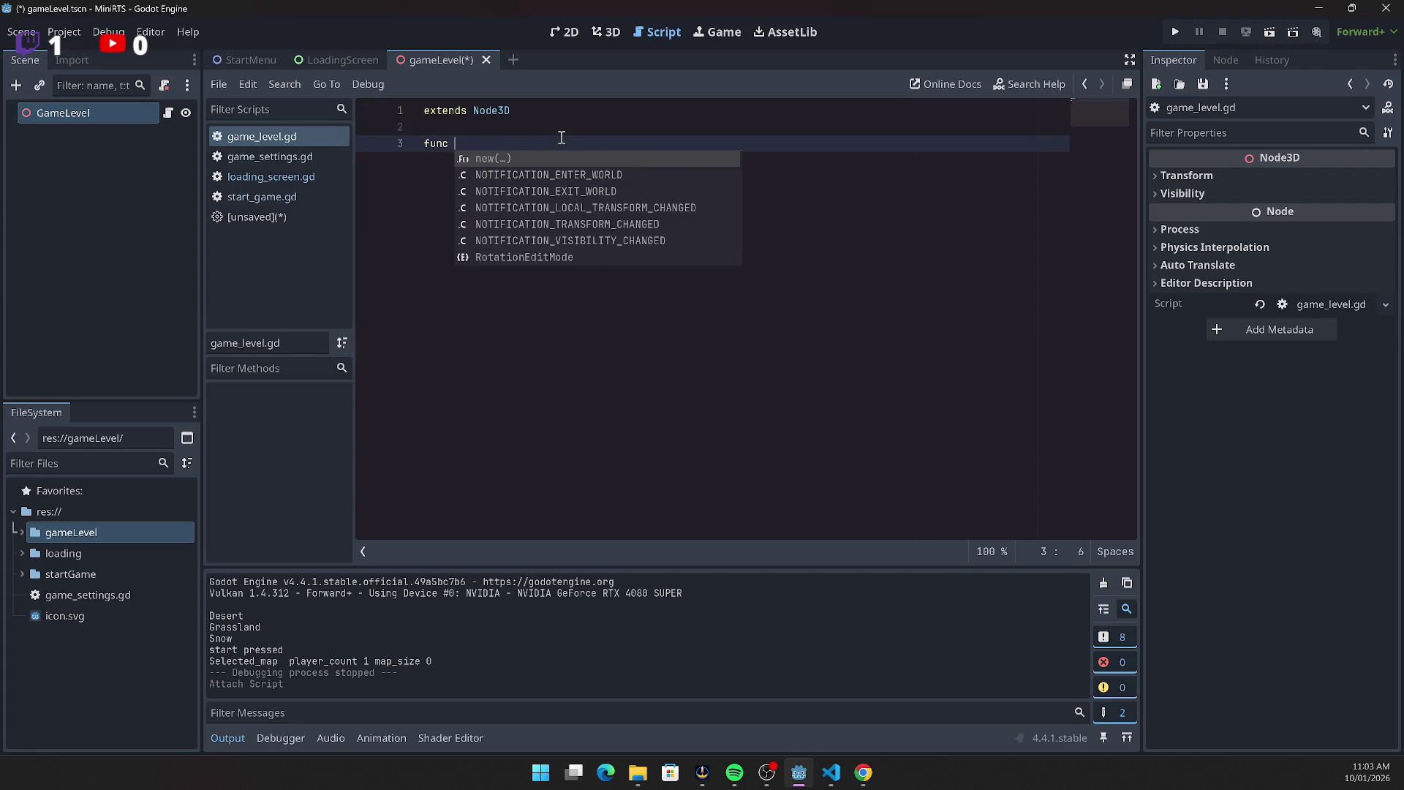
text(_read)
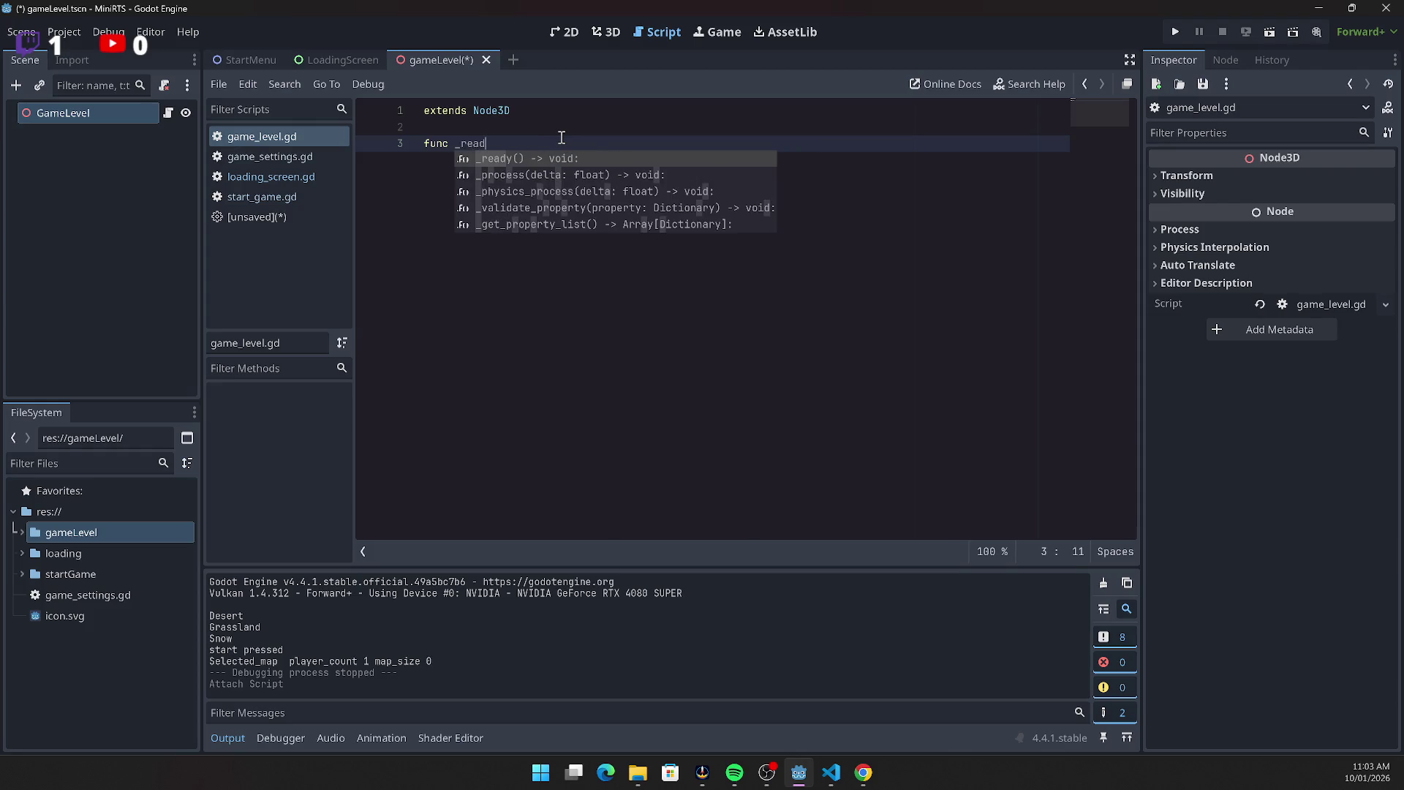
text(y():)
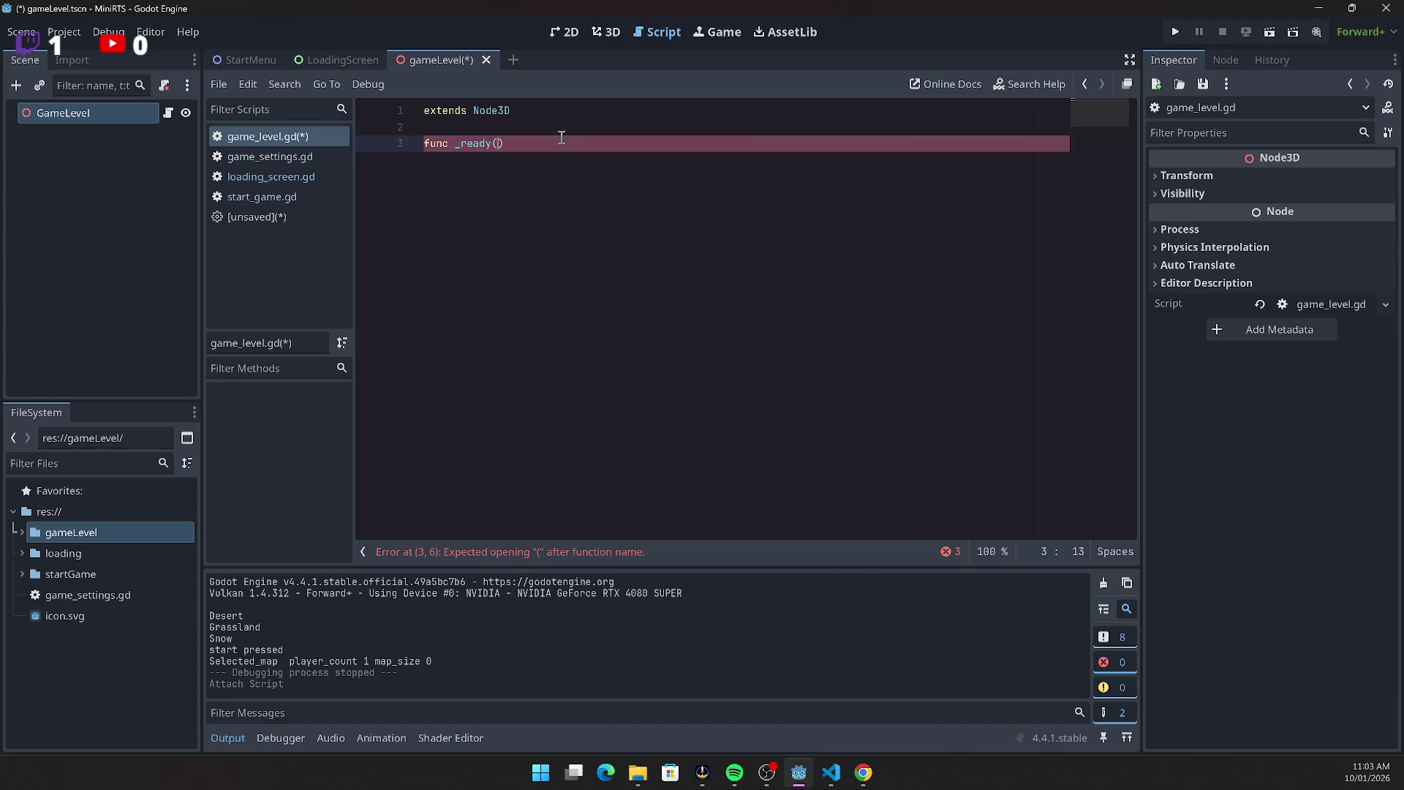
key(Return)
text(print)
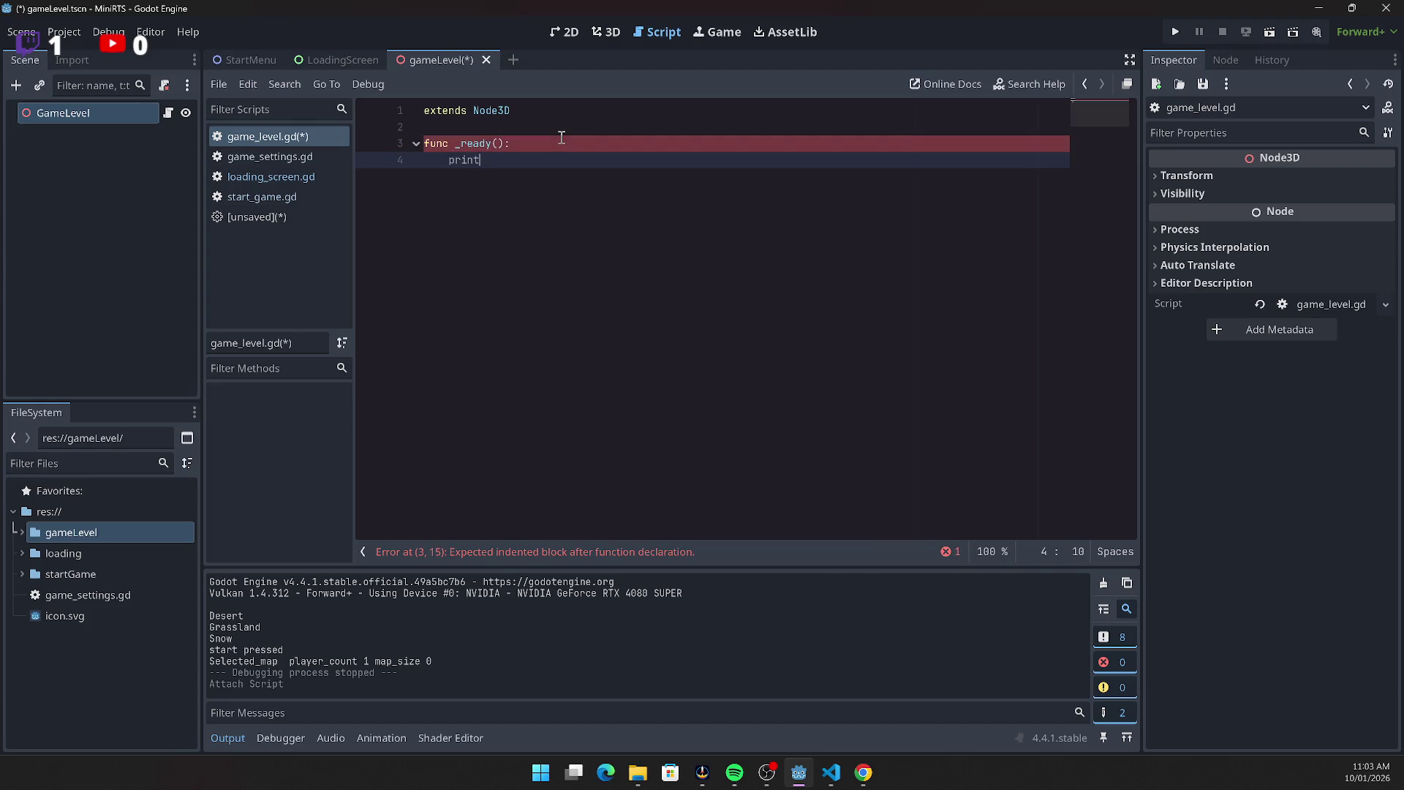
text(("Loading mao)
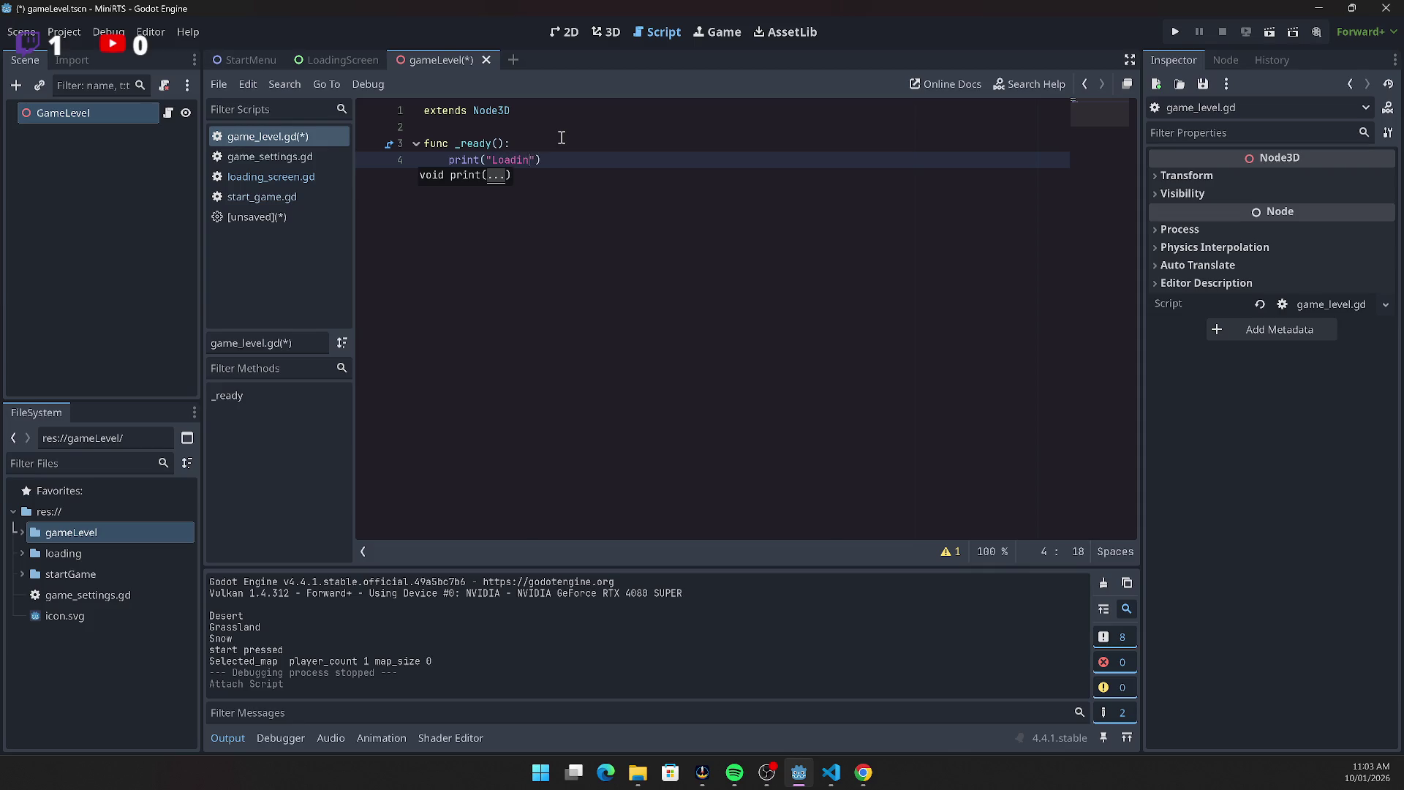
key(BackSpace)
text(p wi)
text(th:")
key(BackSpace)
key(BackSpace)
text(",GameSettings)
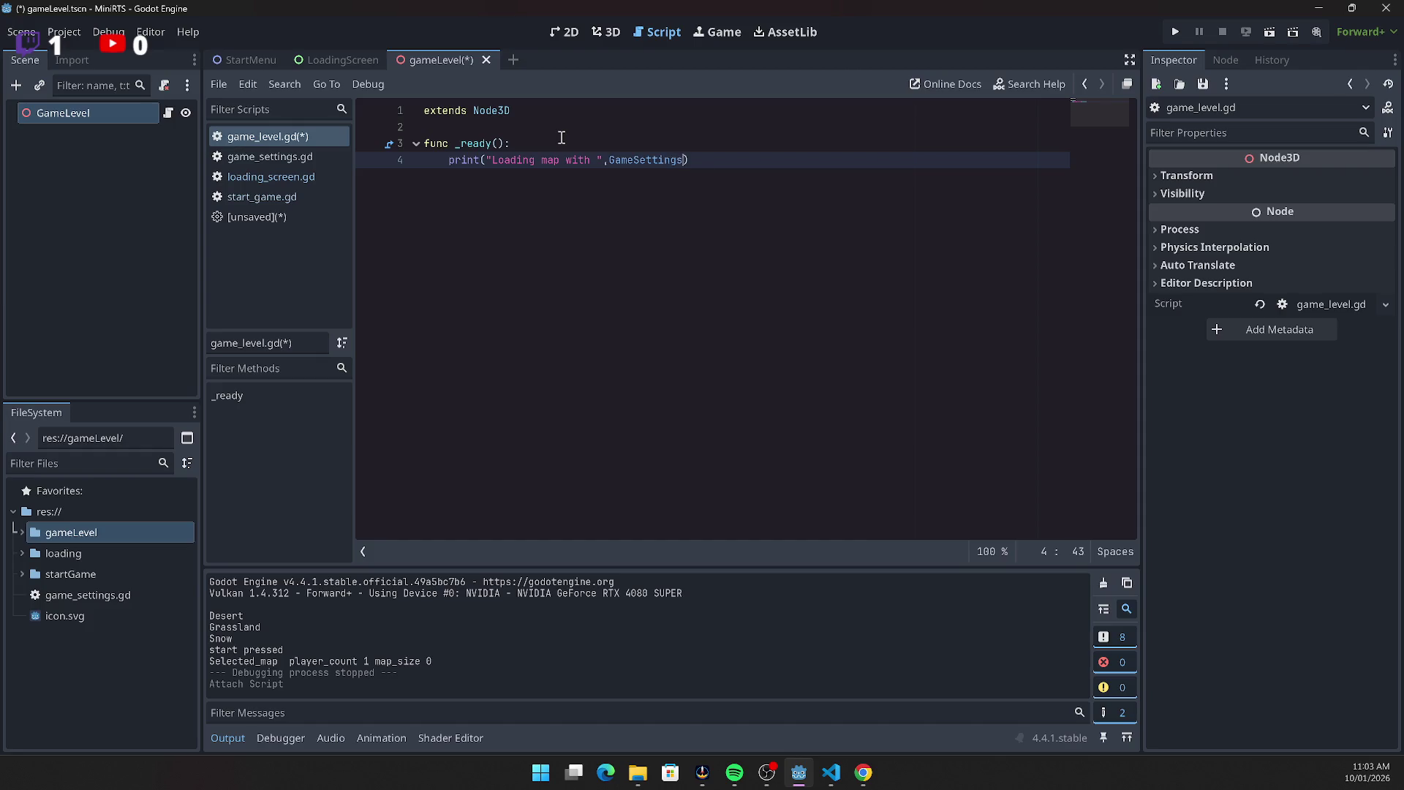
text(.player_)
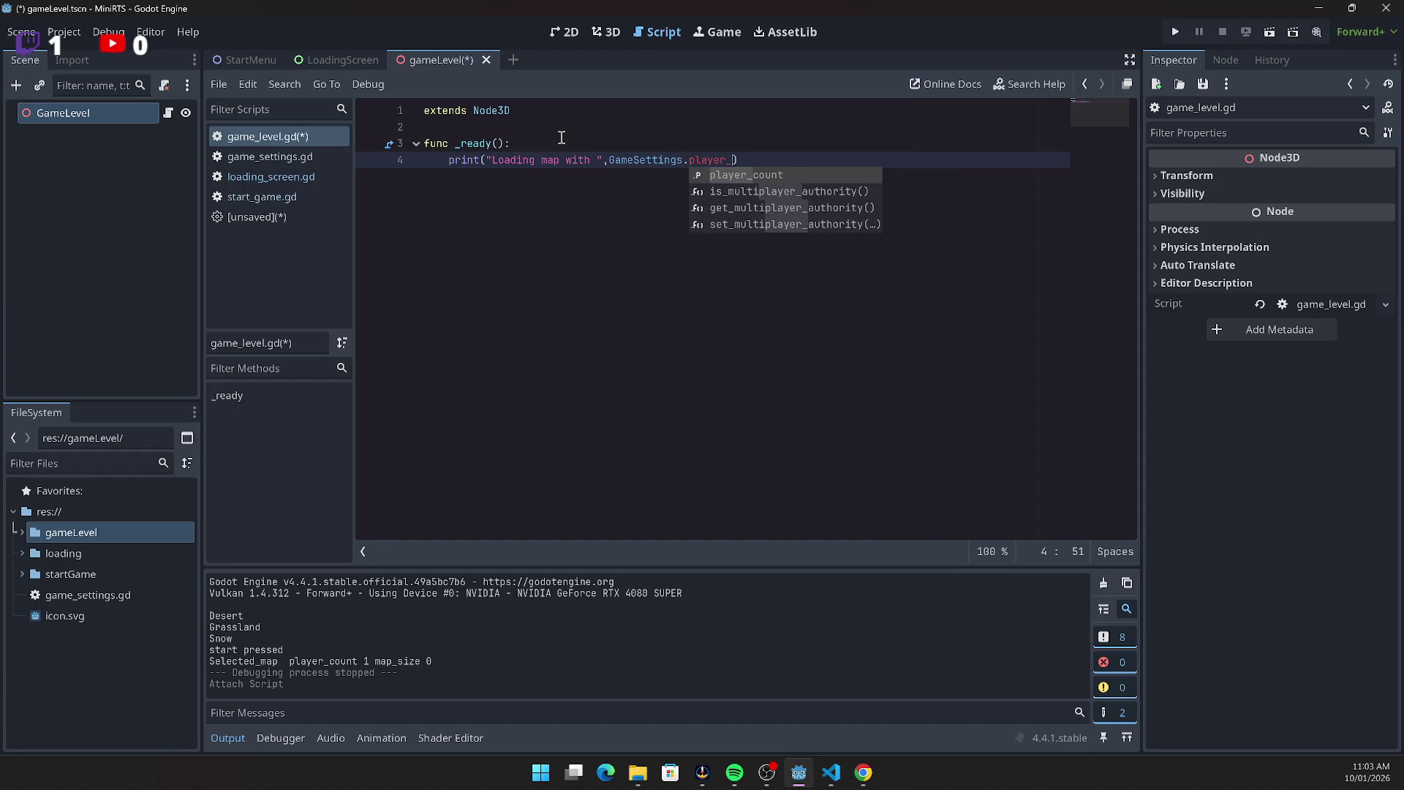
key(Return)
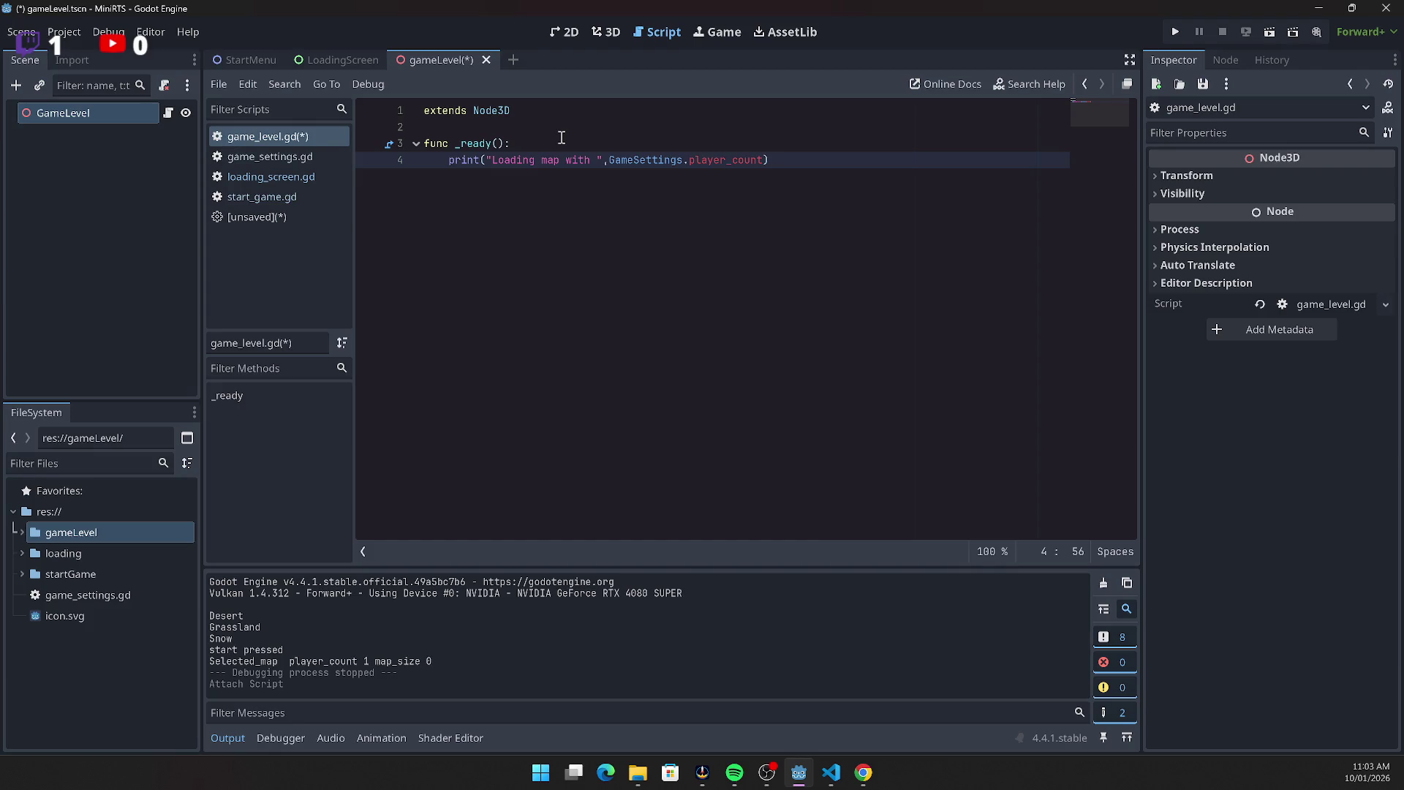
text(, " Play)
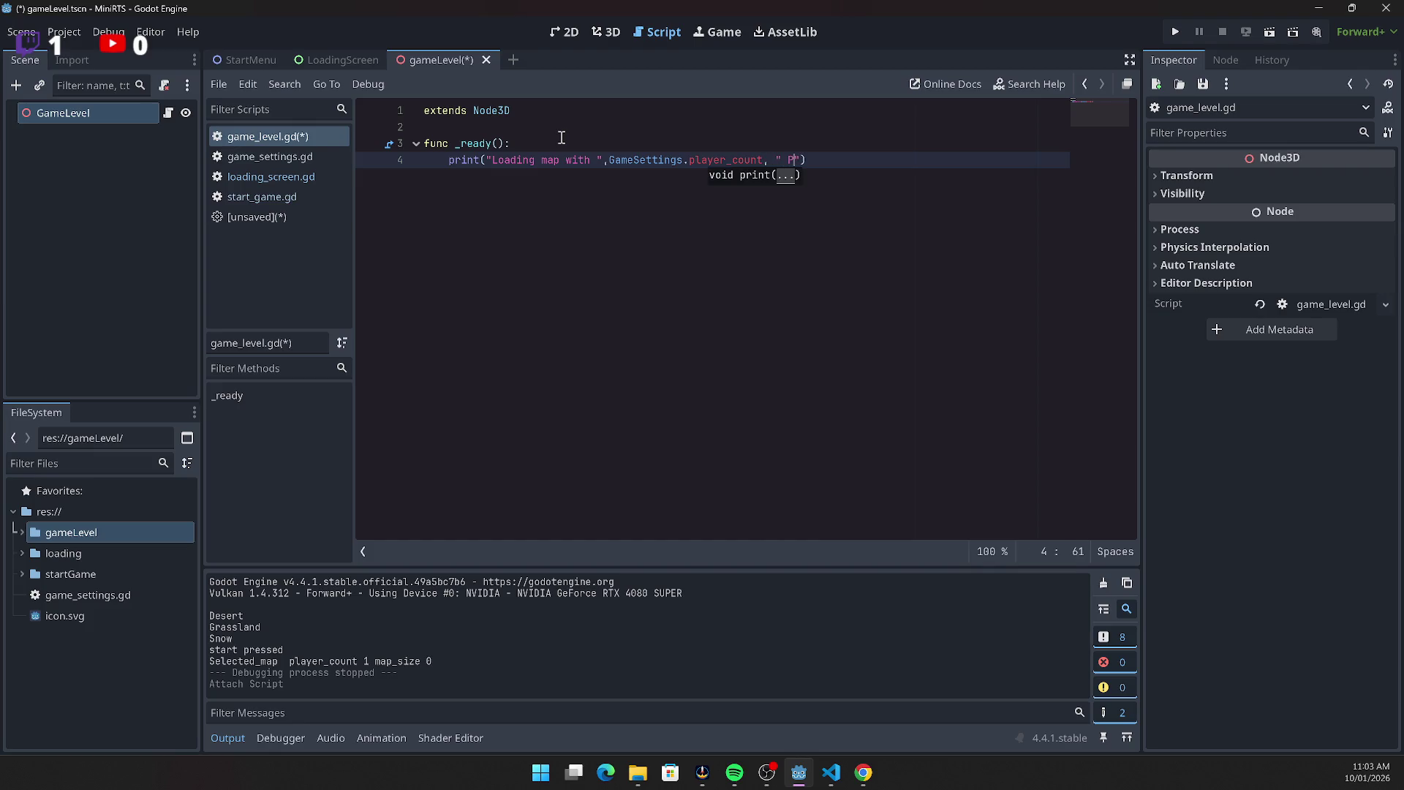
key(BackSpace)
key(BackSpace)
key(BackSpace)
text(players)
text(.)
Begin a second print line for "Map Size Index: " and GameSettings.map_size.
key(End)
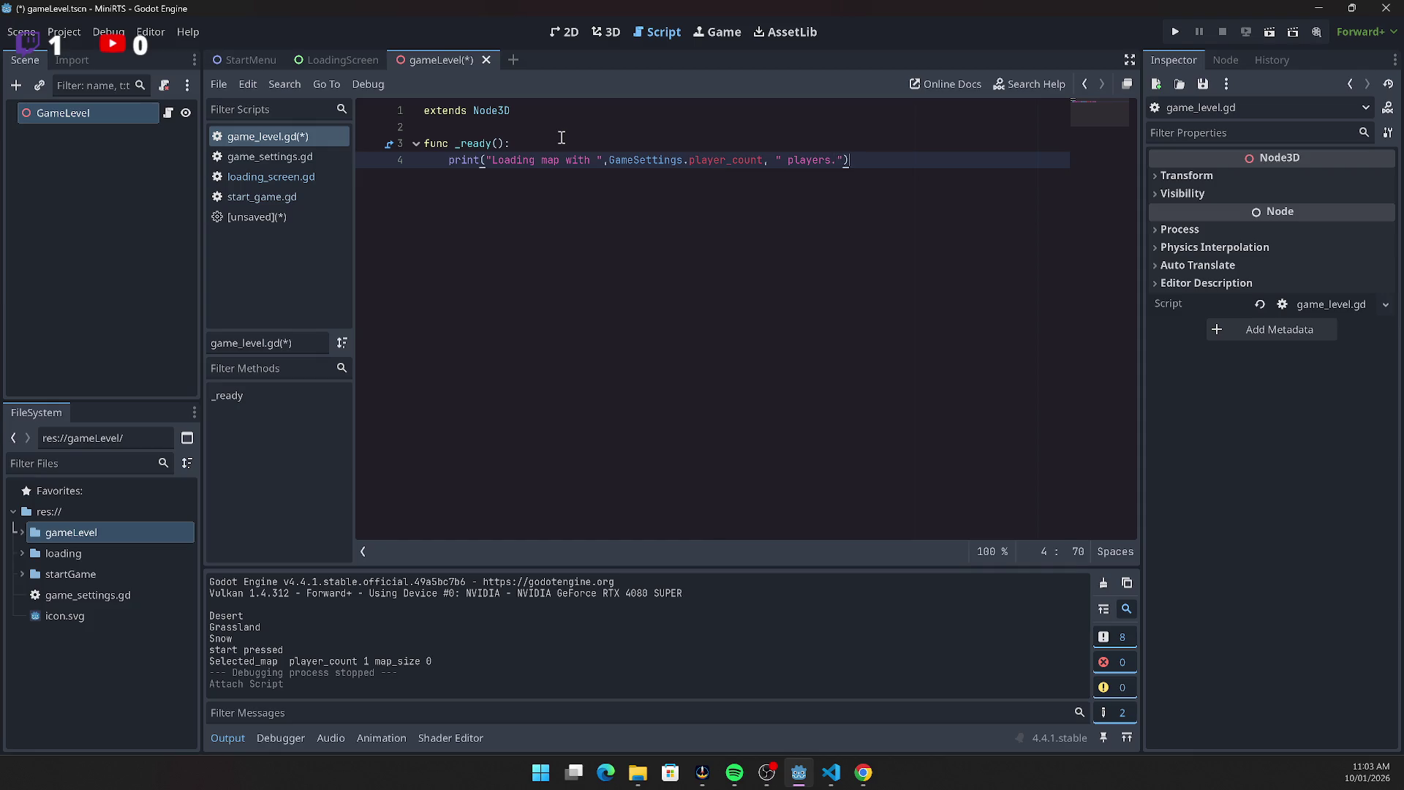
key(Return)
text(print )
text((")
text(Map Size )
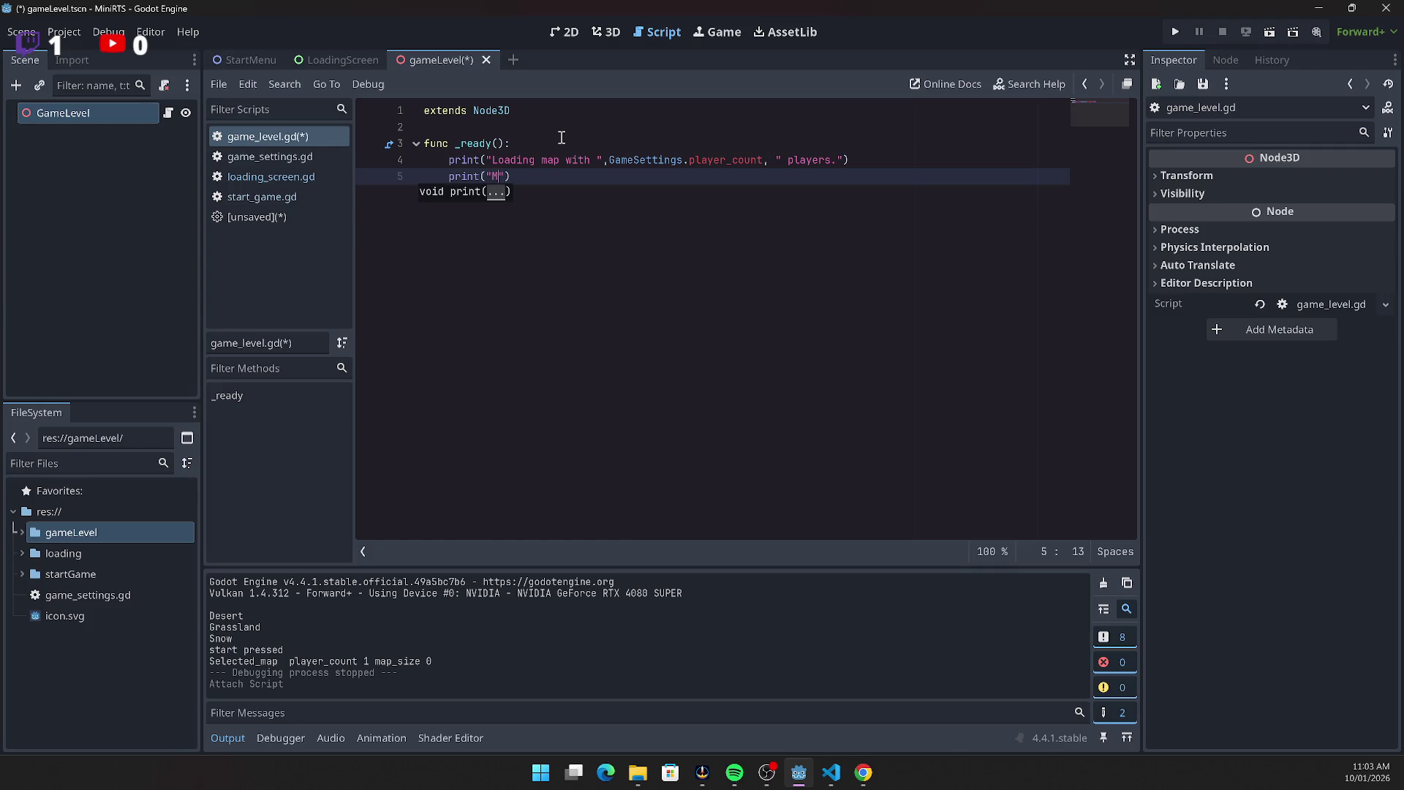
text(Index: )
text( GameSet)
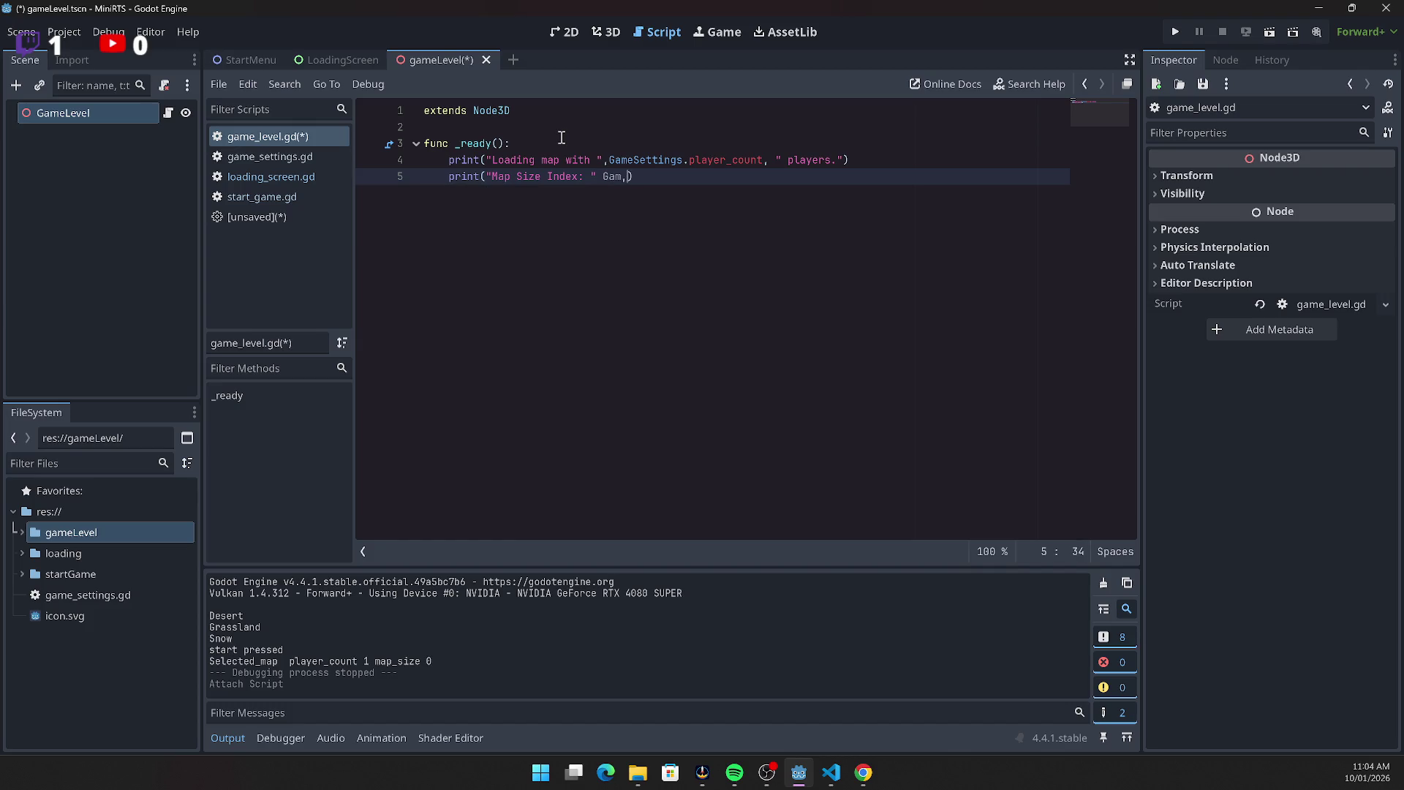
text(tings.map_si)
text(ze))
Insert the missing comma before GameSettings.map_size on the map size print line.
key(Return)
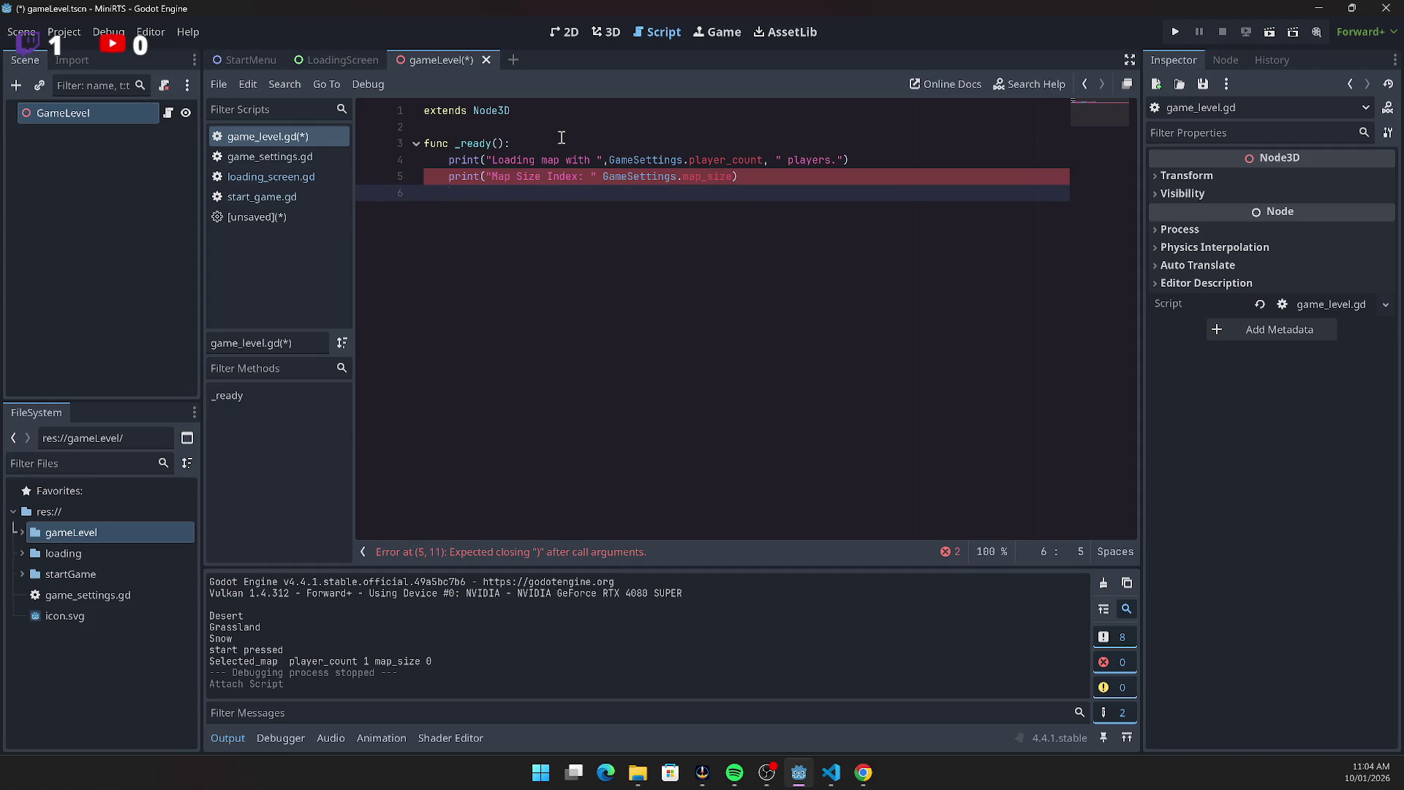
key(Return)
key(BackSpace)
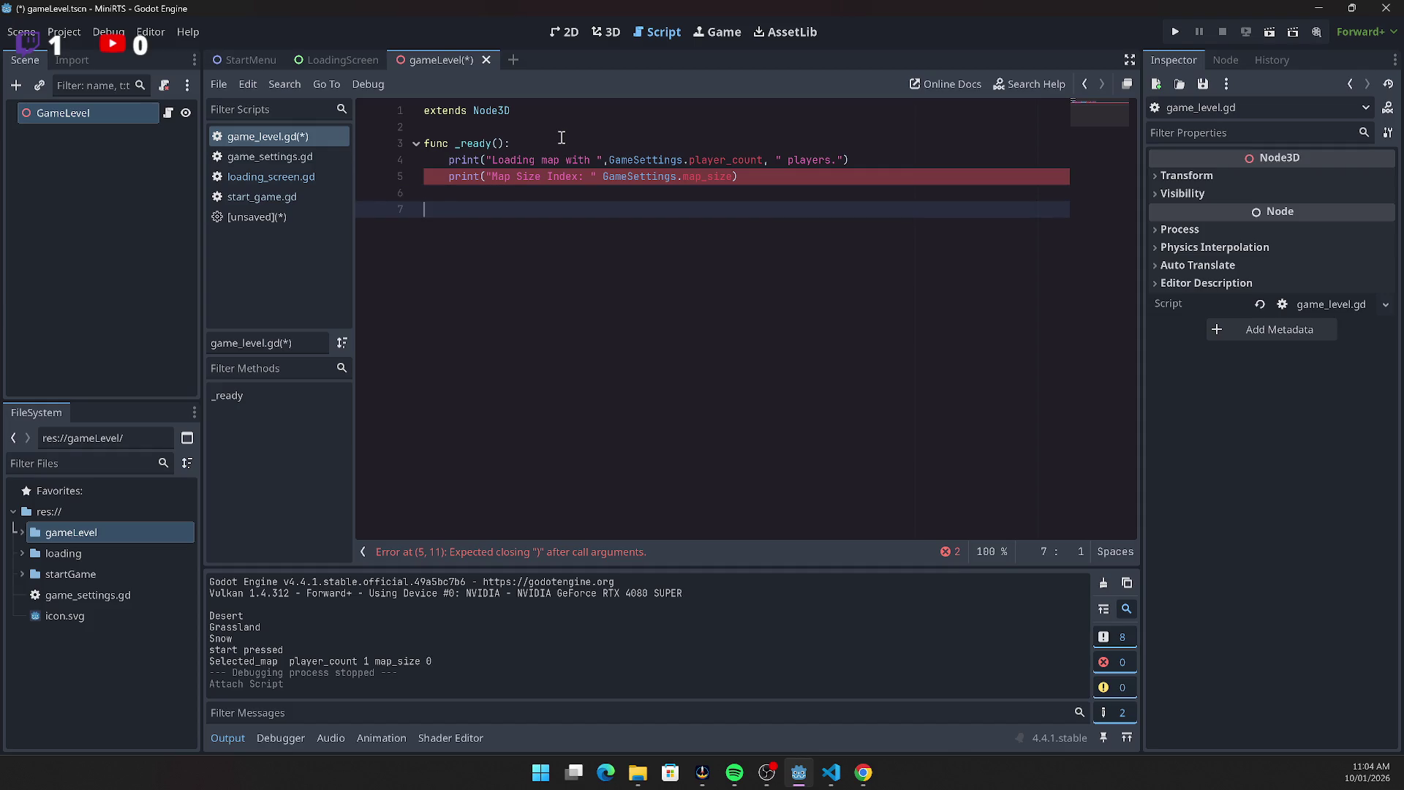
key(Up)
key(Up)
key(End)
key(Left)
key(Left)
key(Left)
key(ctrl+Left)
text(,)
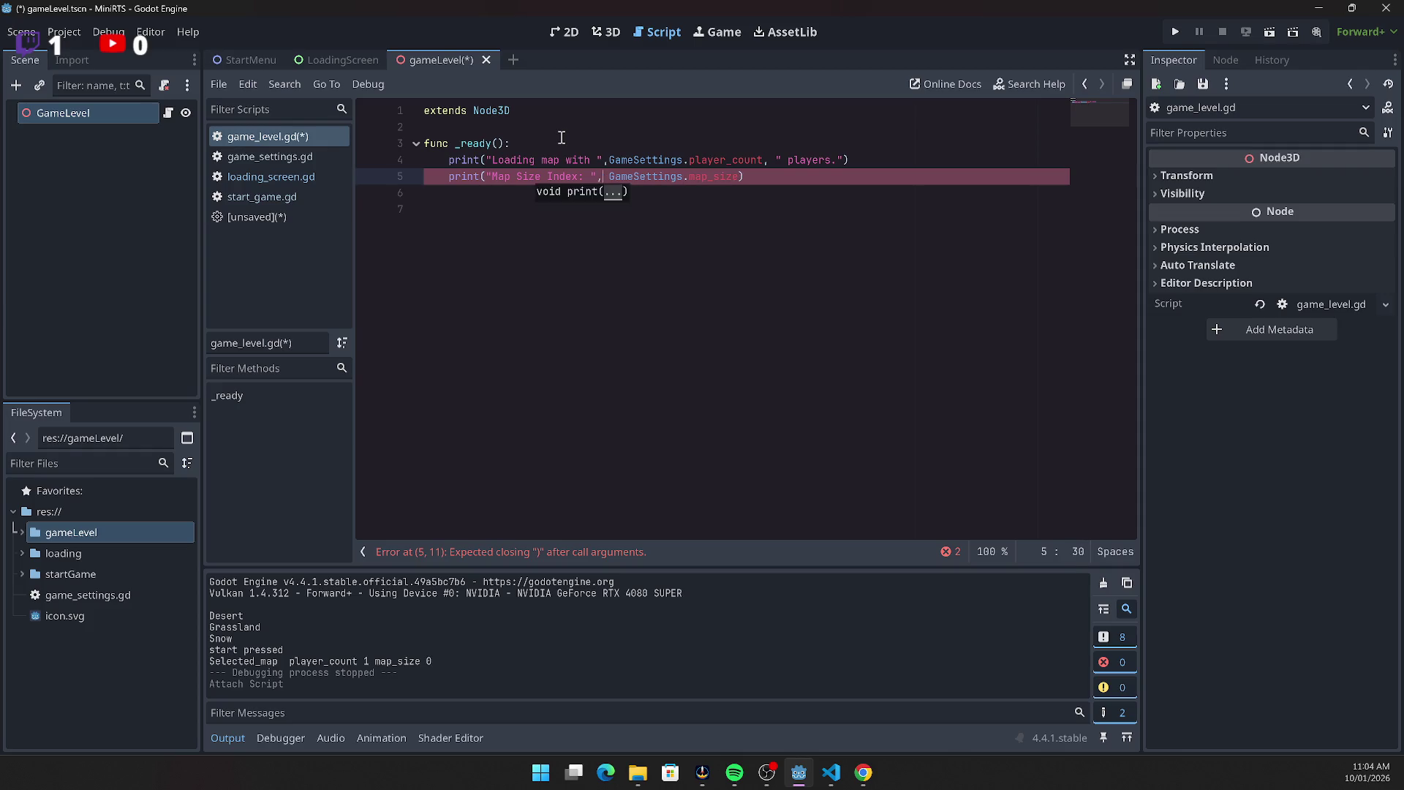
Return to blank line 7 and undo the half-typed print.
key(Escape)
key(Down)
key(Down)
text(print)
key(ctrl+z)
Declare func _unhandled_input(event): in game_level.gd.
text(func _unhandled)
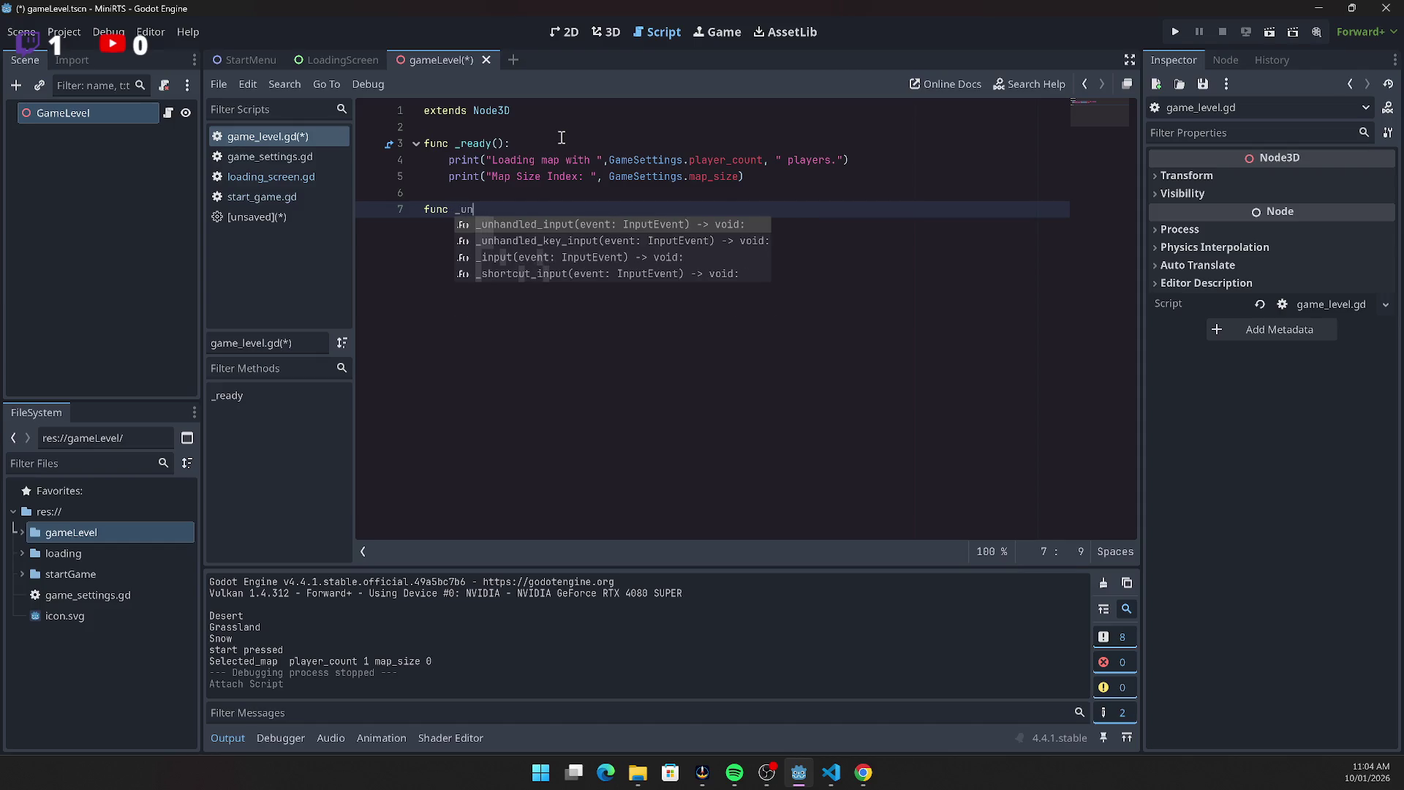
text(_)
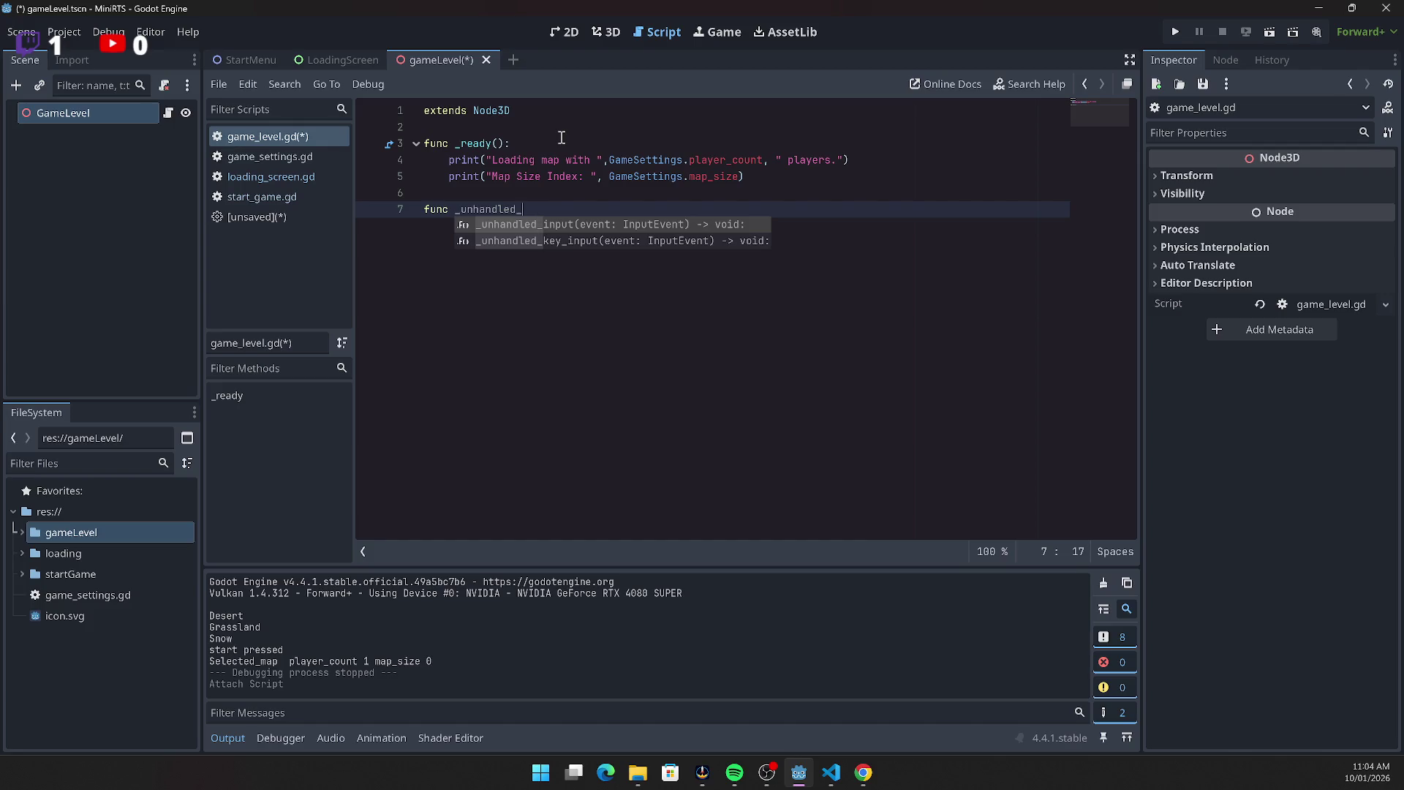
text(input)
key(Return)
text(event)
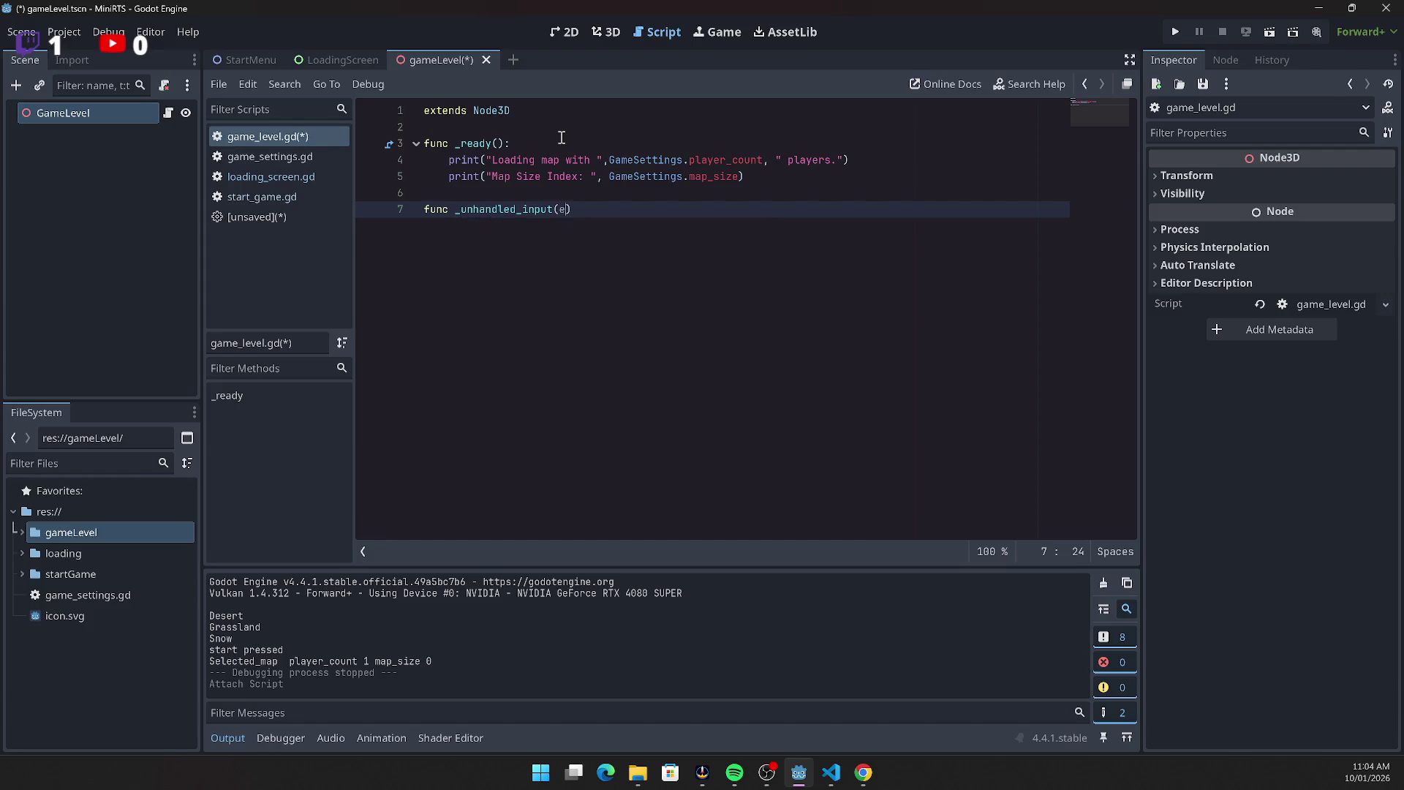
key(Right)
text(:)
key(Return)
Add if event.is_action_pressed("ui_cancel"): _quit_to_menu() and clean up stray characters.
text(if event)
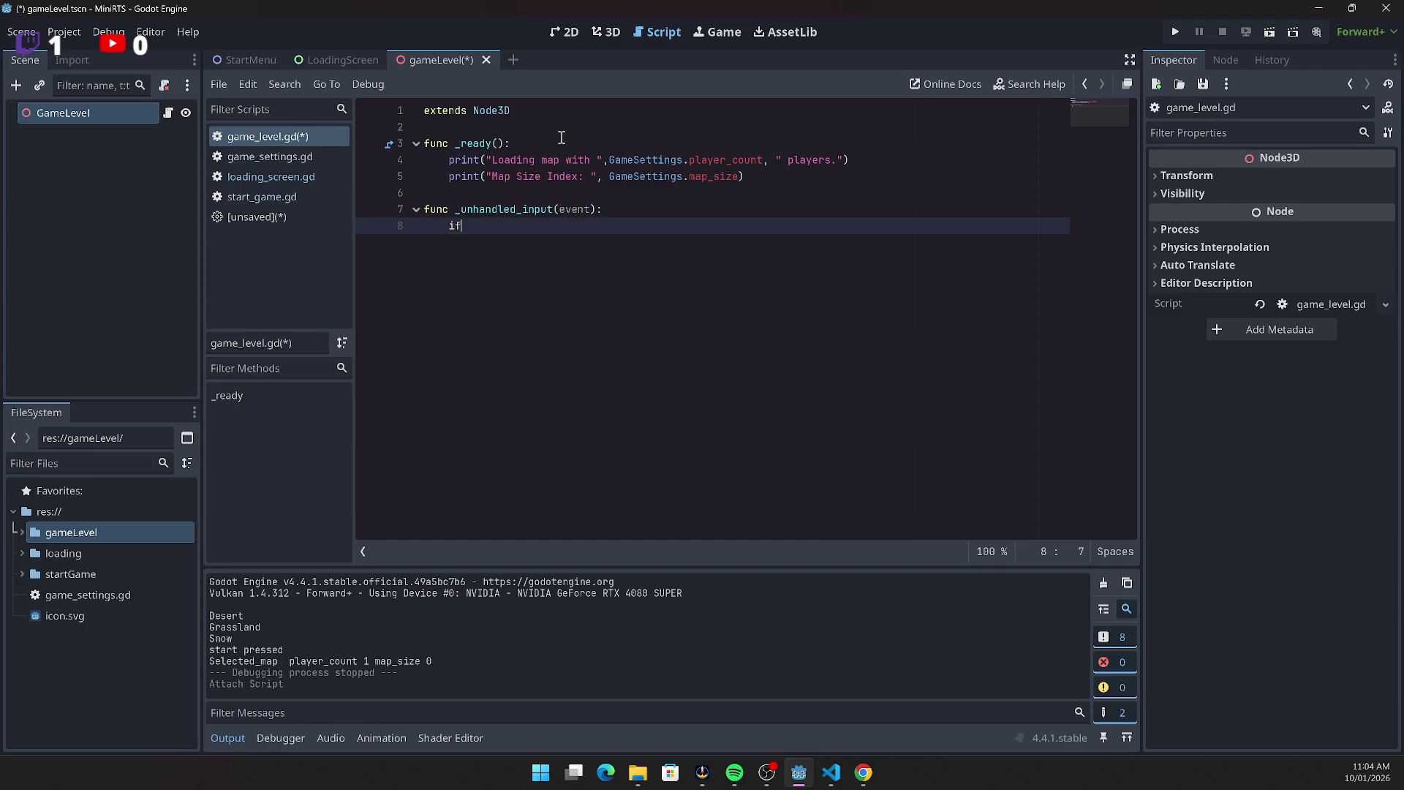
text(.is_a)
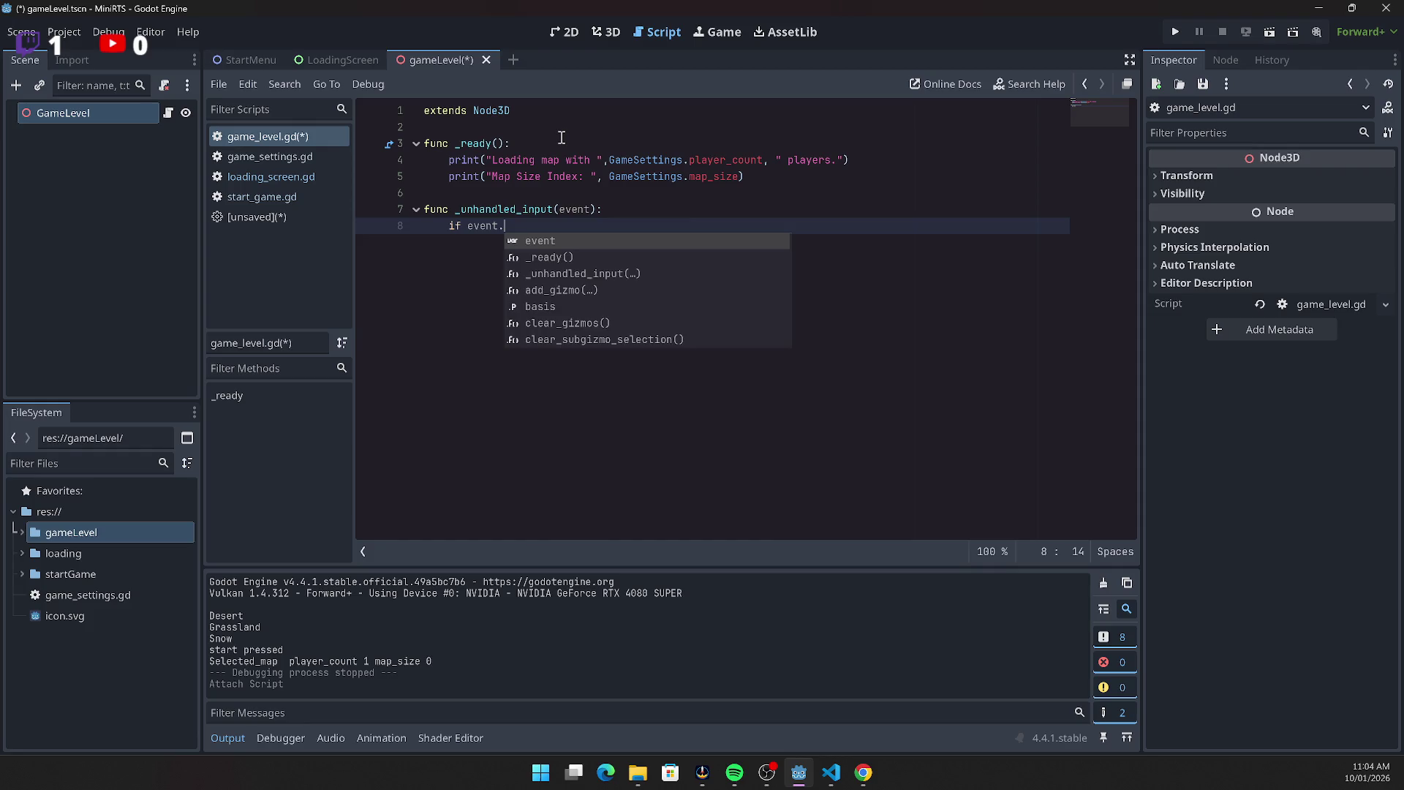
text(ction)
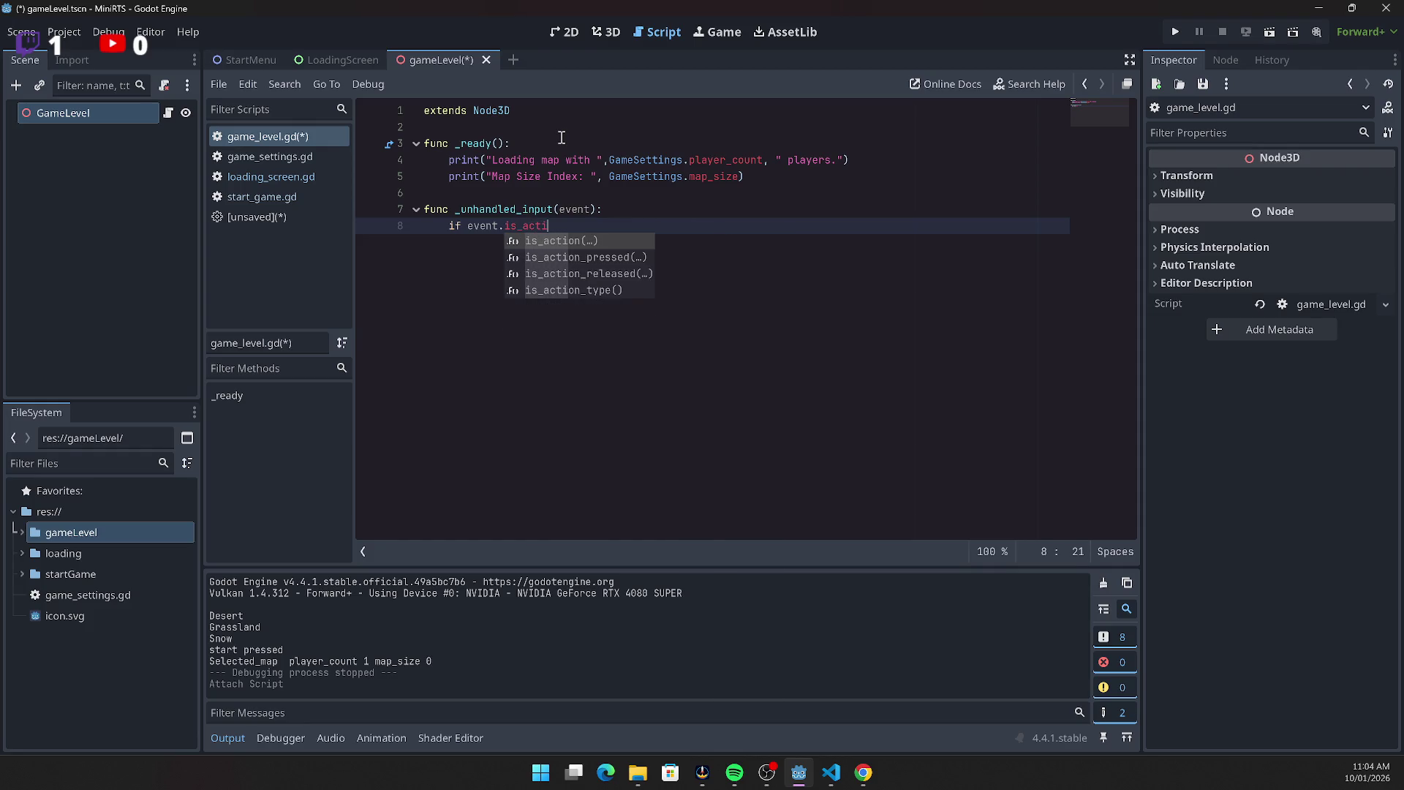
text(_pr)
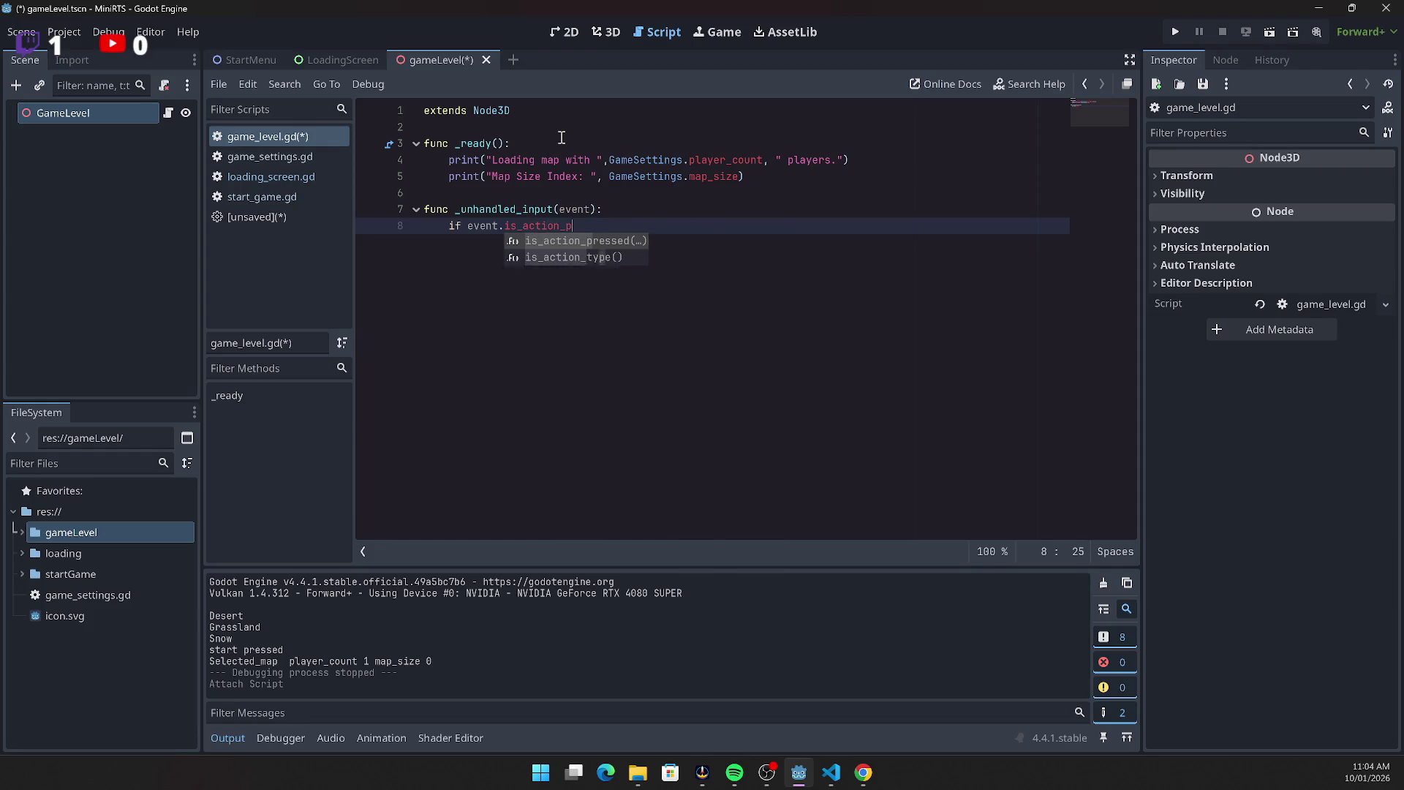
text(essed(")
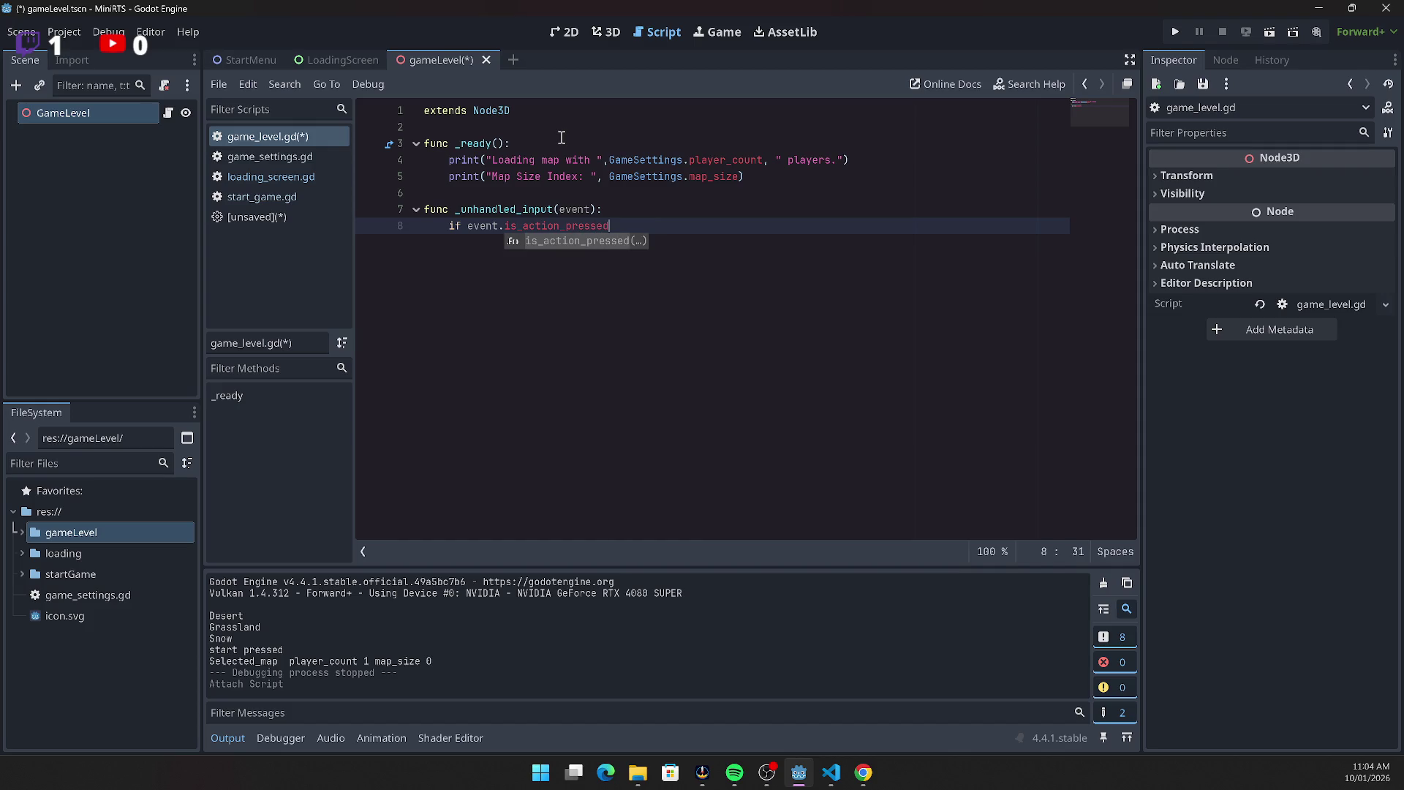
text(ui_ca)
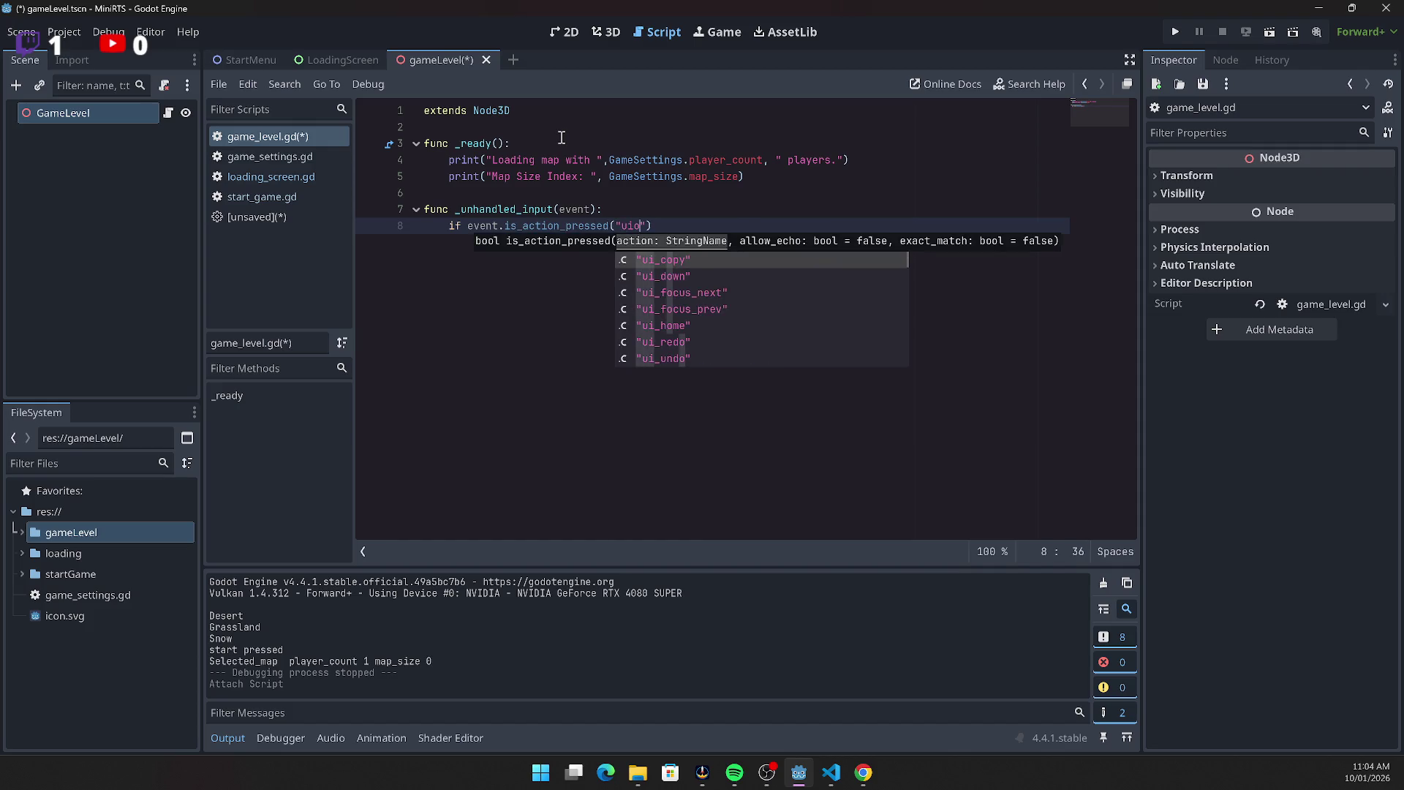
key(Return)
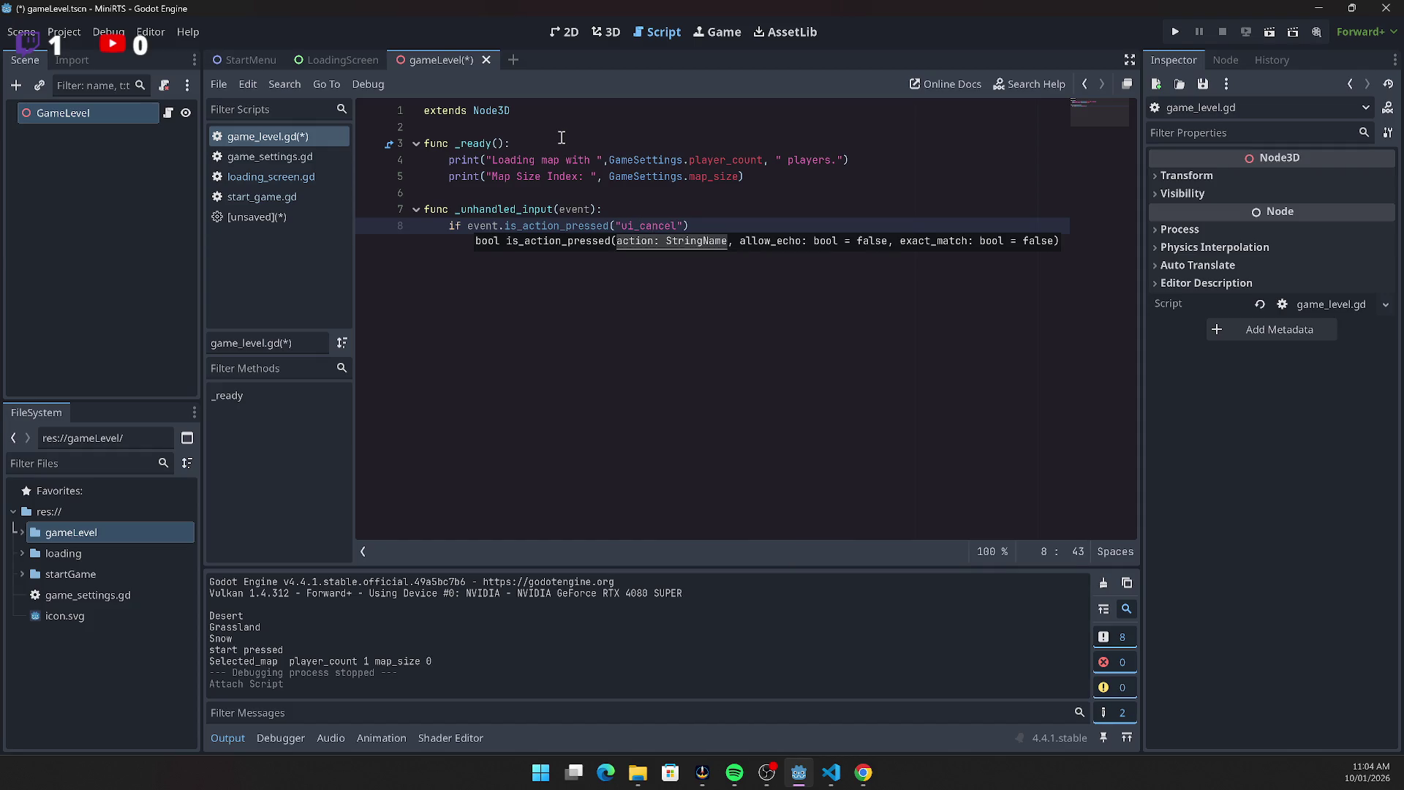
text("):)
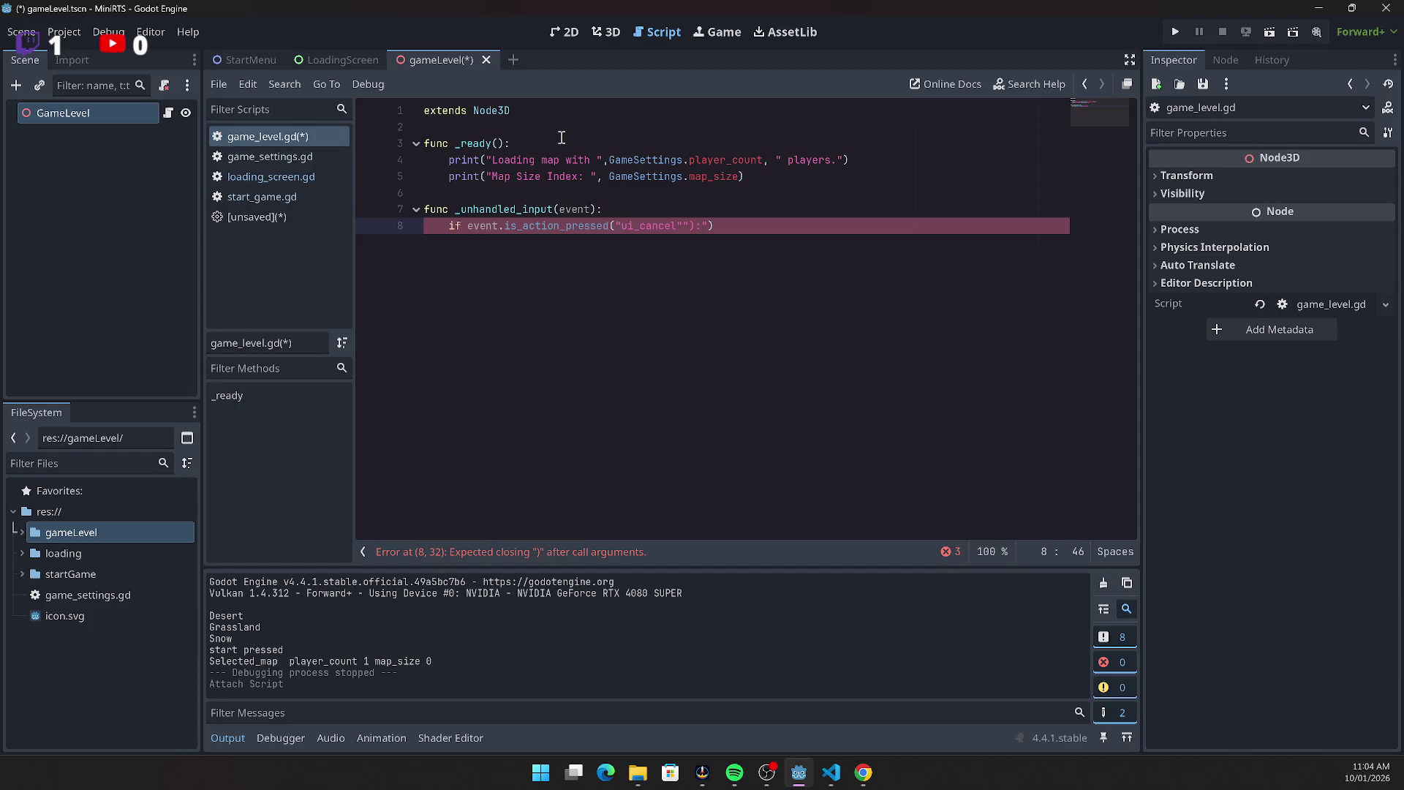
key(Return)
text(_)
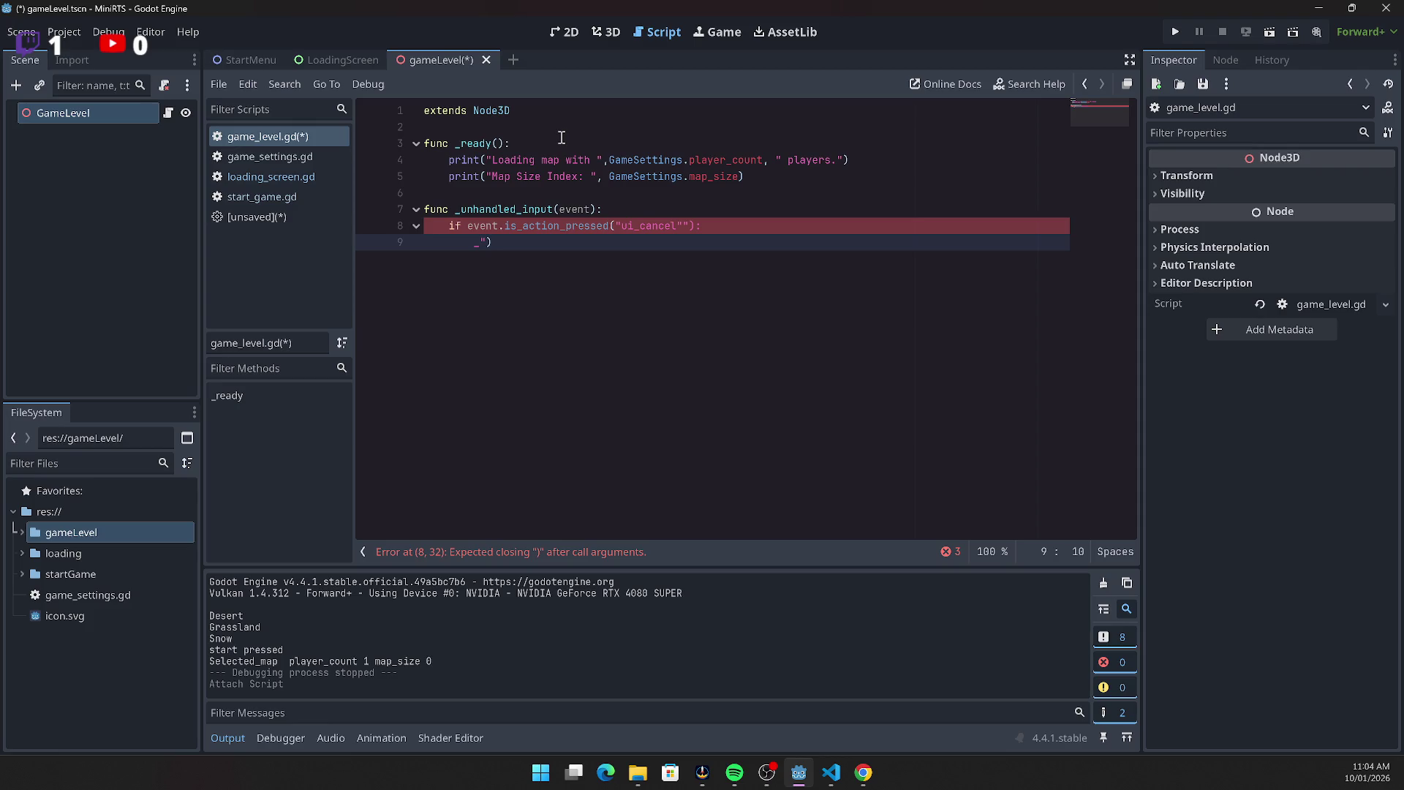
text(quir)
key(BackSpace)
text(t_to_m)
text(enu)
text(())
key(Delete)
key(Delete)
key(Up)
key(End)
key(Left)
key(Left)
key(BackSpace)
key(Down)
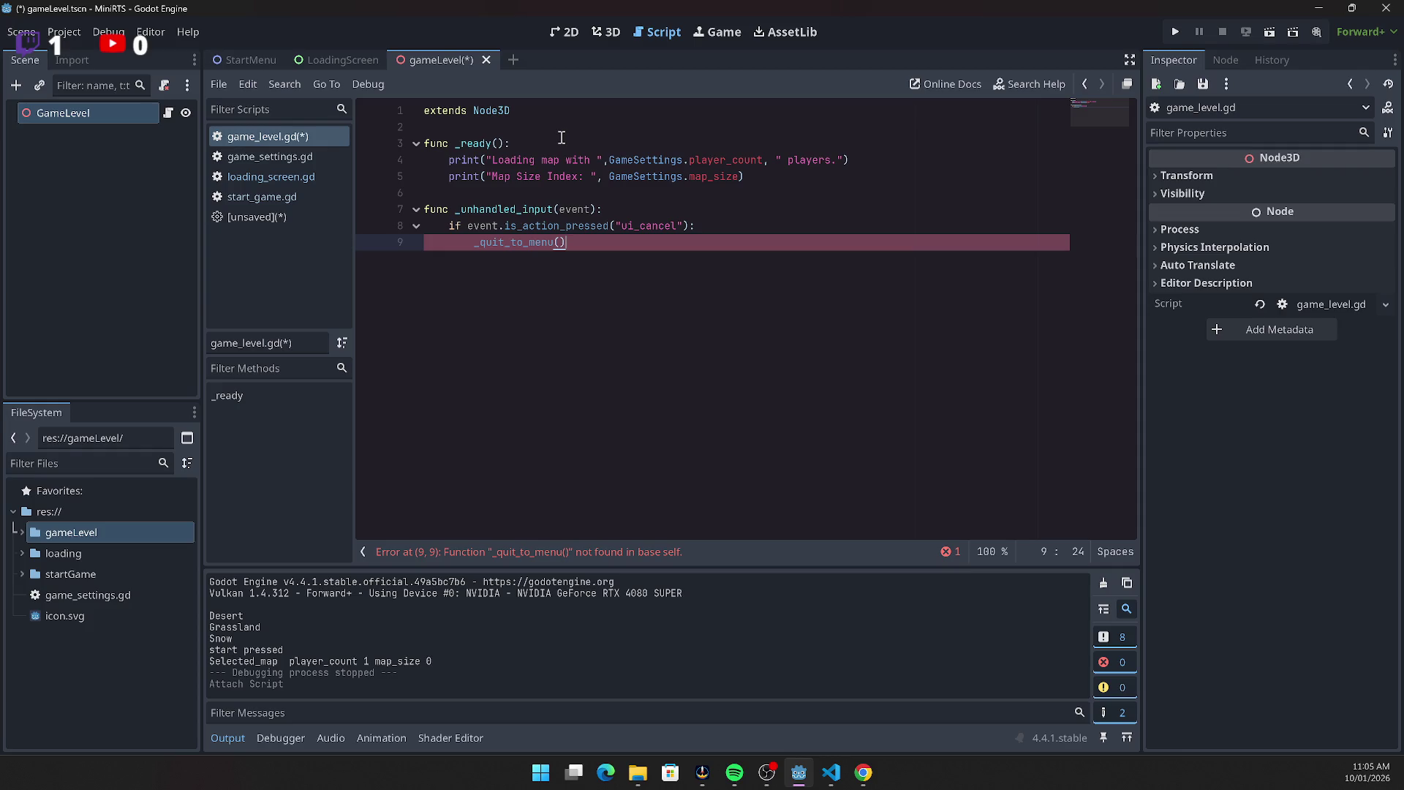
Start a new top-level function declaration for _quit_to_menu() below.
key(Return)
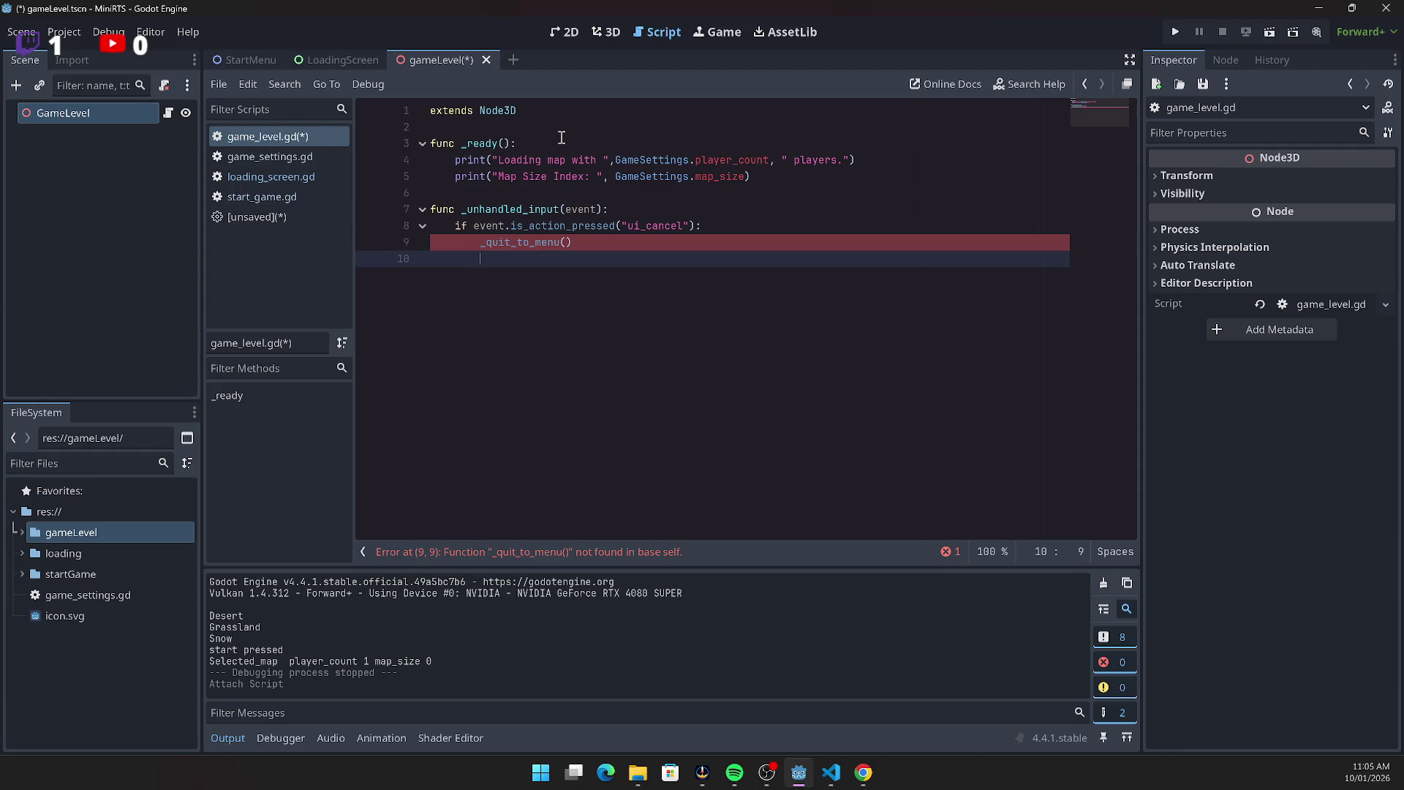
key(BackSpace)
key(Return)
text(func _)
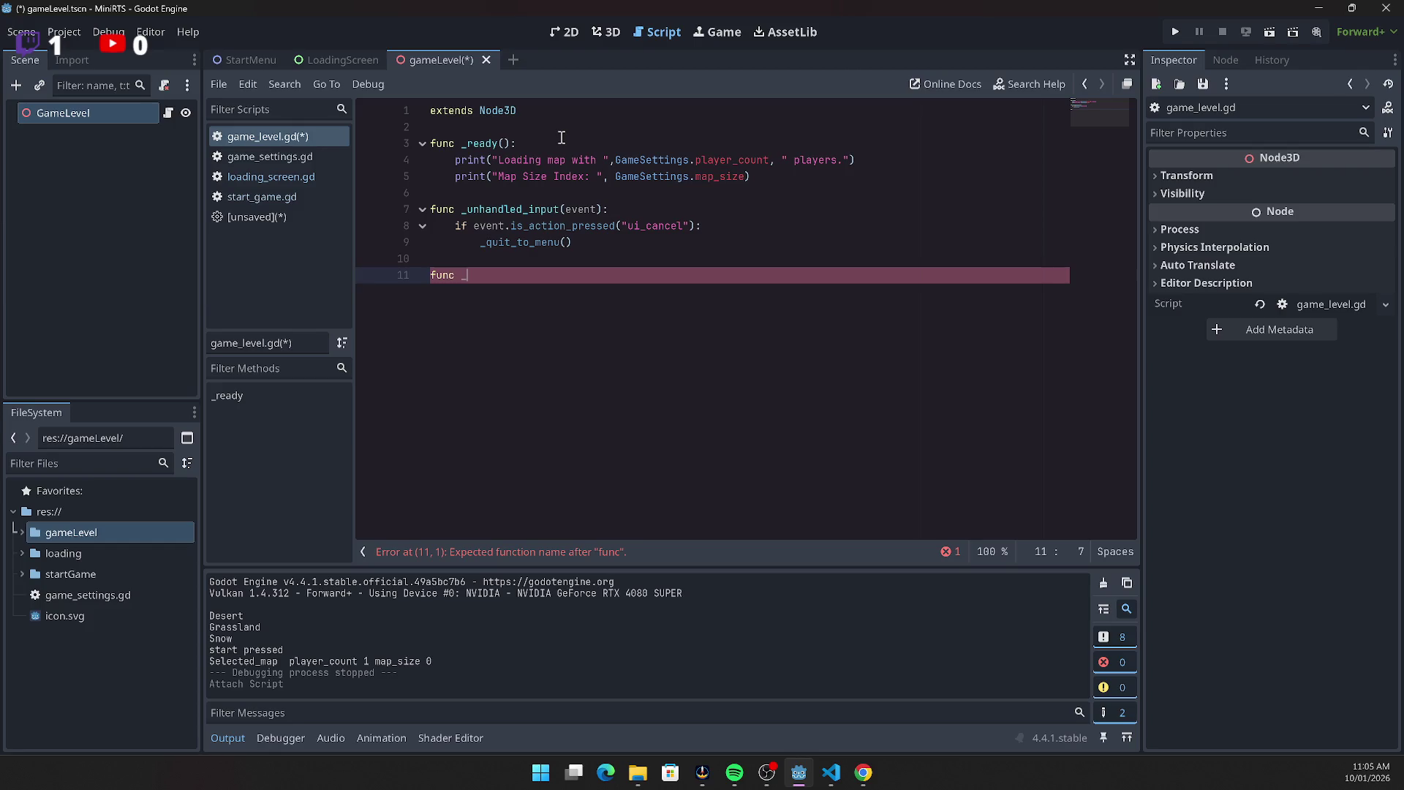
text(quite_)
text(_)
text(to_menu()
text())
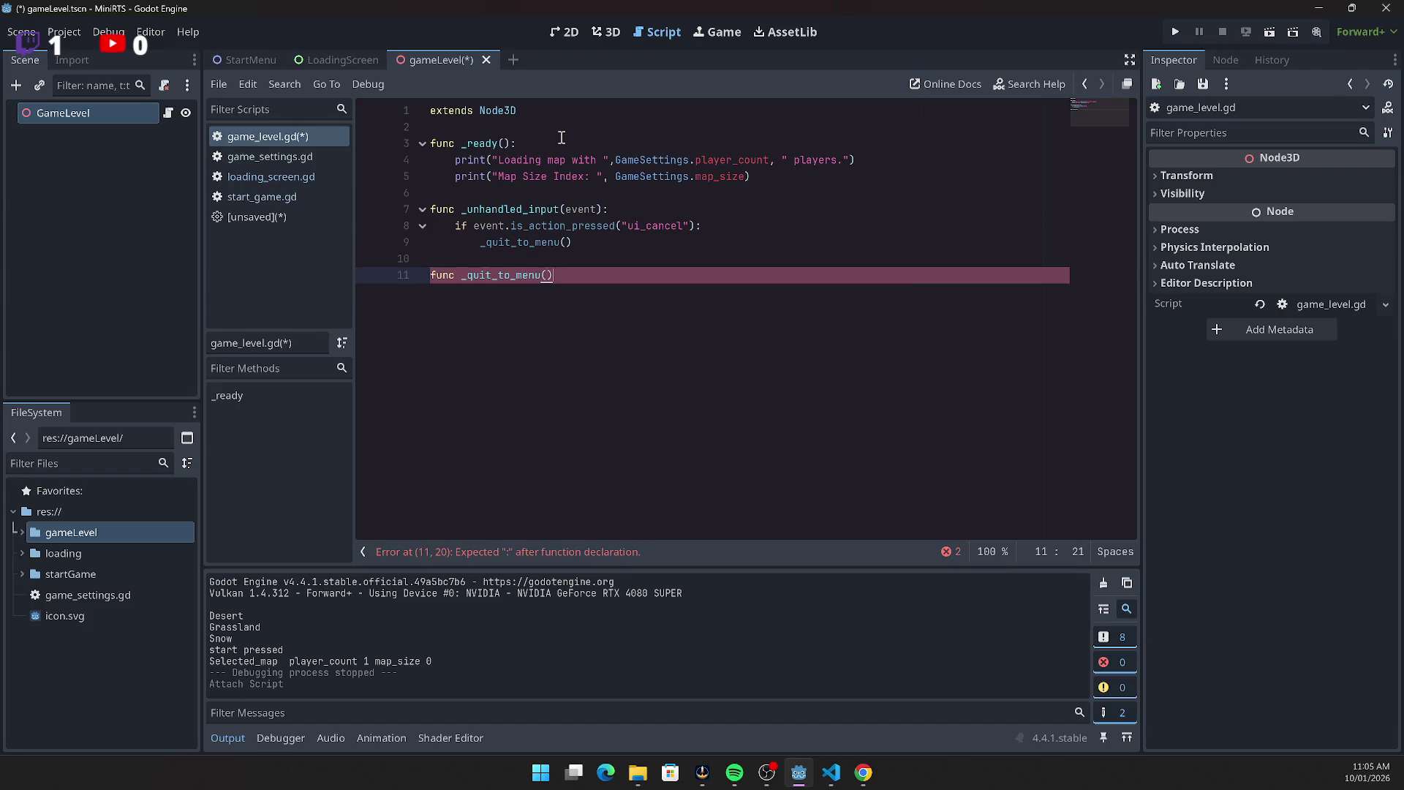
Complete the _quit_to_menu(): declaration line and open its body.
key(Return)
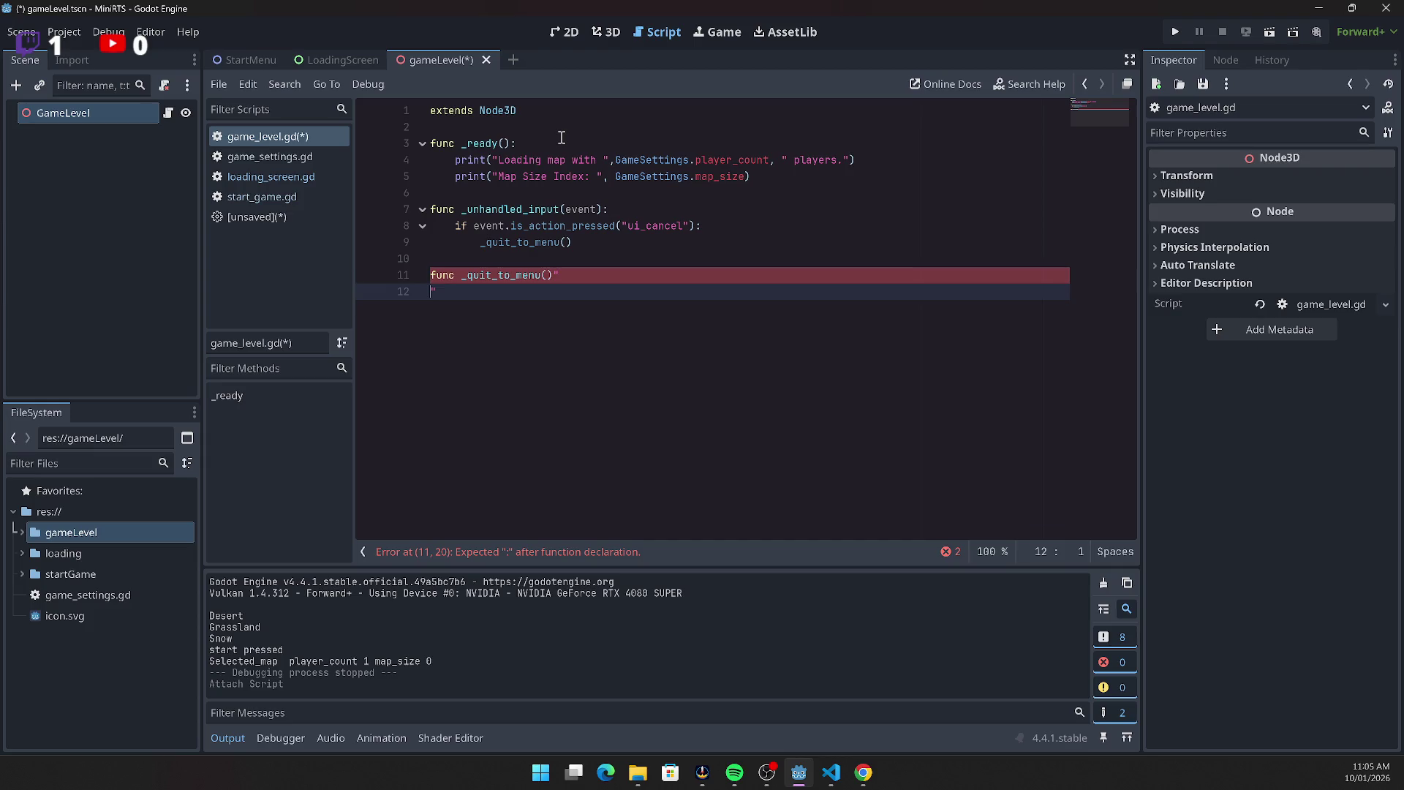
key(BackSpace)
text(:)
key(Return)
Make it call change_scene_to_file("res://startGame/StartMenu.tscn"), save, and show LoadingScreen.
text(get_)
text(tree()
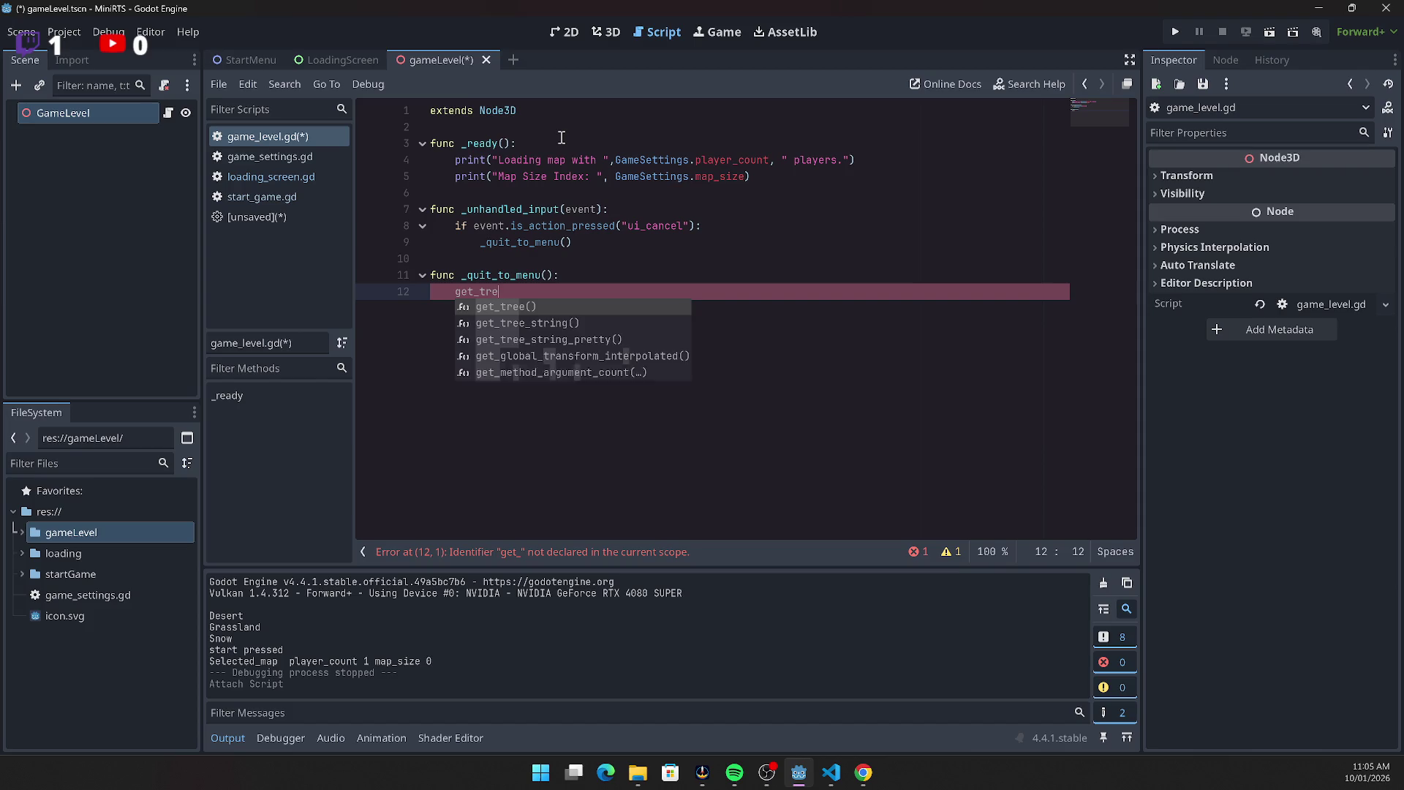
text().change_s)
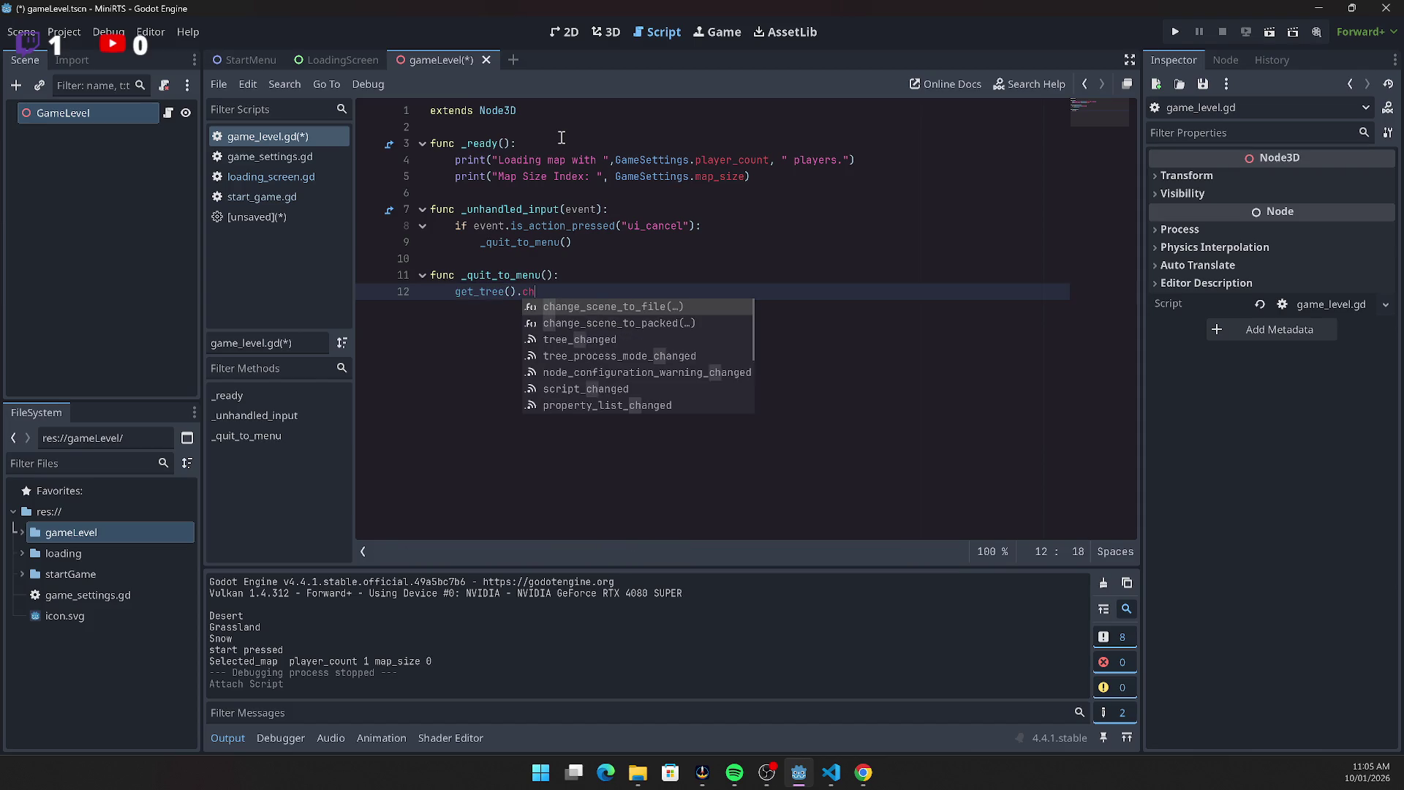
text(cent_to)
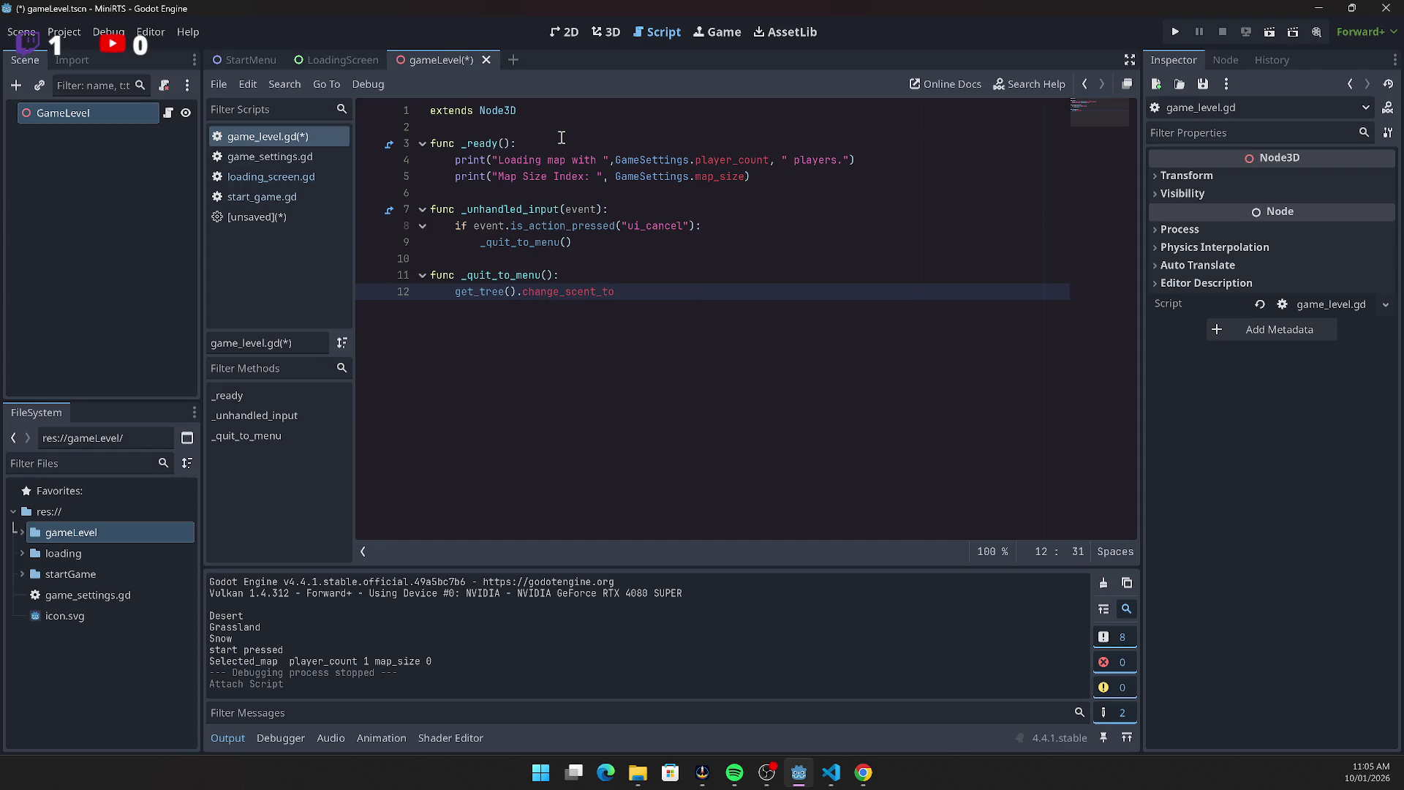
key(BackSpace)
key(BackSpace)
key(BackSpace)
text(e_to_file(")
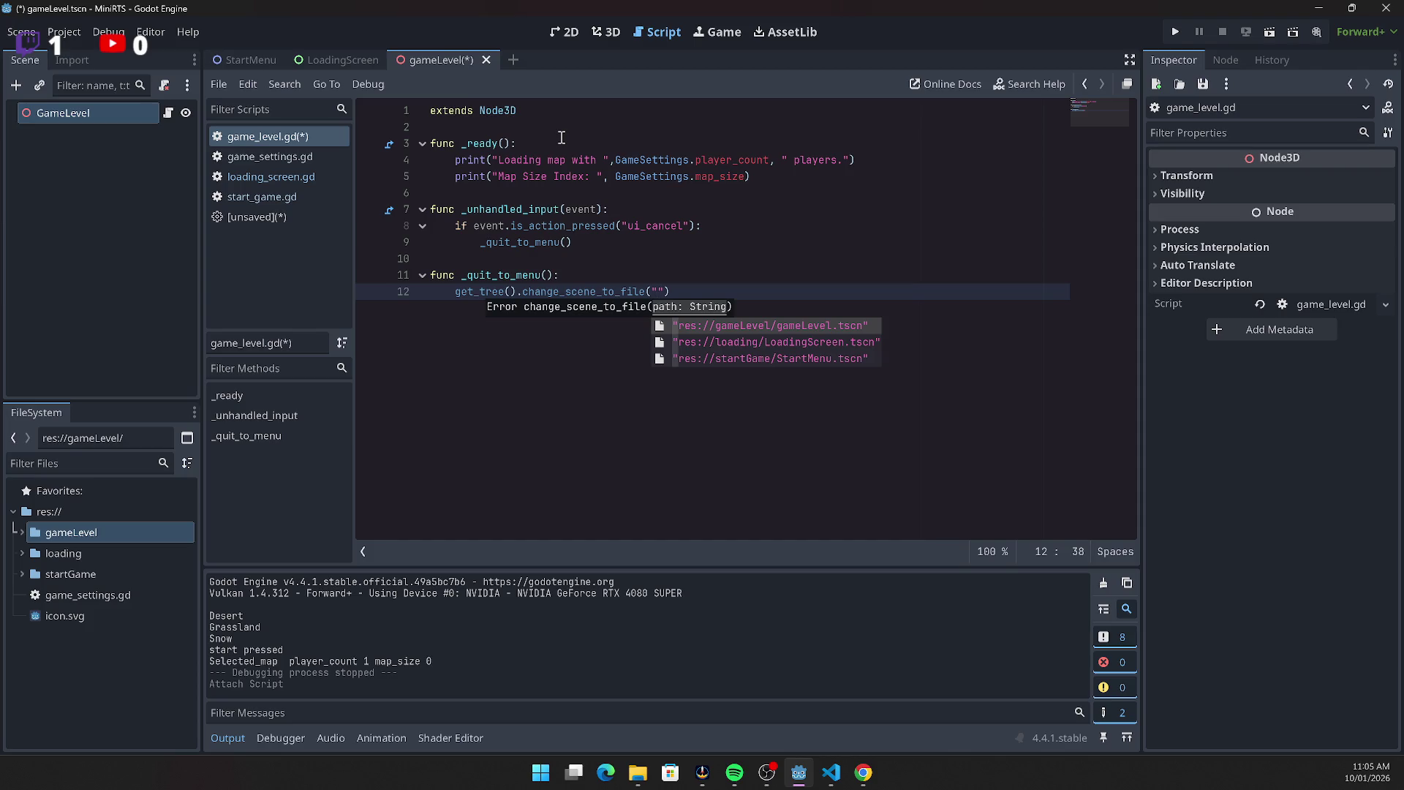
key(Down)
key(Down)
key(Return)
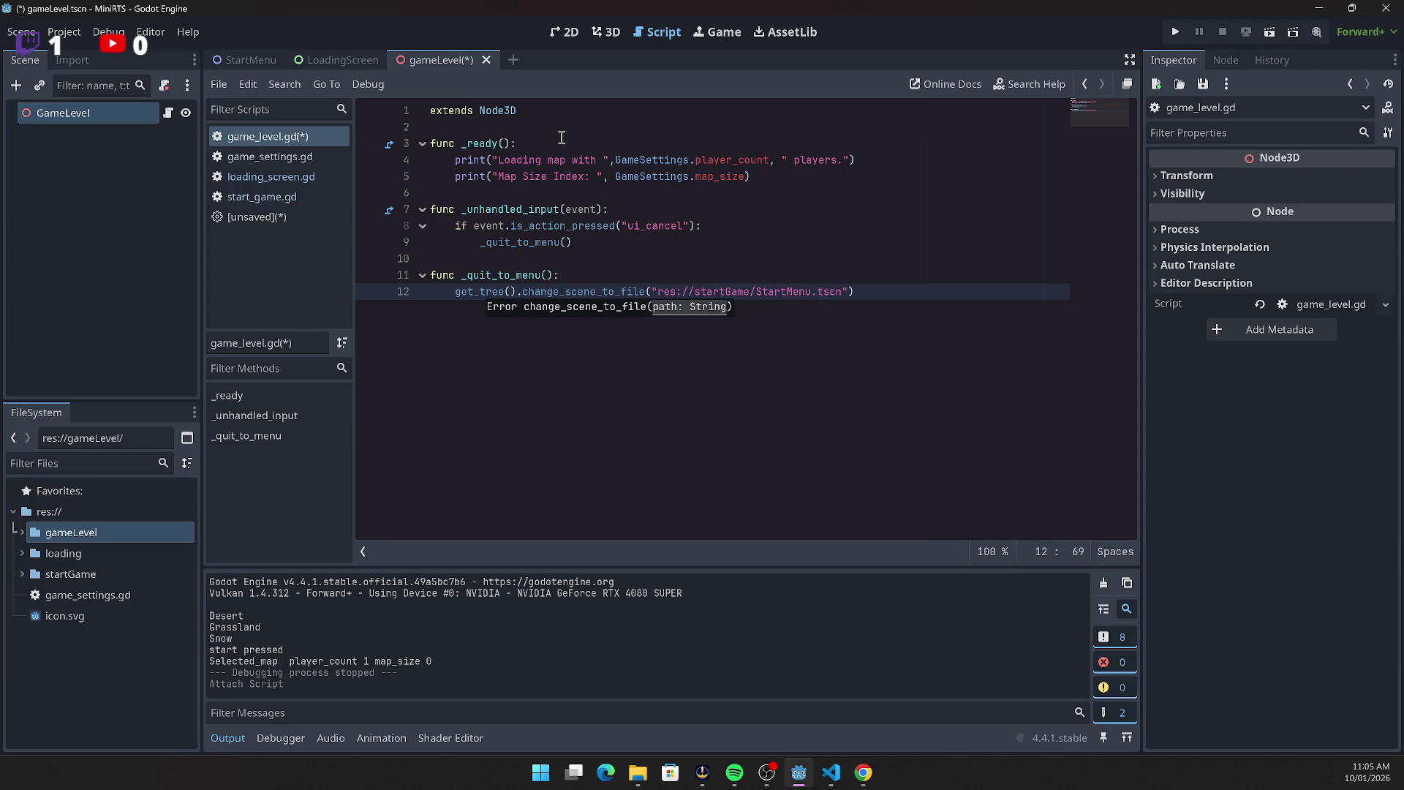
key(Right)
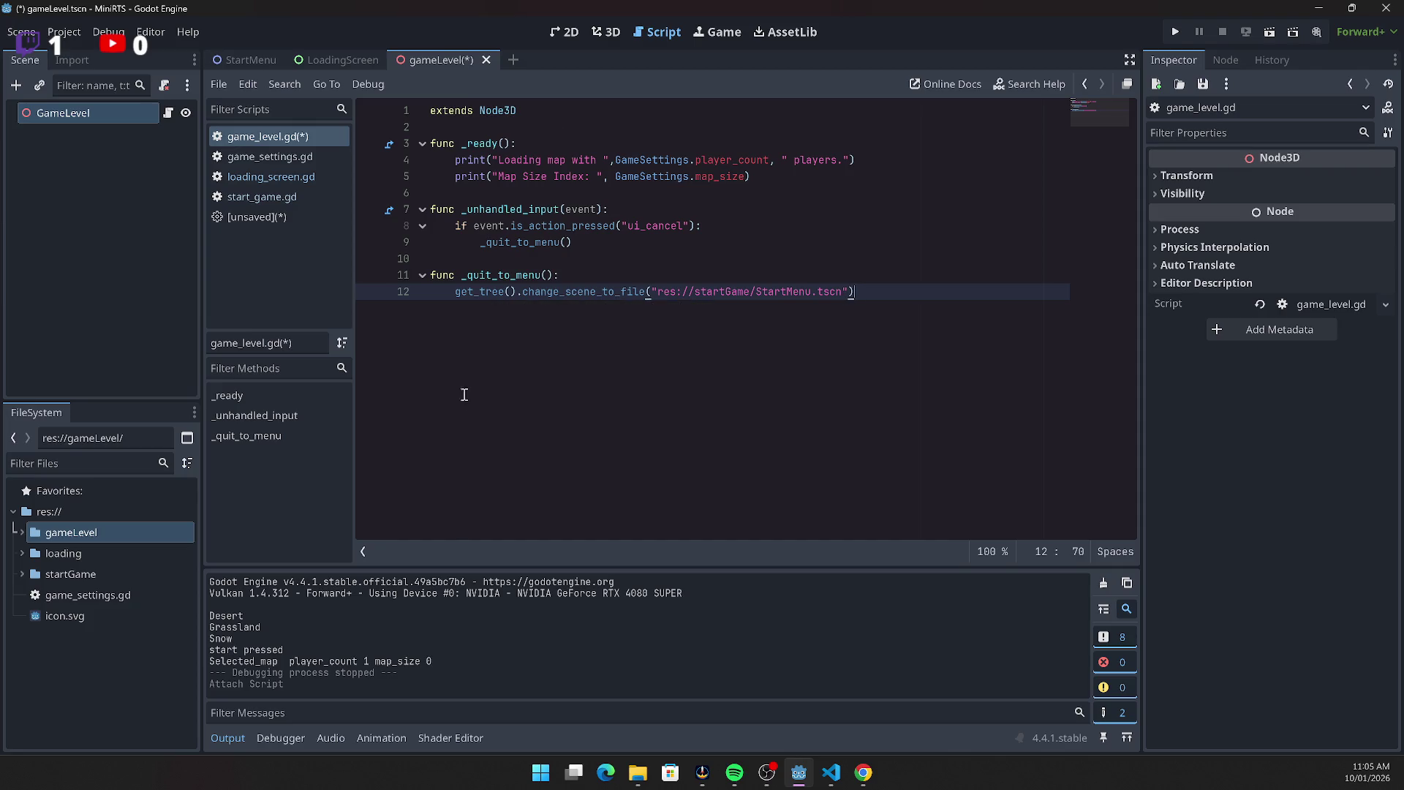
key(ctrl+s)
click(322, 59)
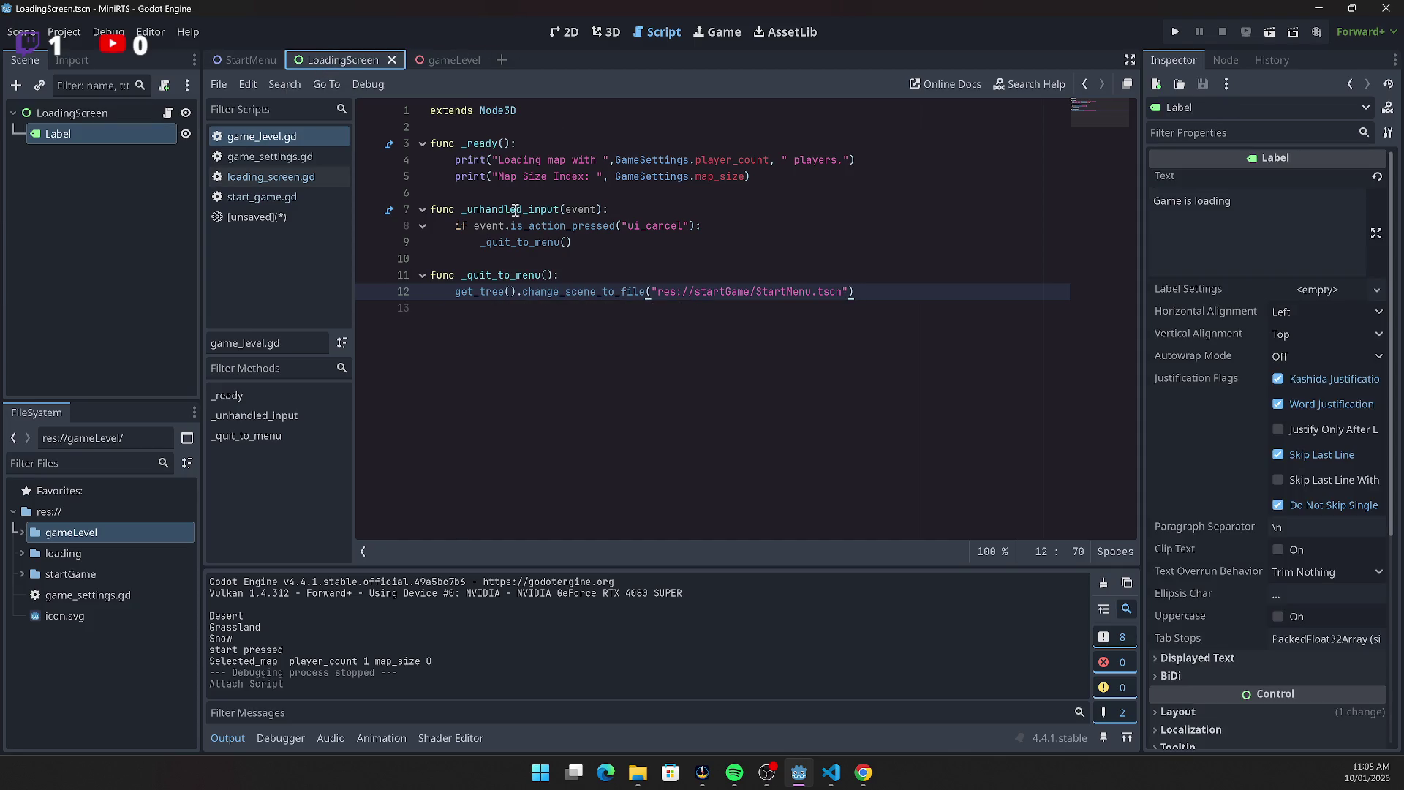
In loading_screen.gd, add get_tree().change_scene_to_file("res://gameLevel/gameLevel.tscn") after the await line.
click(633, 366)
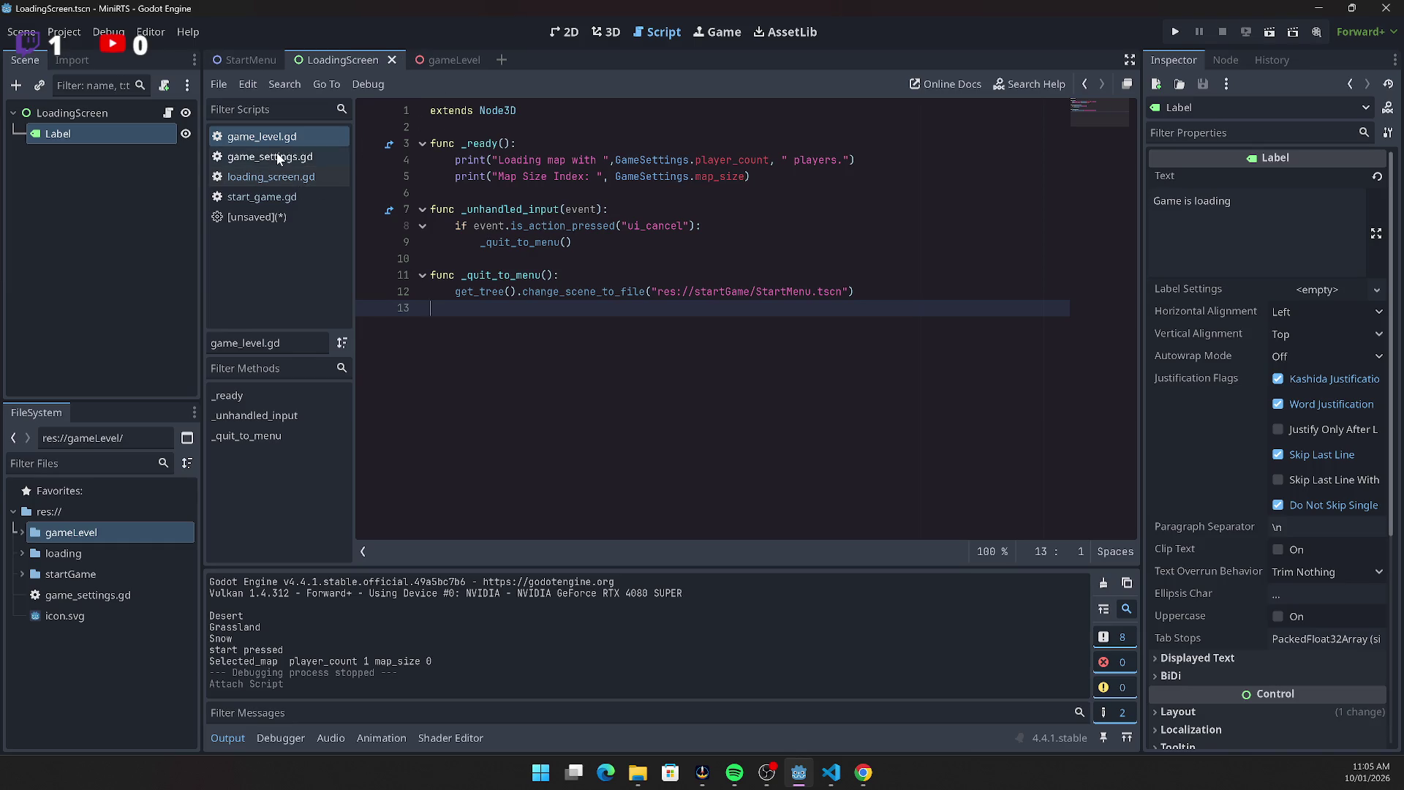
click(271, 177)
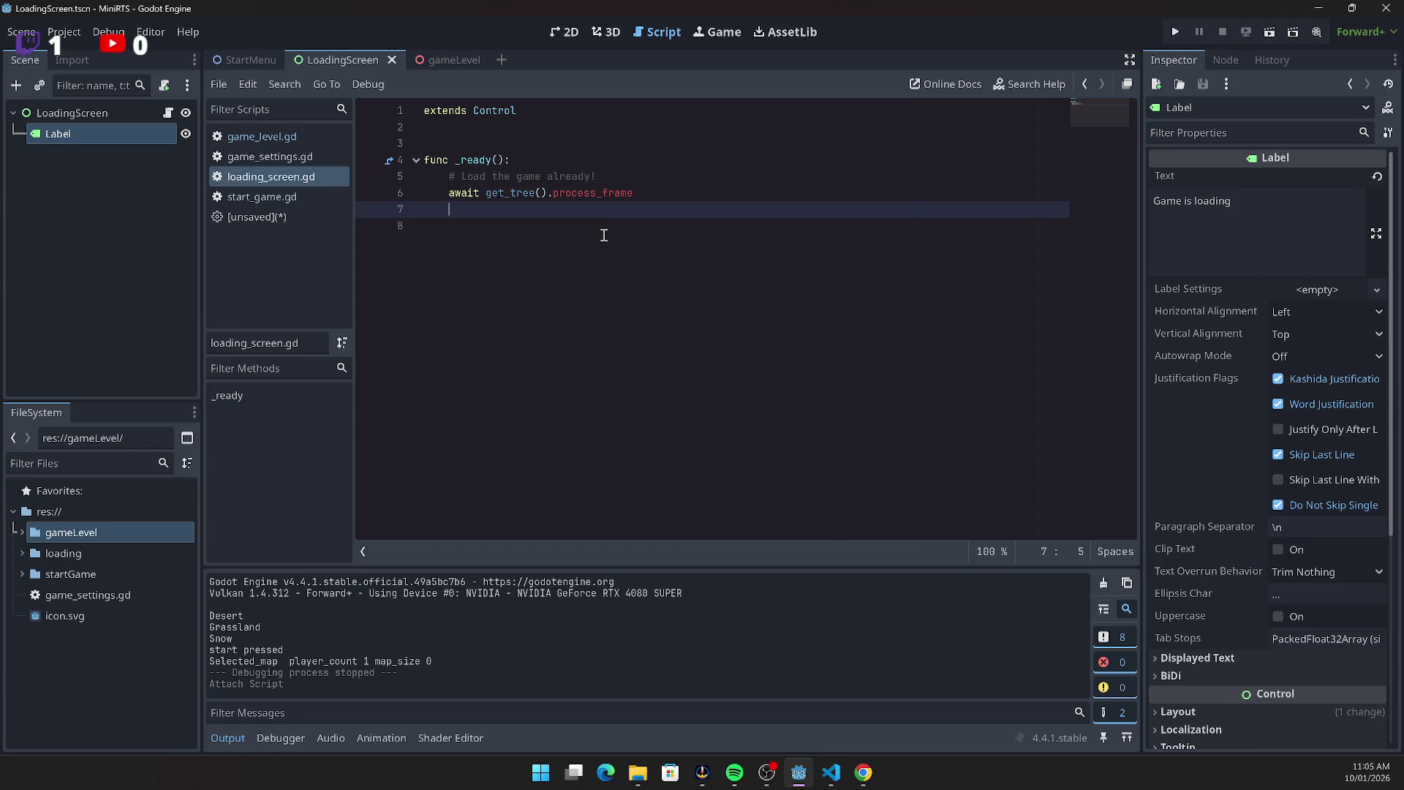
key(Return)
text(get_t)
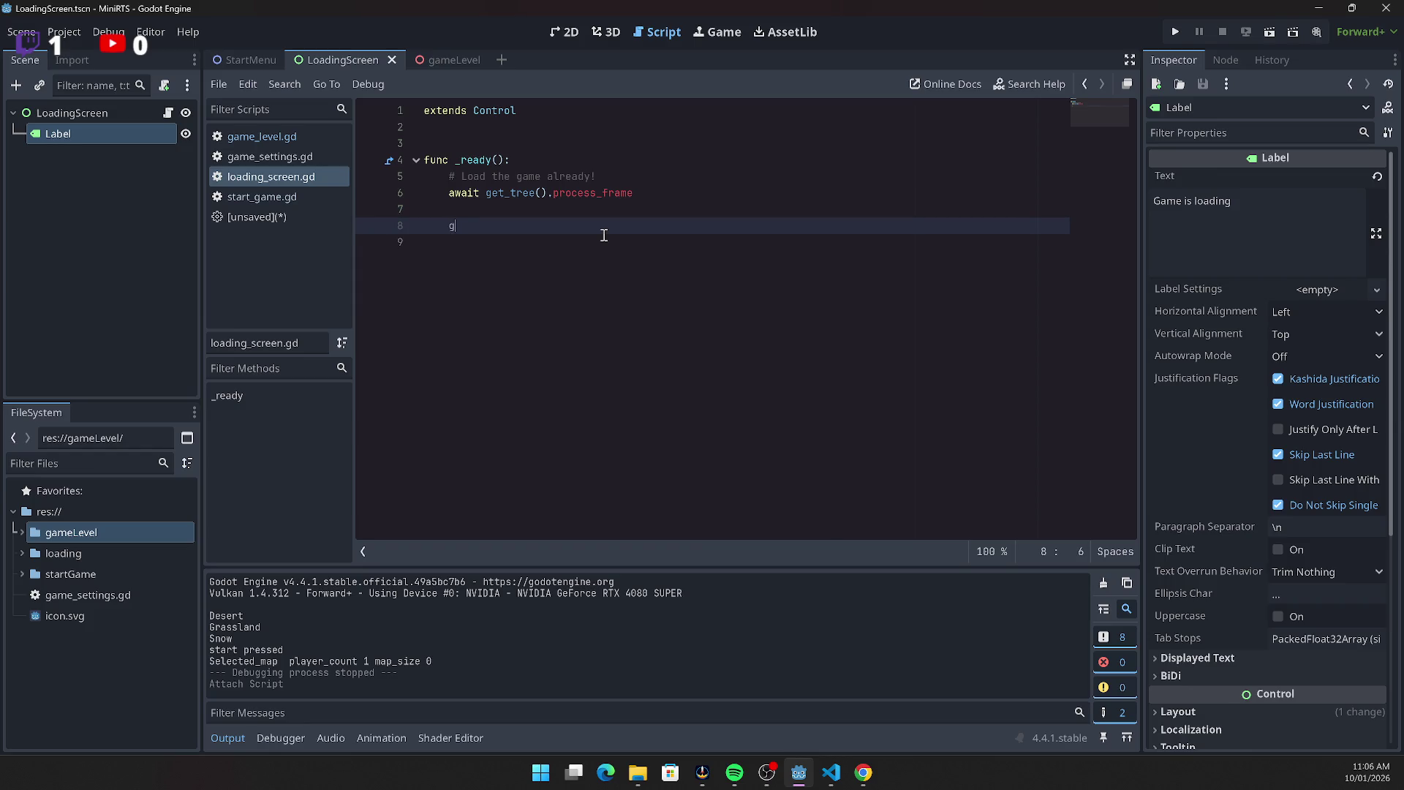
text(ree)
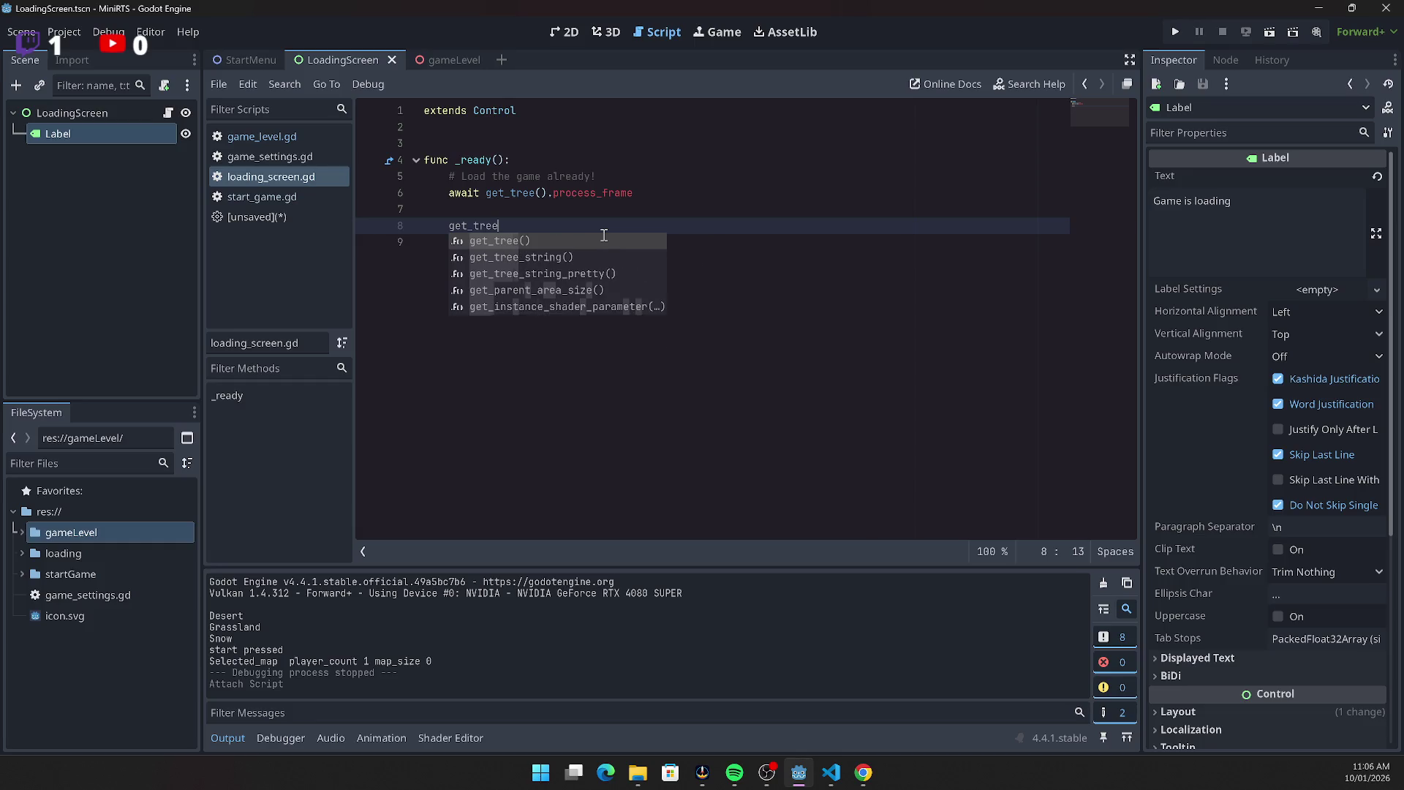
key(Return)
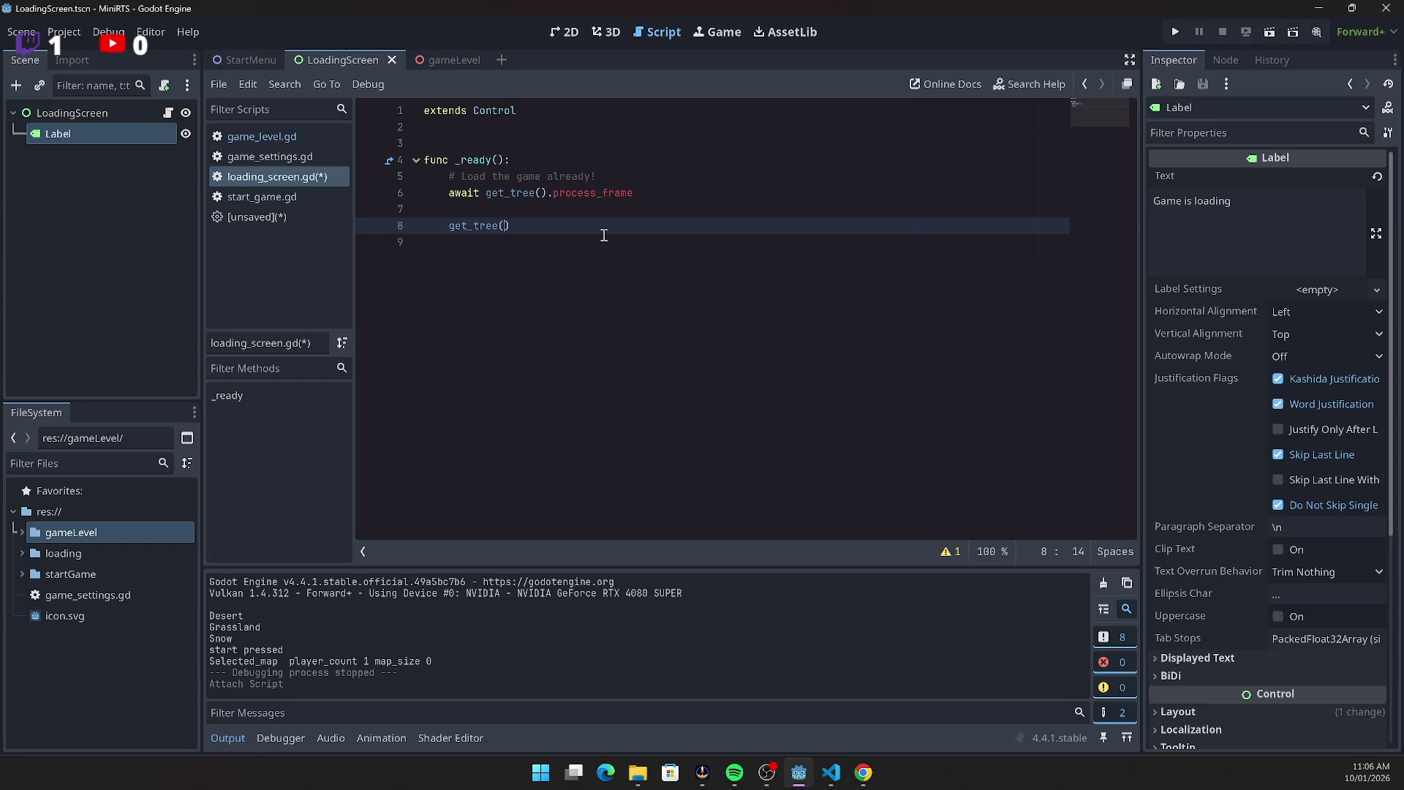
text(change_scene)
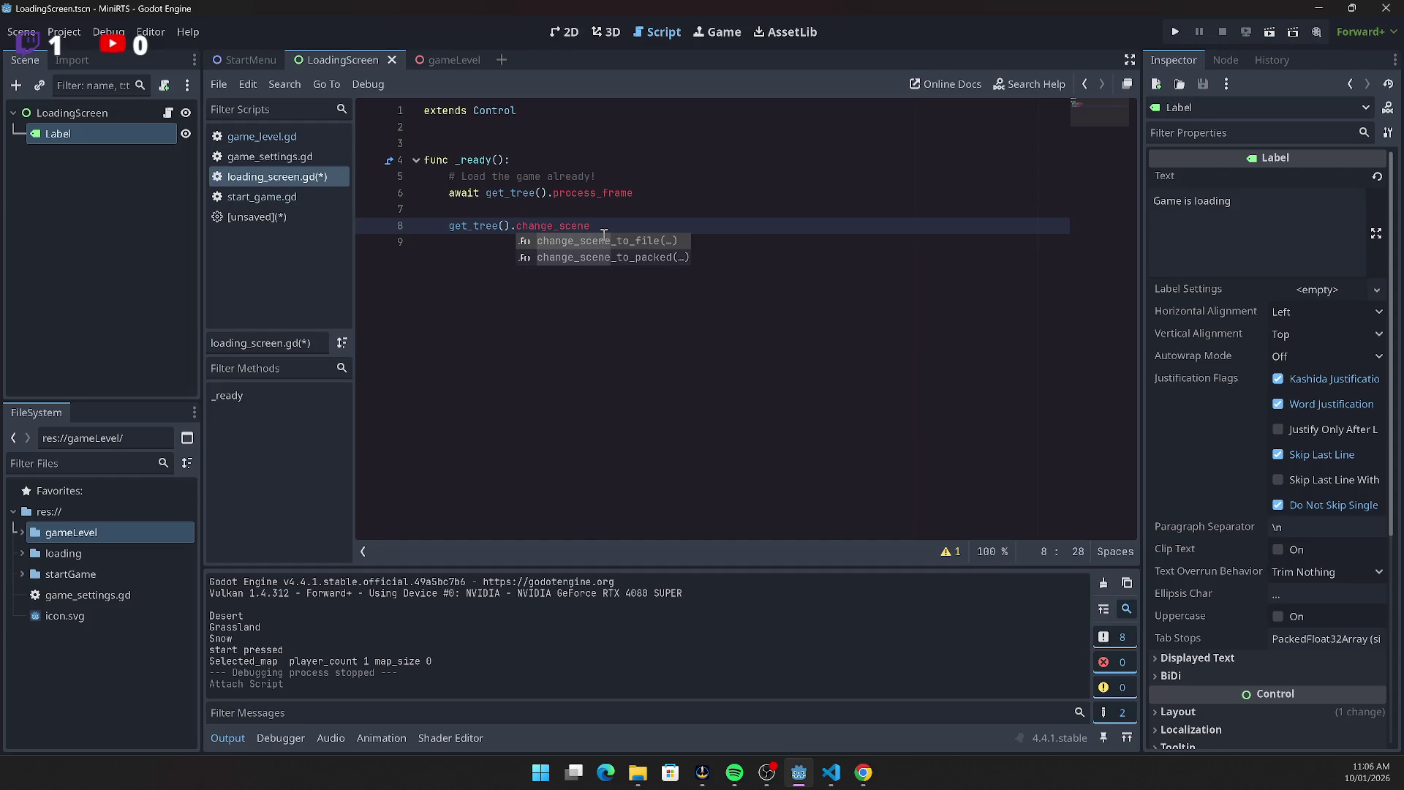
key(Return)
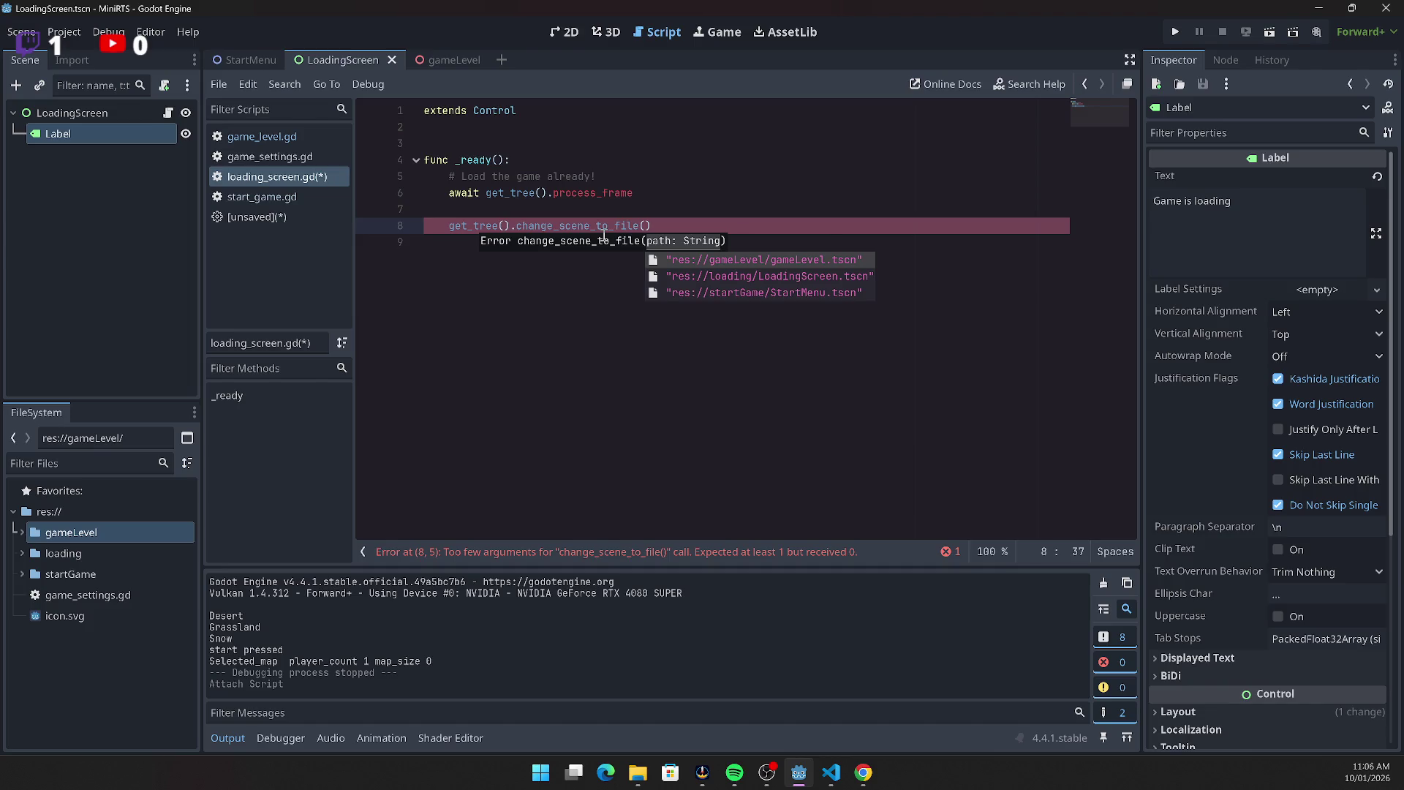
key(Return)
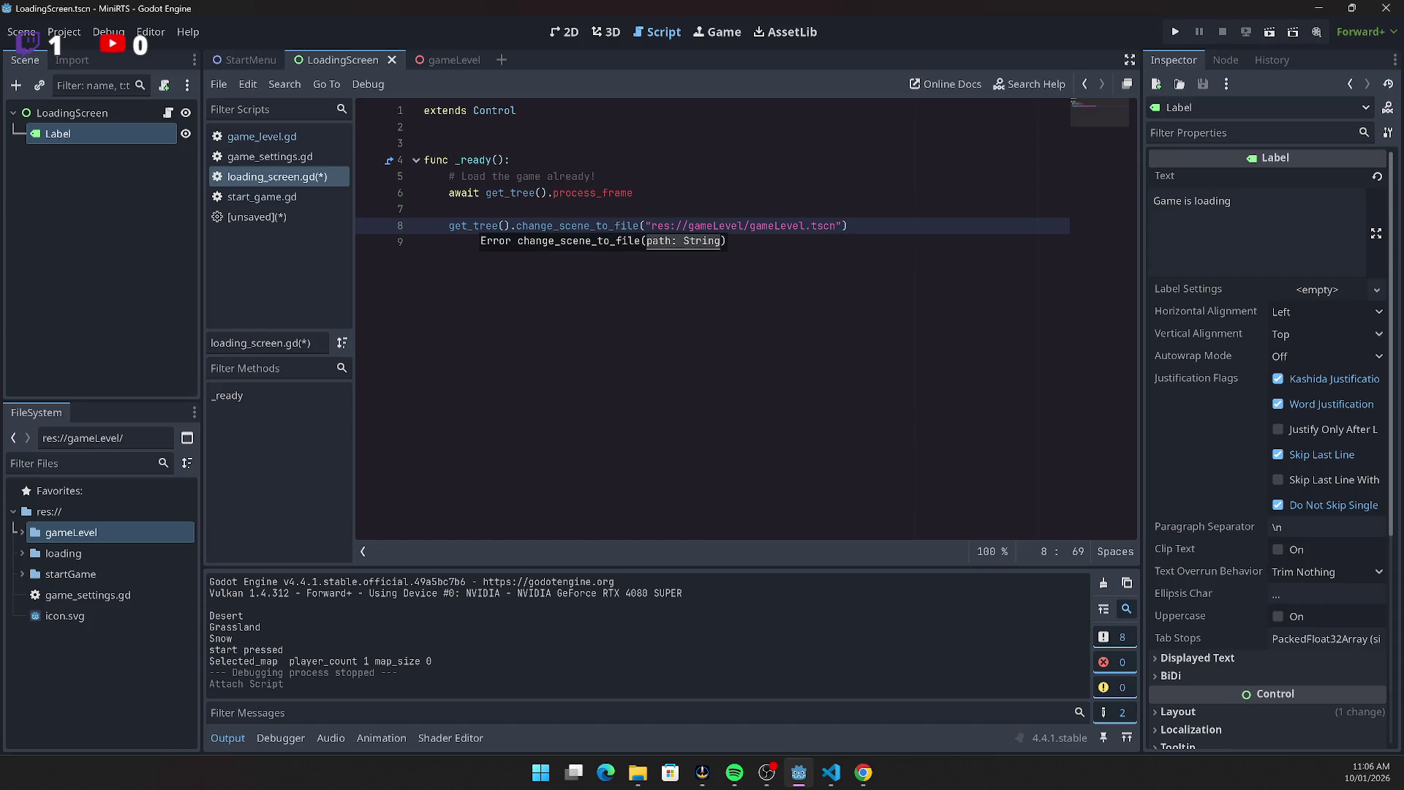
key(Escape)
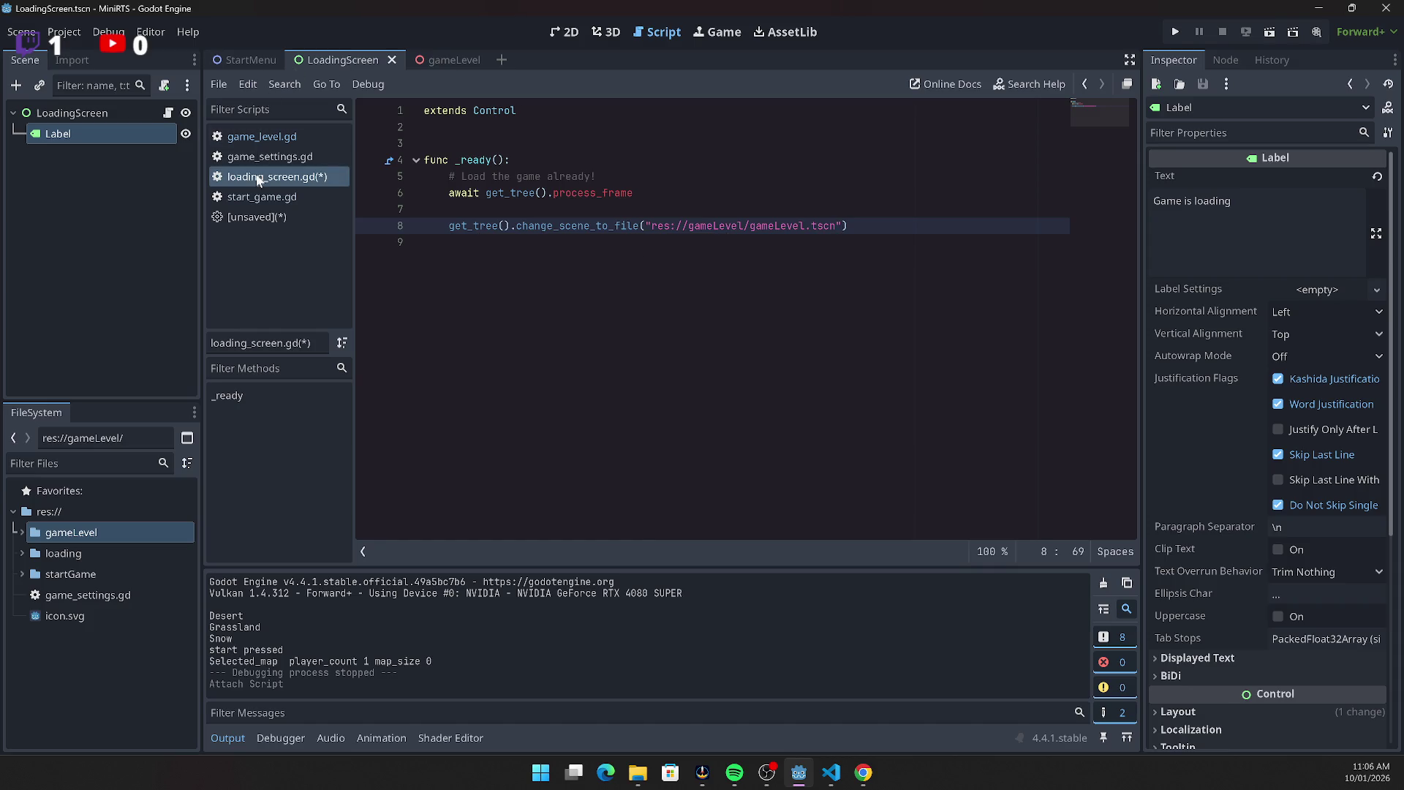
click(262, 138)
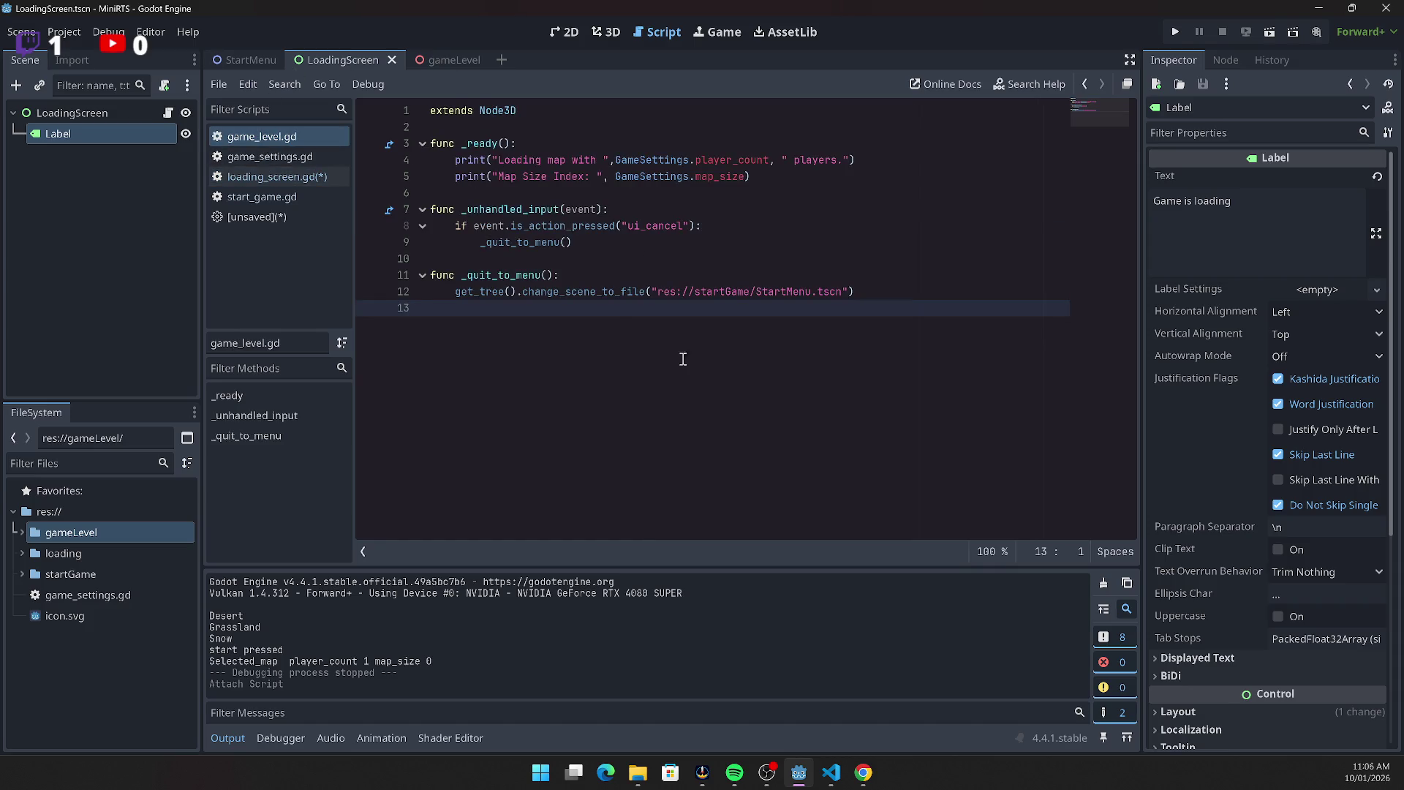
Open start_game.gd and add a new line below the print statement on line 31.
click(267, 157)
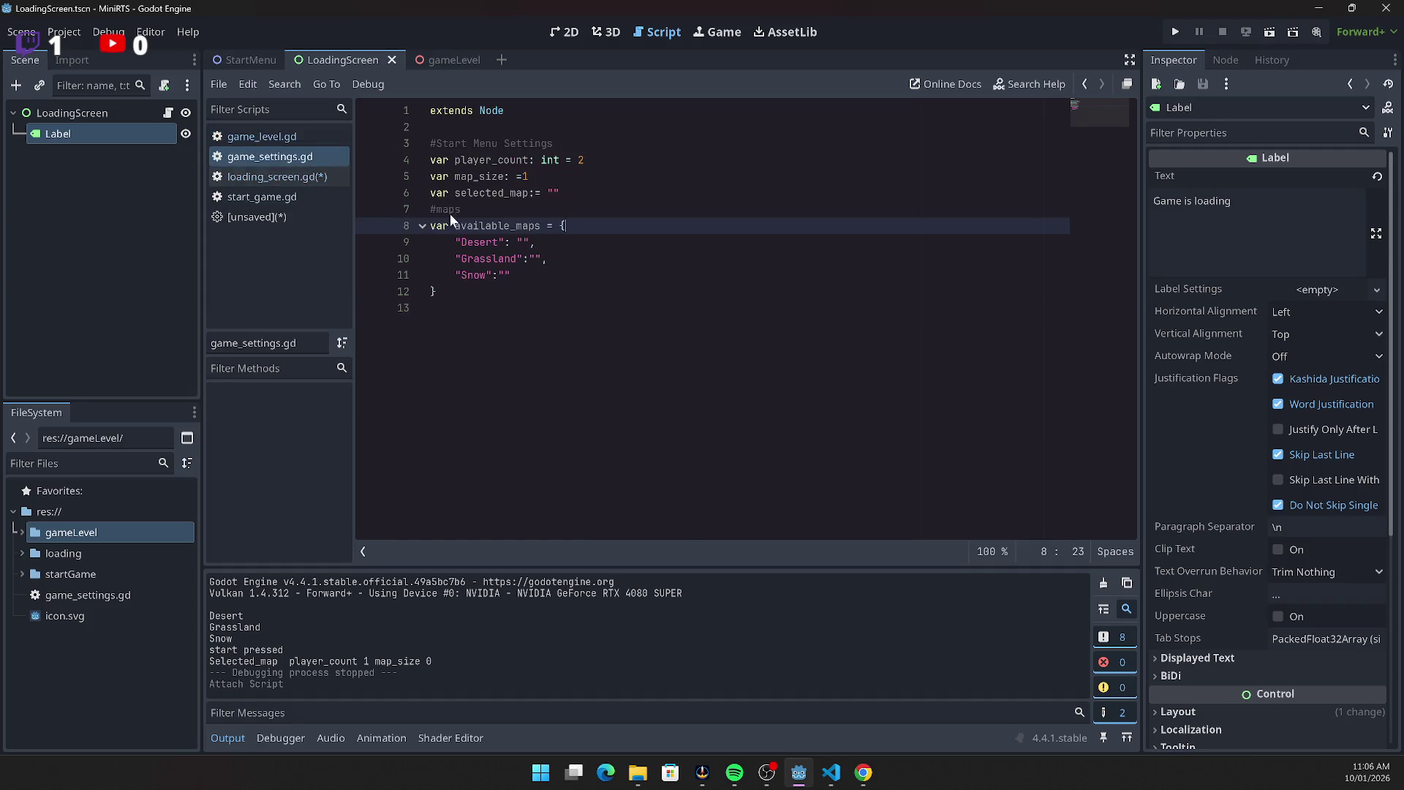
click(262, 197)
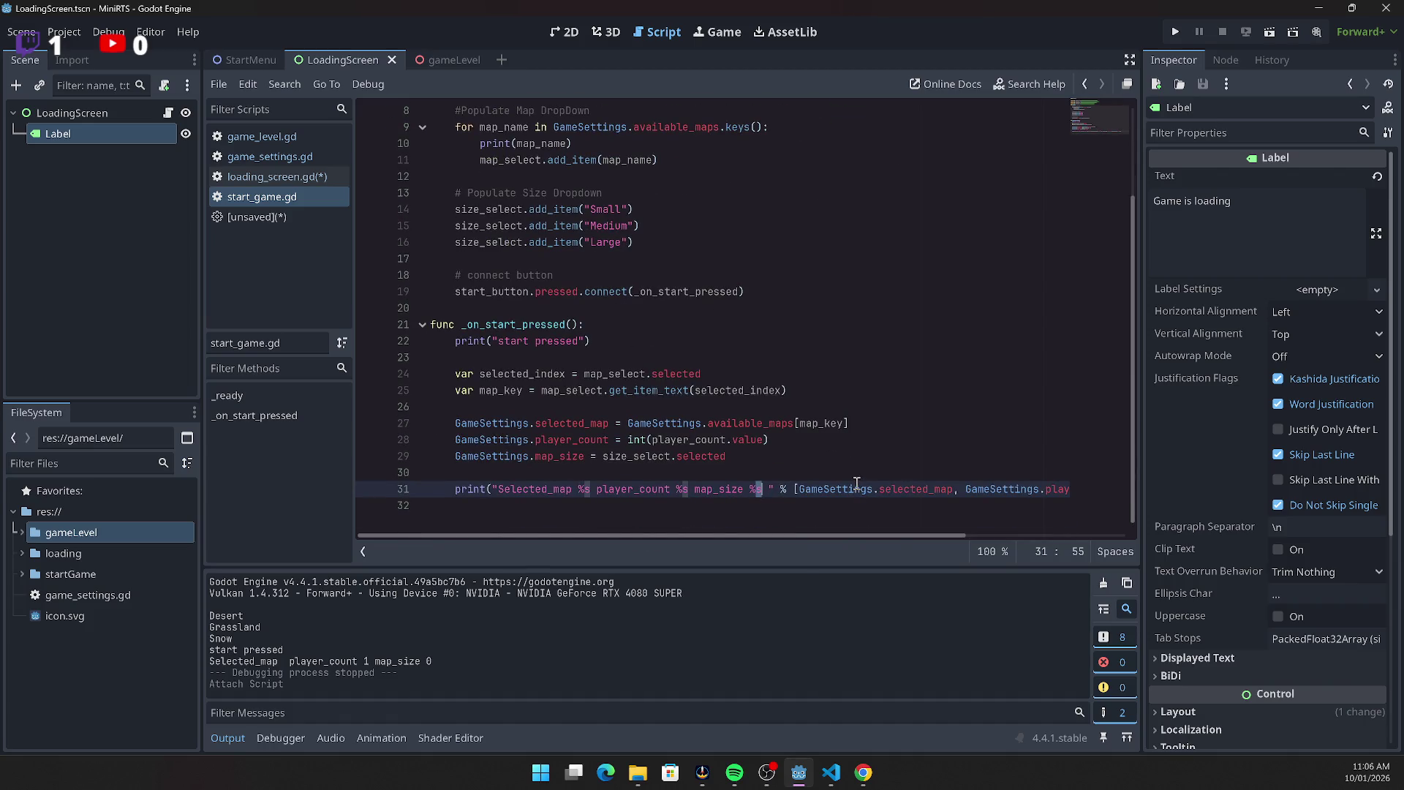
click(709, 488)
key(End)
key(Return)
key(Return)
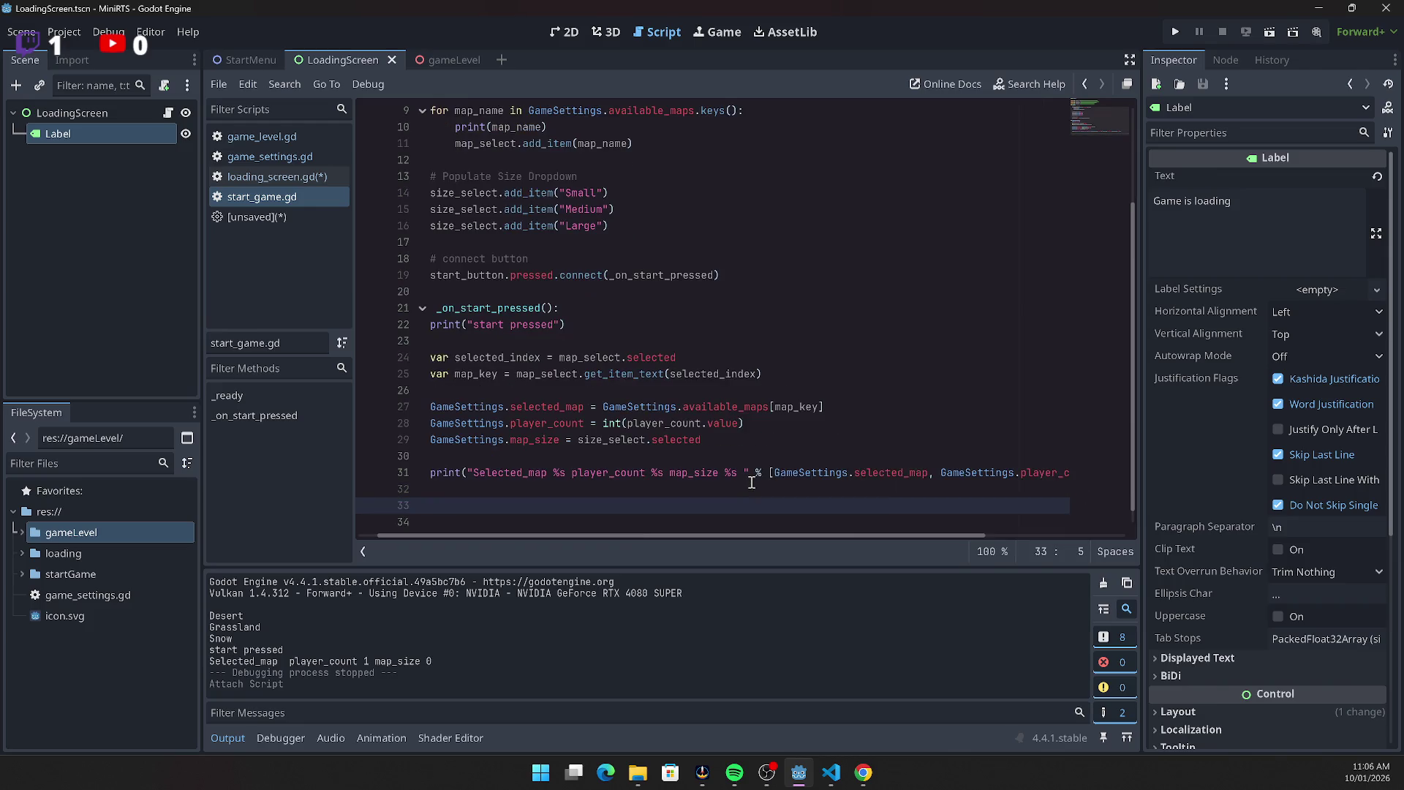
Add get_tree().change_scene_to_file("res://loading/LoadingScreen.tscn") there and save the scripts.
text(get_t)
text(r)
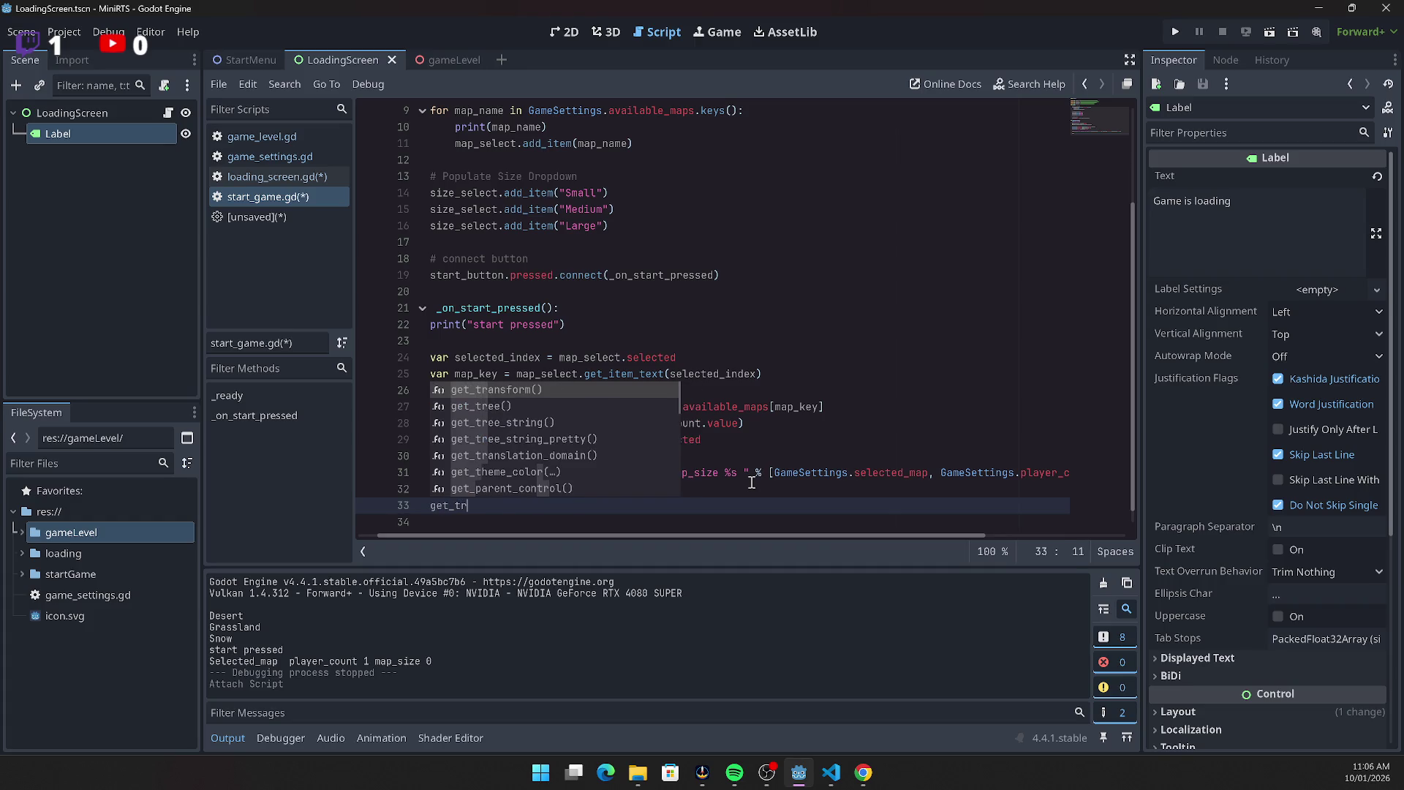
text(ee_)
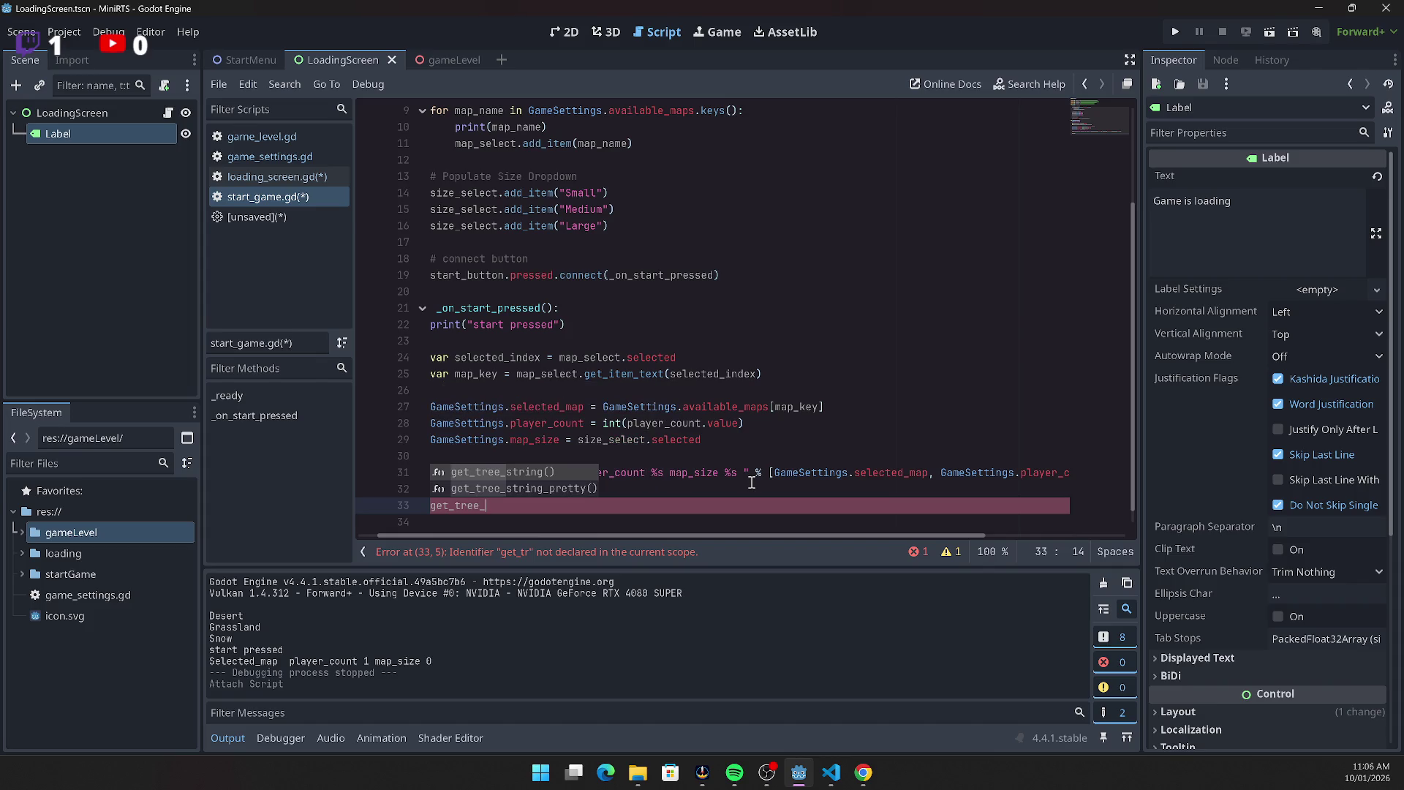
key(BackSpace)
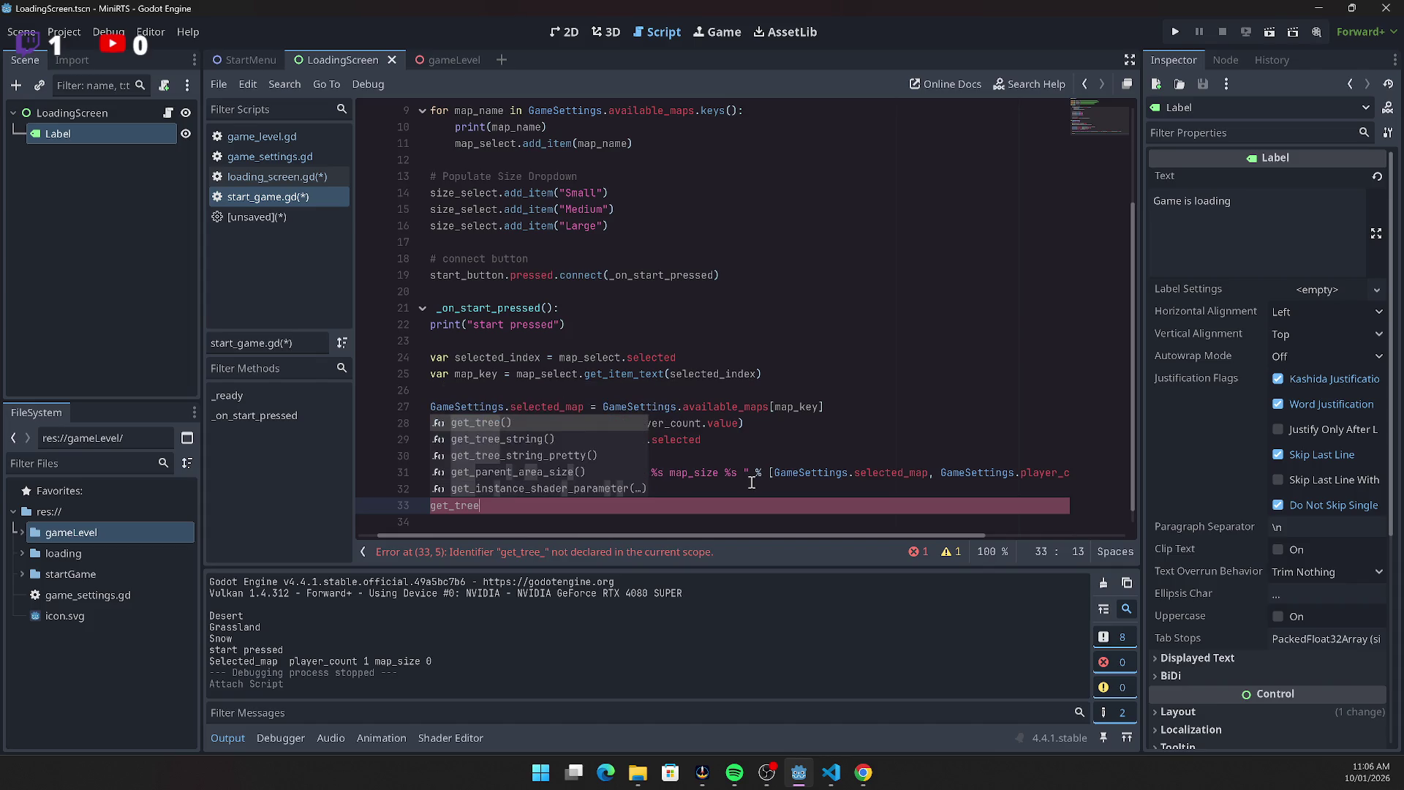
key(Return)
text(.)
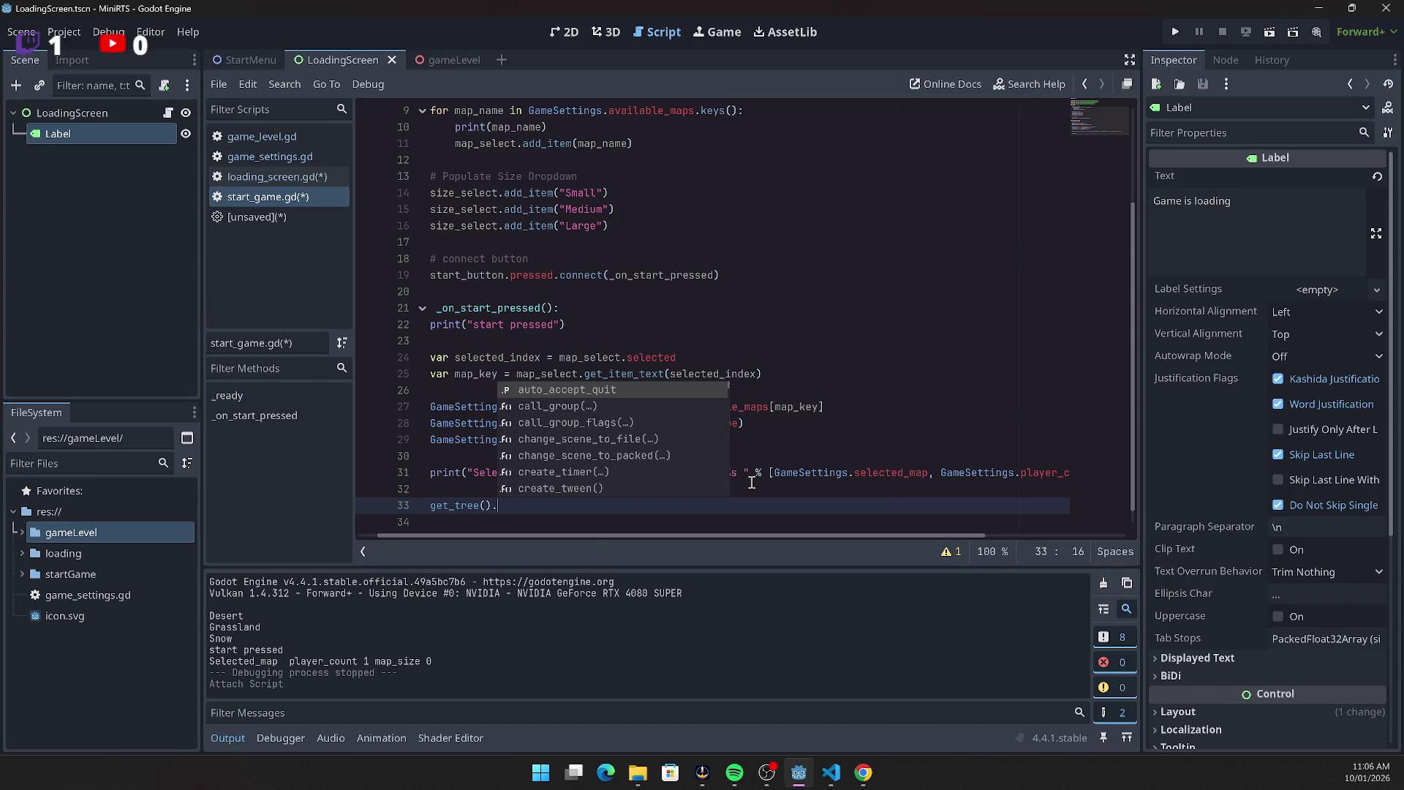
text(change)
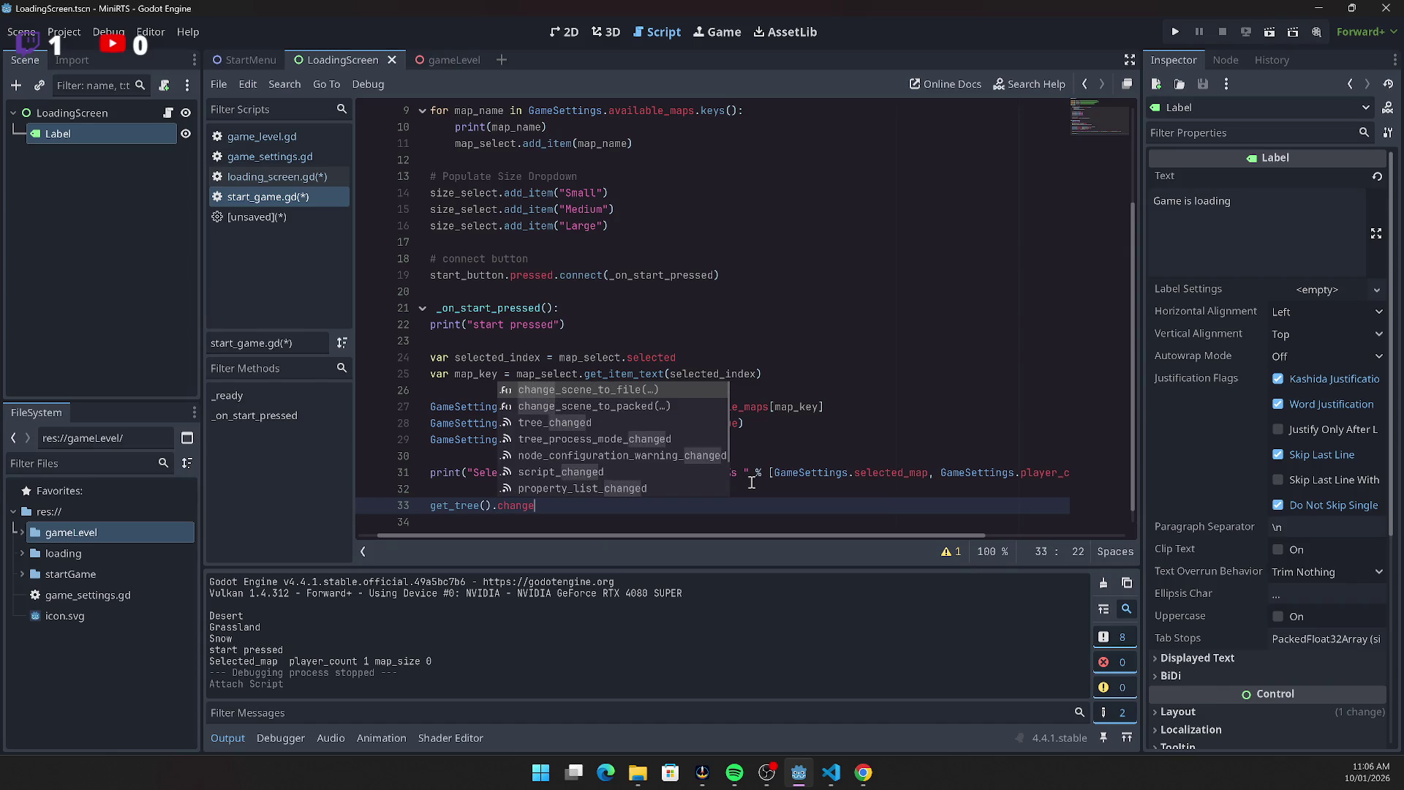
key(Return)
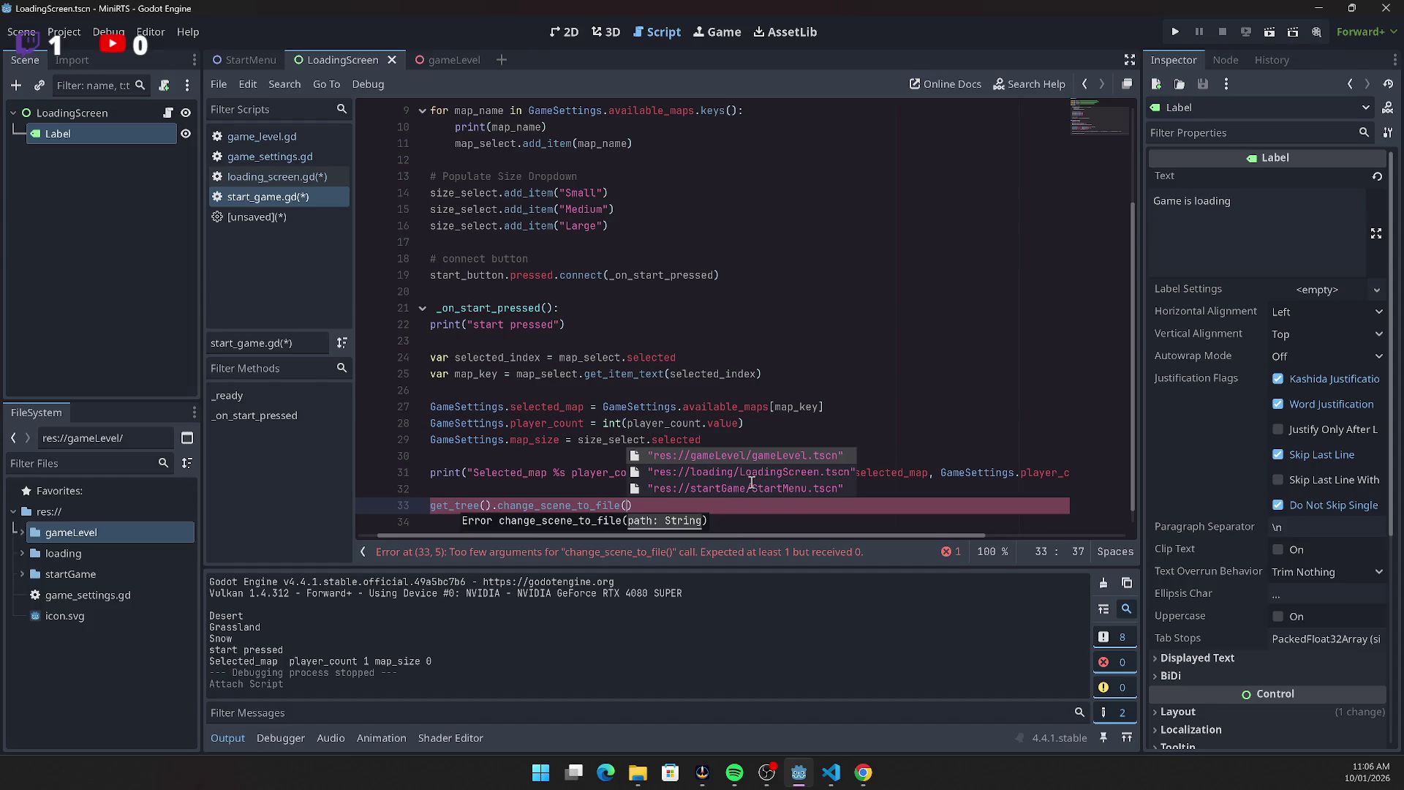
key(Down)
key(Down)
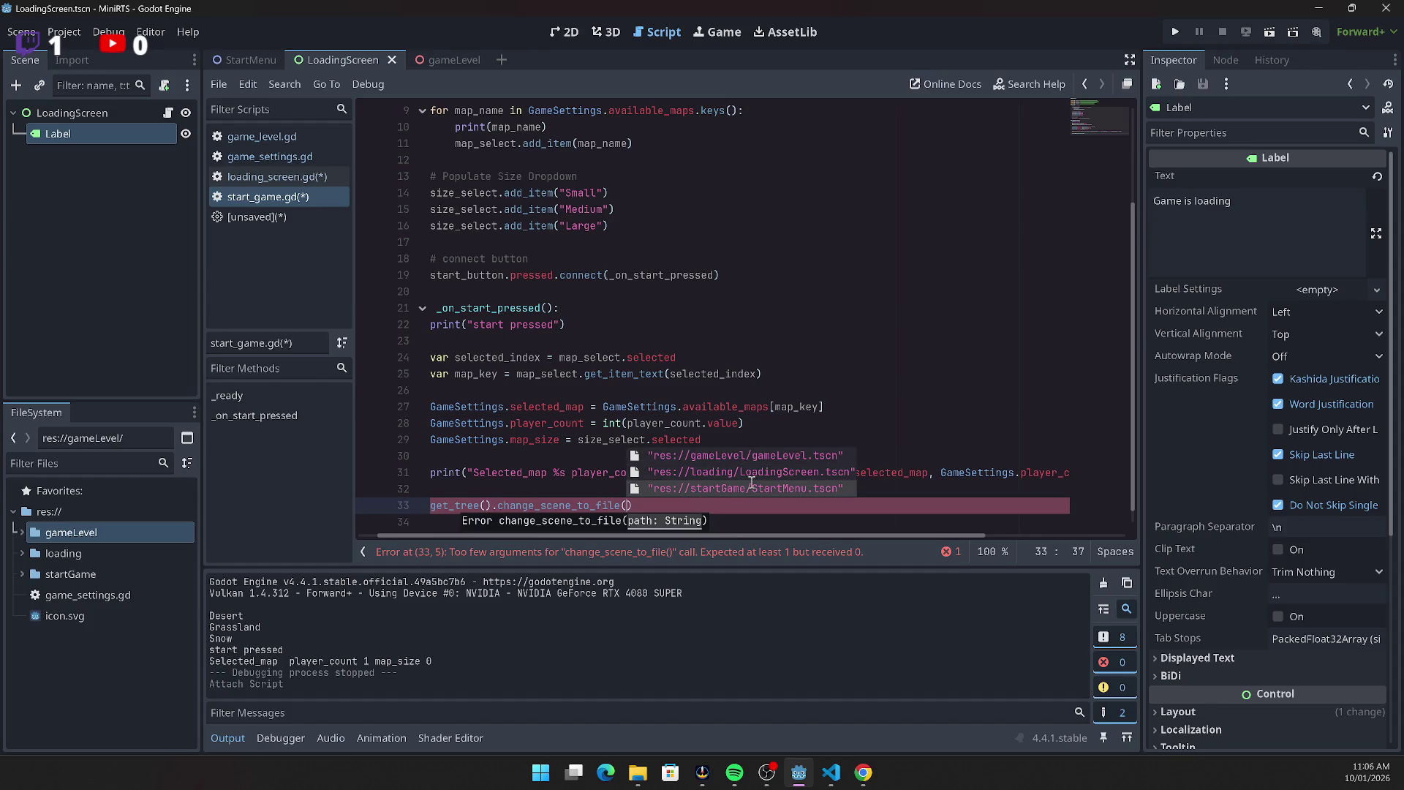
key(Up)
key(Up)
key(Down)
key(Return)
key(ctrl+s)
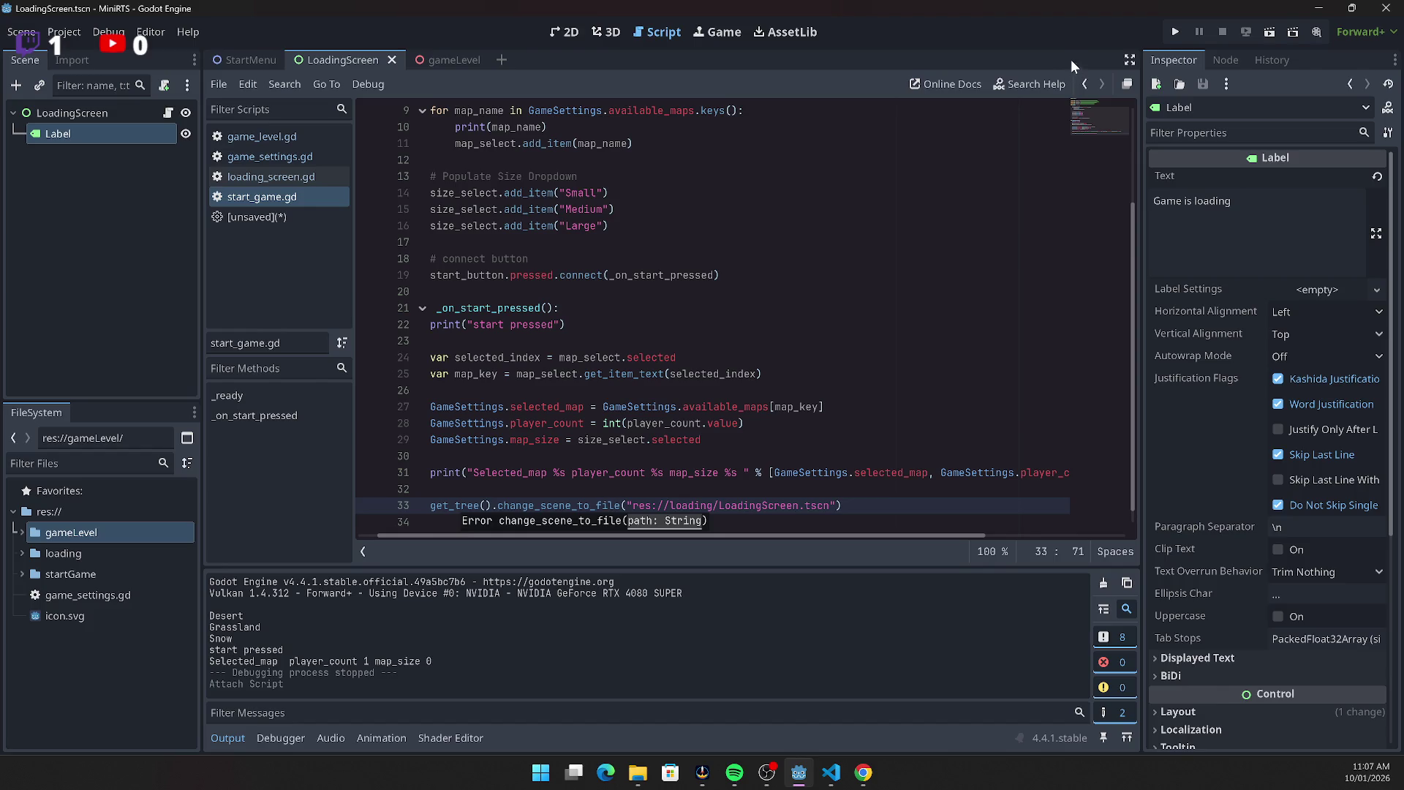
Run the project, press Start Game, maximize the game window, then close it.
click(1176, 33)
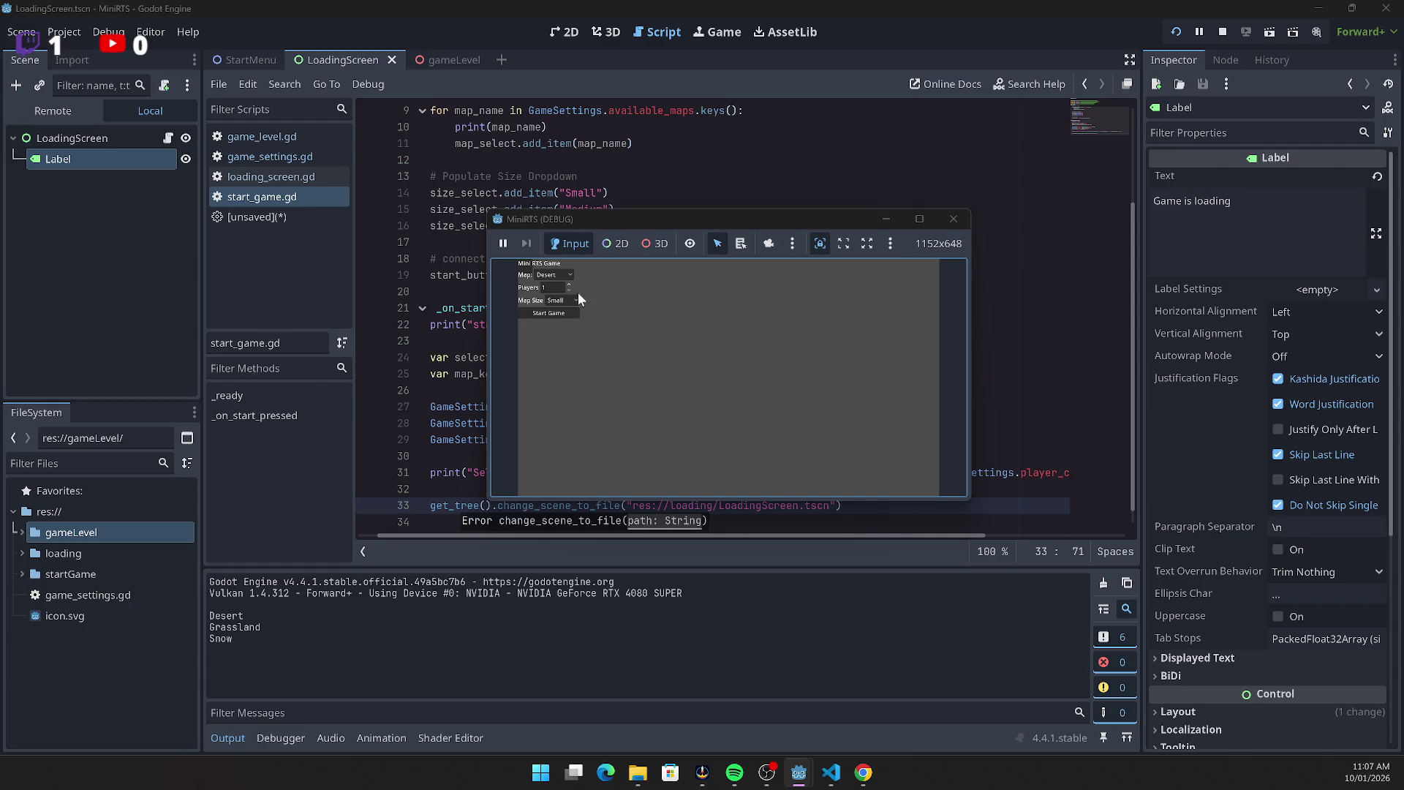
click(567, 311)
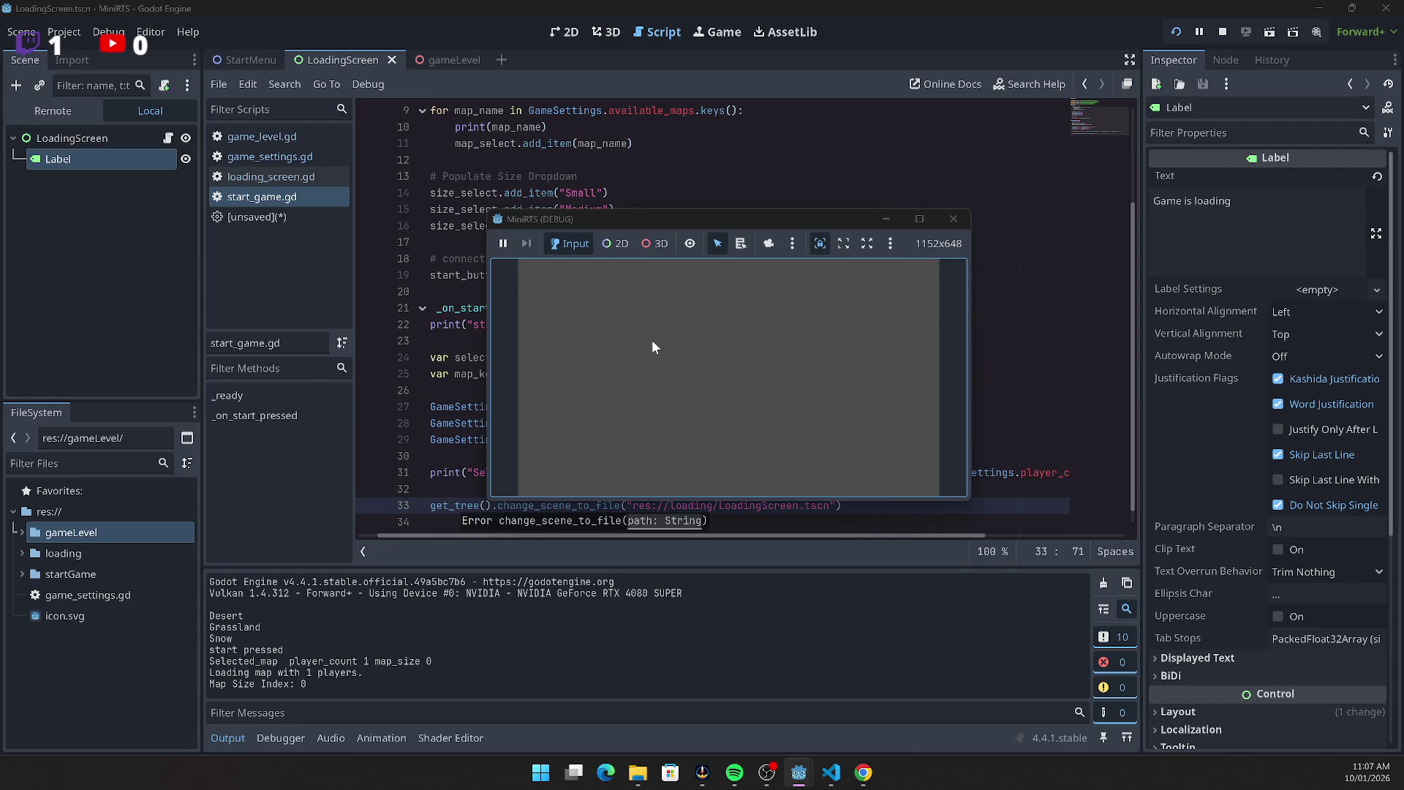
click(919, 218)
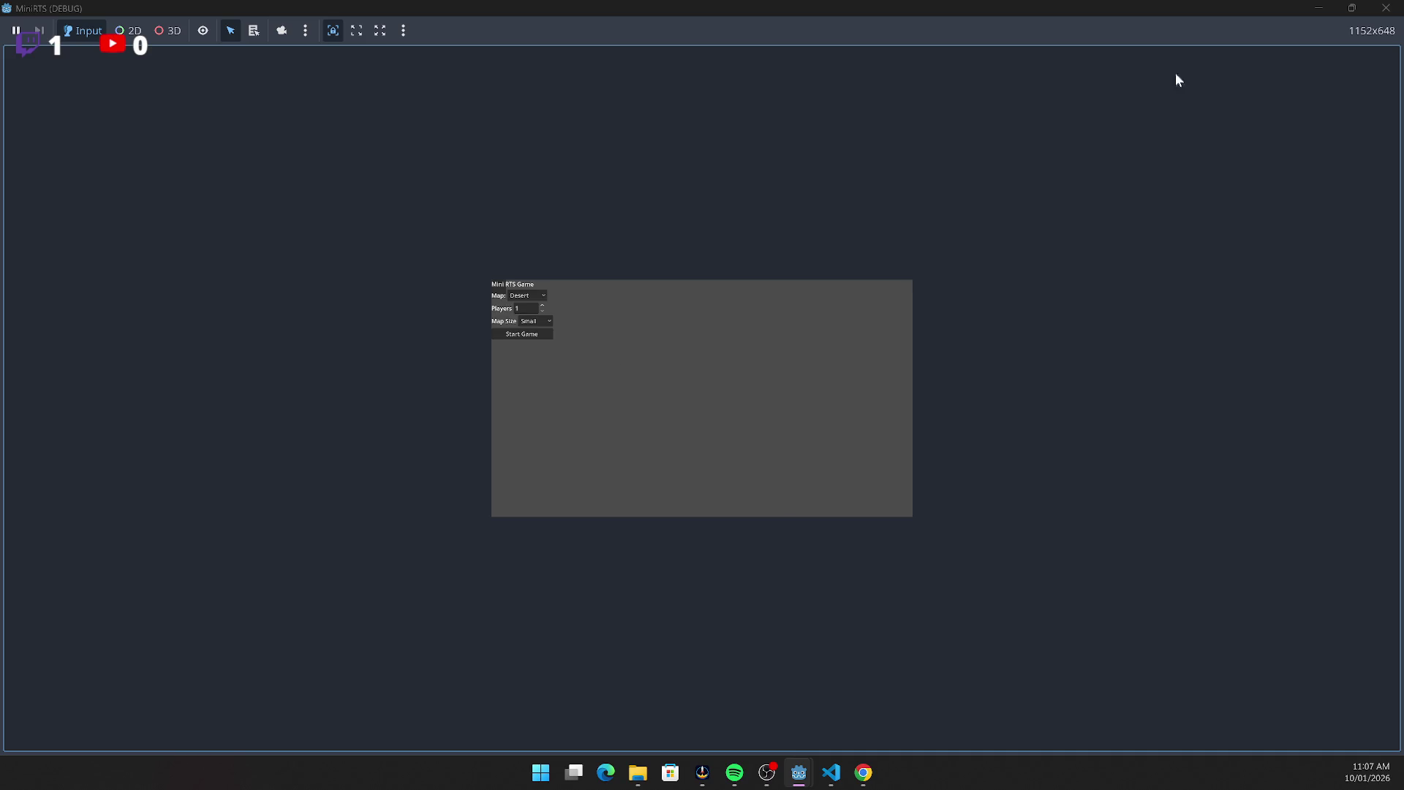
click(1386, 8)
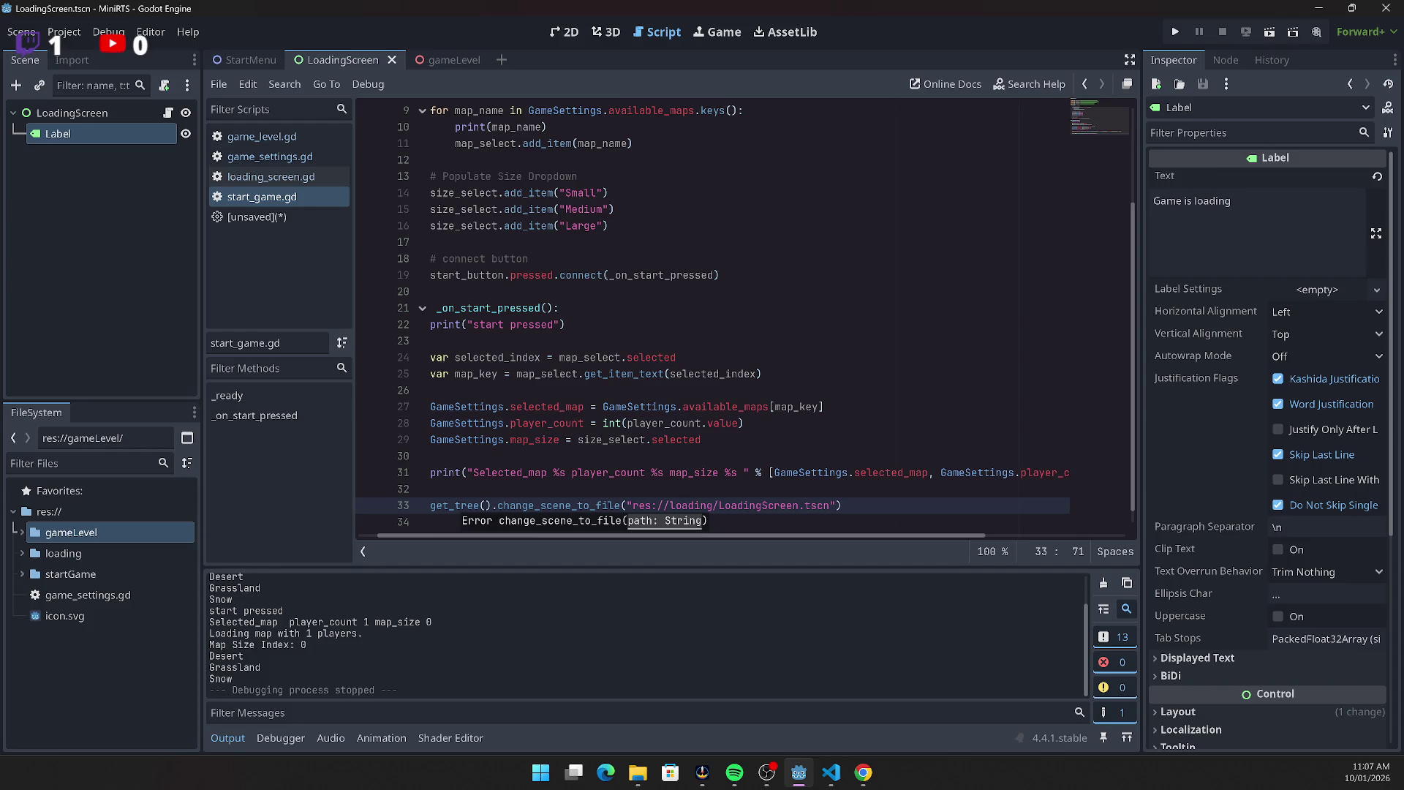
key(alt+Tab)
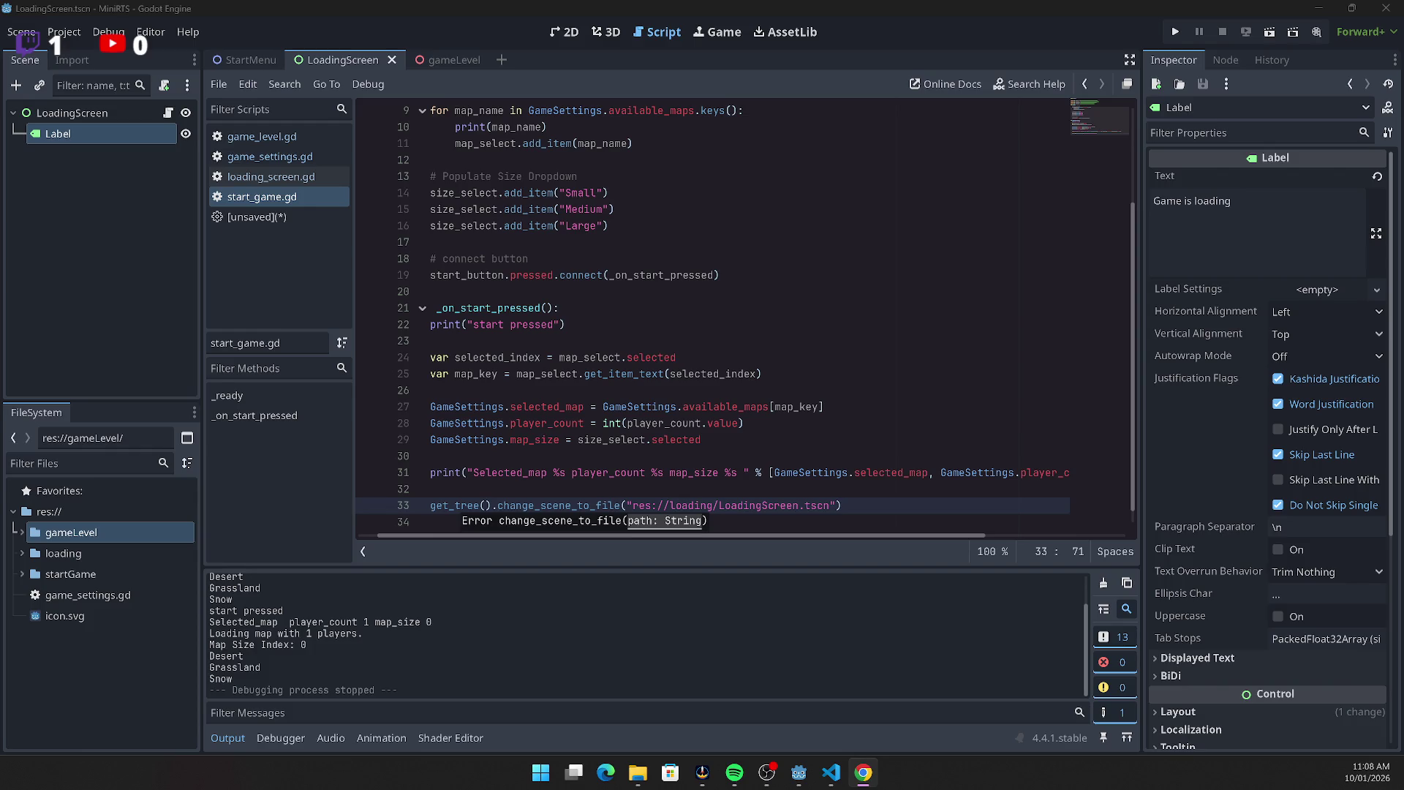
Create a new folder named Maps under res://.
click(56, 515)
right_click(59, 515)
mouse_move(147, 526)
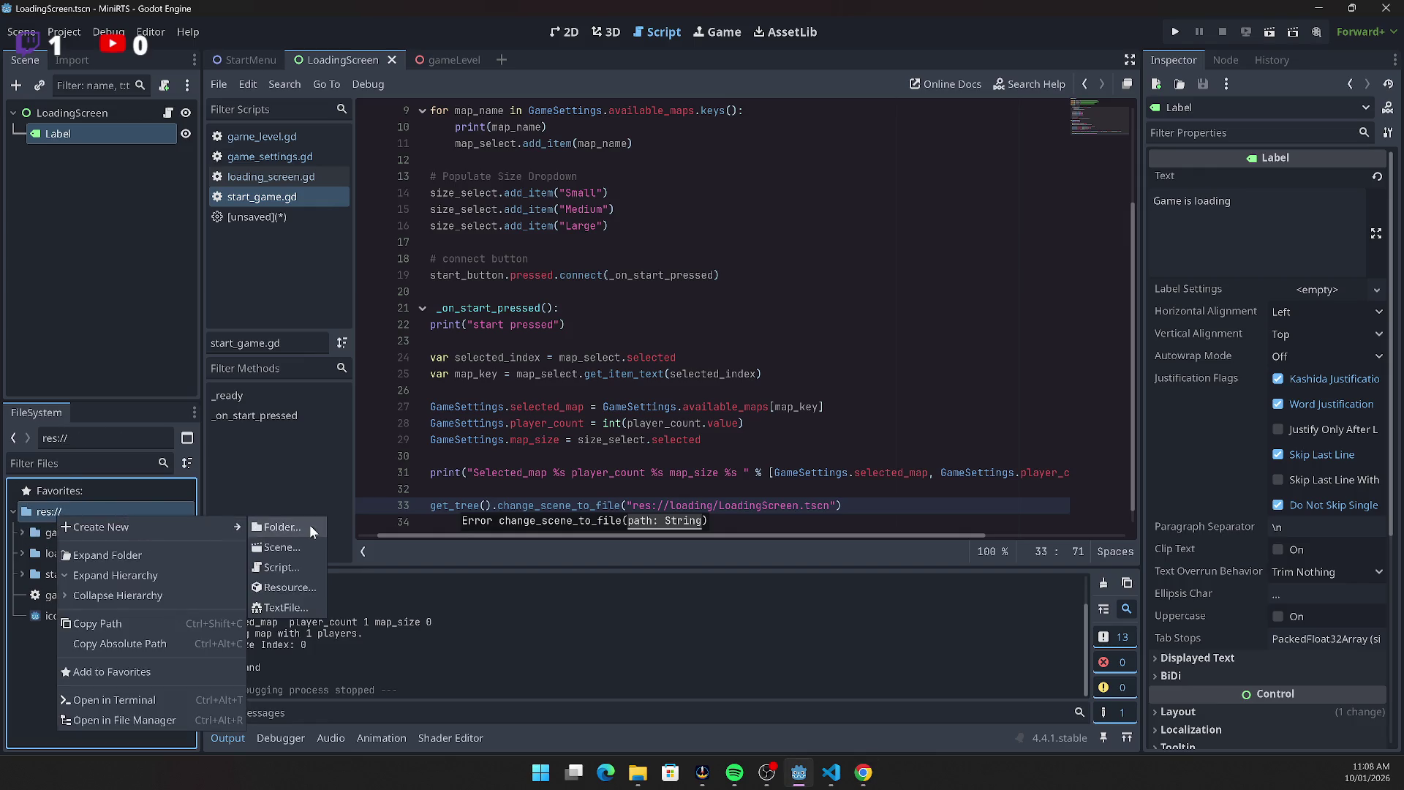
click(309, 524)
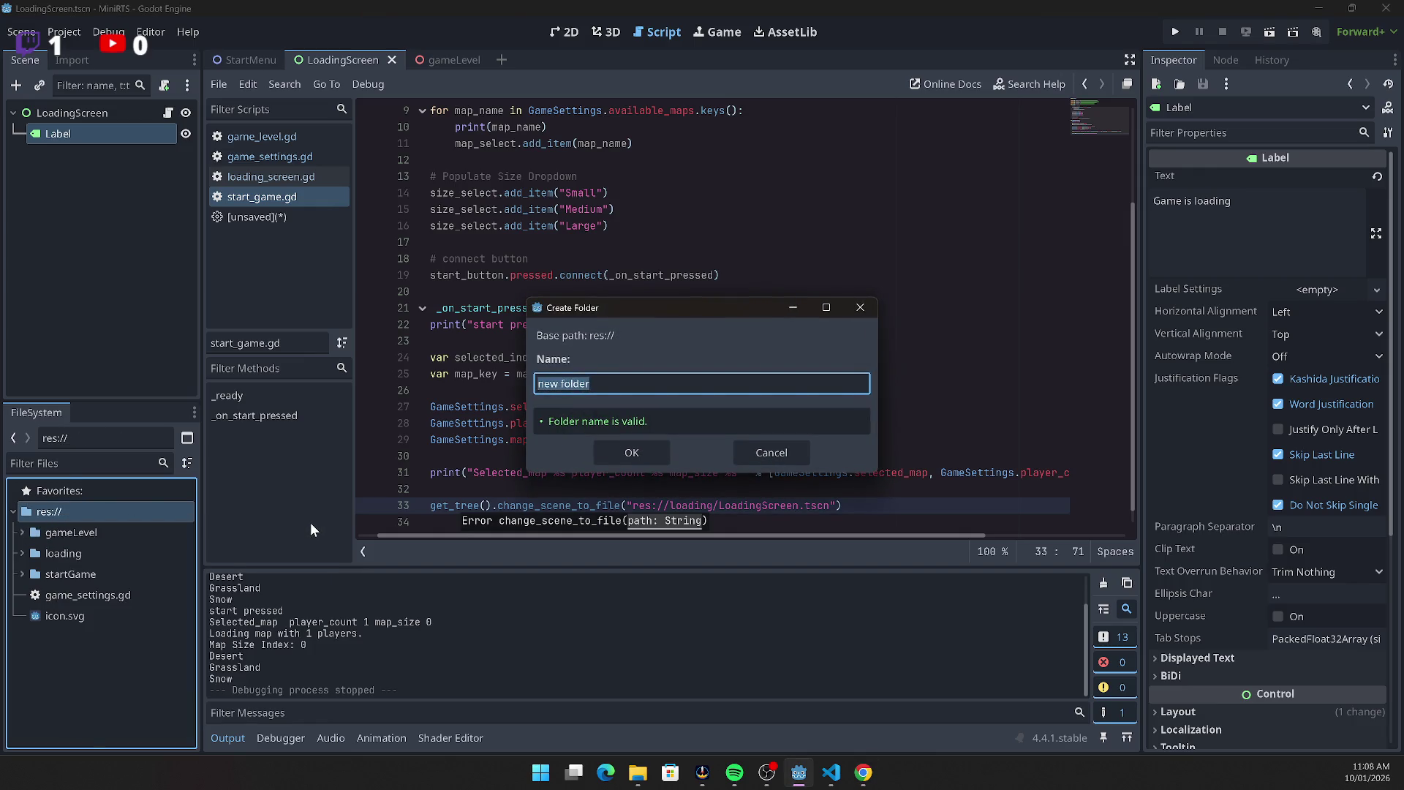
text(Maps)
key(Return)
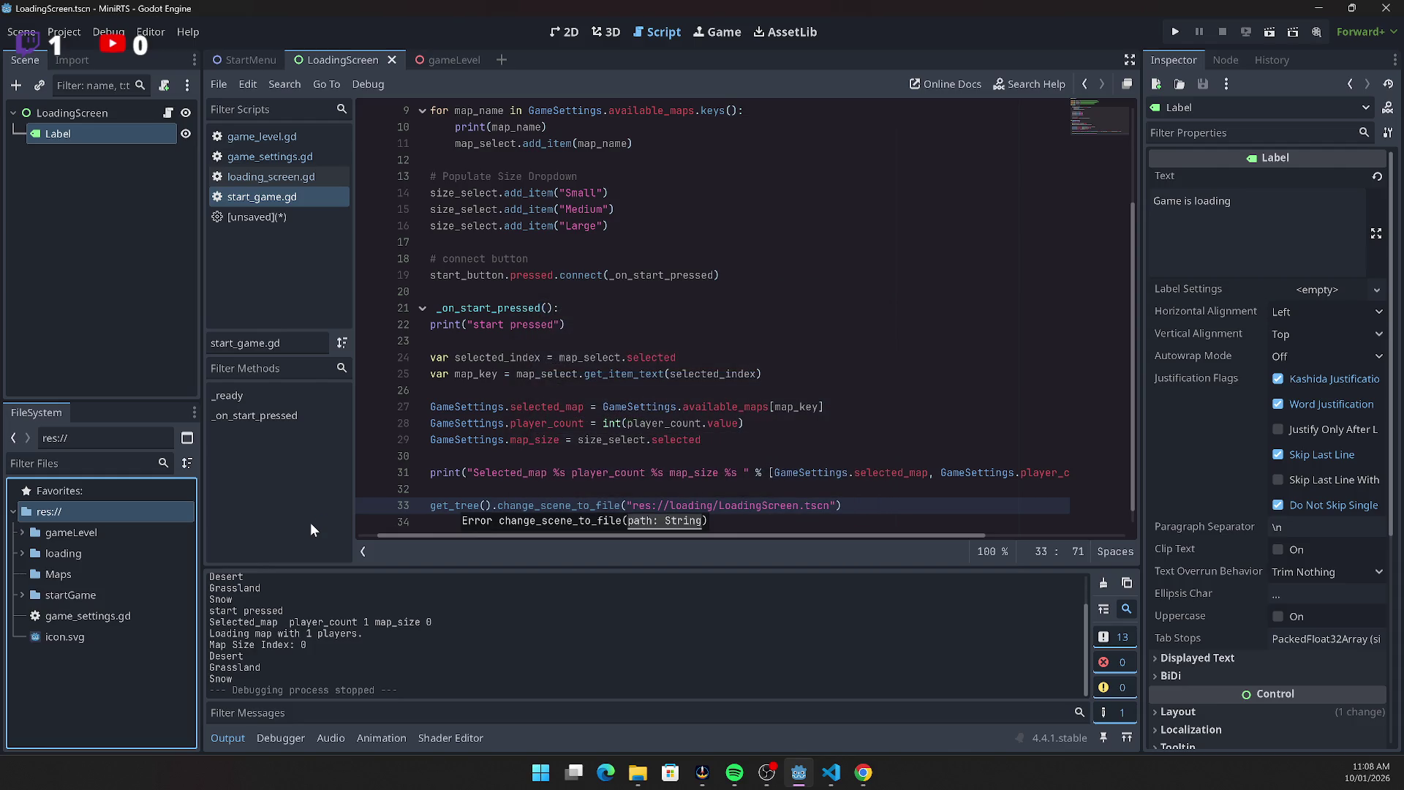
Dismiss the Maps folder's context menu without changes and switch to Visual Studio Code.
click(59, 571)
right_click(59, 569)
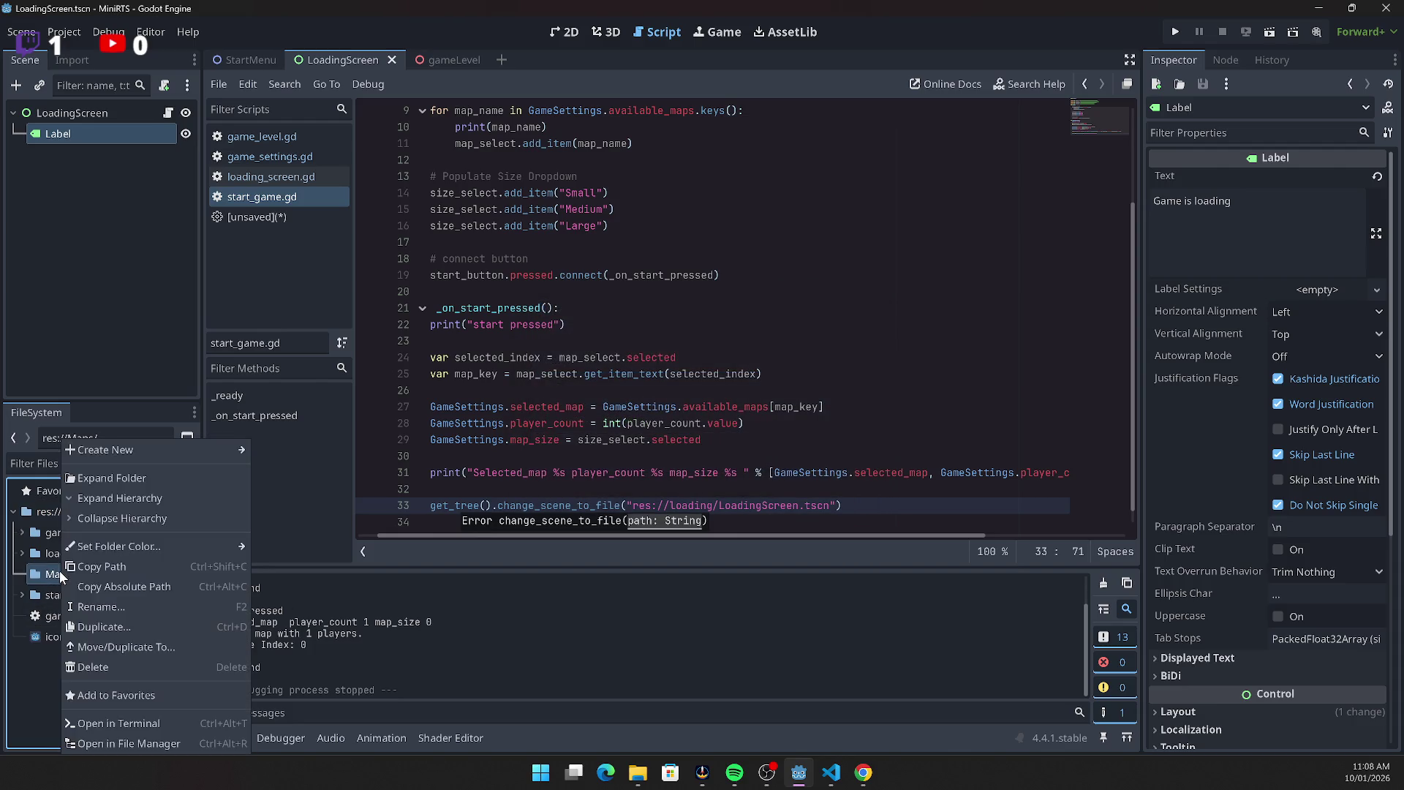
mouse_move(190, 452)
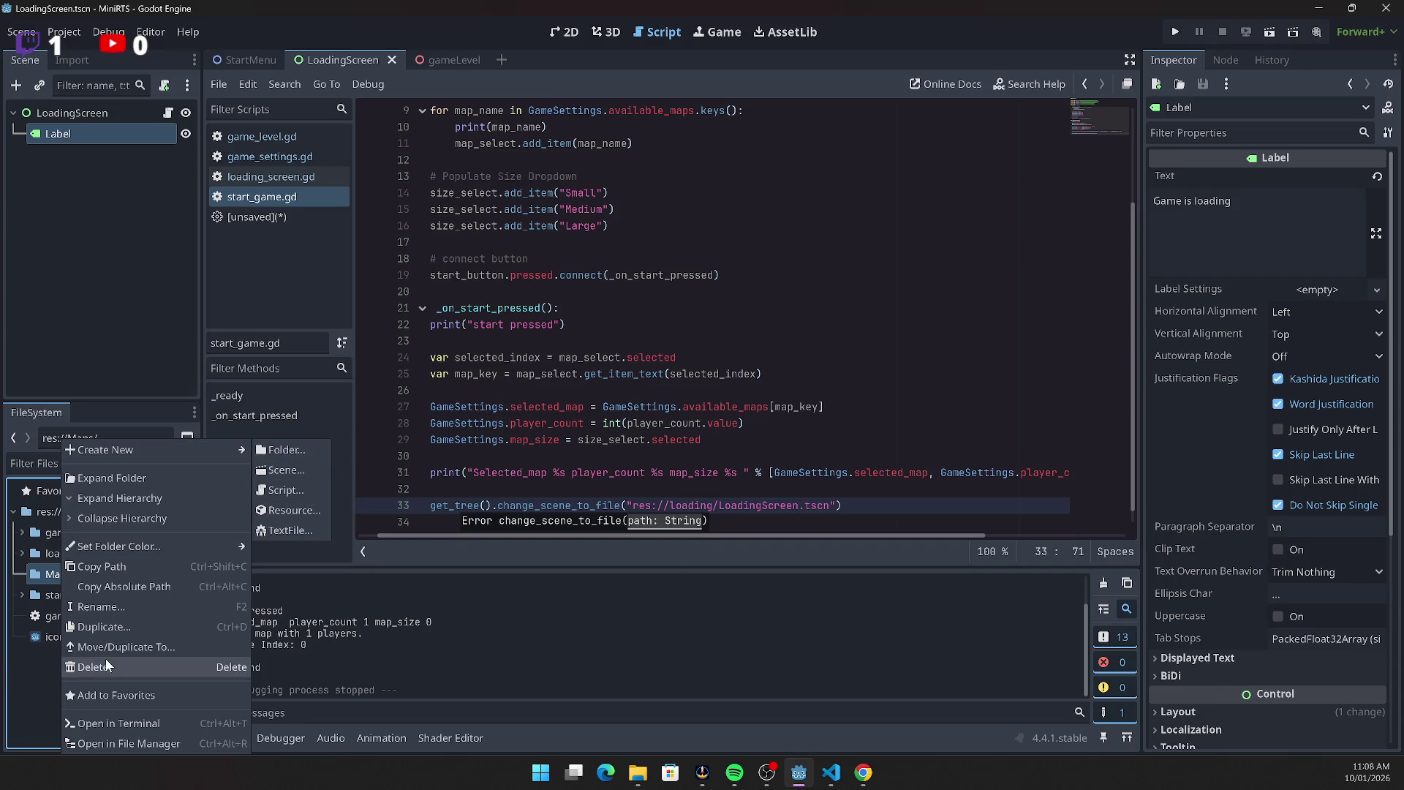
click(766, 647)
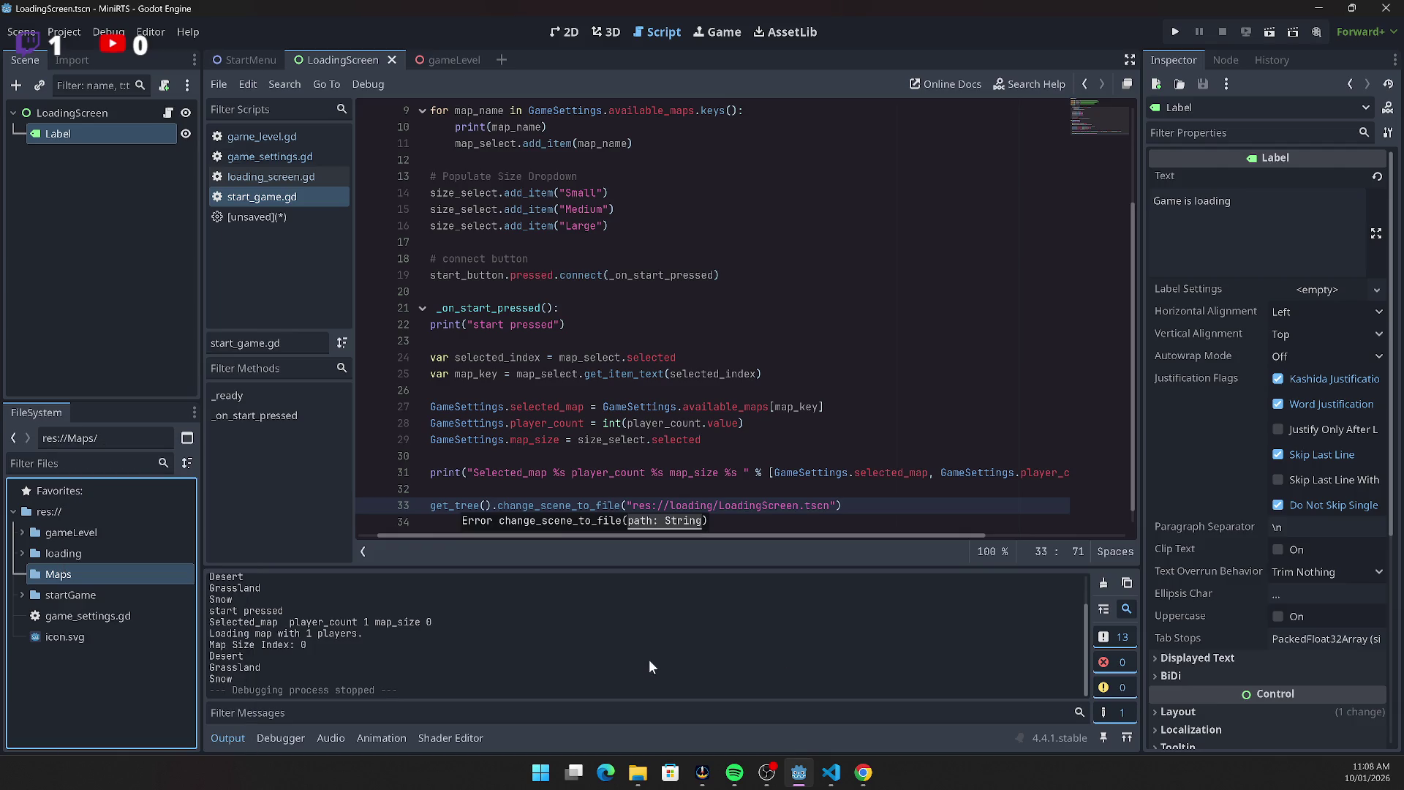
click(833, 780)
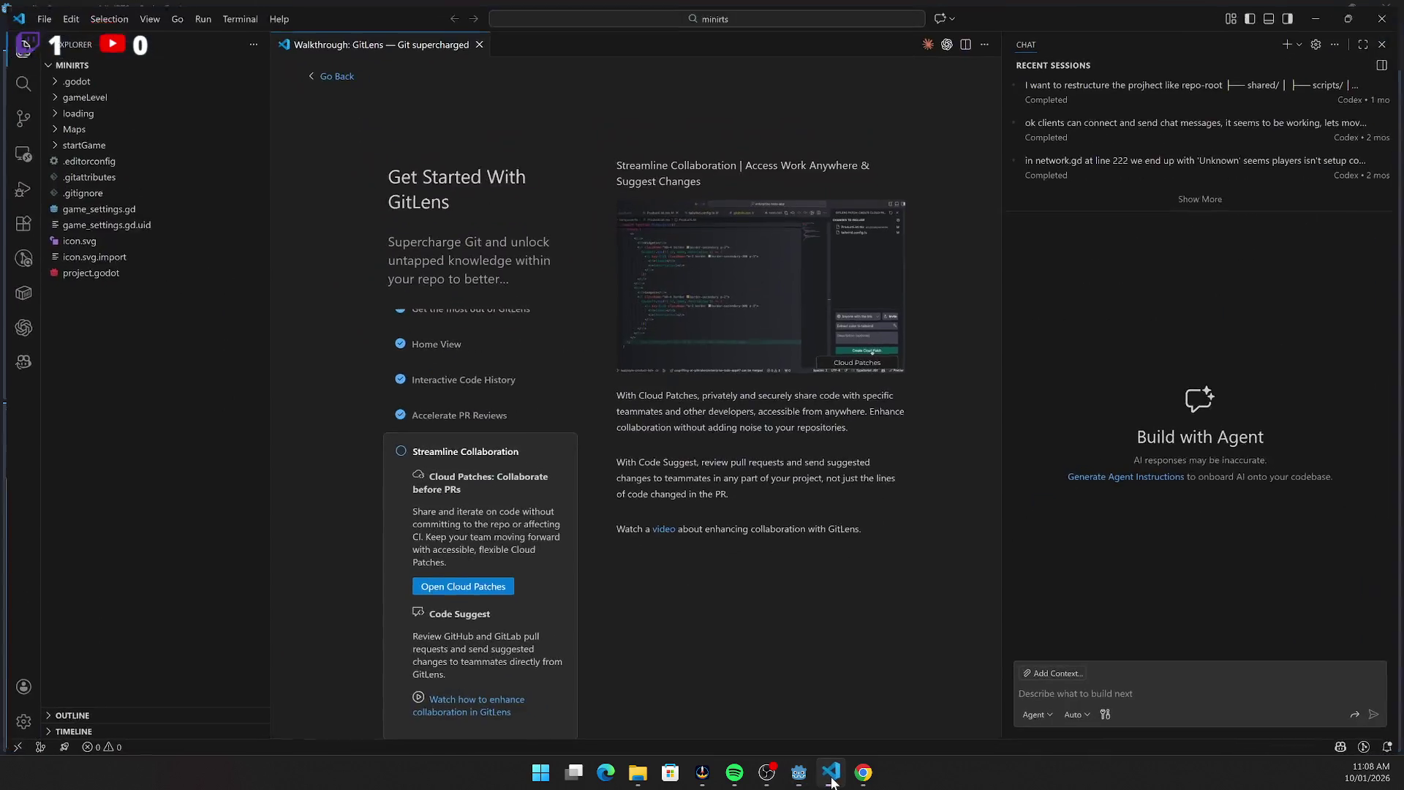
Create a new file named desert.rms inside the Maps folder.
click(477, 39)
click(64, 130)
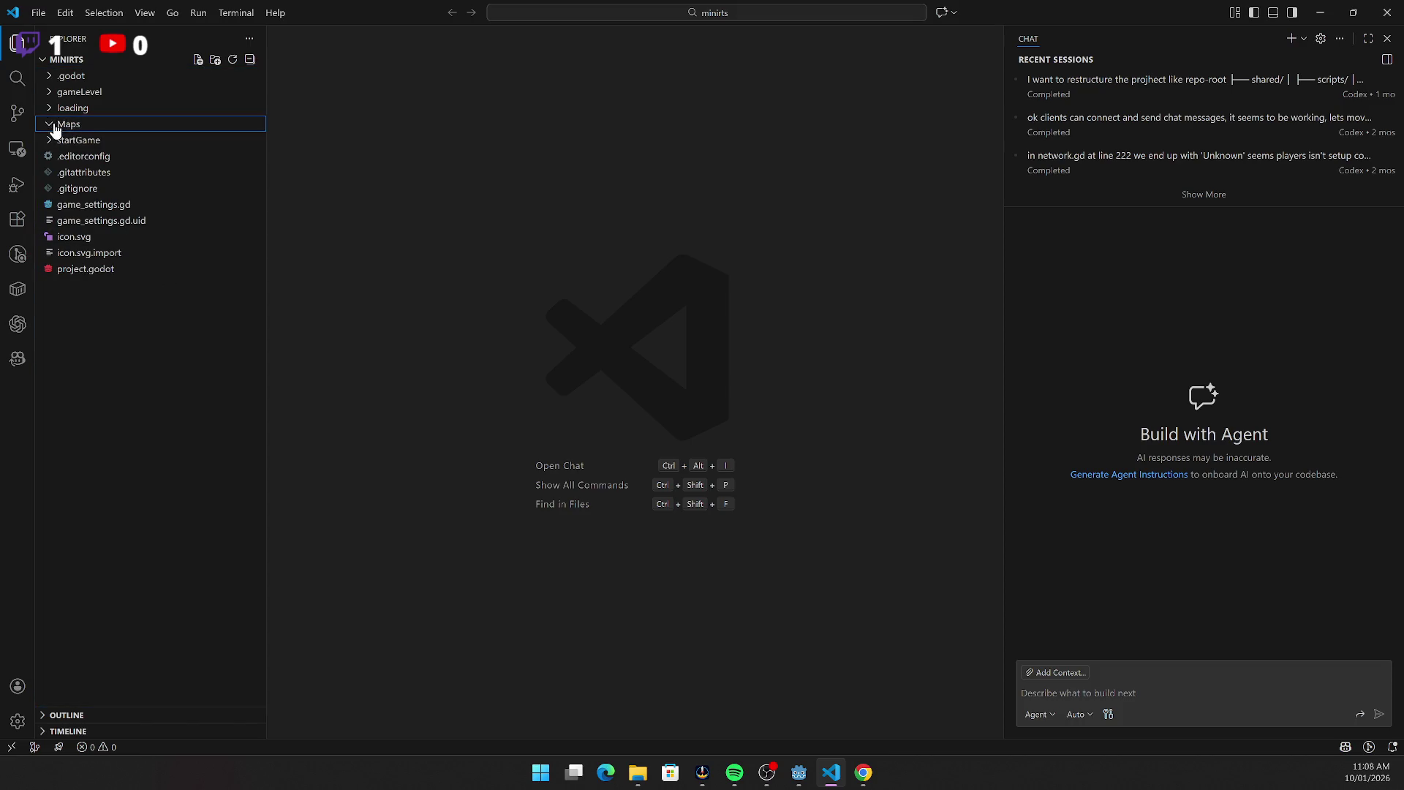
right_click(62, 125)
click(121, 135)
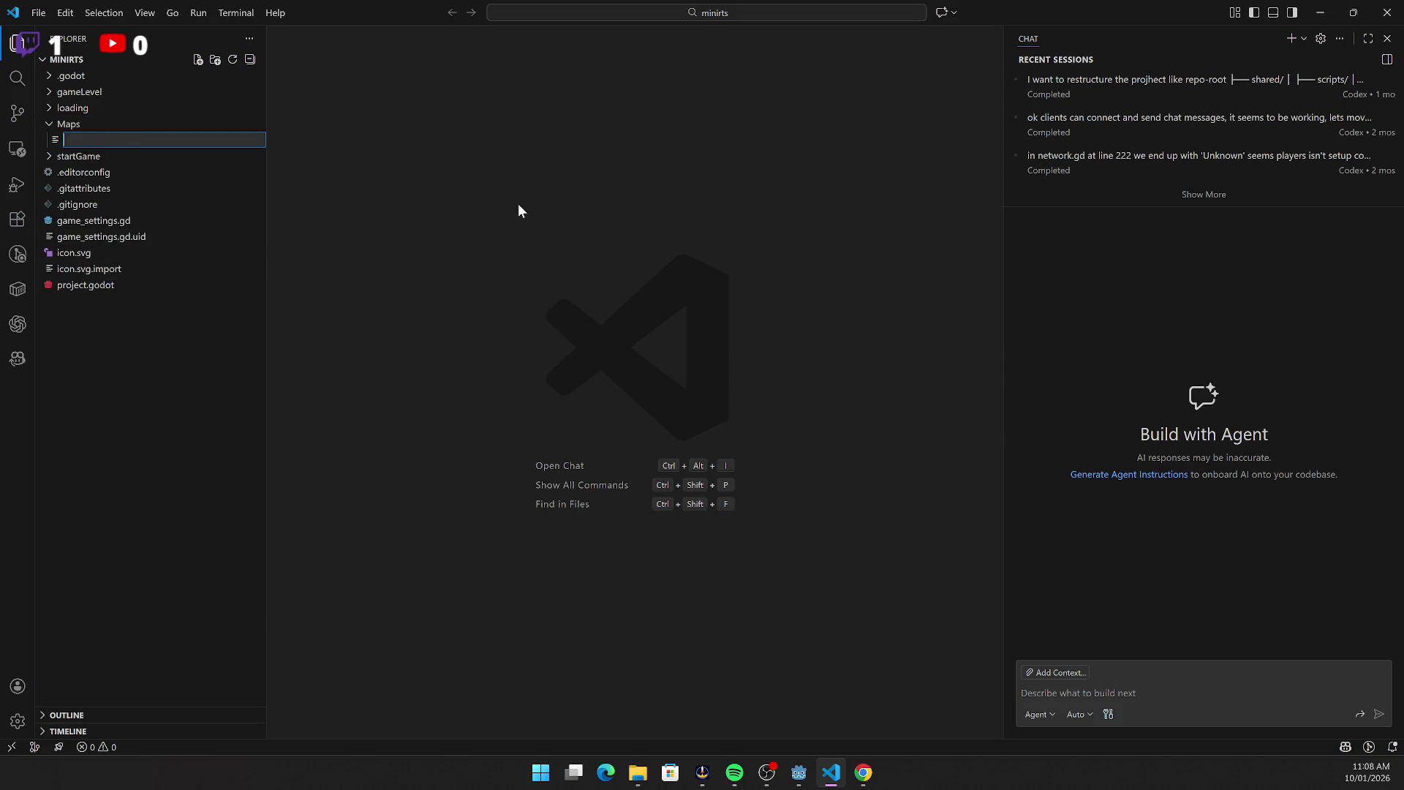
text(desert.rms)
key(Return)
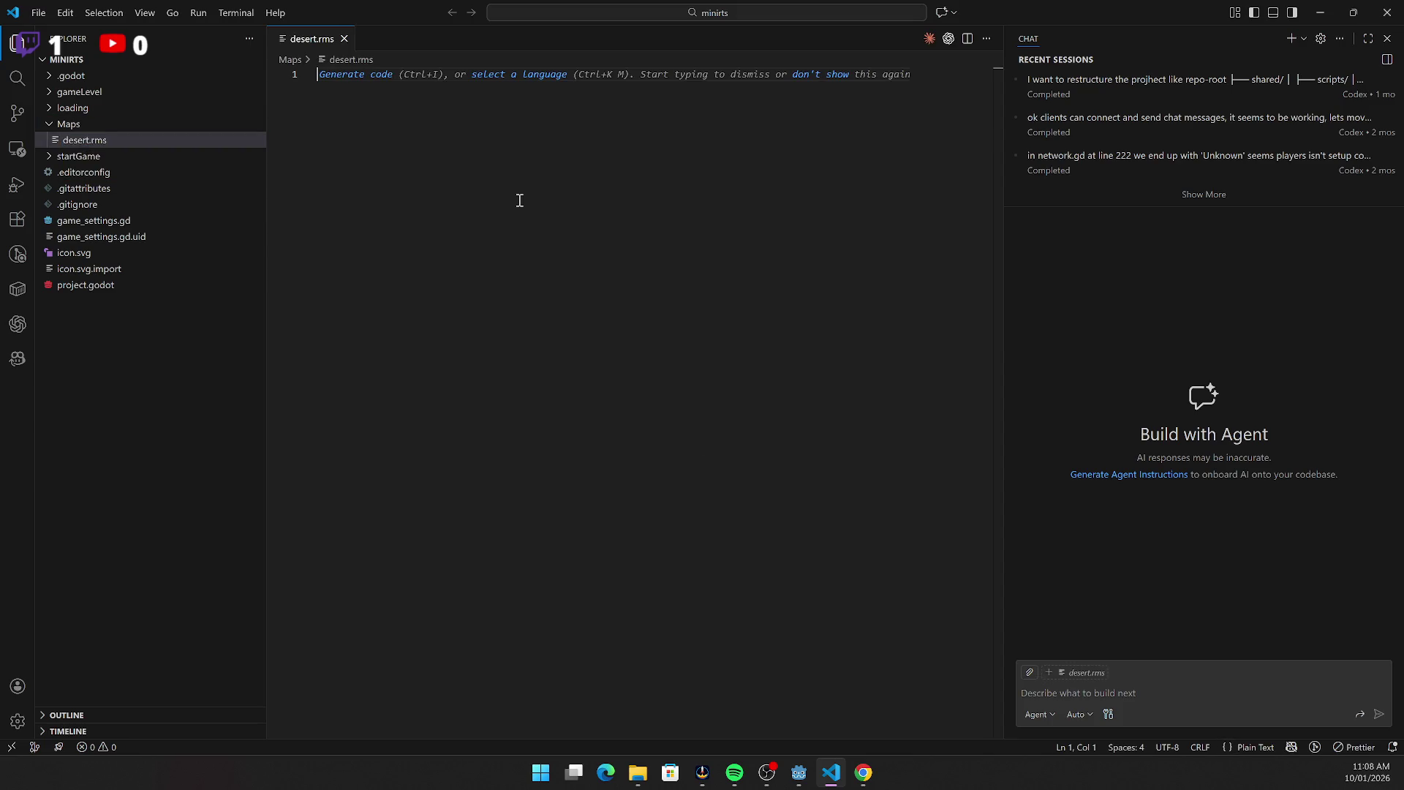
Write the line TERRAIN_TYPE DESERT in desert.rms and save it.
text(Te)
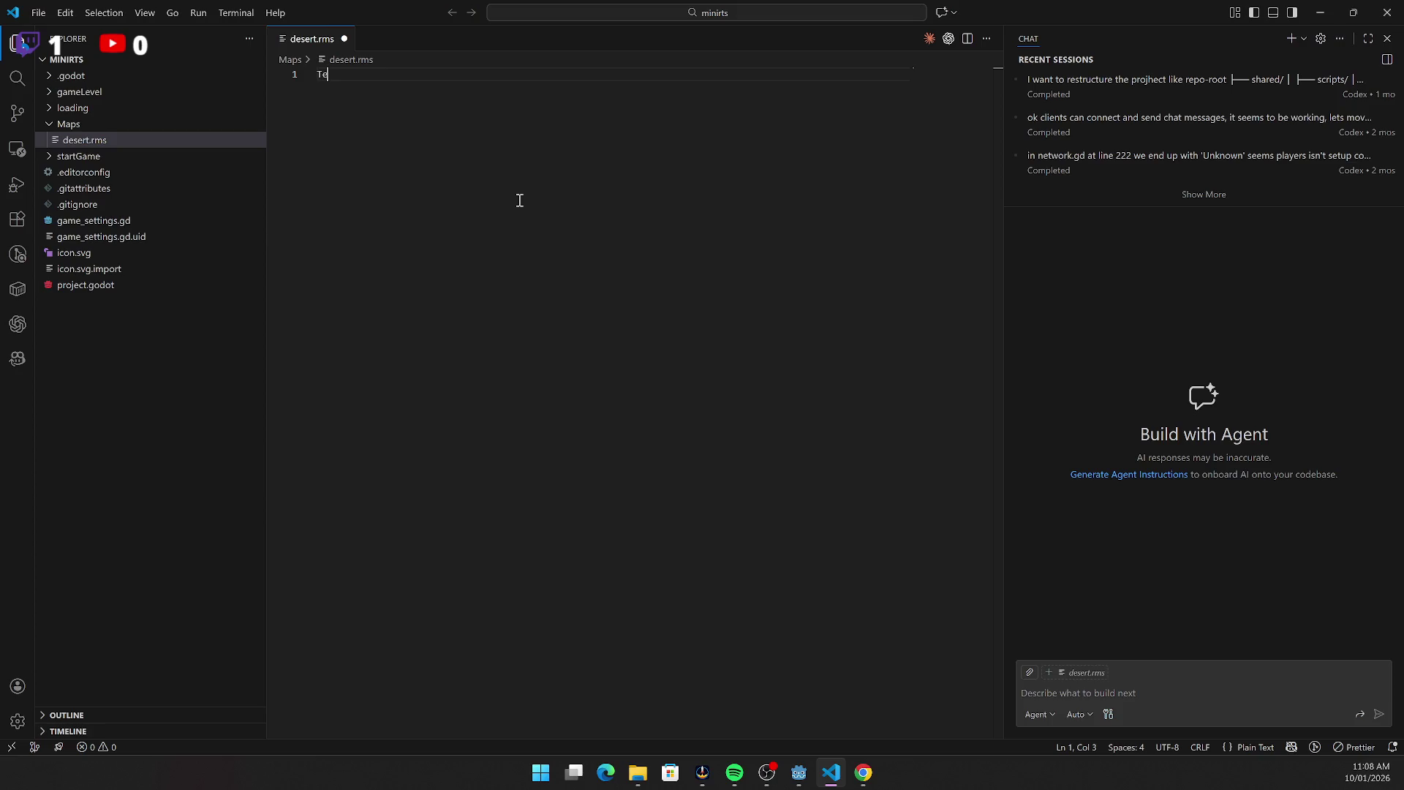
key(BackSpace)
text(ERRAIN_)
text(TYPE )
text(DESER)
text(T)
key(ctrl+s)
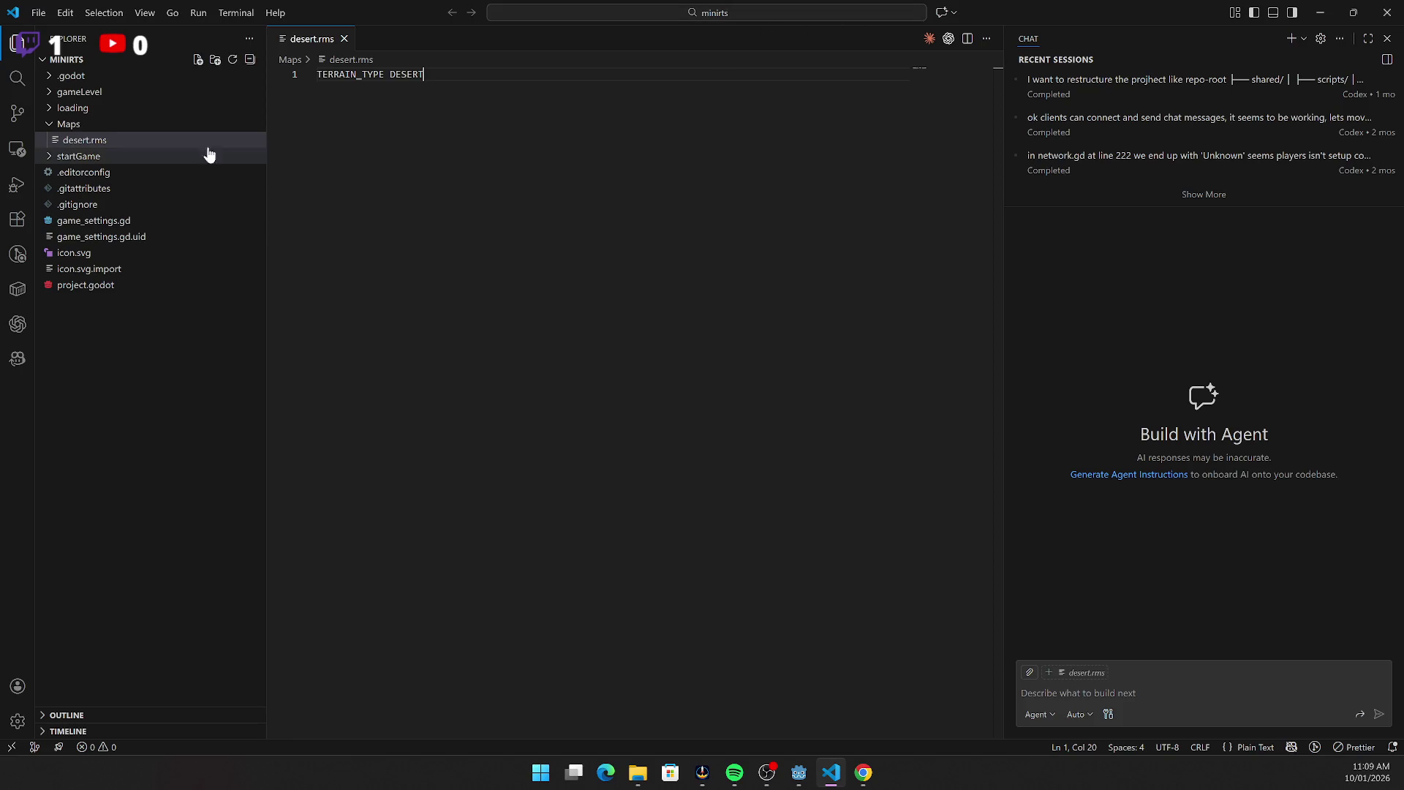
Check the Grassland and Snow entries of available_maps in Godot's game_settings.gd.
click(75, 138)
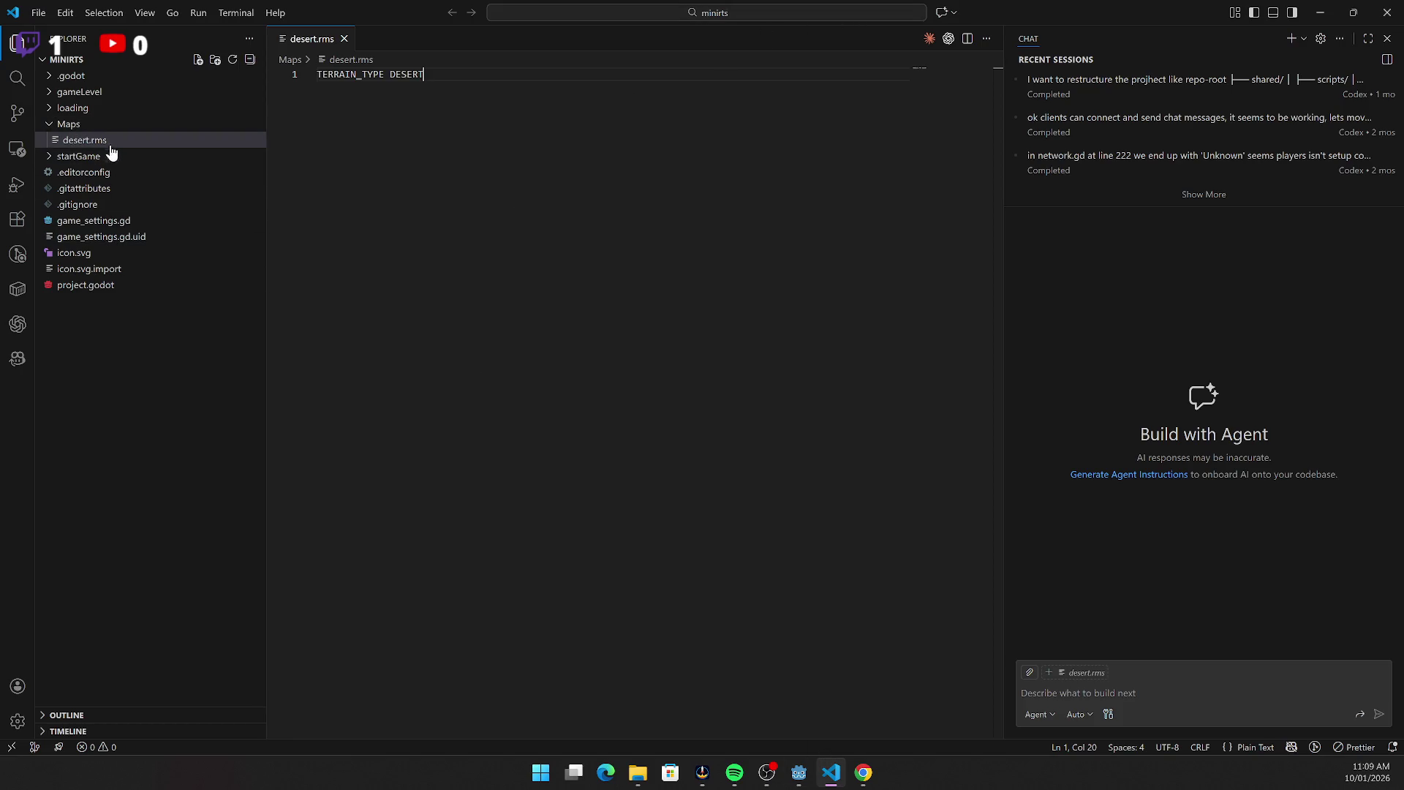
click(802, 777)
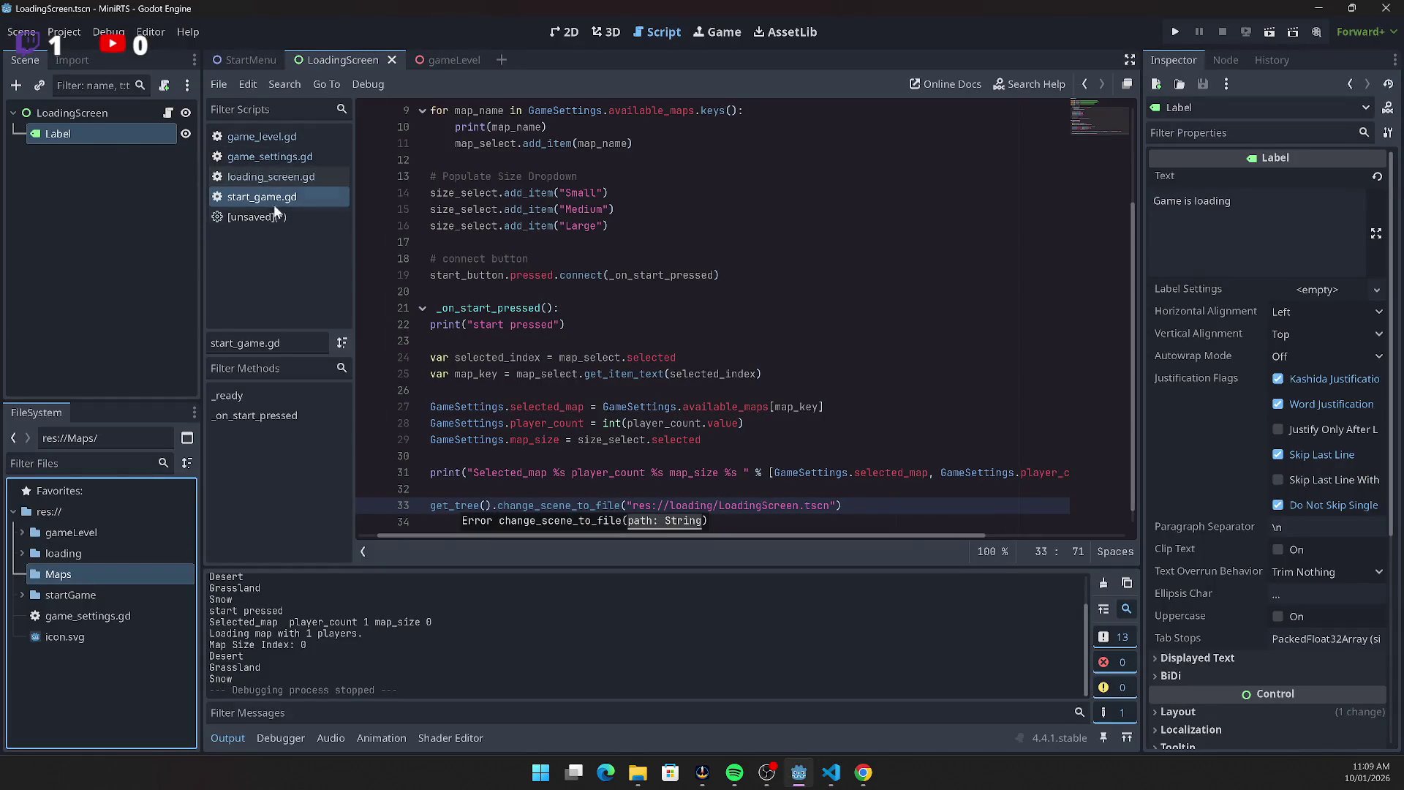
click(265, 156)
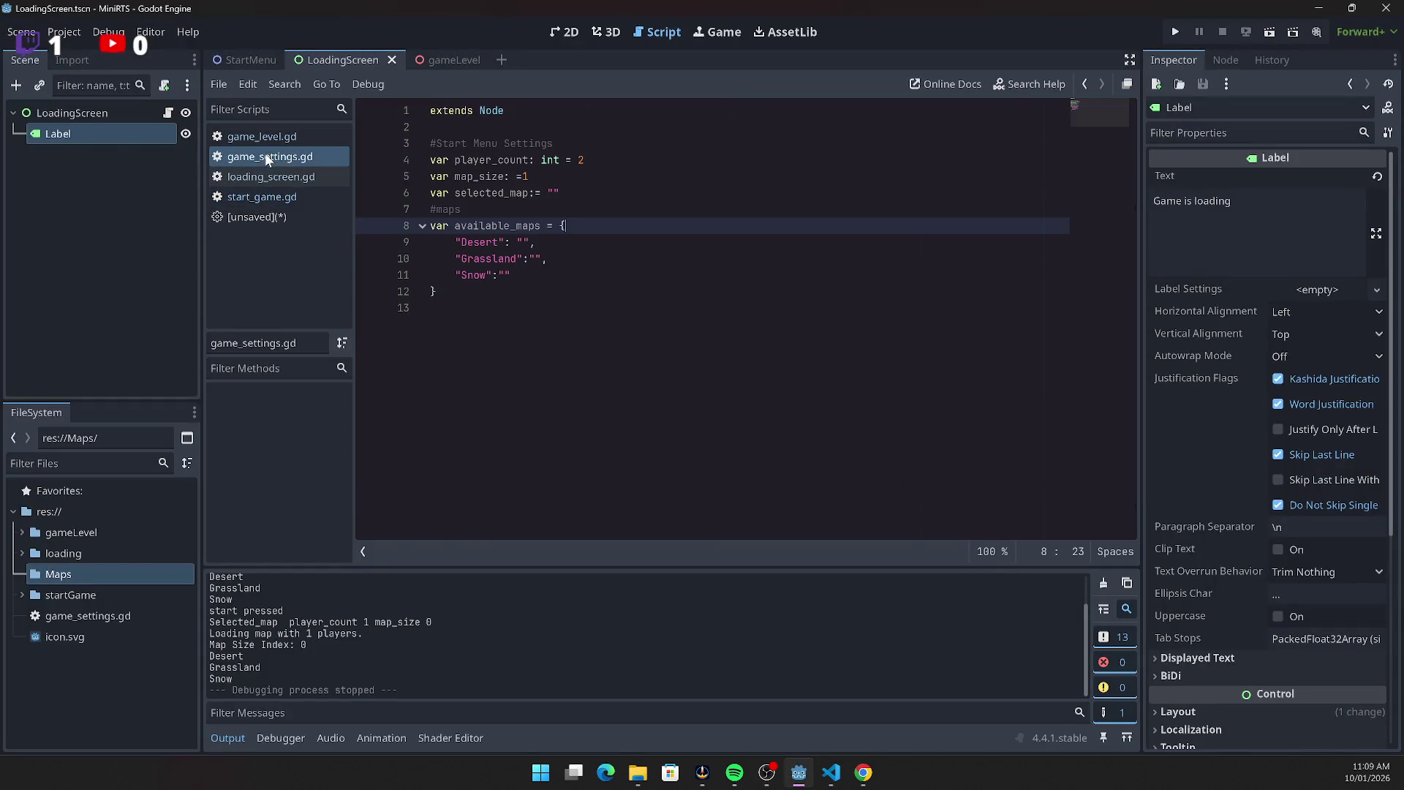
click(472, 243)
click(478, 259)
key(Down)
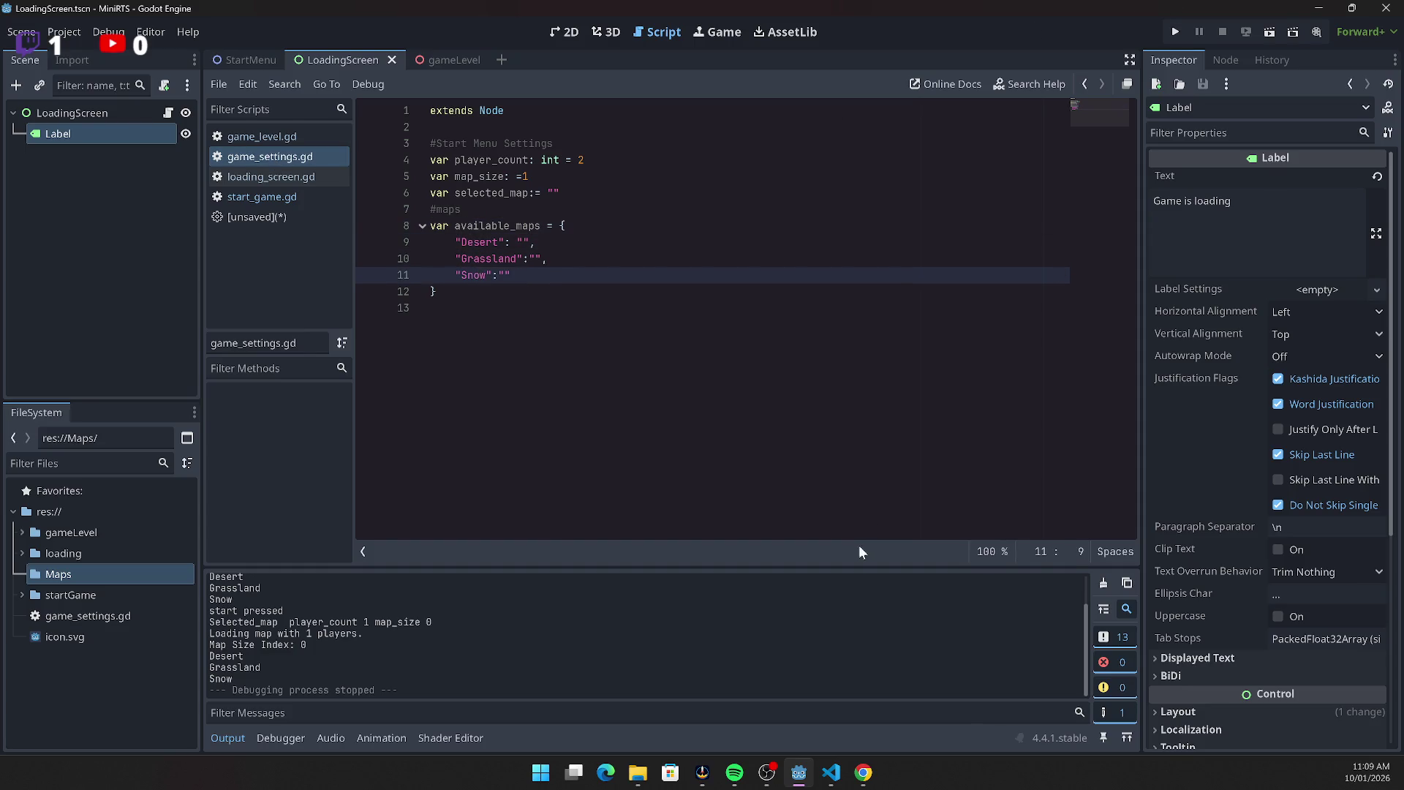
click(832, 772)
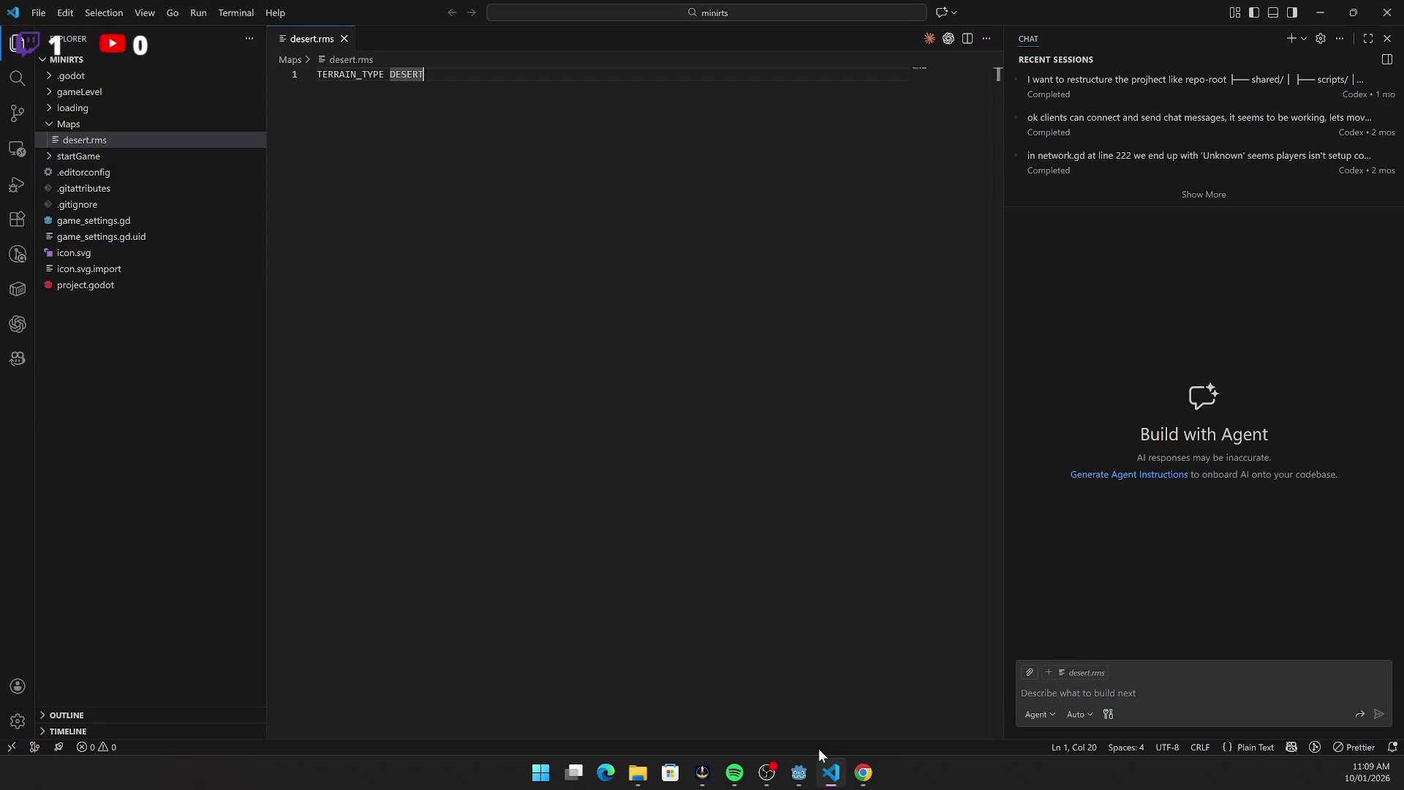
Create grasslands.rms in the Maps folder.
click(80, 139)
right_click(69, 126)
click(110, 135)
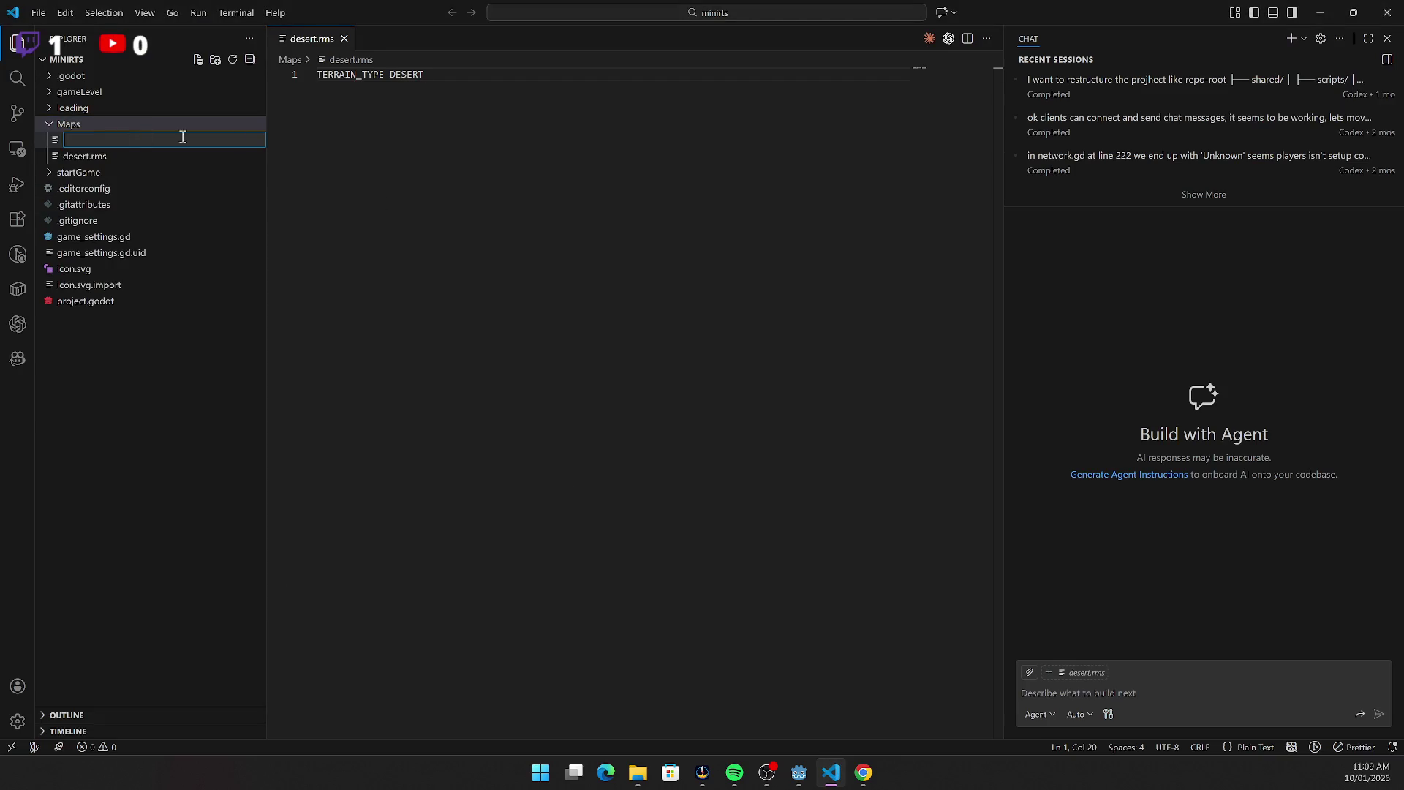
text(asslands.)
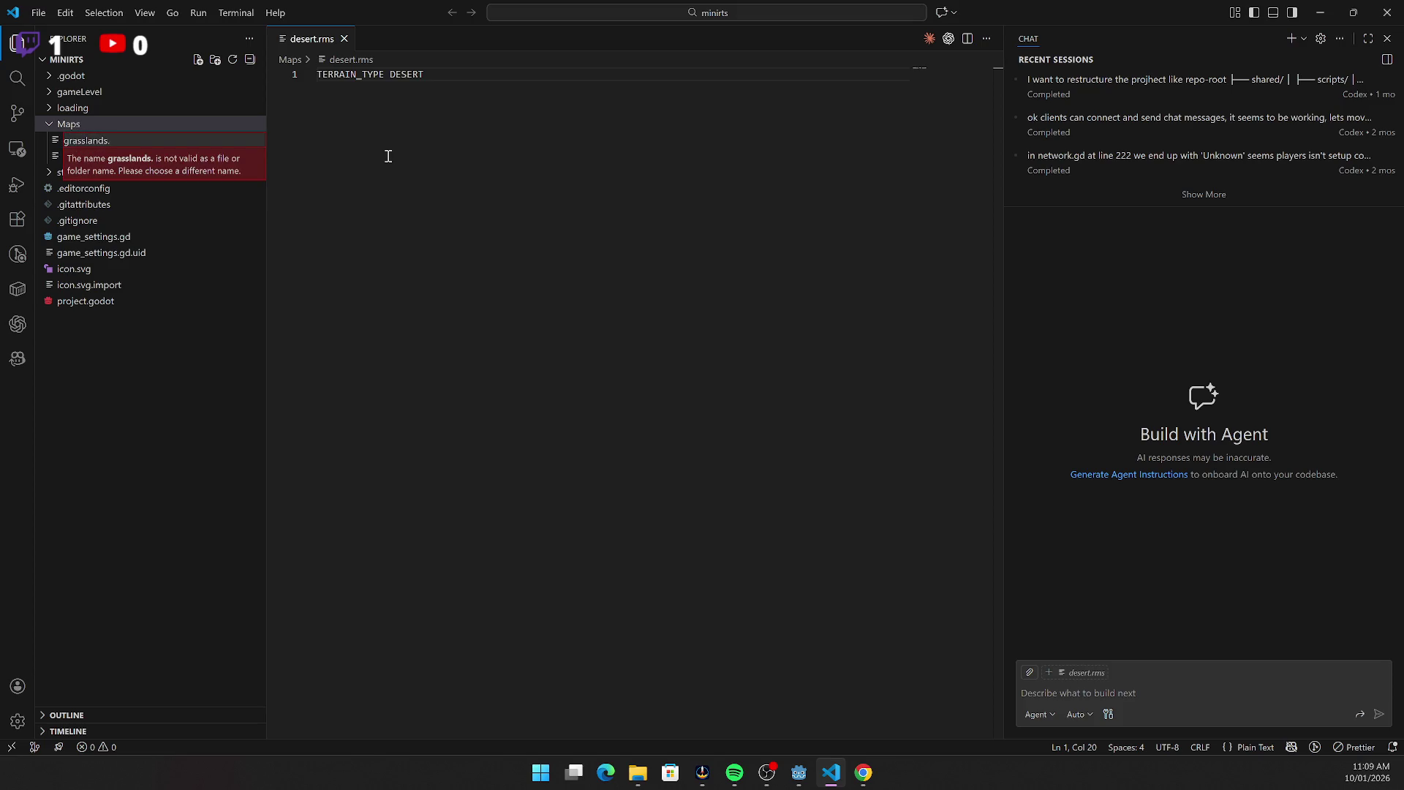
text(rms)
key(Return)
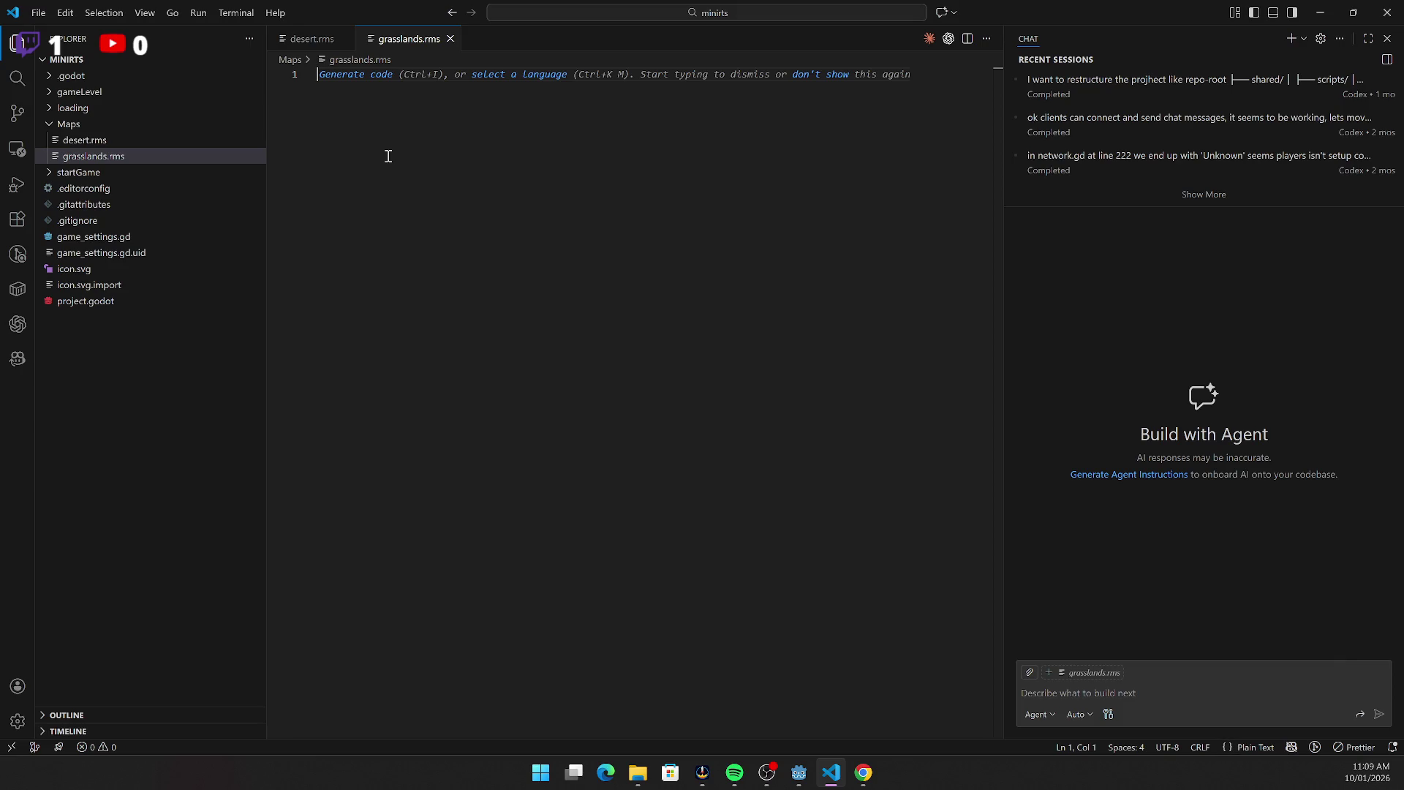
Copy the desert line into grasslands.rms and change it to TERRAIN_TYPE GRASSLANDS.
click(139, 139)
key(ctrl+a)
key(ctrl+c)
click(399, 38)
key(ctrl+v)
click(407, 75)
key(BackSpace)
key(BackSpace)
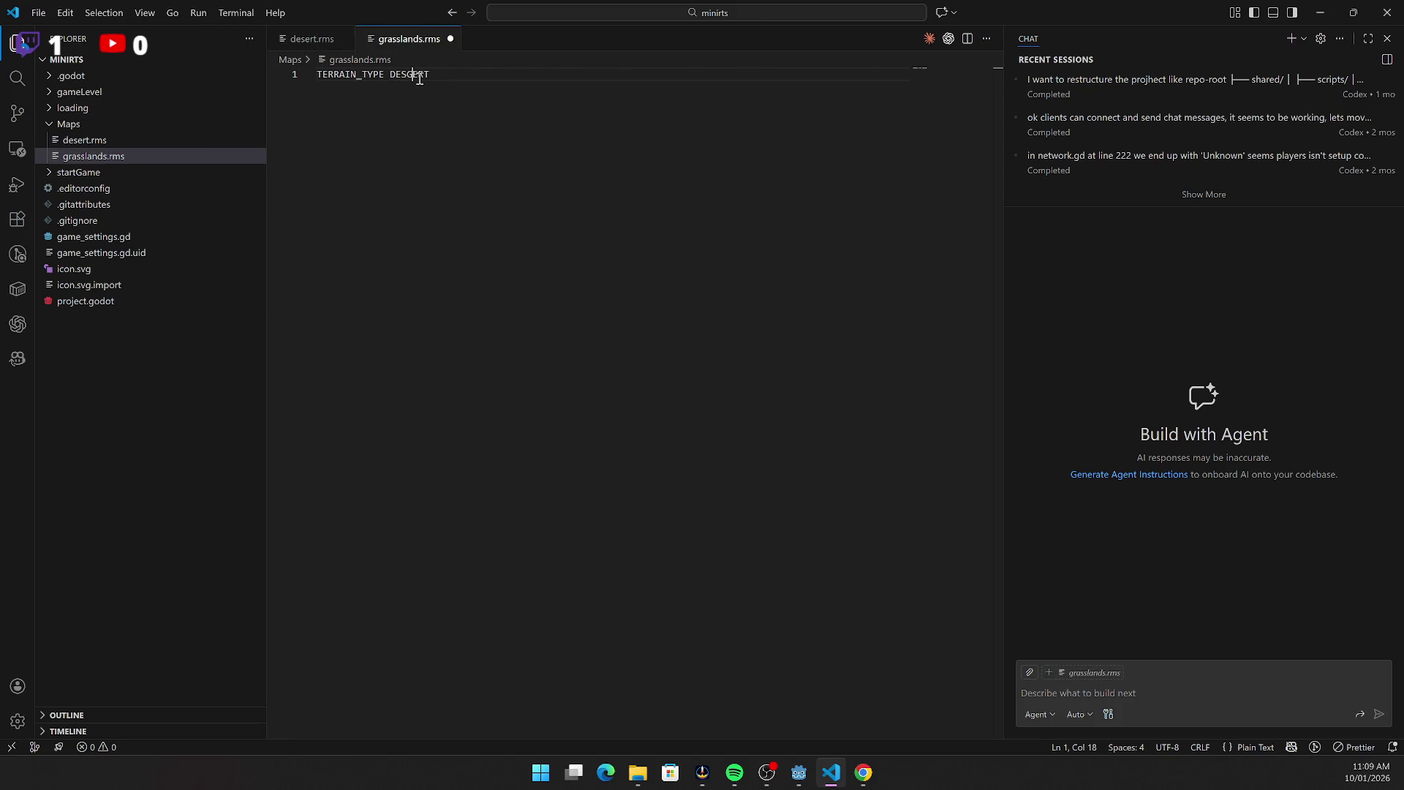
key(Delete)
key(Delete)
key(Delete)
key(BackSpace)
text(GRASSLANDS)
Create snow.rms in the Maps folder.
right_click(98, 126)
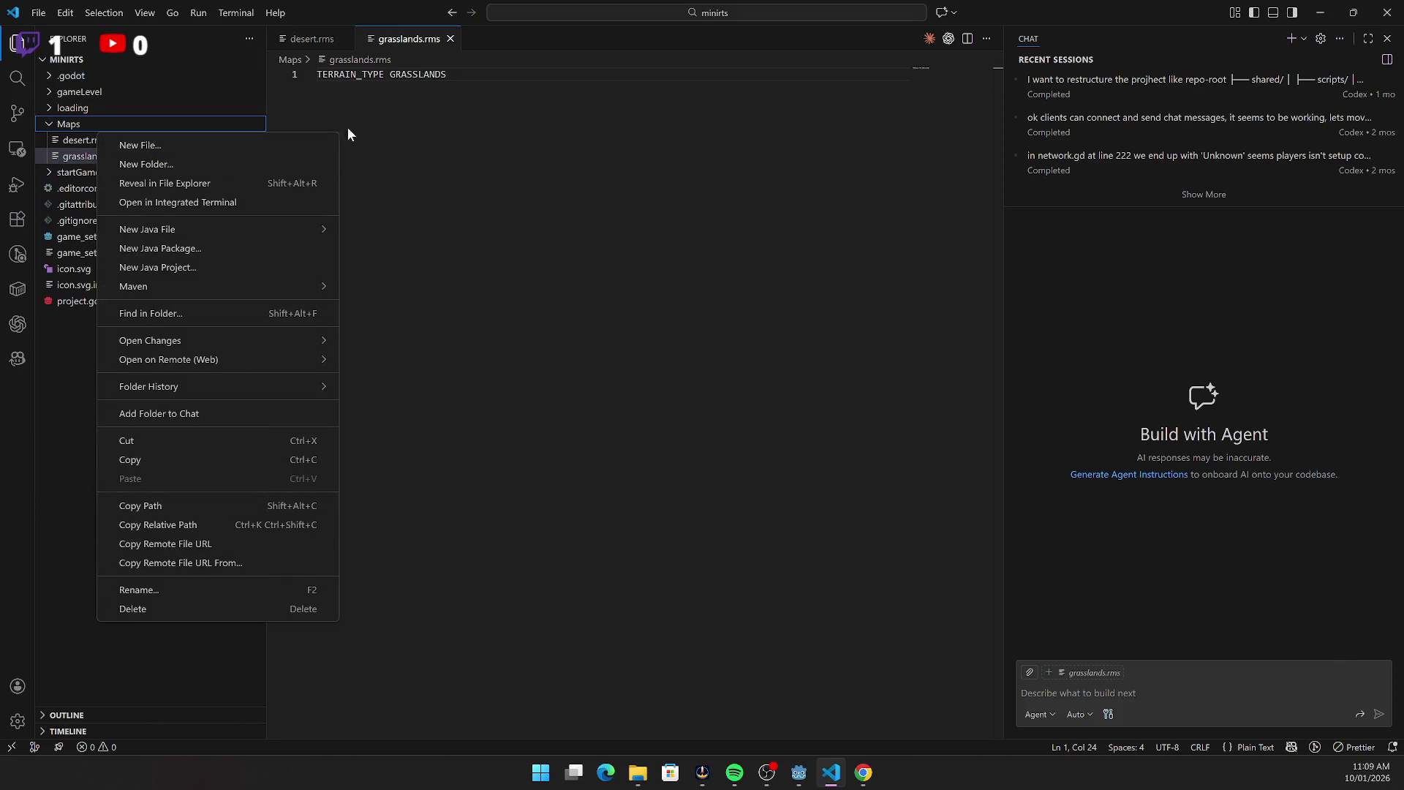
key(Escape)
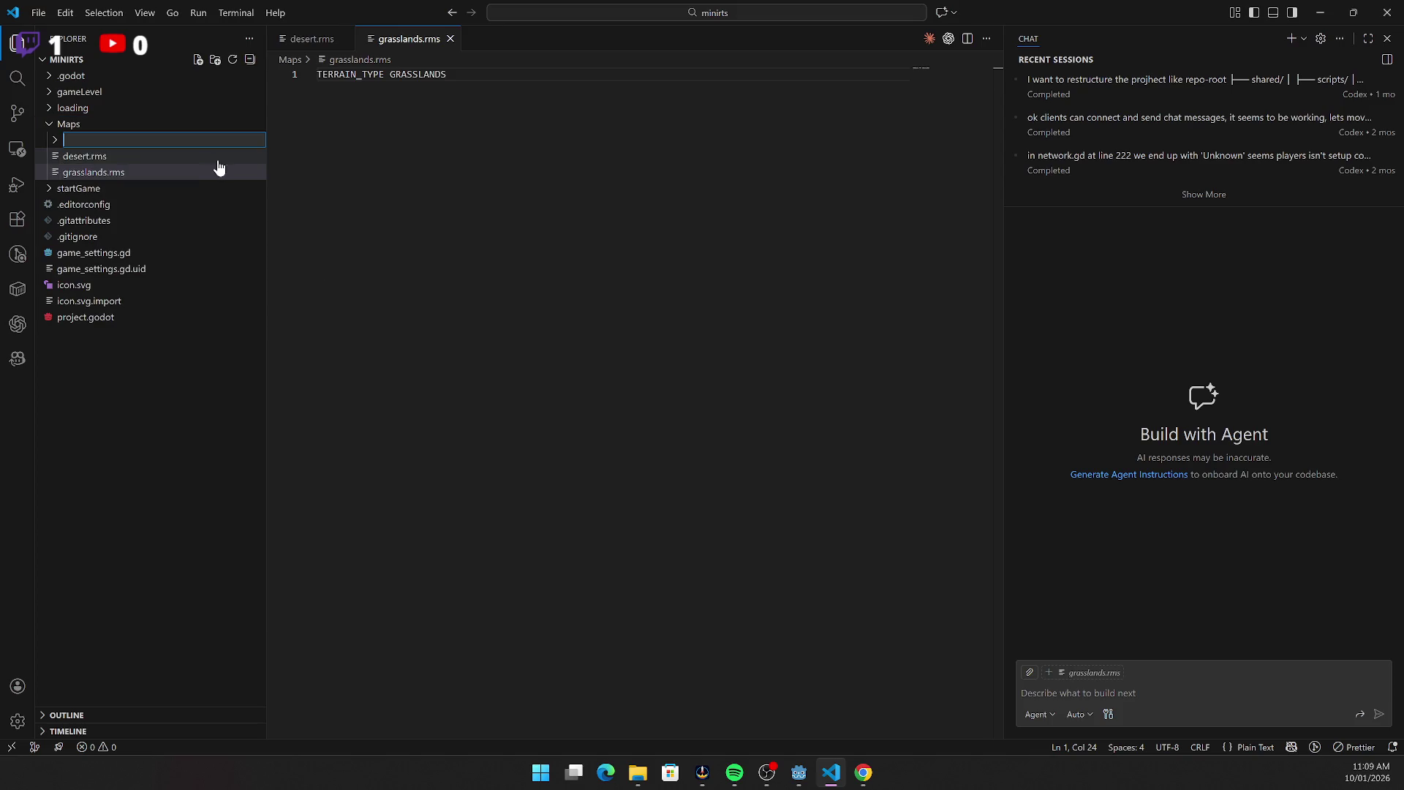
right_click(59, 124)
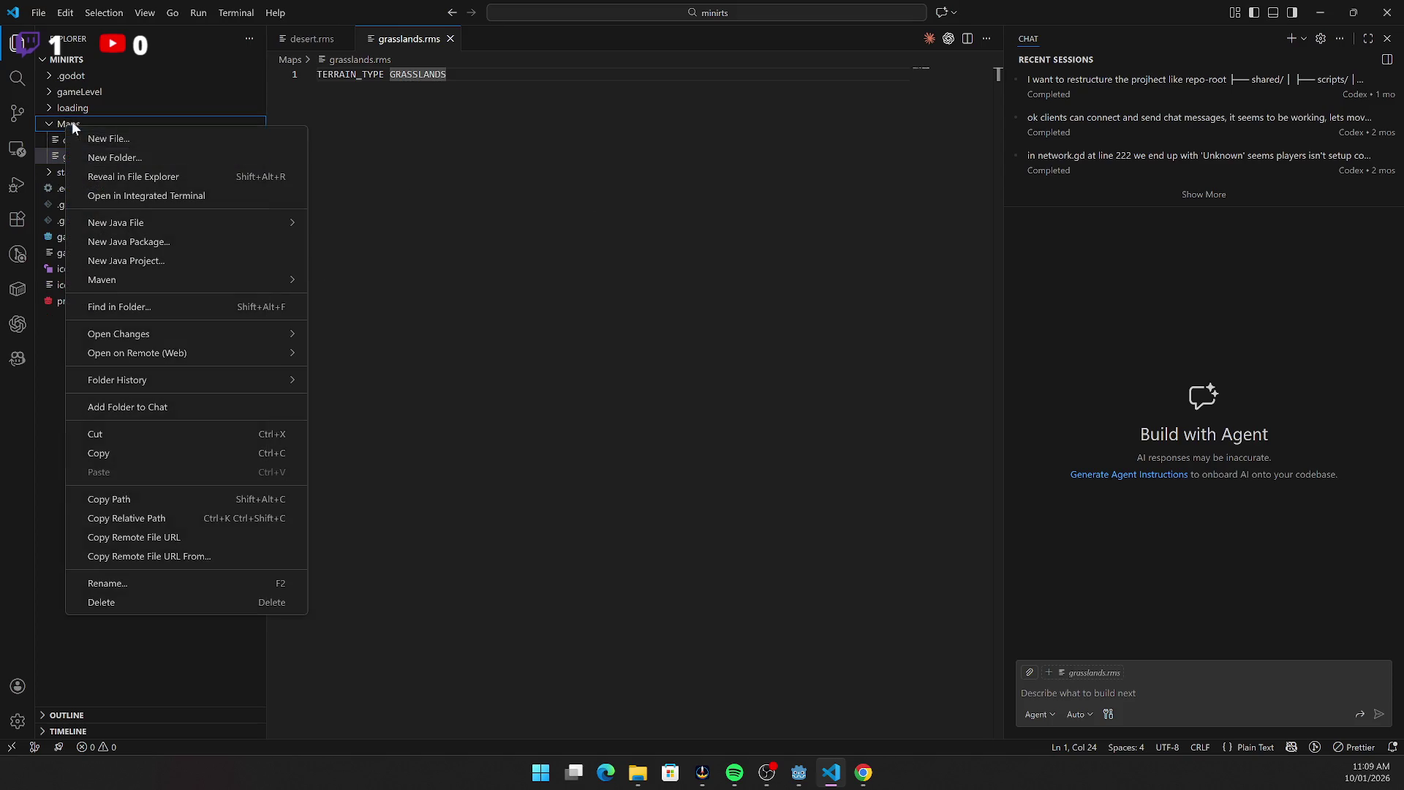
click(95, 134)
text(snow.rms)
key(Return)
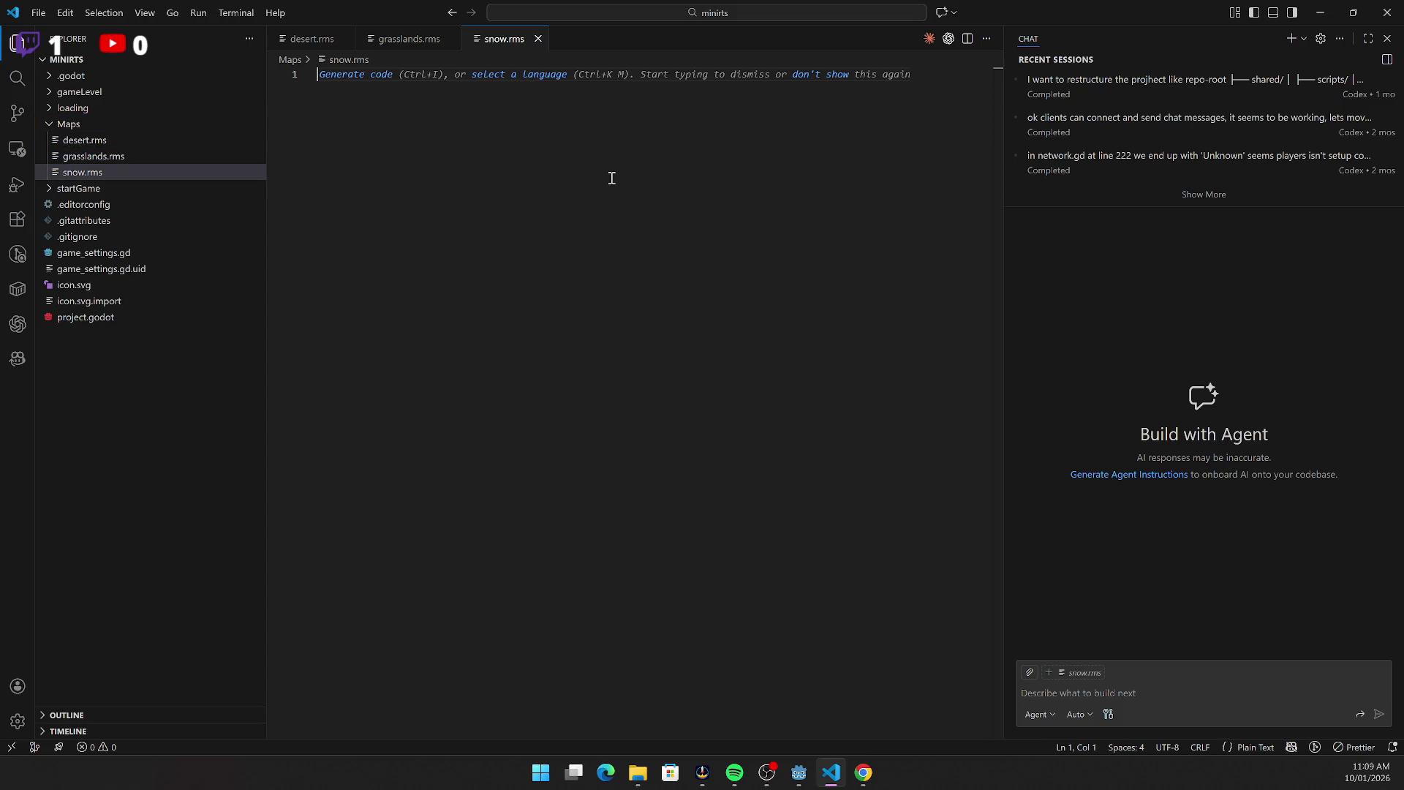
Make snow.rms read TERRAIN_TYPE SNOW, save it, and return to Godot.
key(ctrl+v)
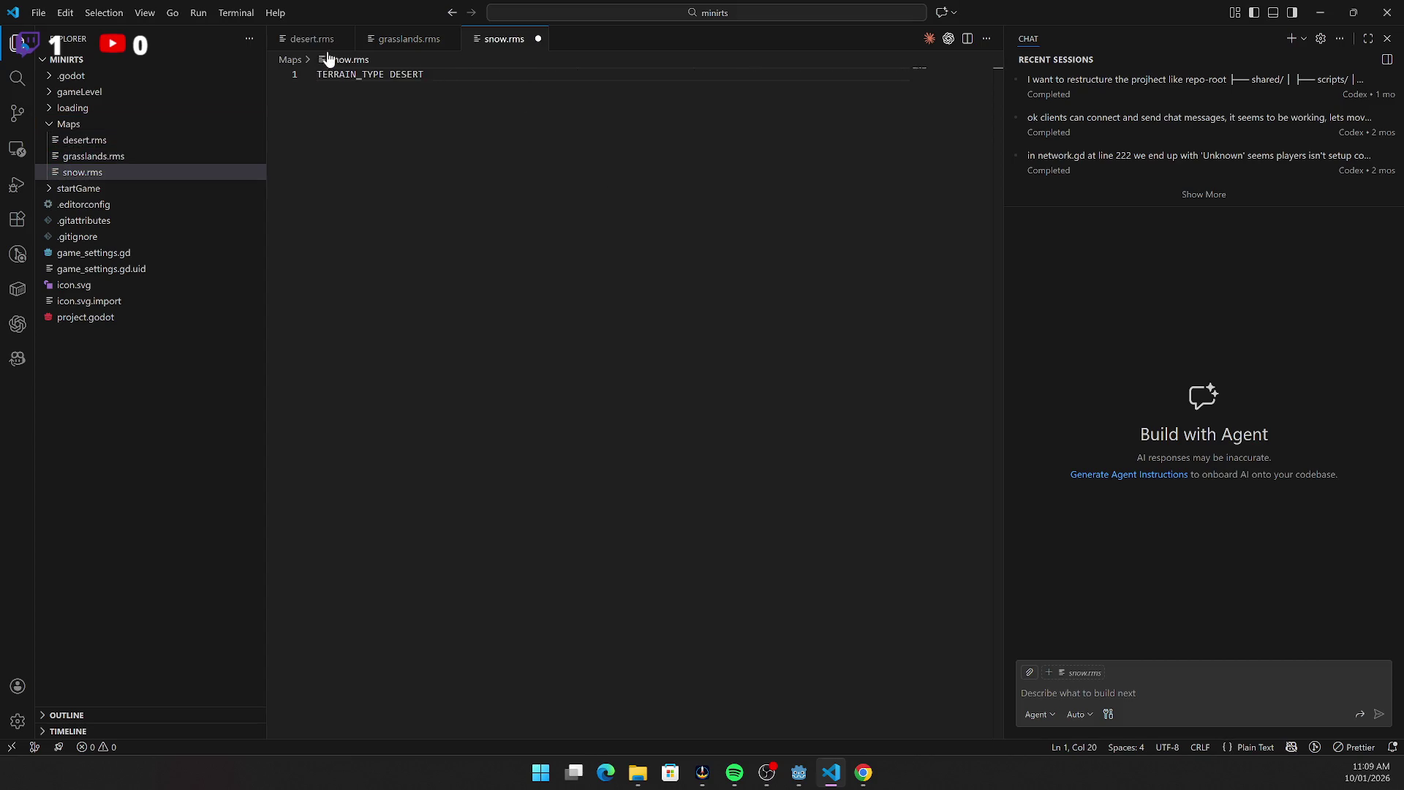
click(412, 76)
key(BackSpace)
key(BackSpace)
key(BackSpace)
key(Delete)
key(Delete)
text(SNOW)
key(ctrl+s)
click(800, 780)
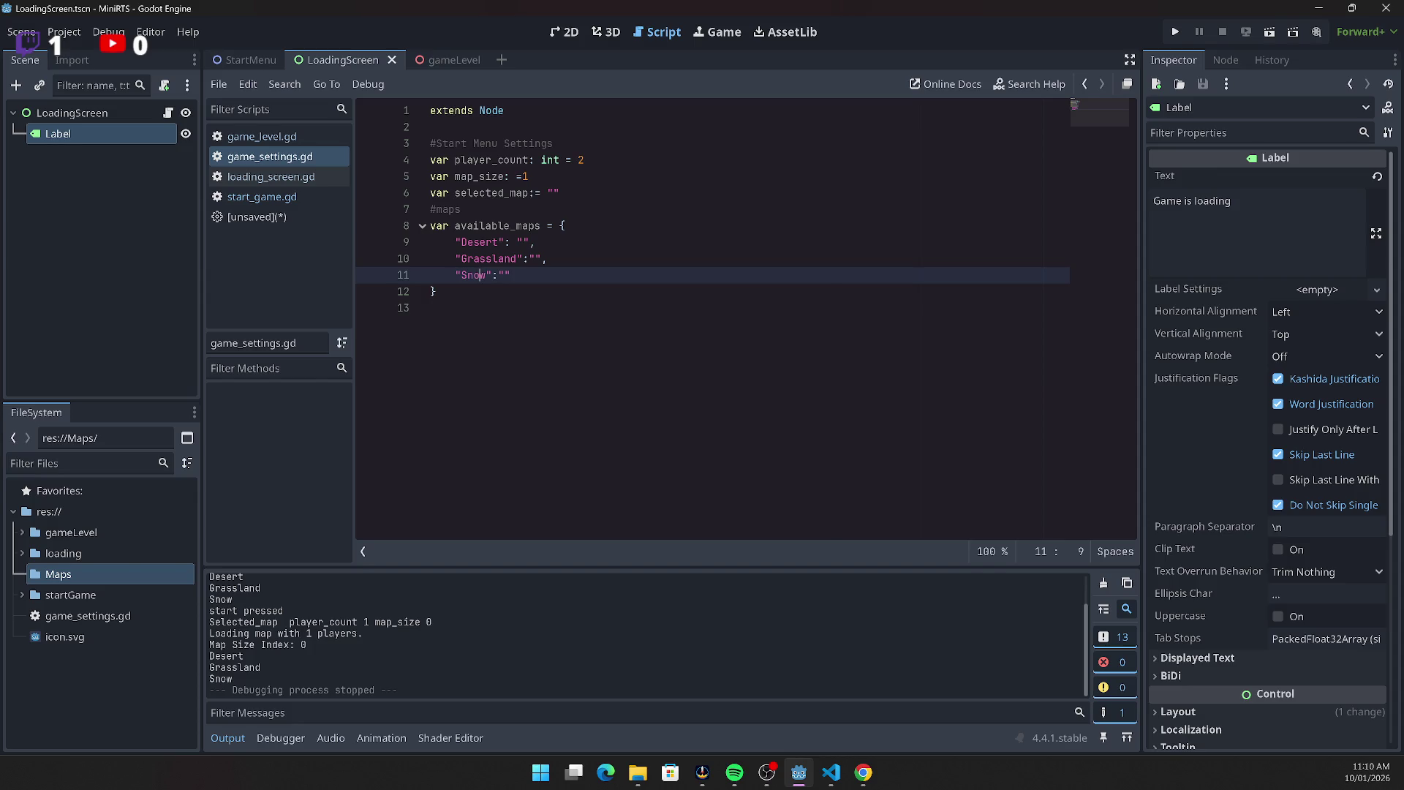
Delete the available_maps dictionary on lines 8–12, save game_settings.gd, and show the StartMenu scene.
drag(447, 286, 426, 227)
key(BackSpace)
key(Delete)
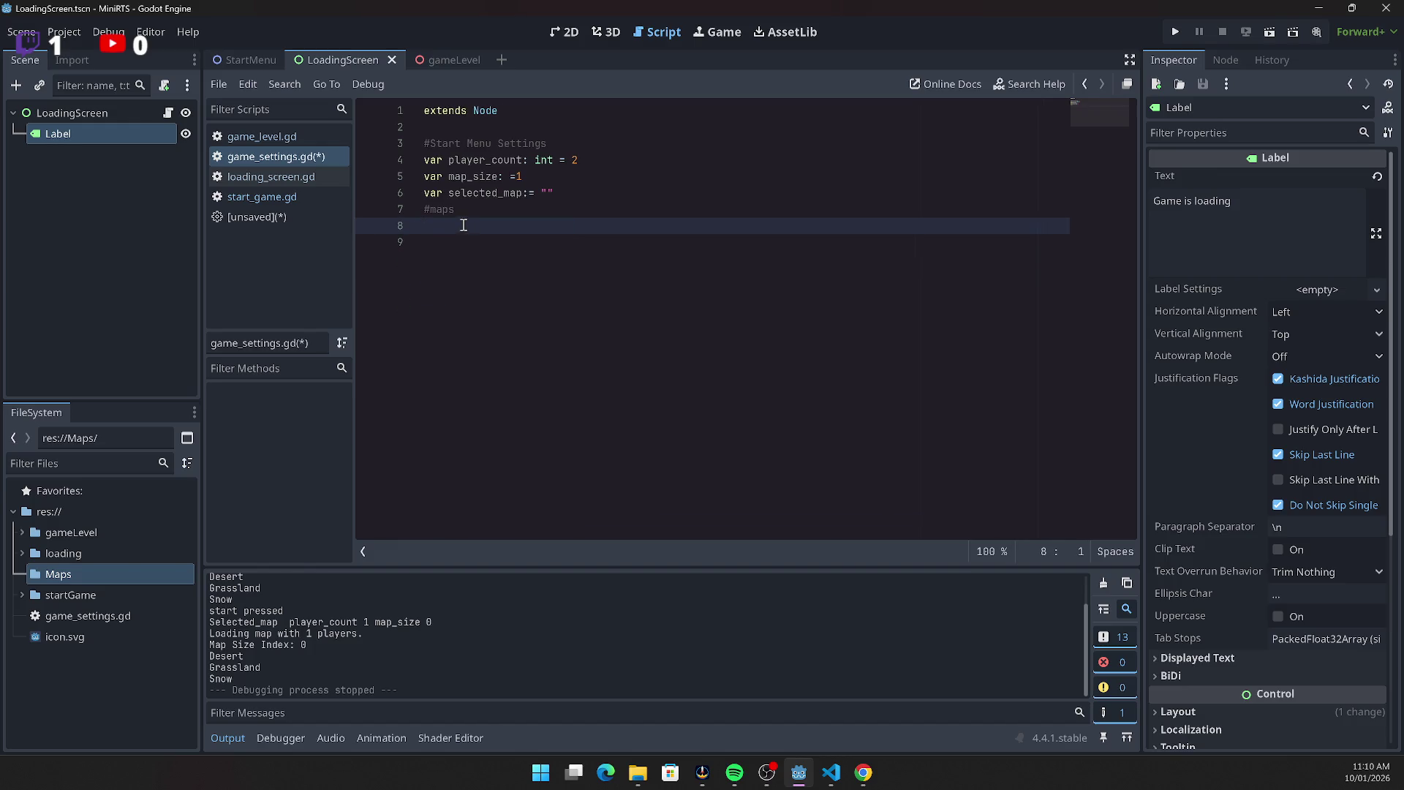
key(ctrl+s)
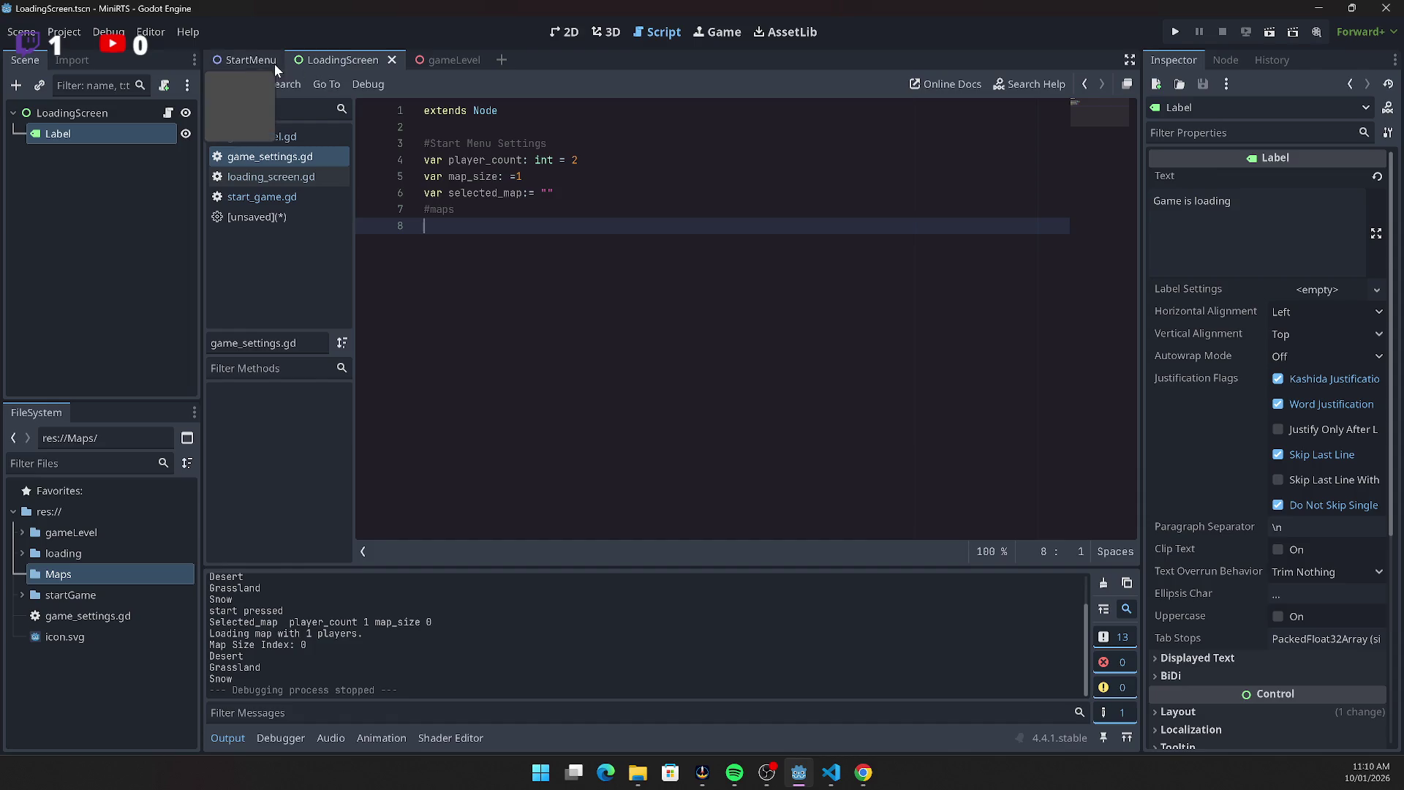
click(246, 58)
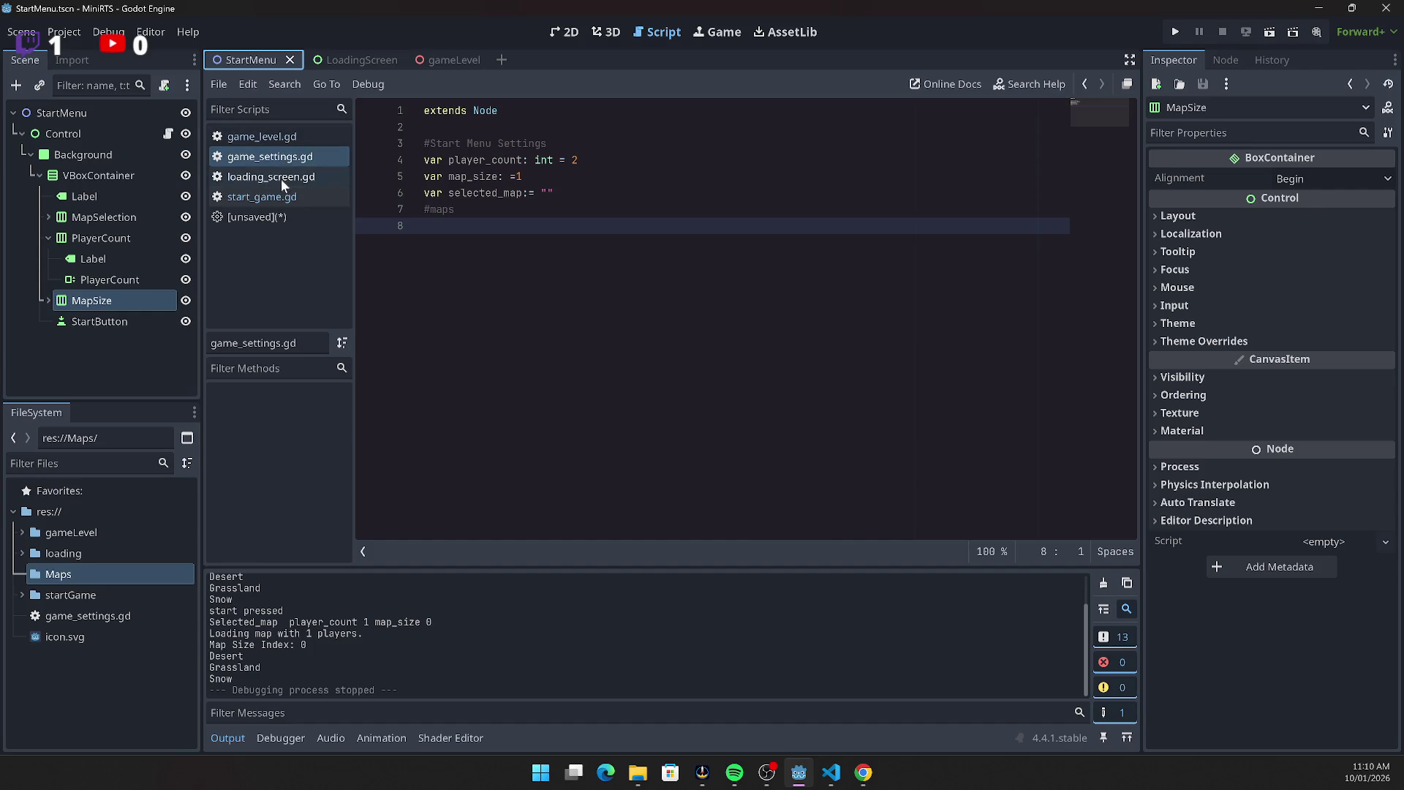
In start_game.gd, add a blank line above func _ready() and select the lines 10–12 for loop.
click(275, 139)
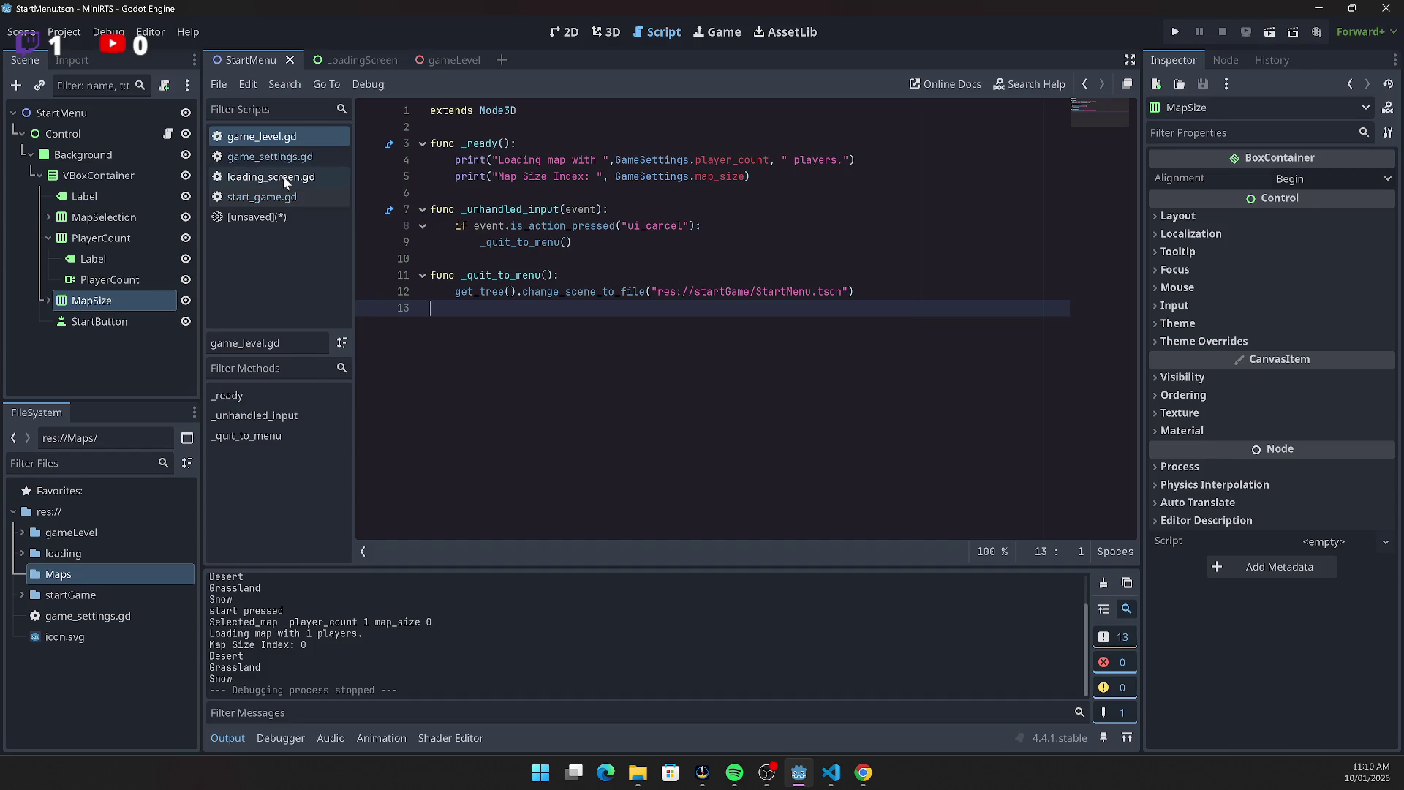
click(283, 198)
scroll(856, 337, up, 5)
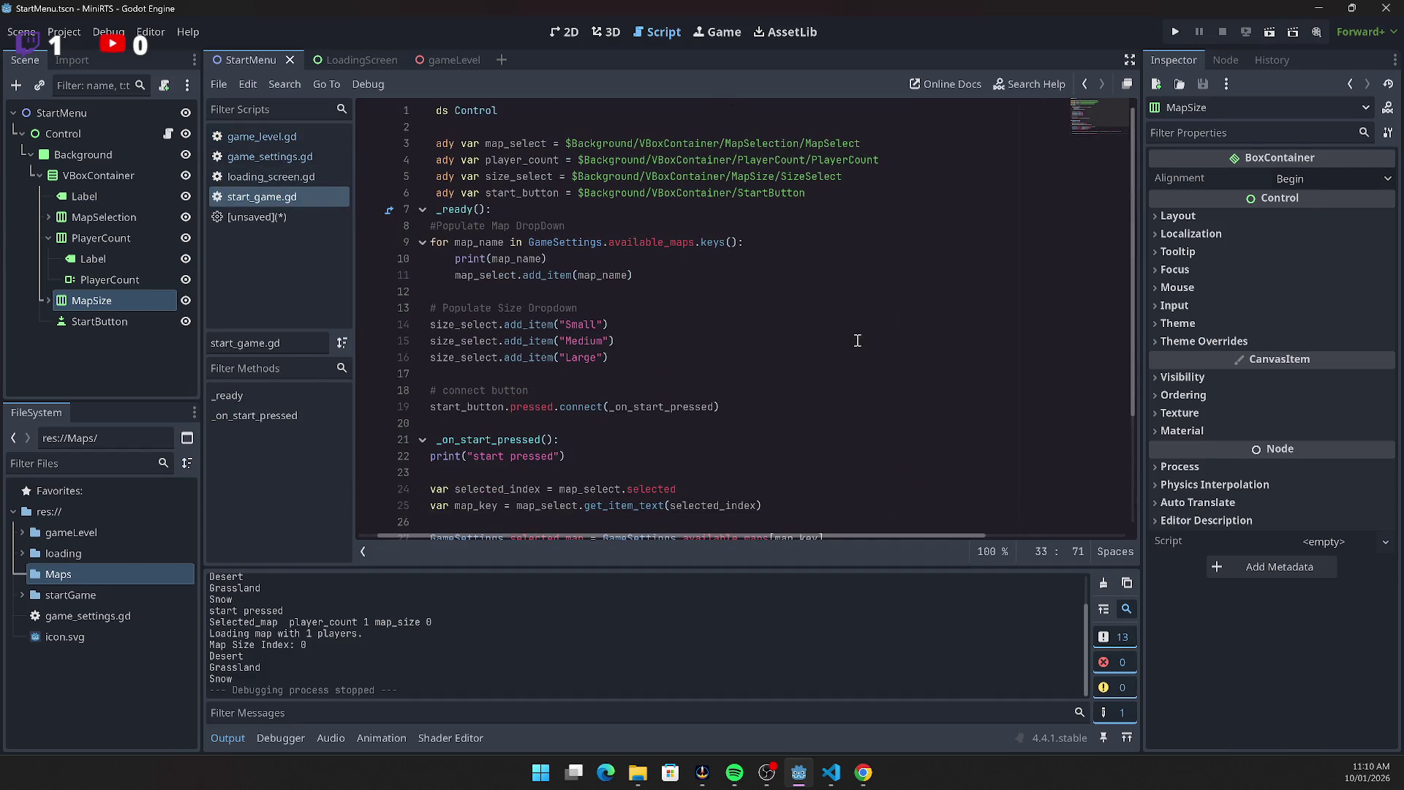
click(625, 215)
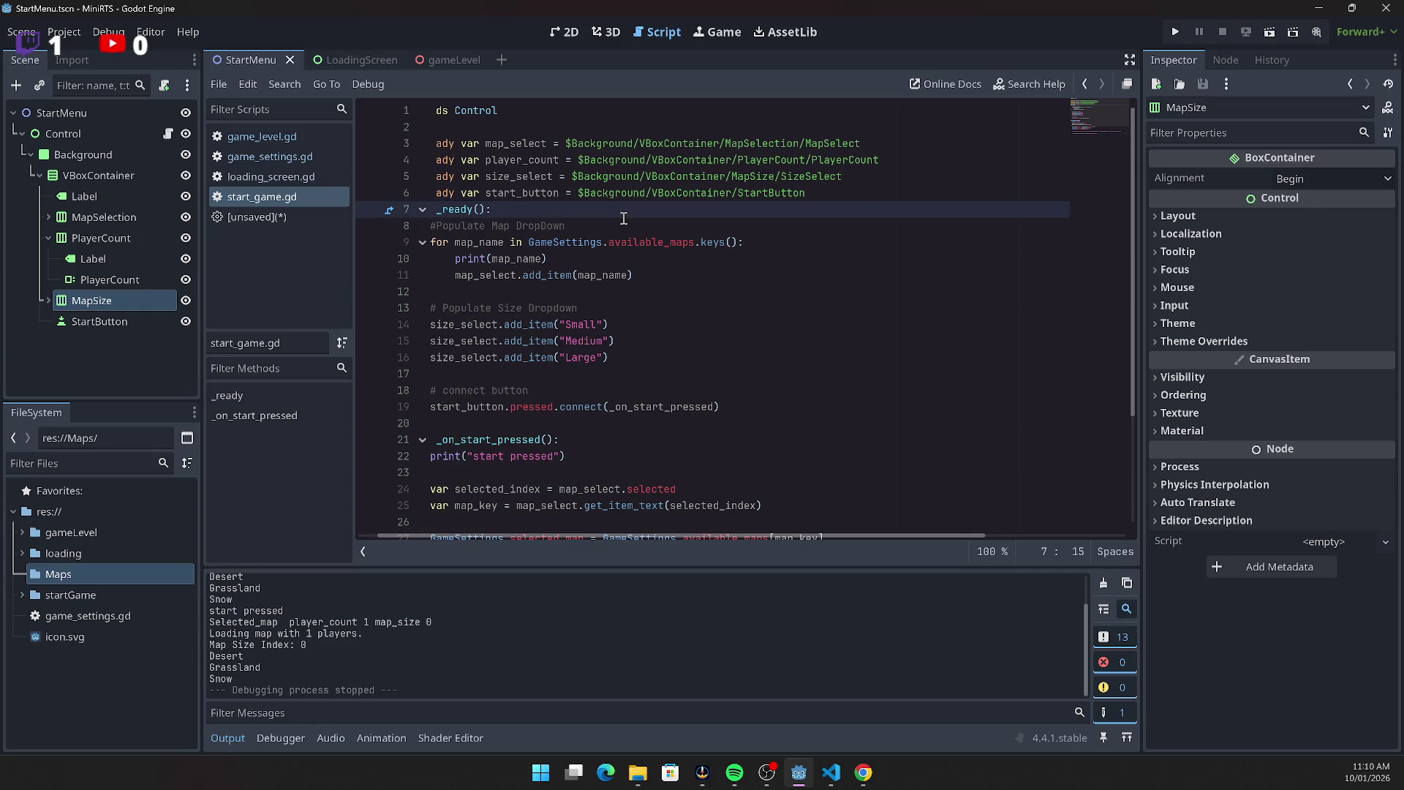
key(Up)
key(End)
key(Return)
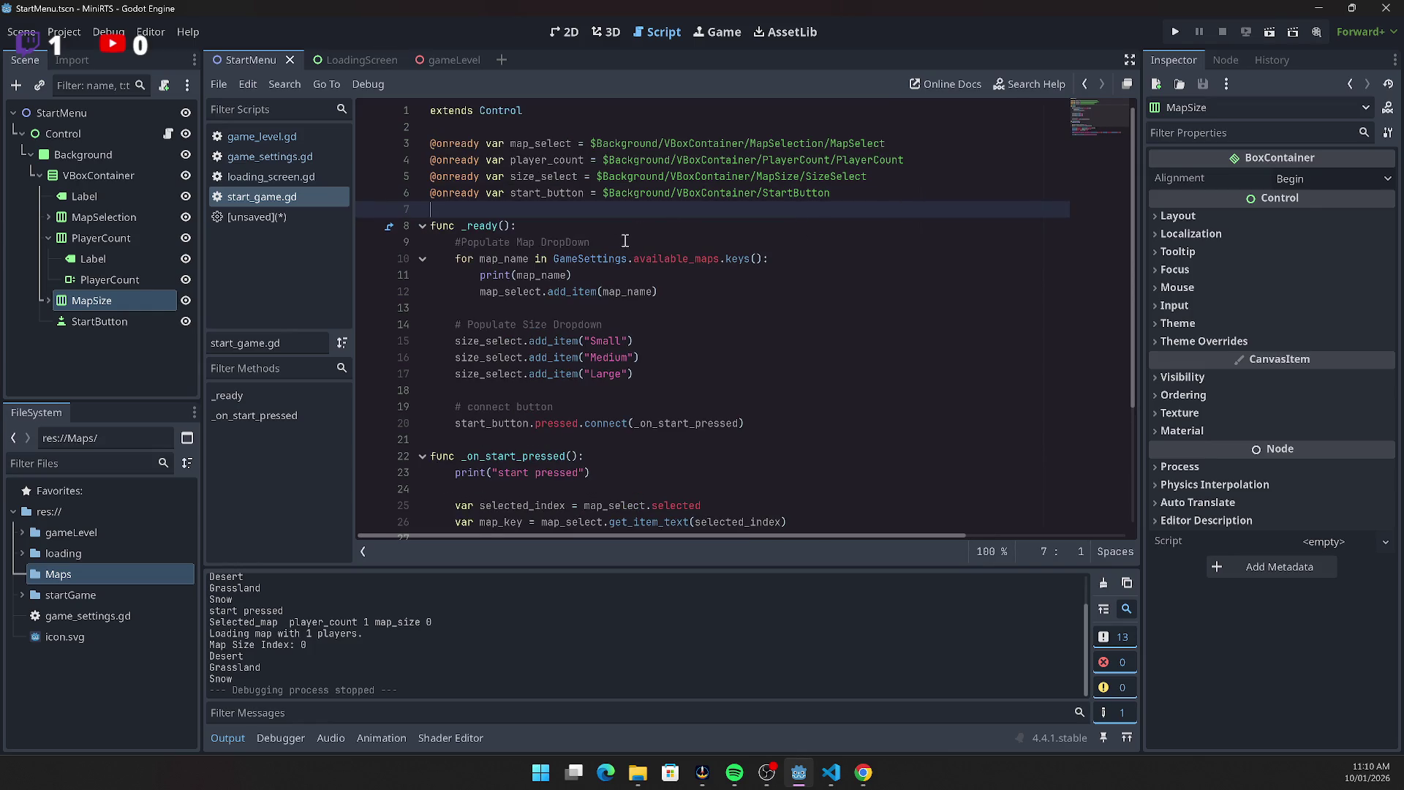
click(630, 240)
mouse_move(683, 298)
mouse_down()
mouse_move(439, 245)
mouse_move(455, 261)
mouse_up()
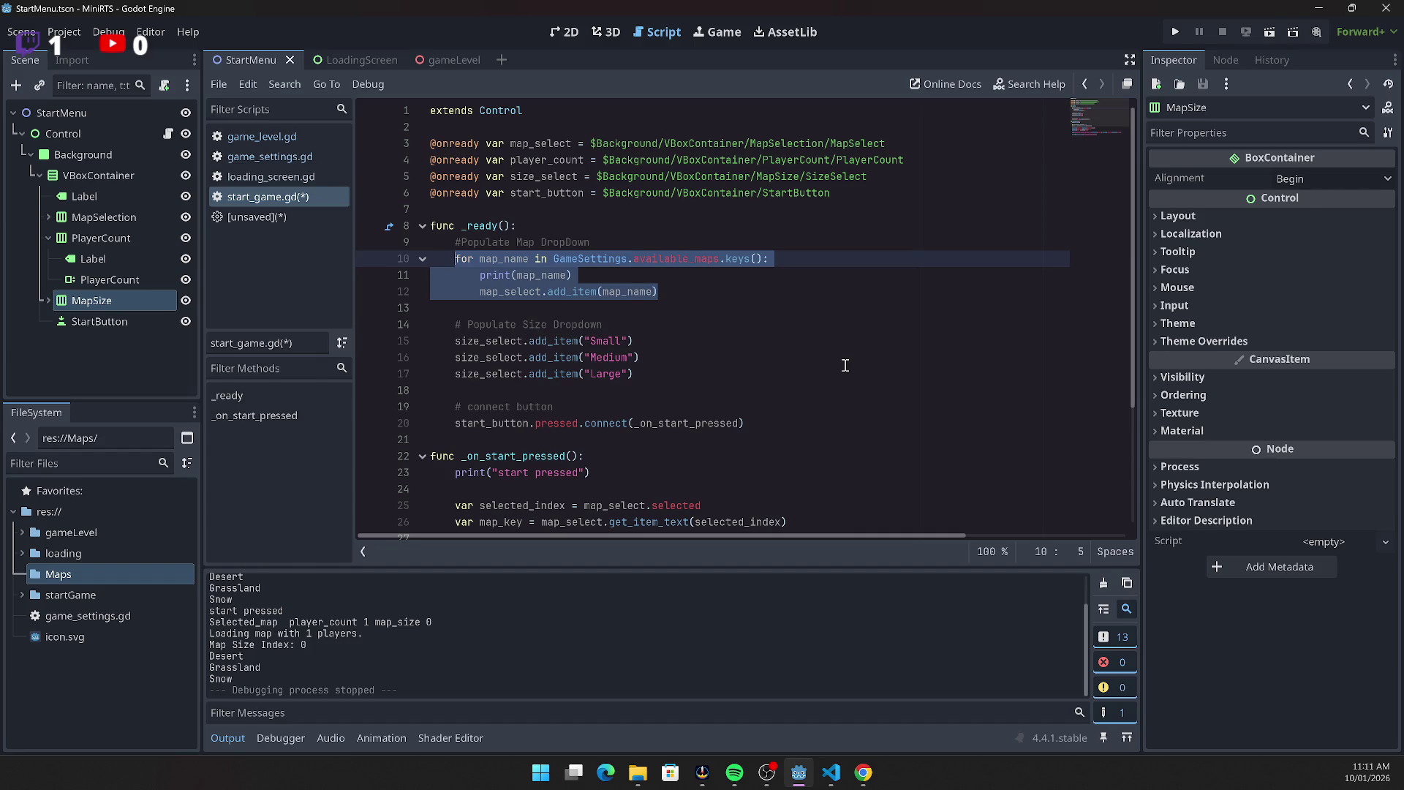
Replace the selected for loop with a call to _scan_rms_folder().
key(BackSpace)
text(_scaN_)
key(BackSpace)
key(BackSpace)
text(n_)
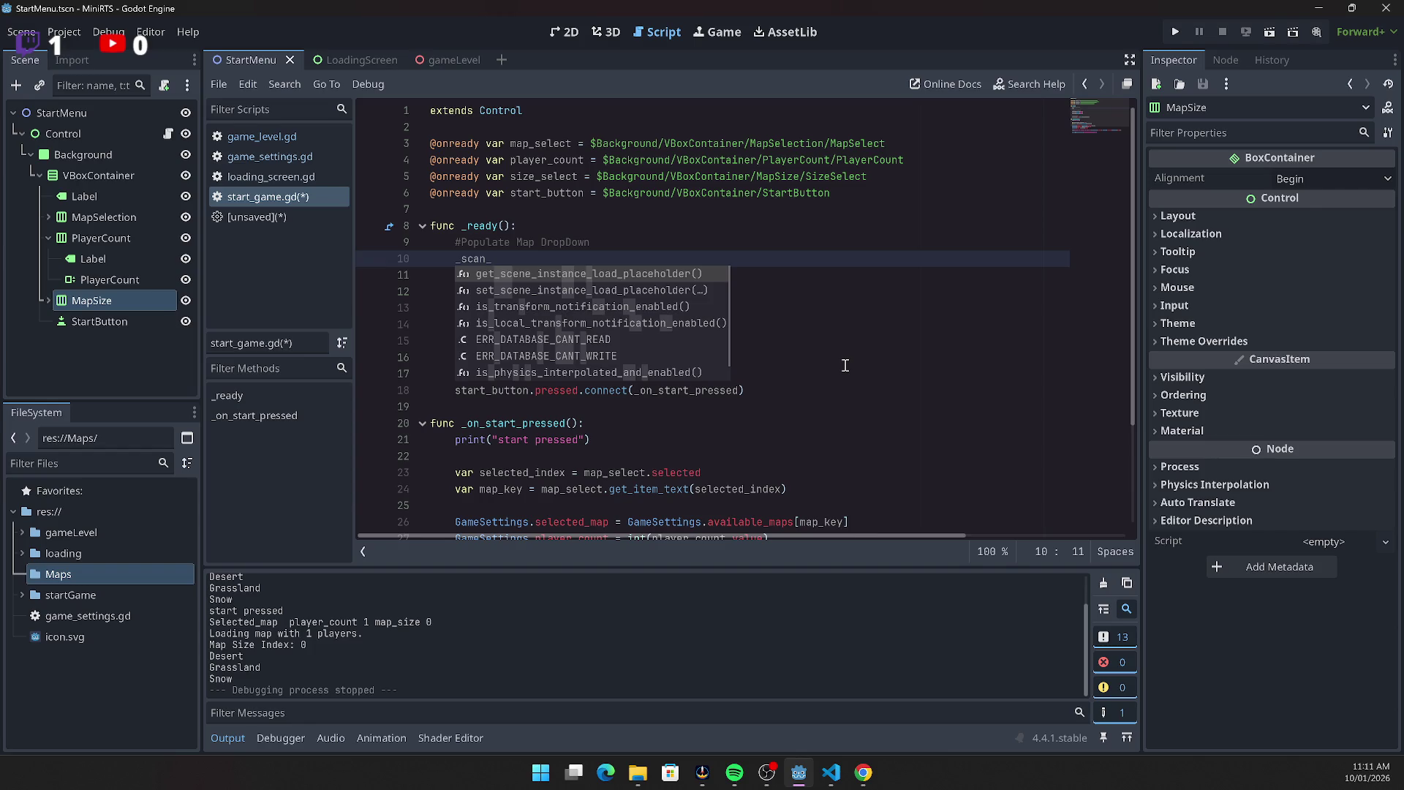
text(rms_)
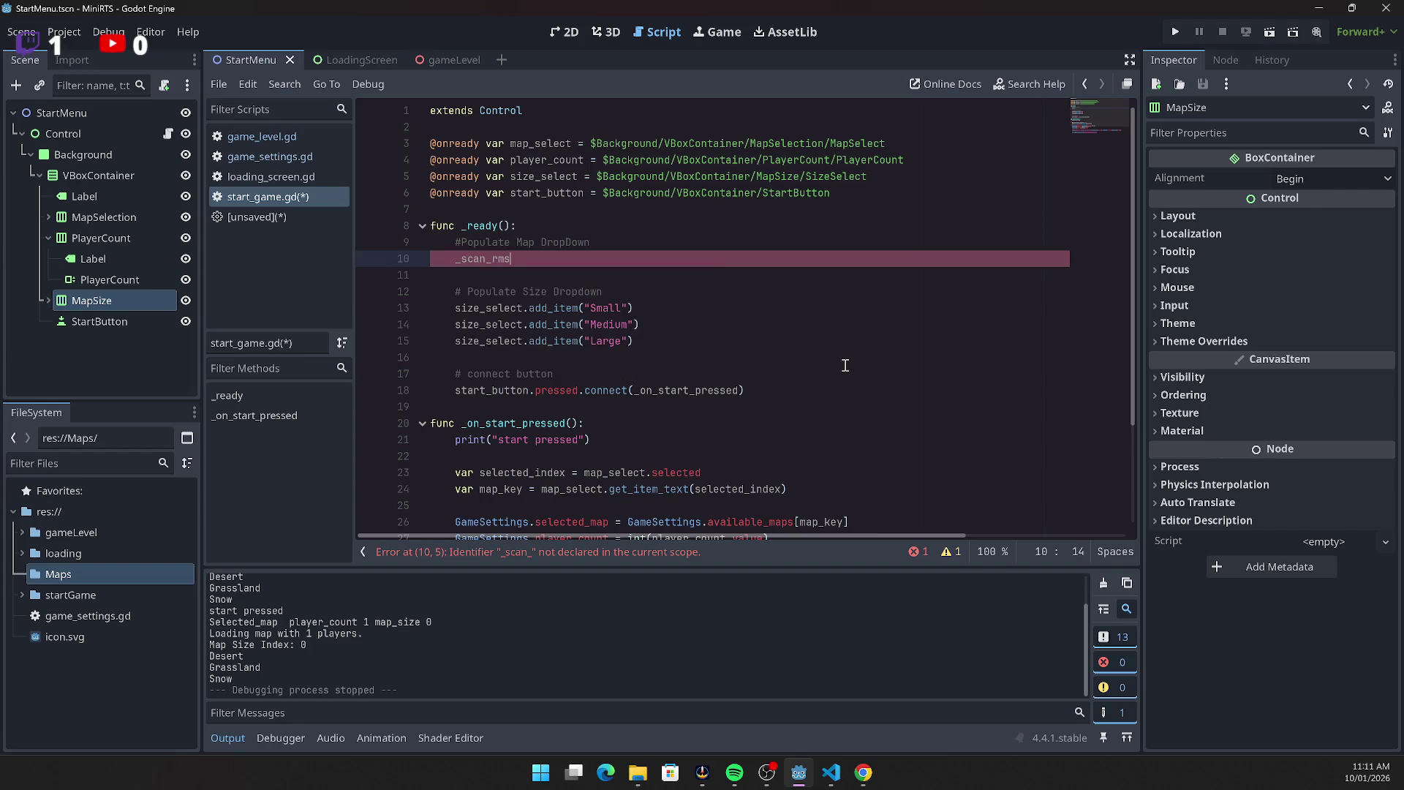
text(folder())
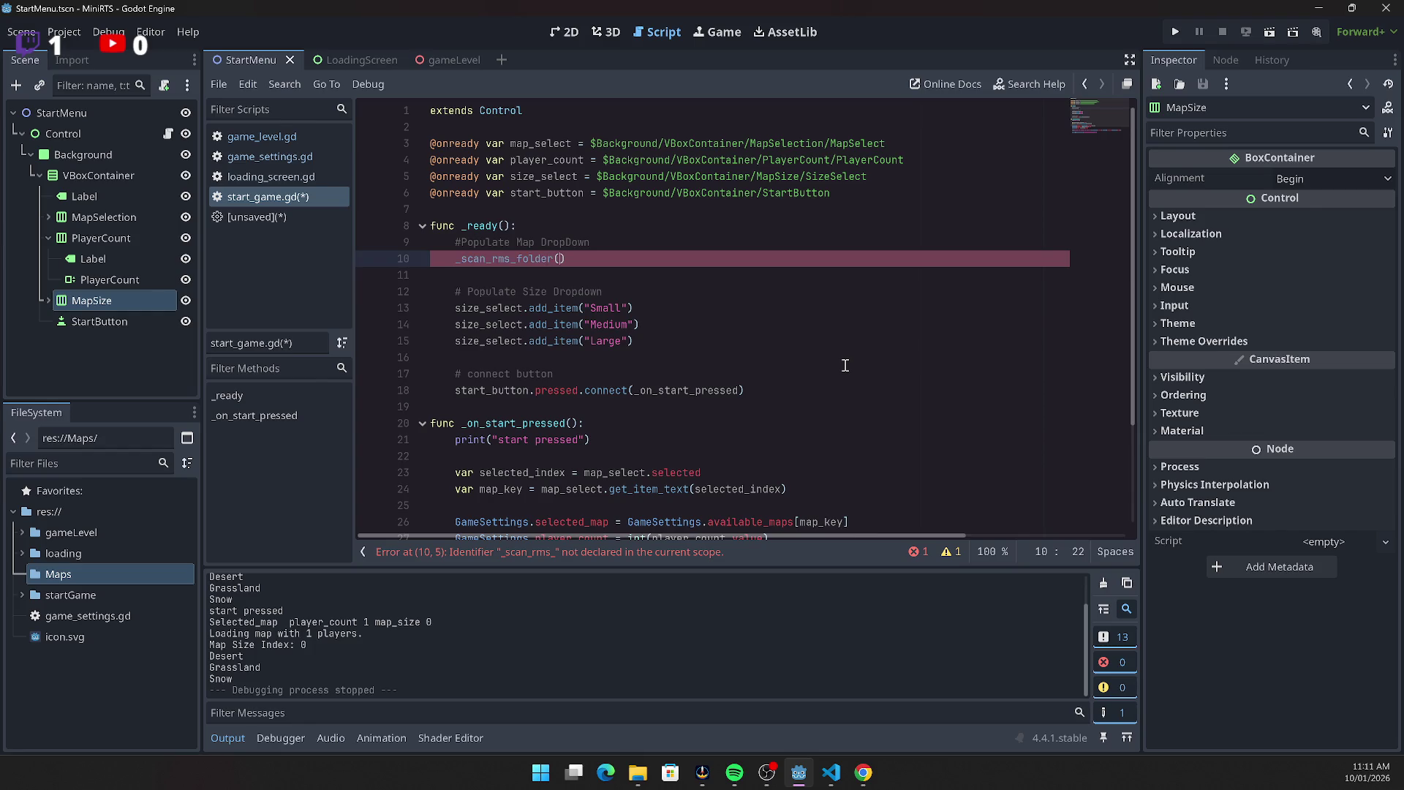
Define func _scan_rms_folder(): starting with var dir = DirAccess.open("res://Maps").
scroll(846, 365, down, 3)
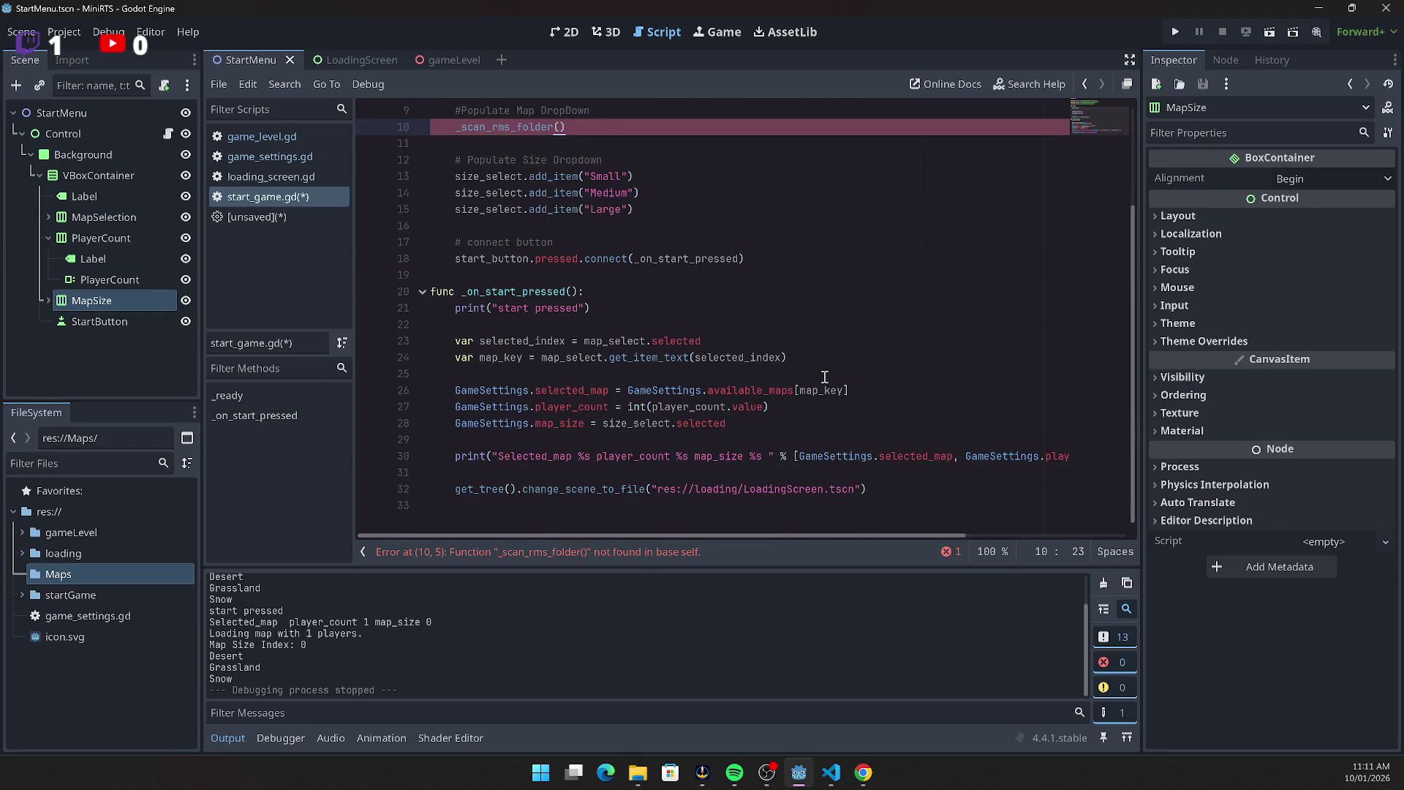
click(470, 275)
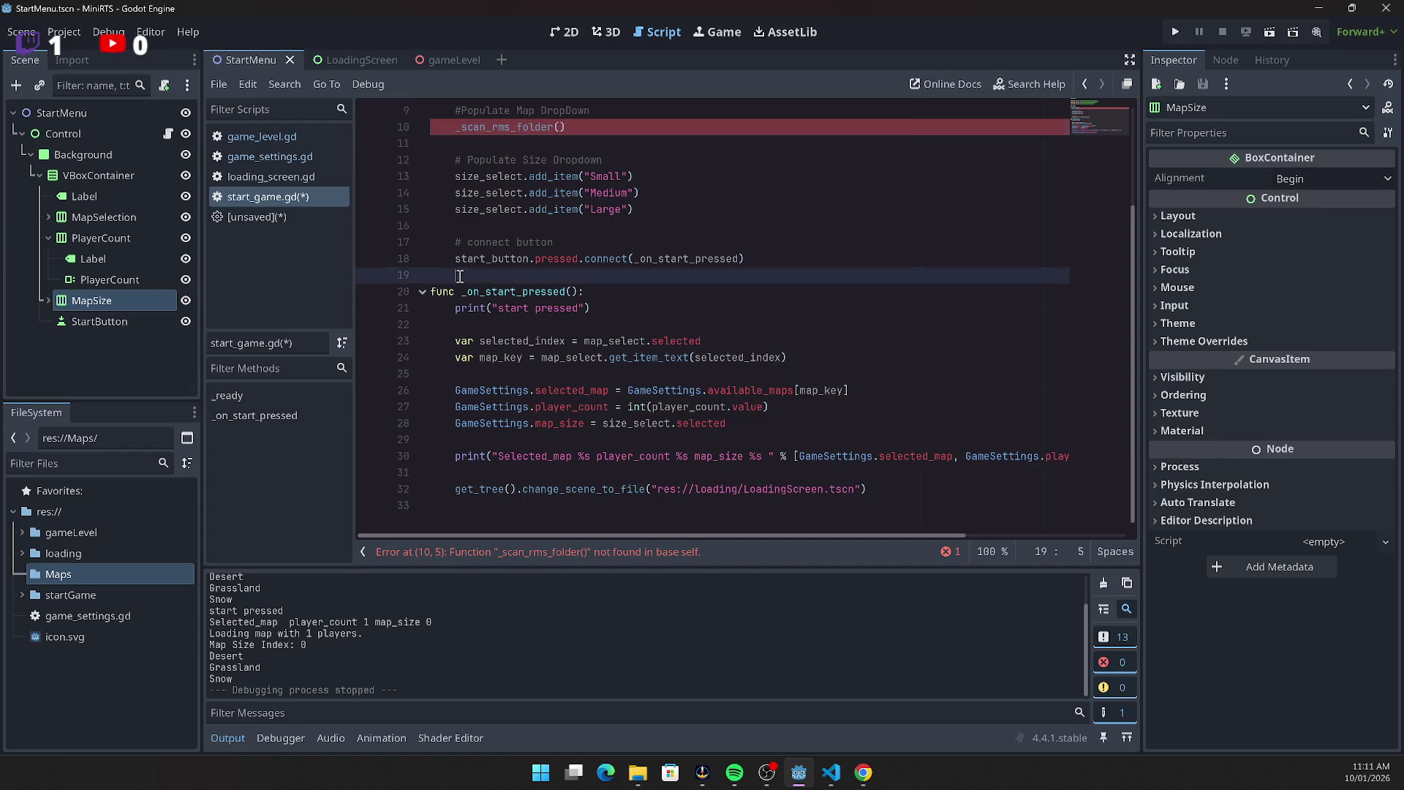
key(BackSpace)
key(Return)
key(Return)
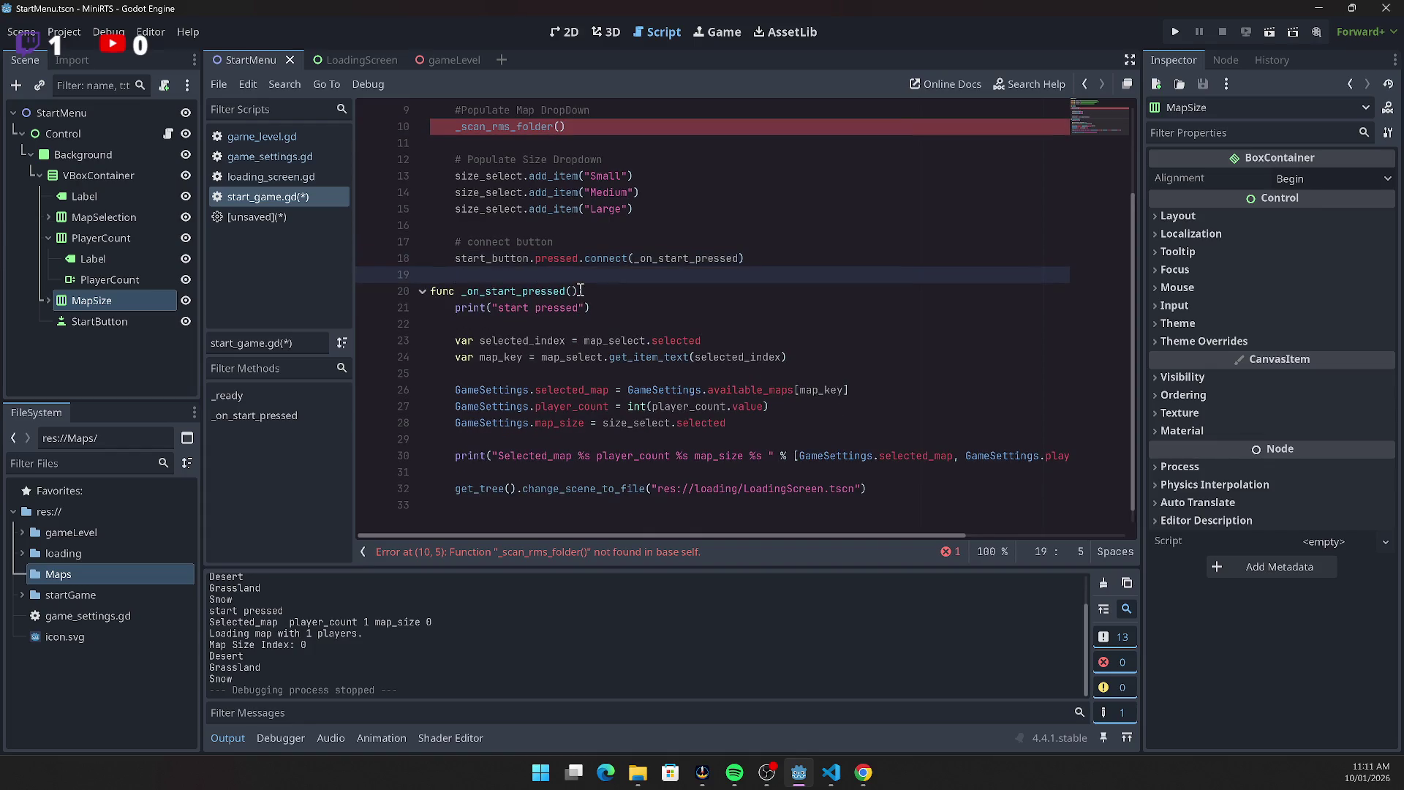
text(func )
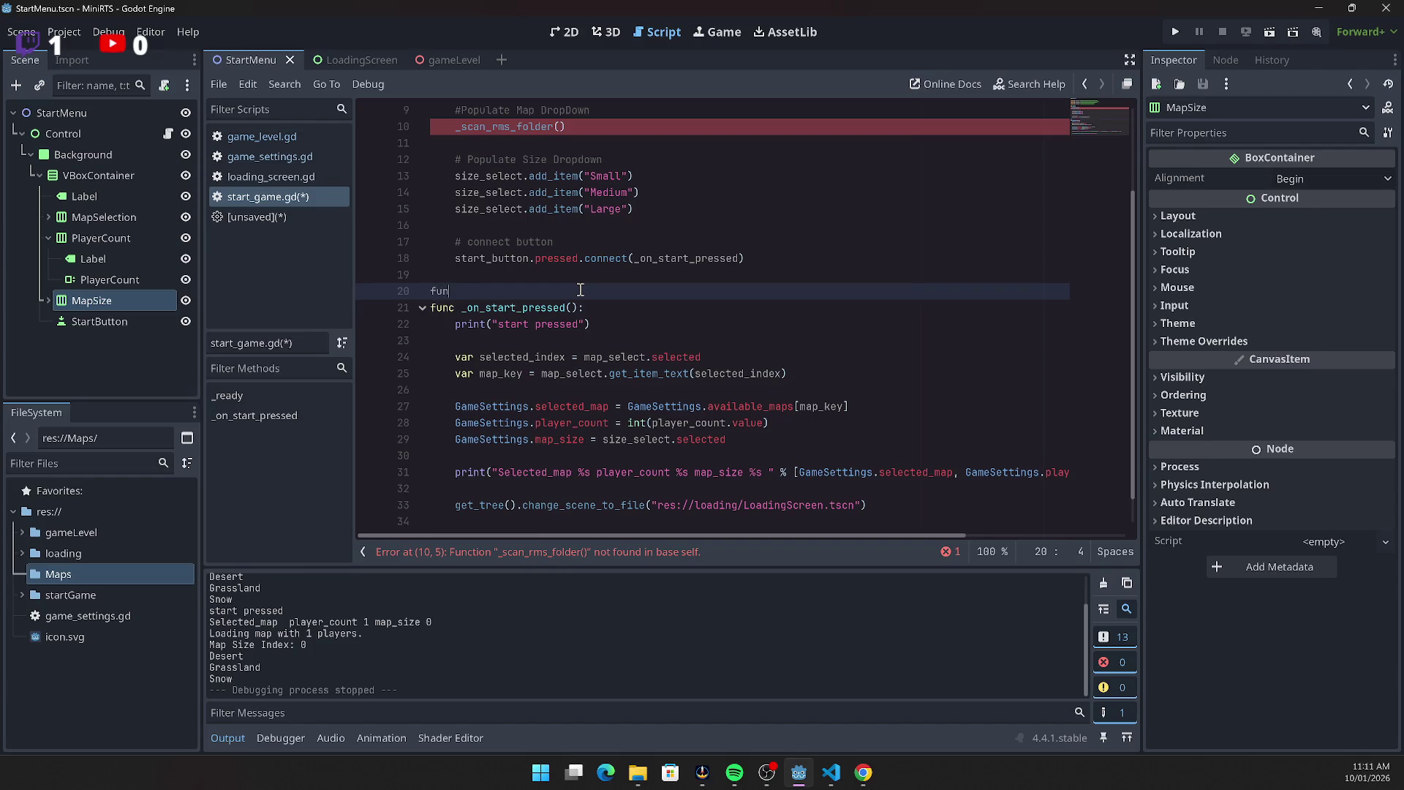
text(_scan_rm)
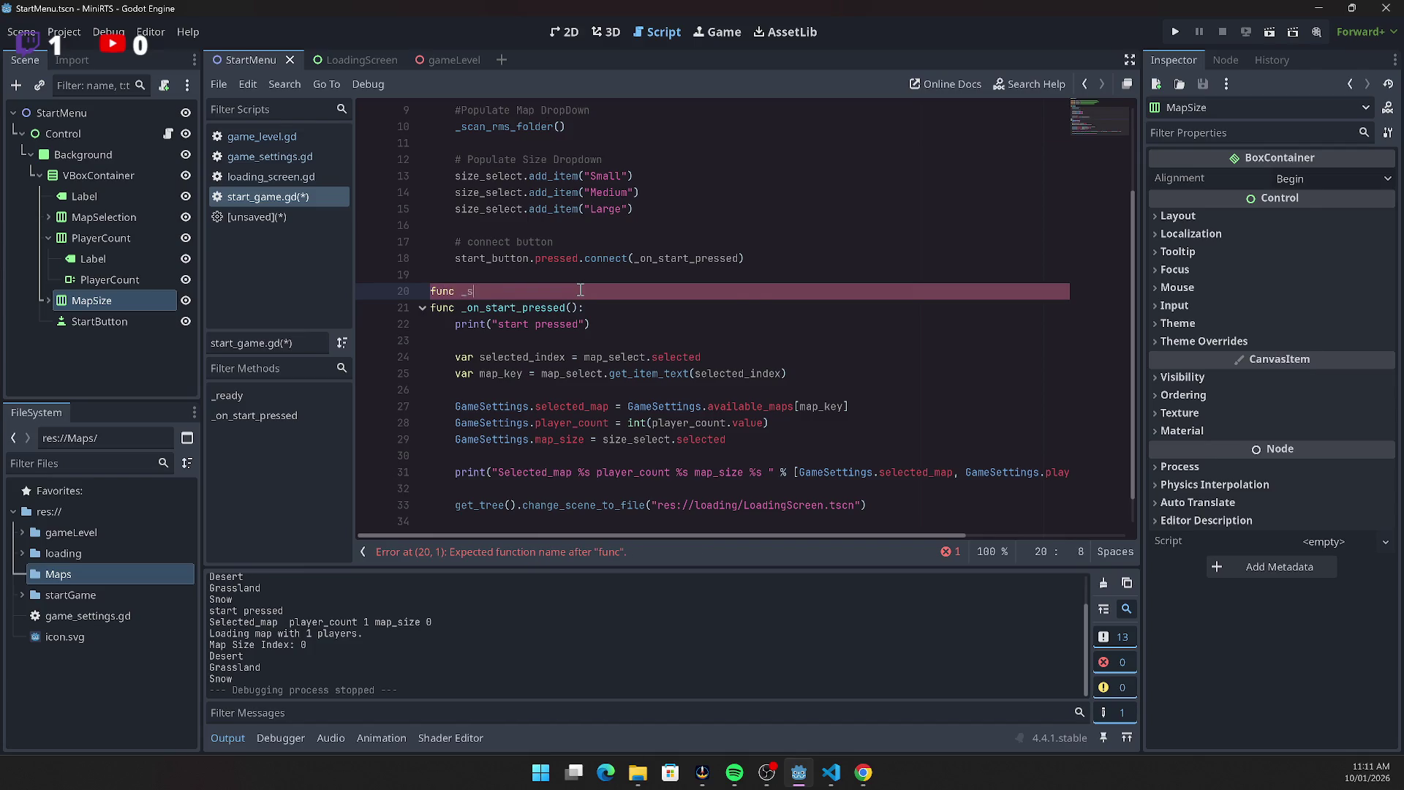
text(s_folder()
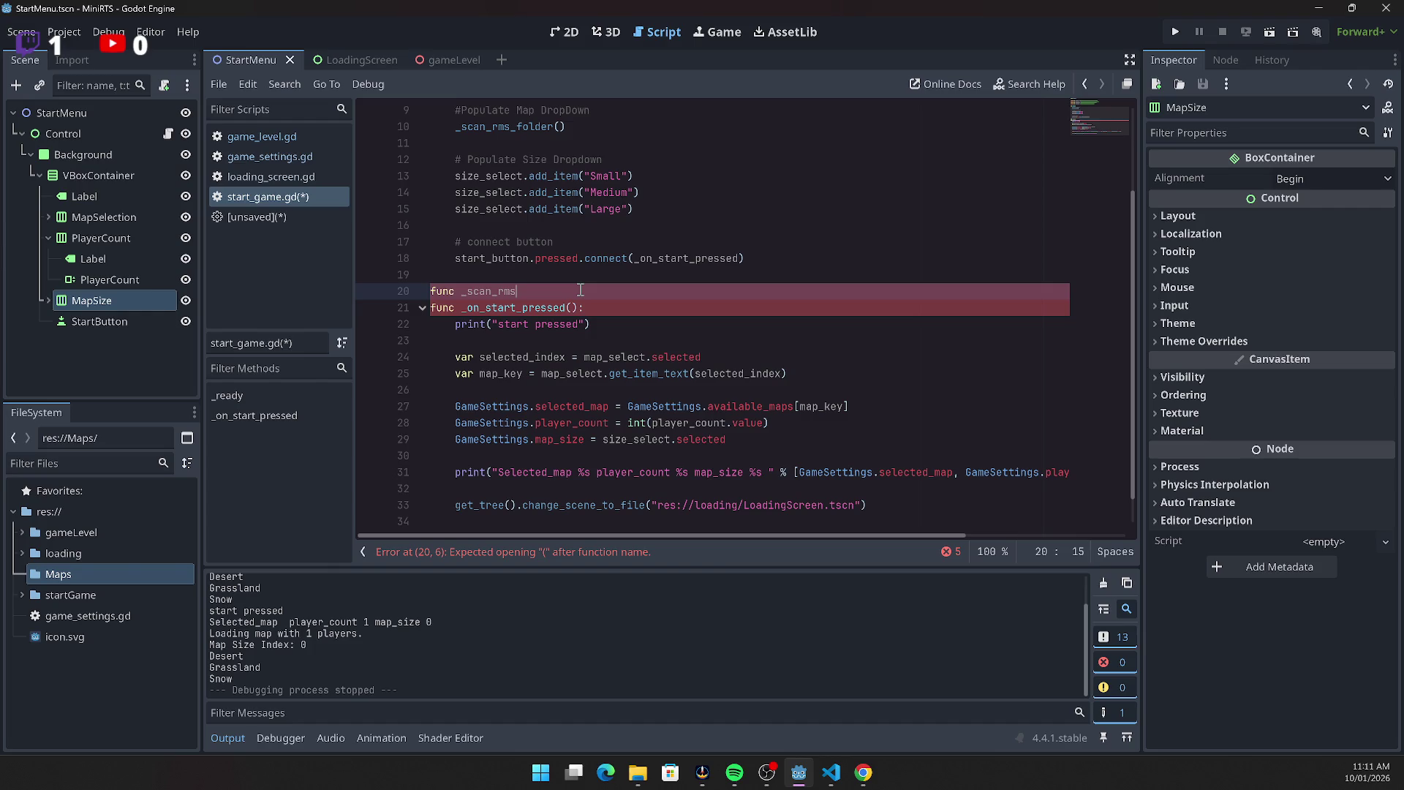
text():)
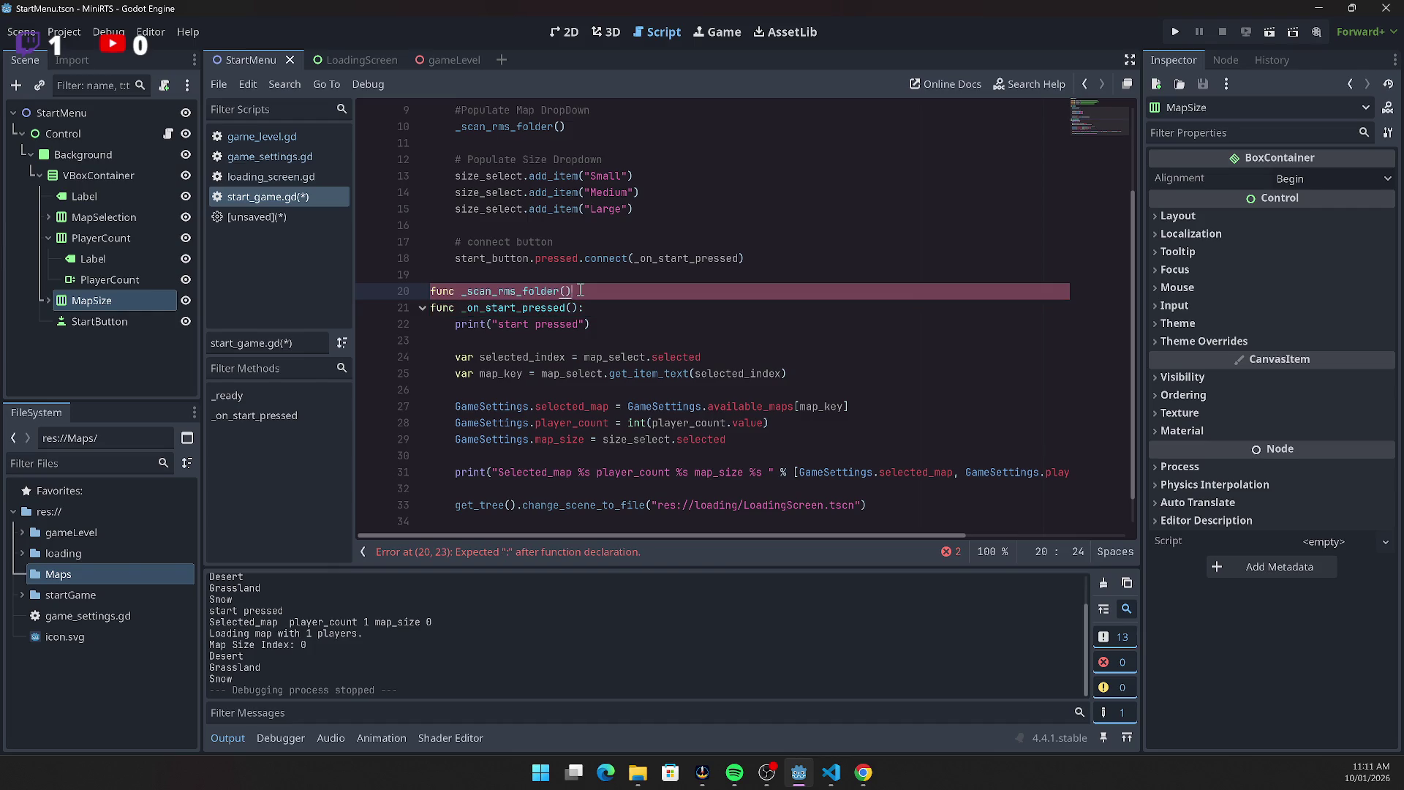
key(Return)
text(var dir = DirAc)
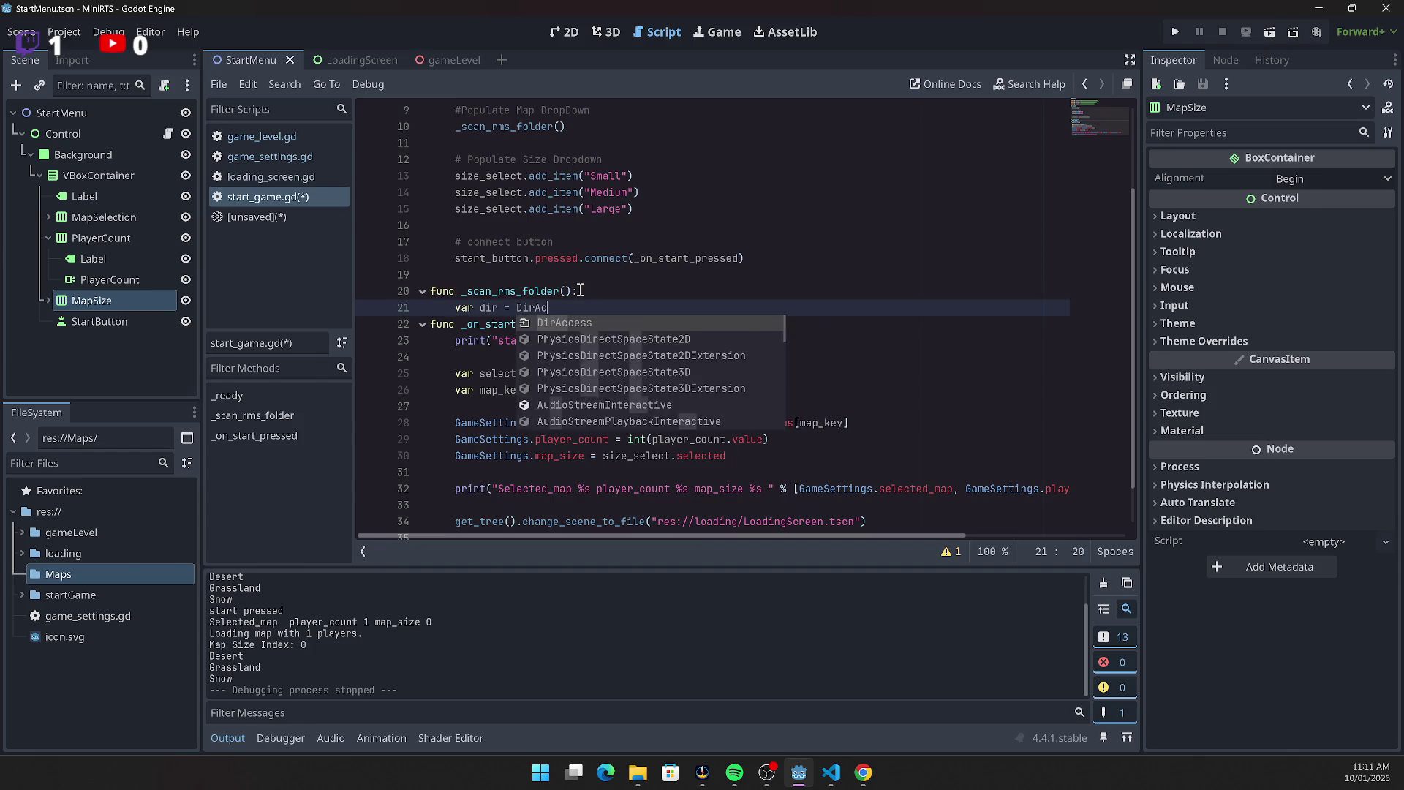
key(Return)
text(.)
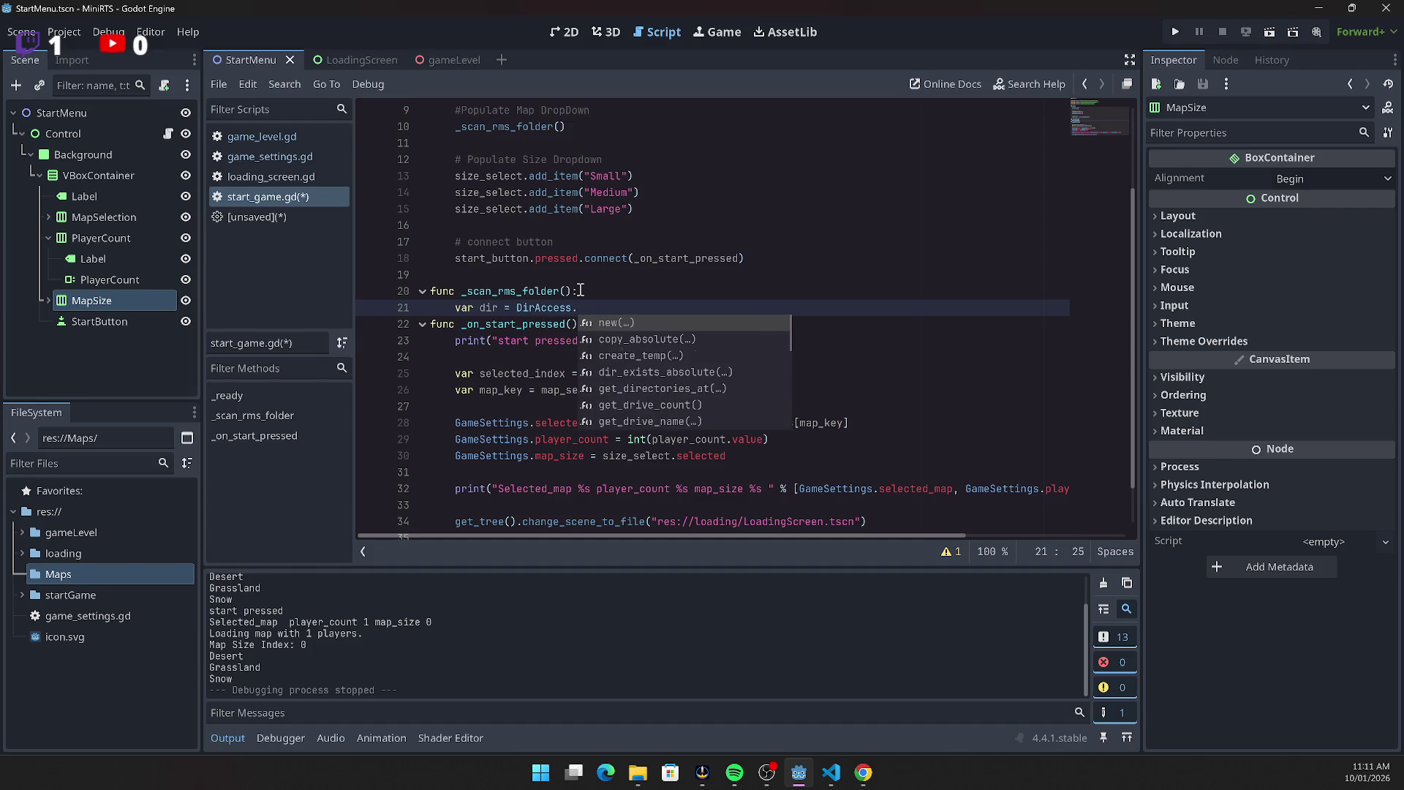
text(open)
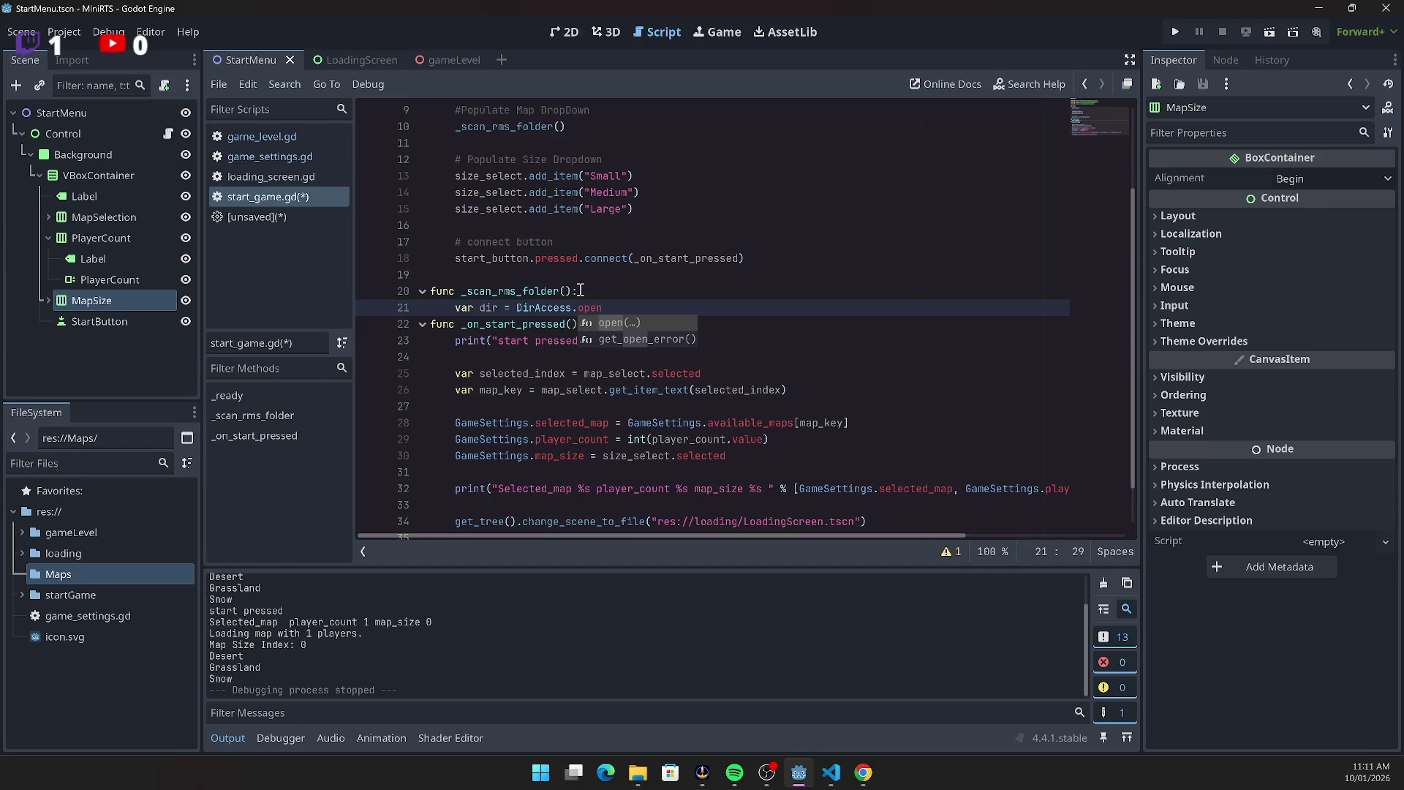
text(("res)
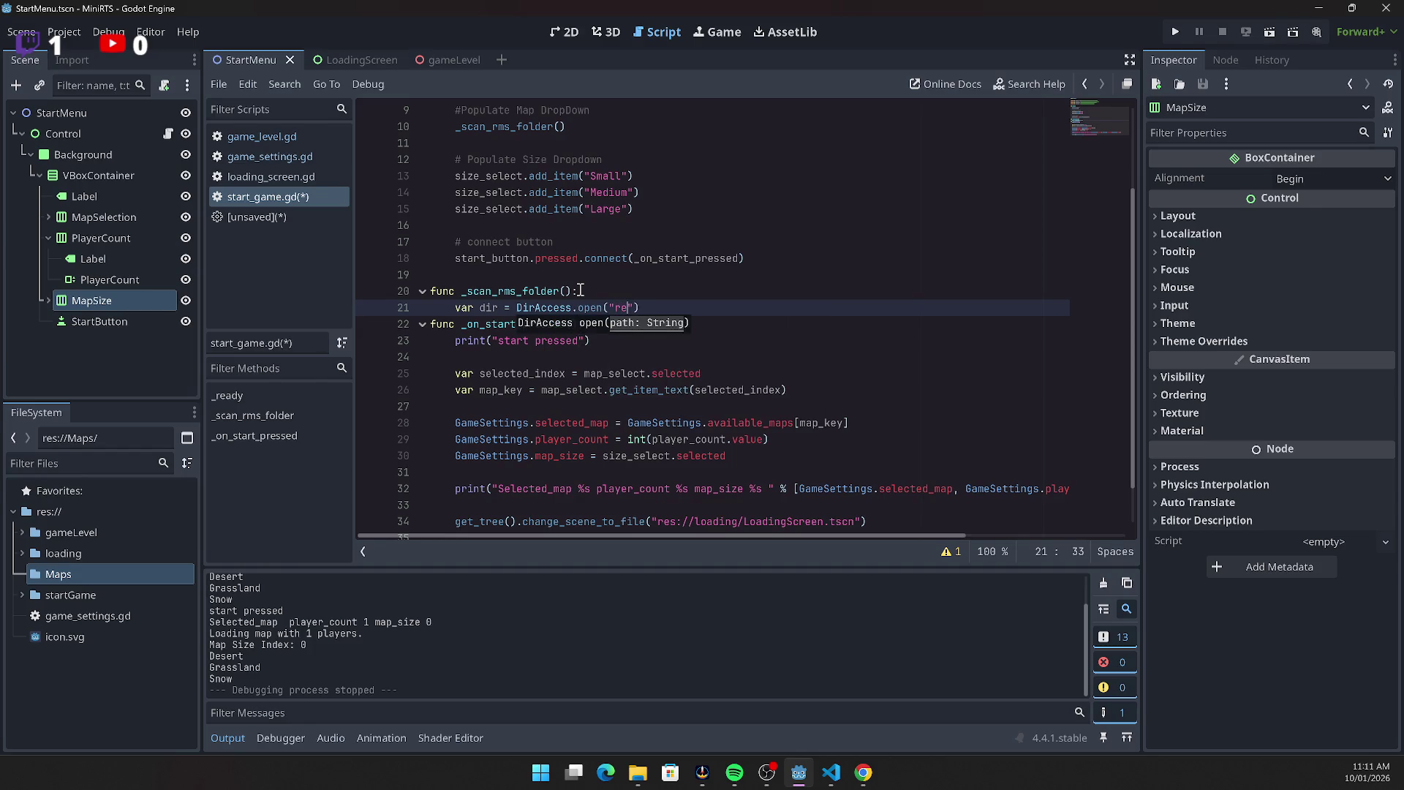
text(://)
text(M)
text(aps)
key(End)
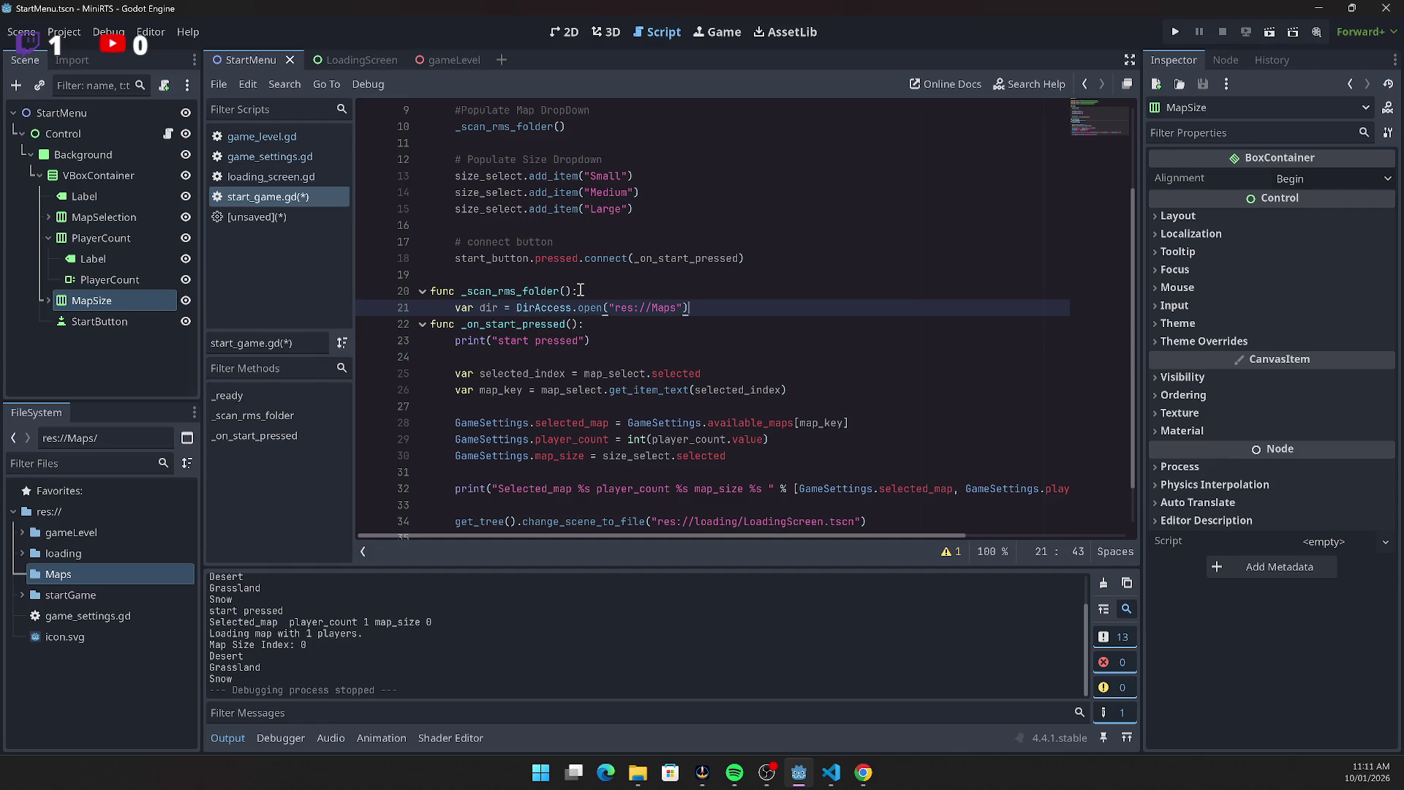
key(Return)
Add if dir:, dir.list_dir_begin(), and var file_name = dir.get_next().
text(if dir)
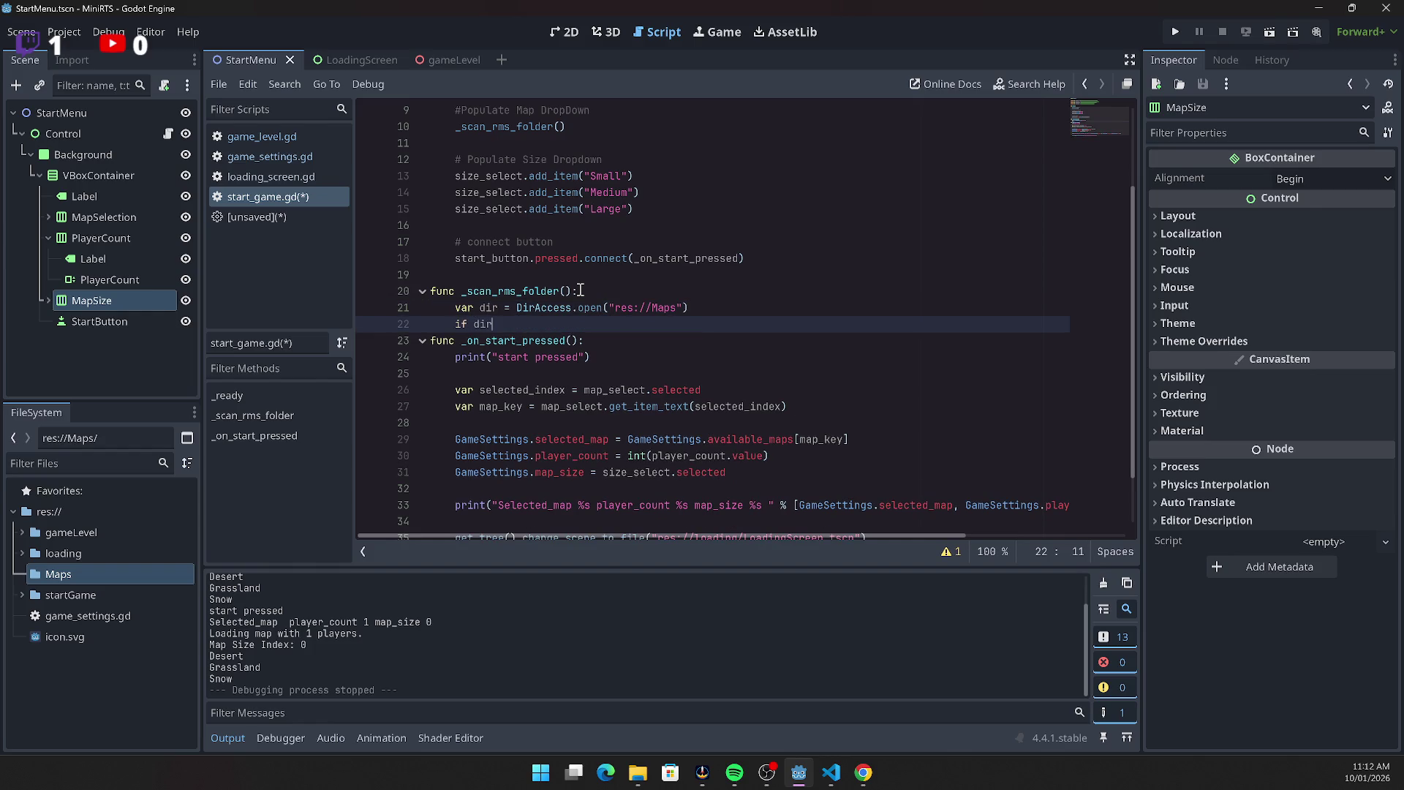
text(:)
key(Return)
text(dir.list_d)
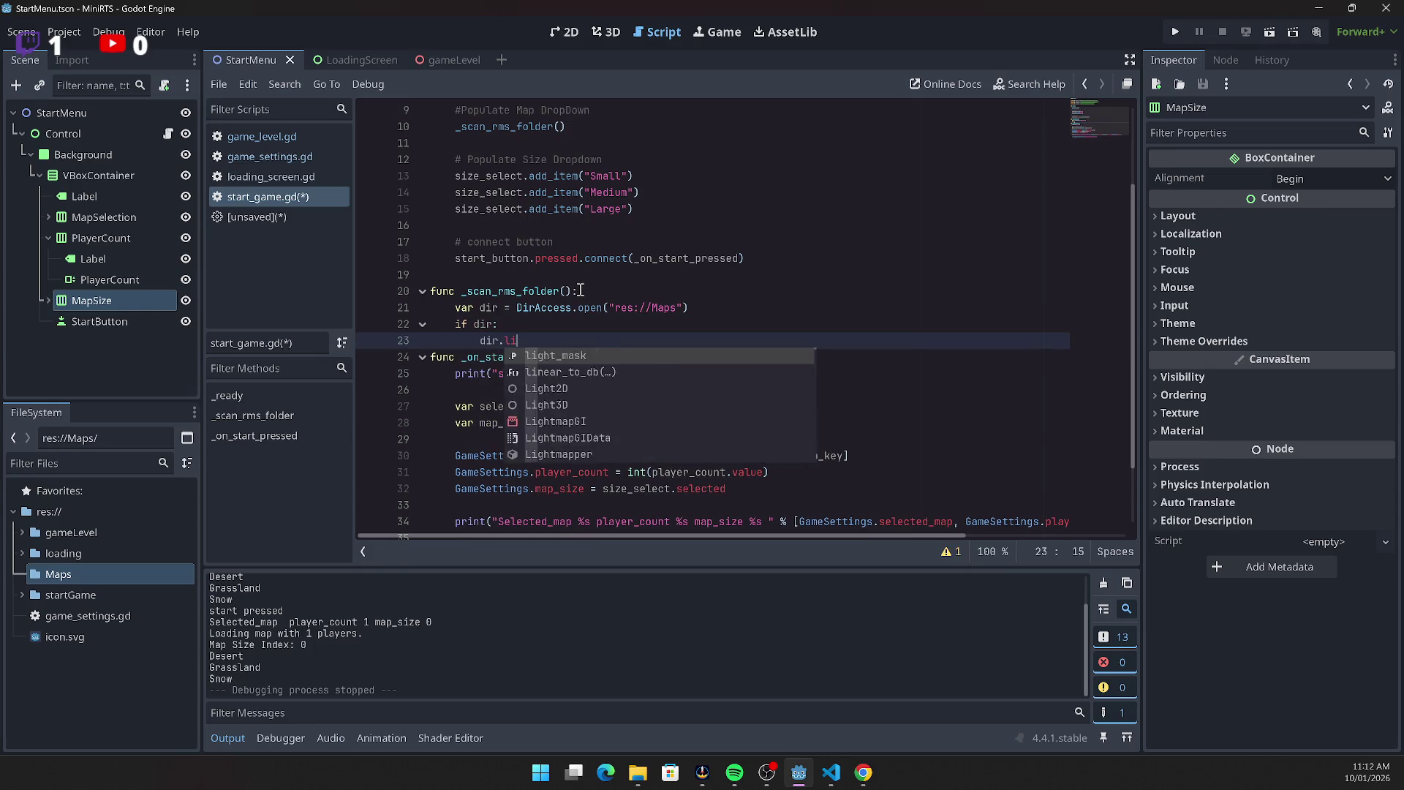
text(ir_)
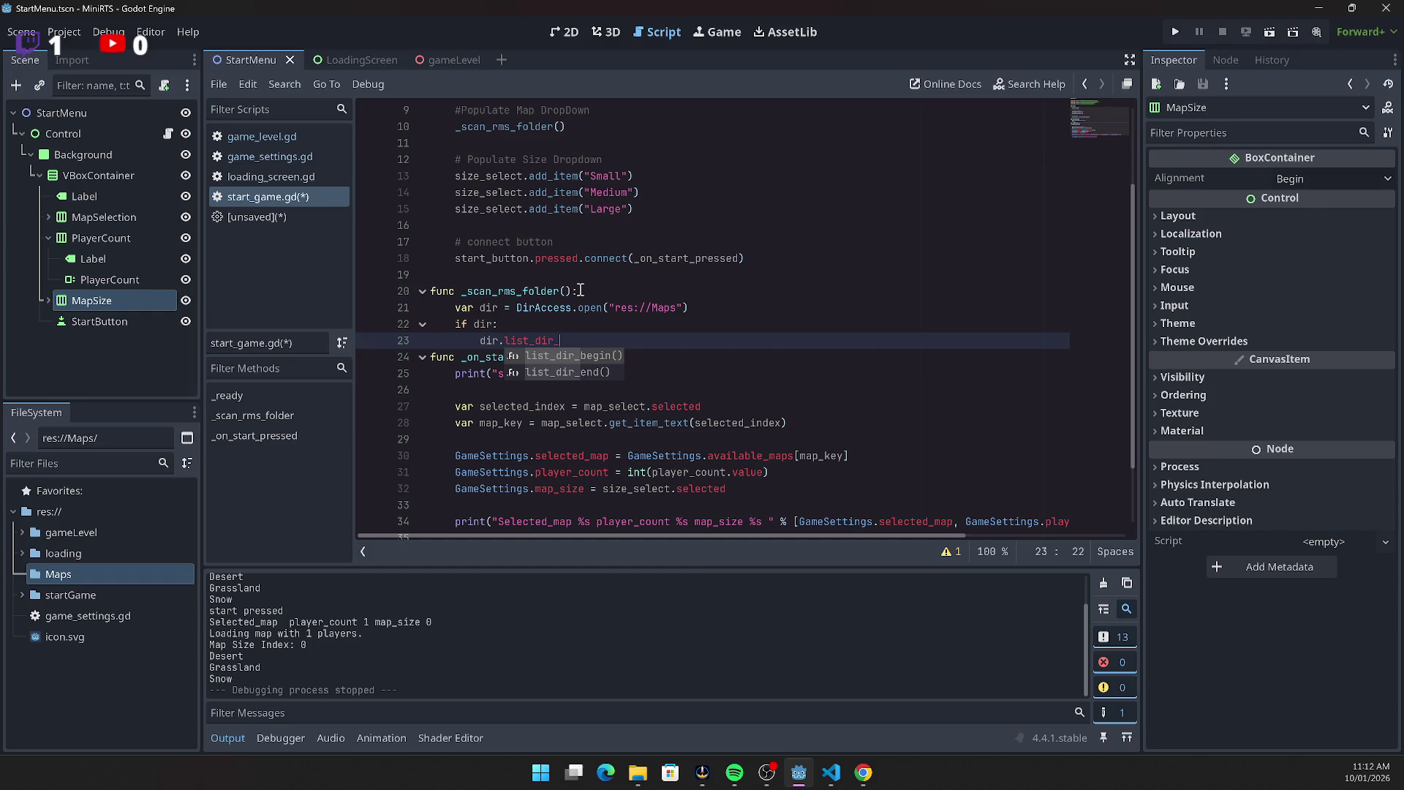
key(Return)
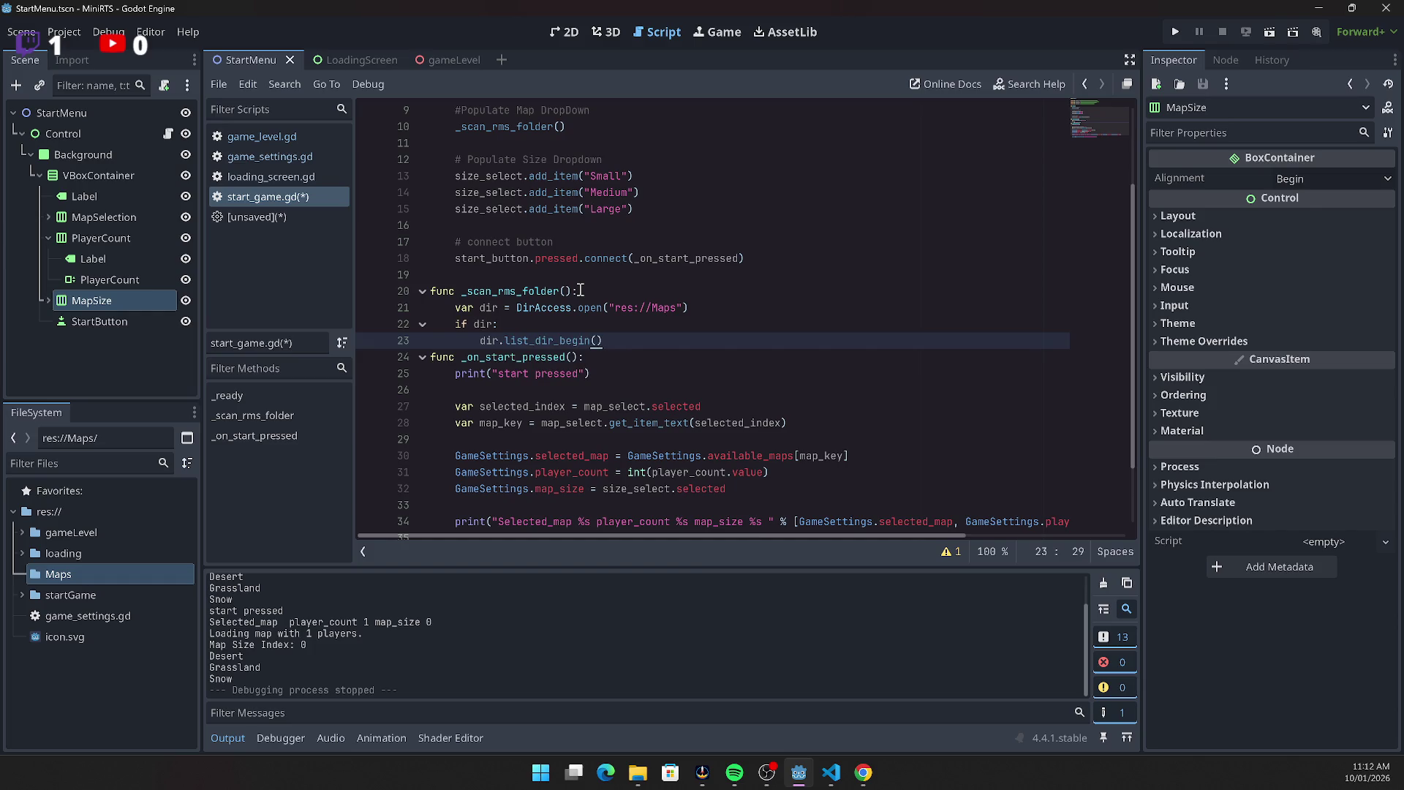
key(Return)
text(var file)
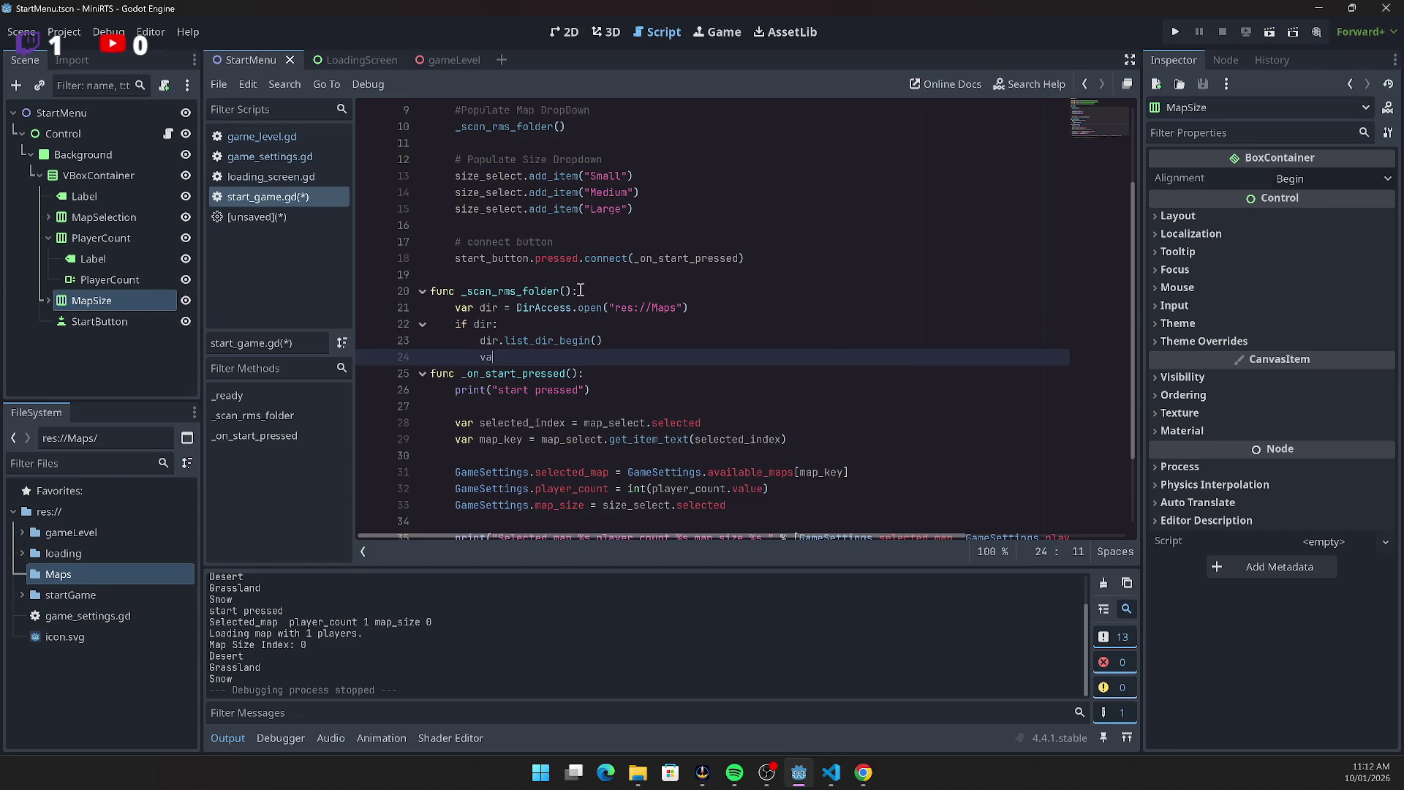
text(_name )
text(= dir.ge)
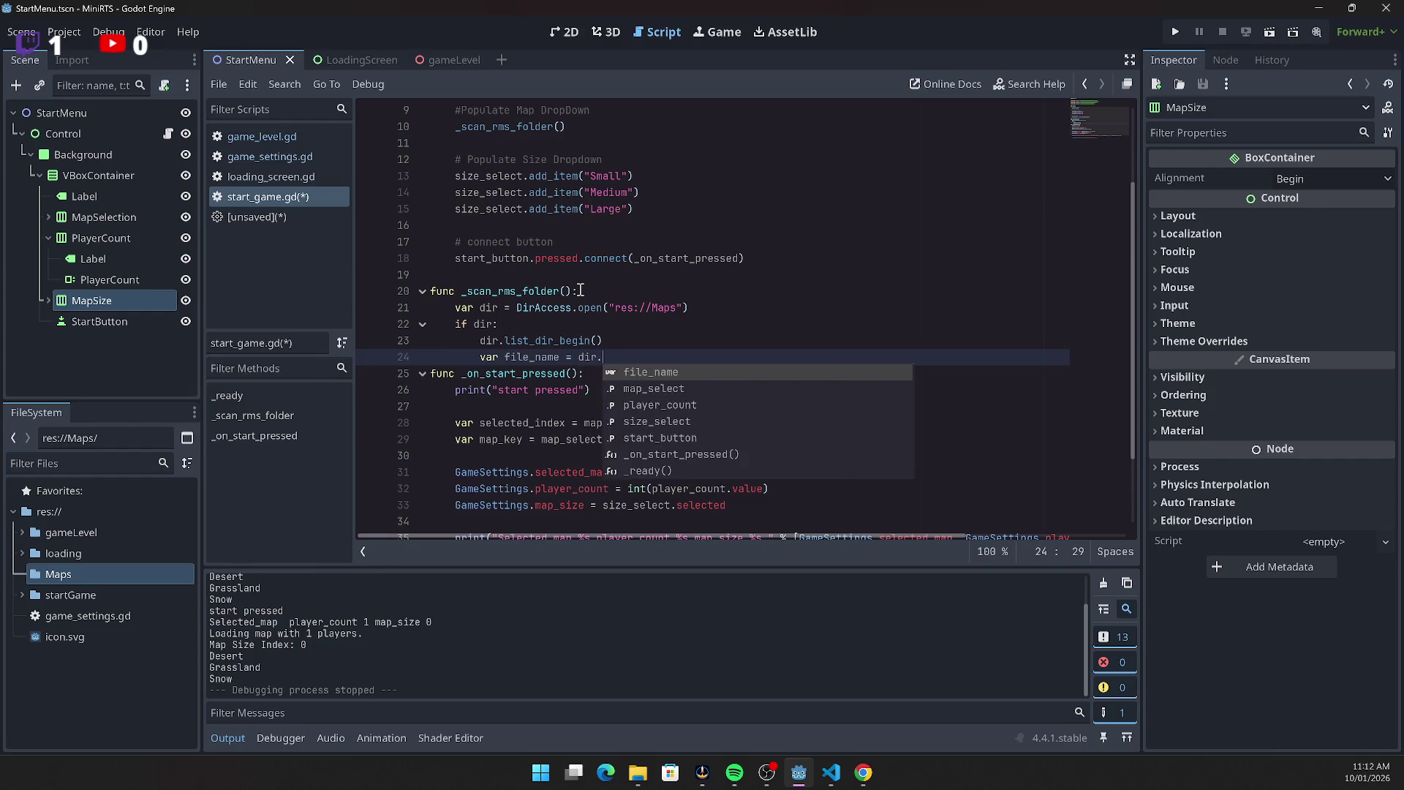
text(t_next)
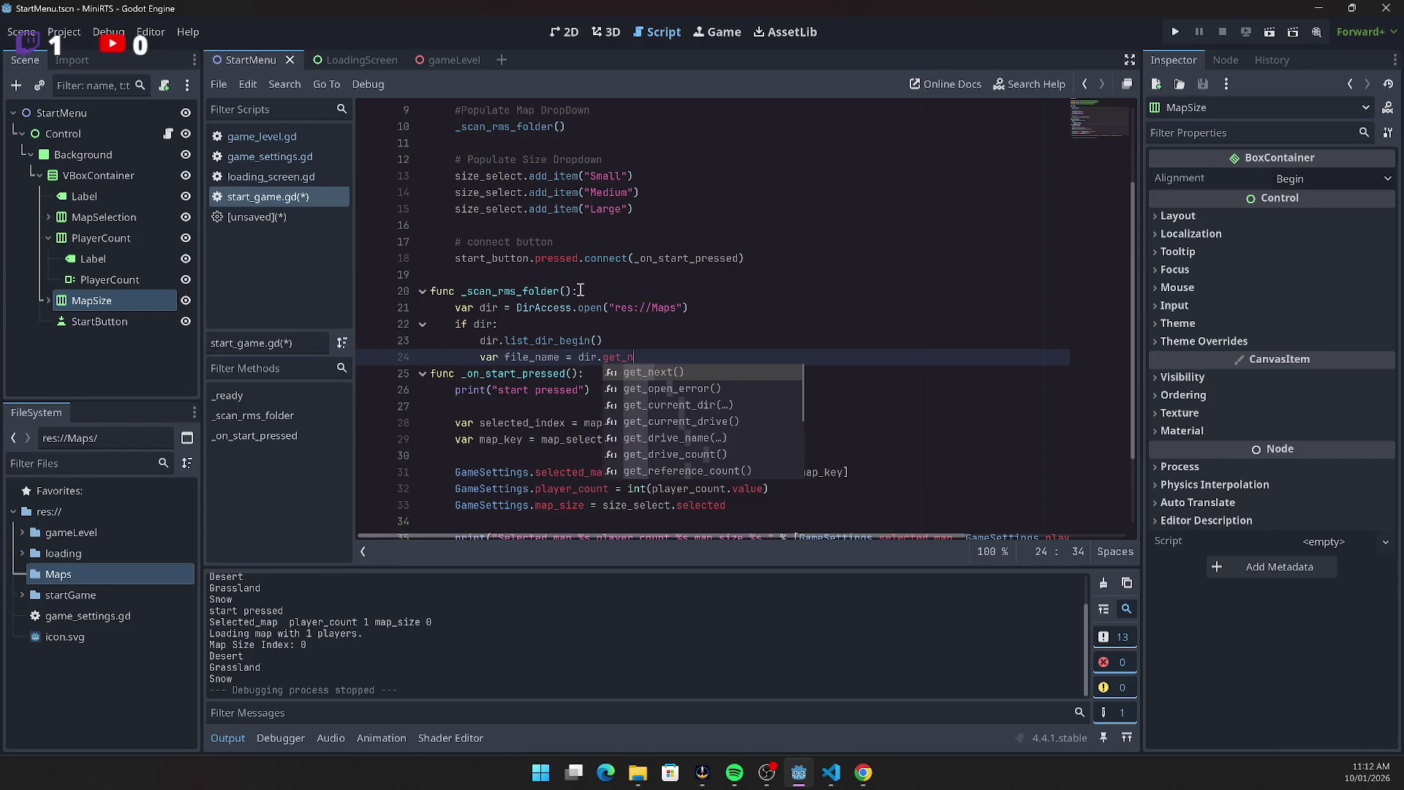
key(Return)
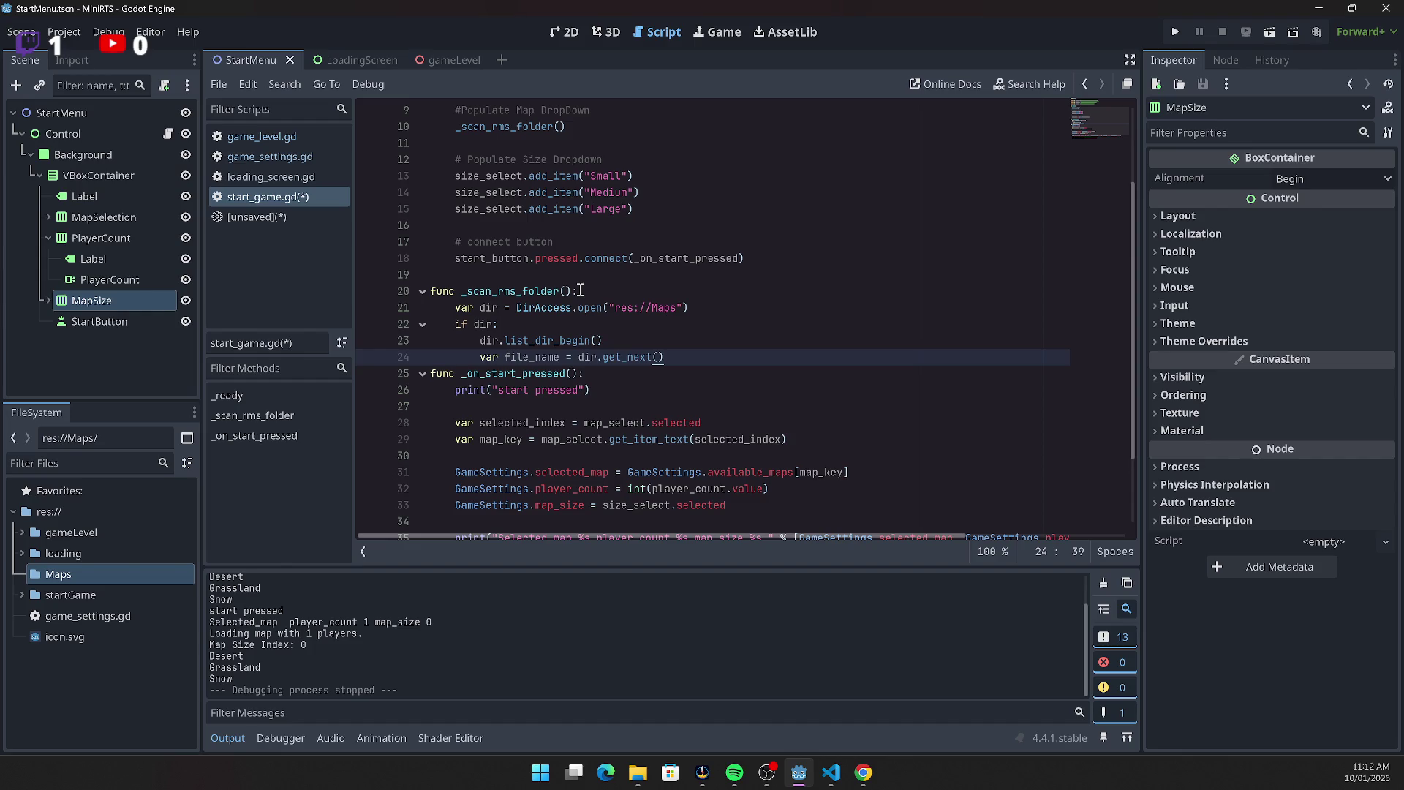
key(Return)
Add a while file_name != "": loop.
text(while fi)
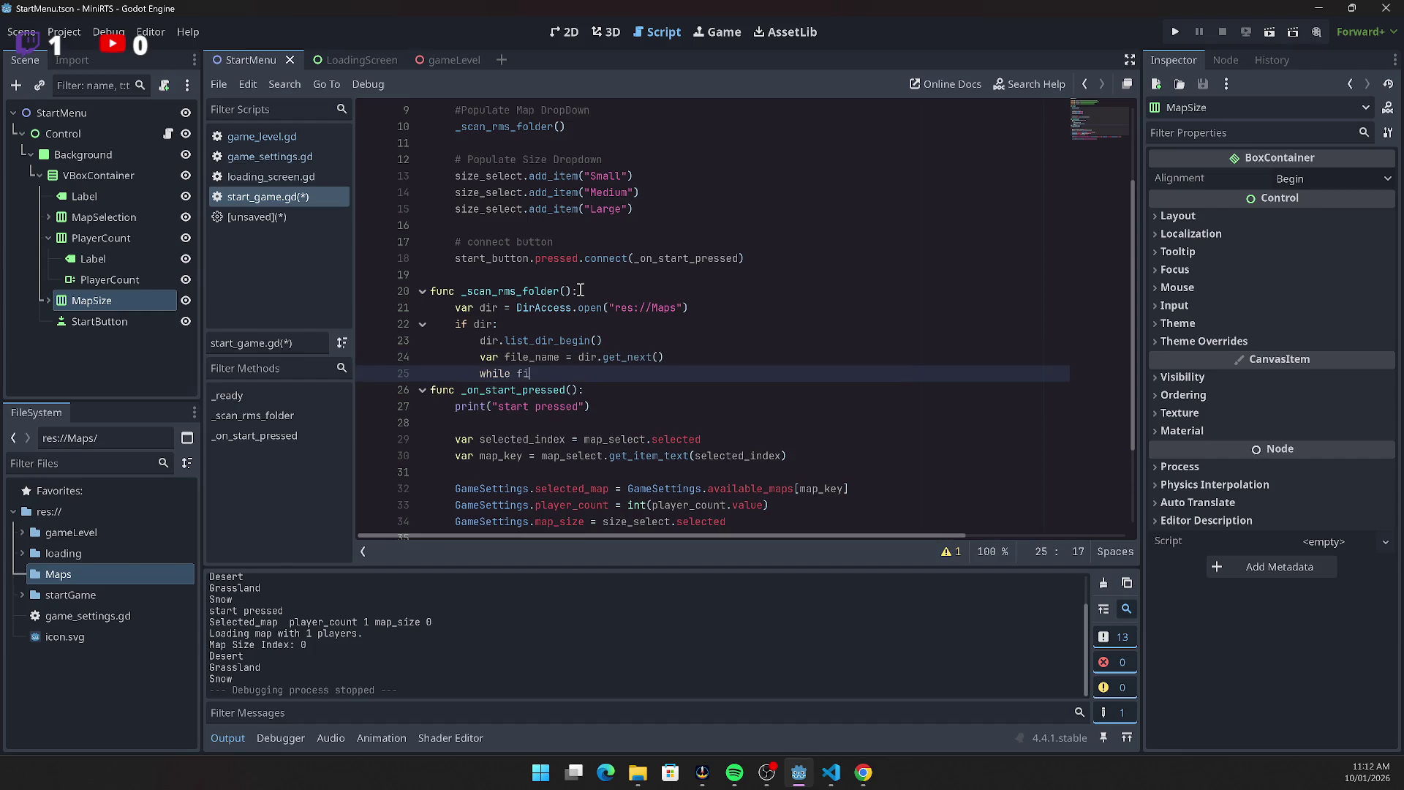
text(le)
key(Return)
text(!)
text(=)
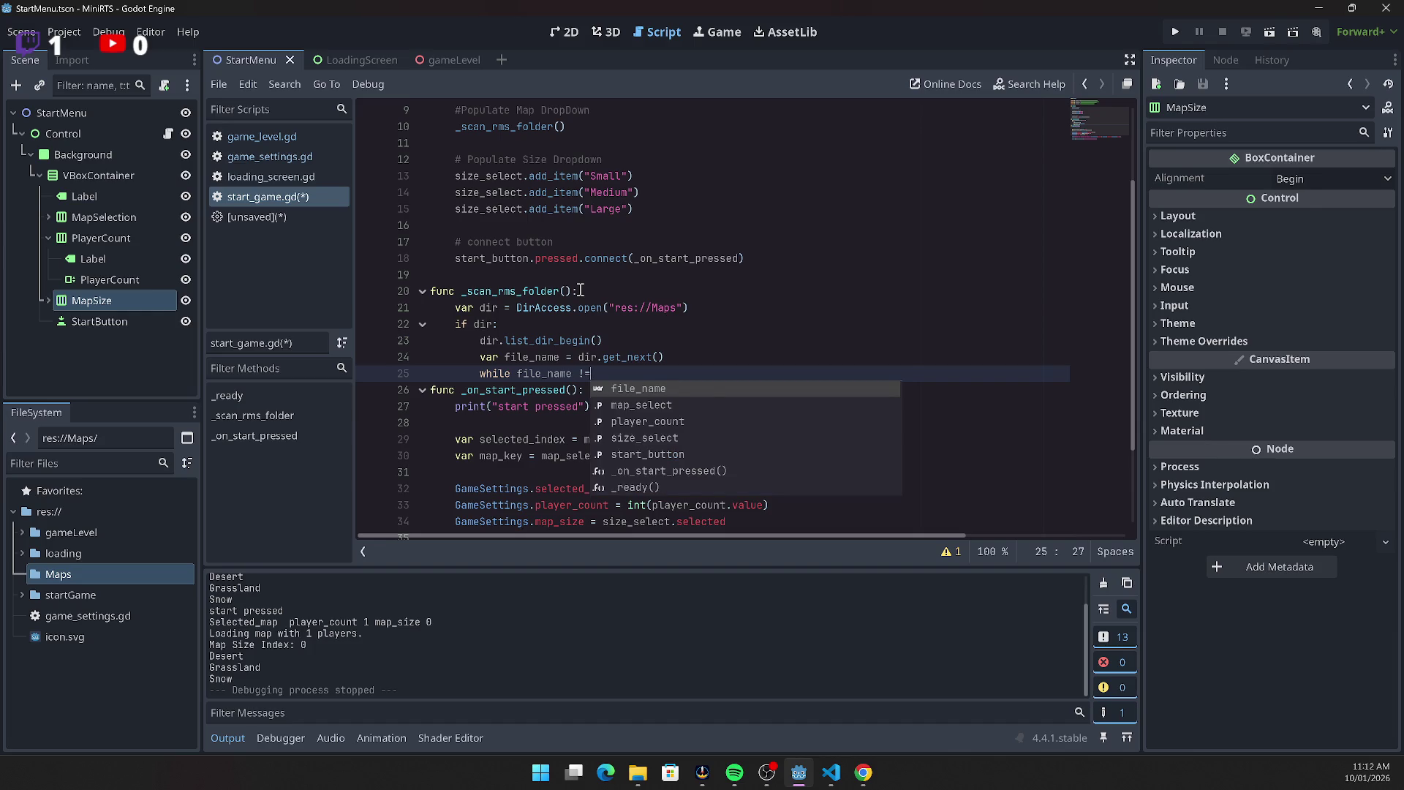
text("";)
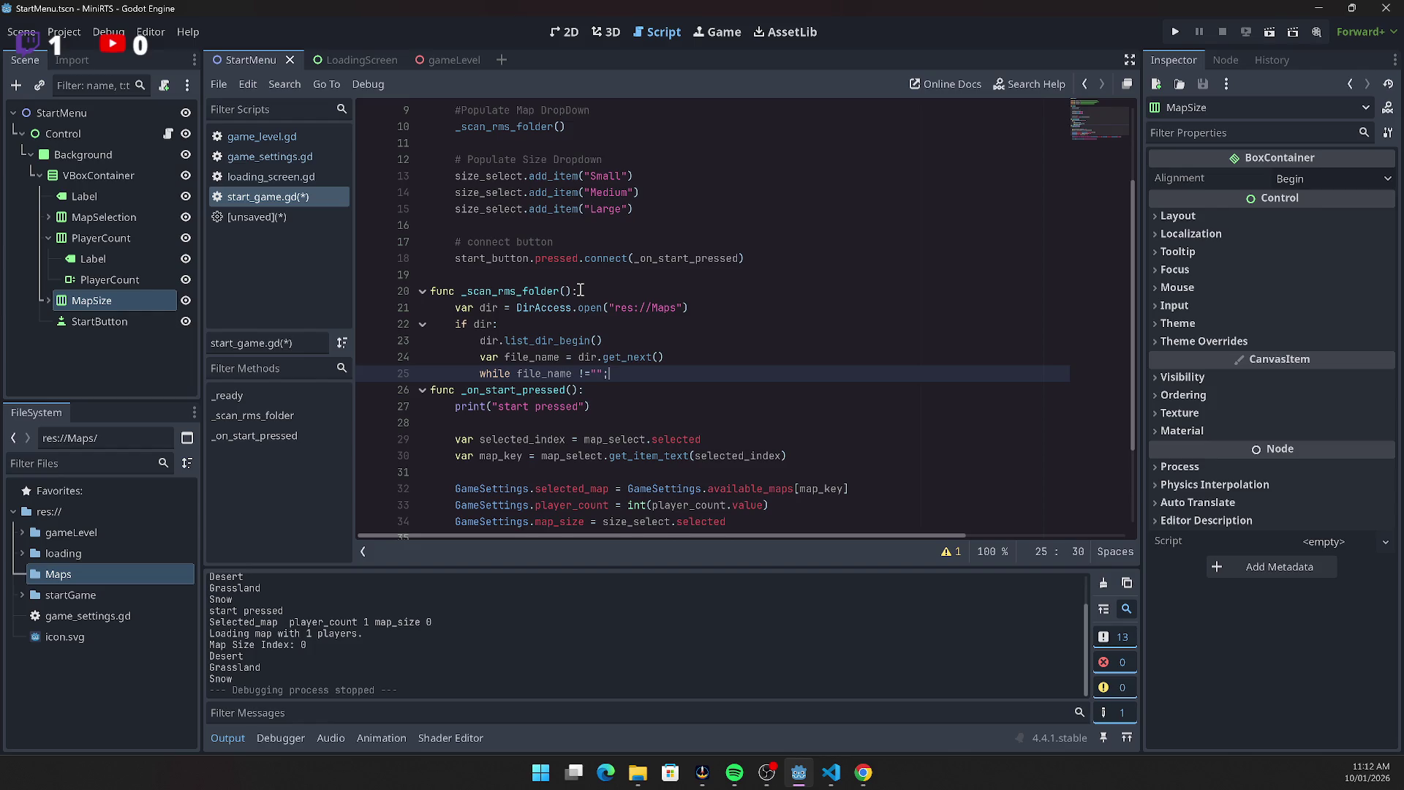
key(Return)
key(ctrl+z)
text(:)
key(Return)
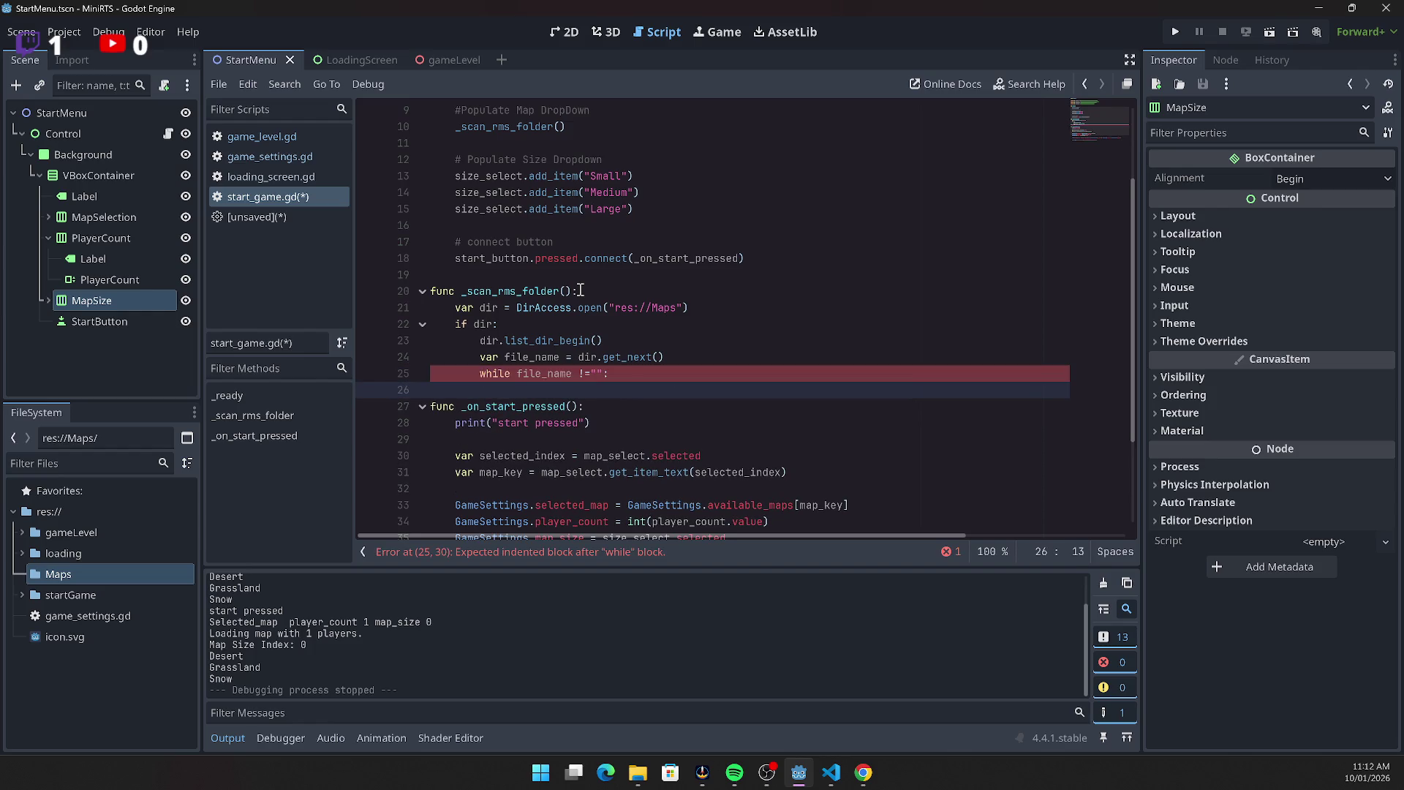
Inside the loop, test if !dir.current_is_dir() and file_name.ends_with(".rms"):.
text(if !di)
text(r.cu)
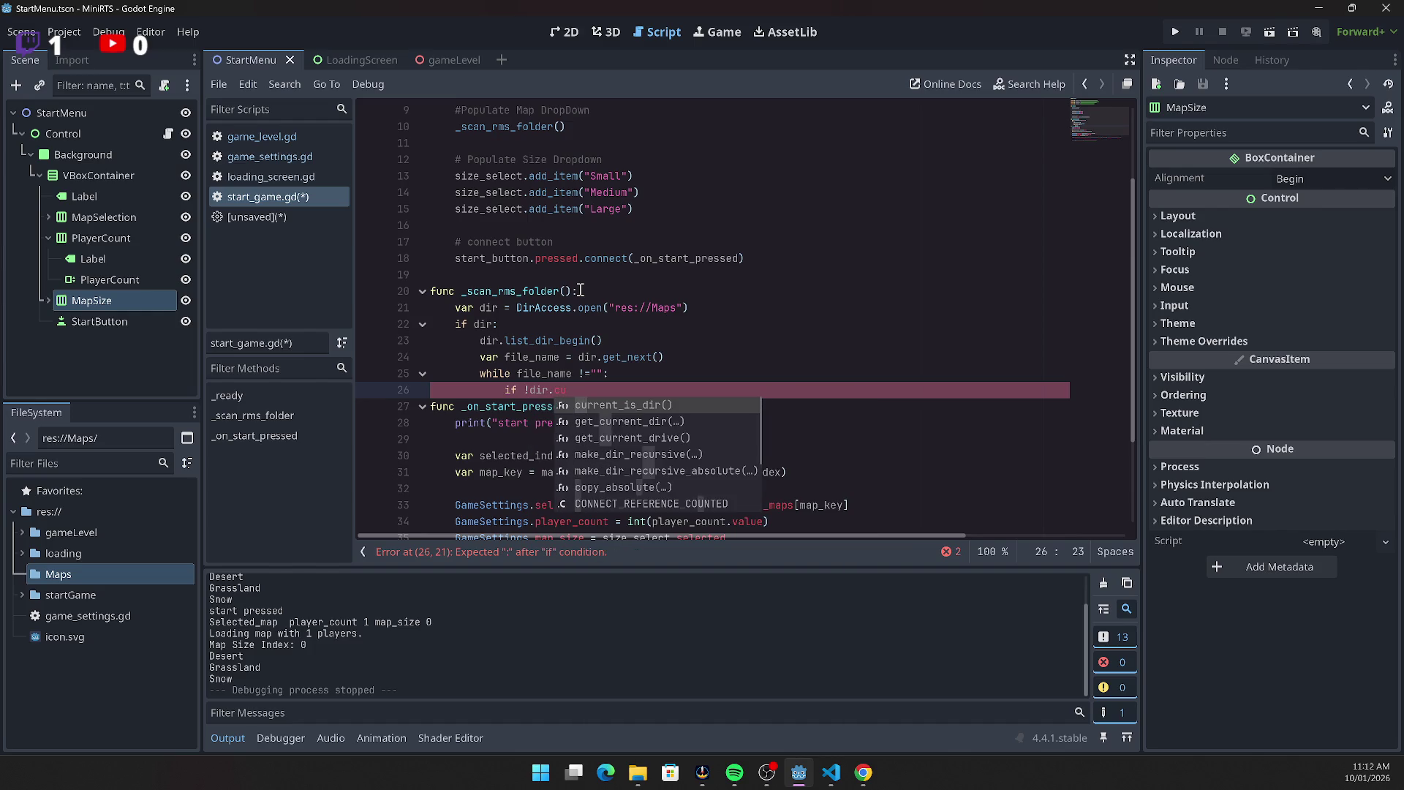
text(rr)
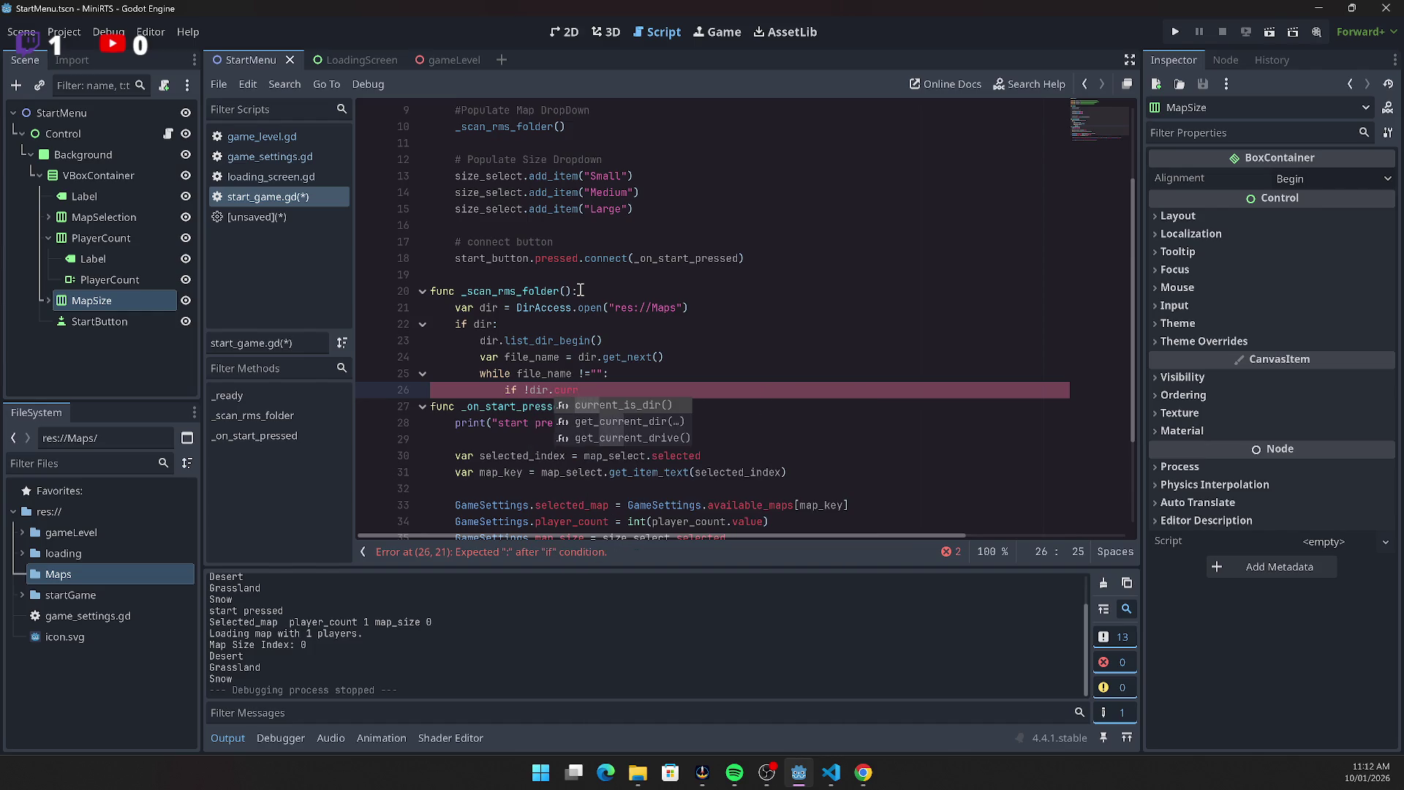
key(Return)
text(and f)
text(_name.ends)
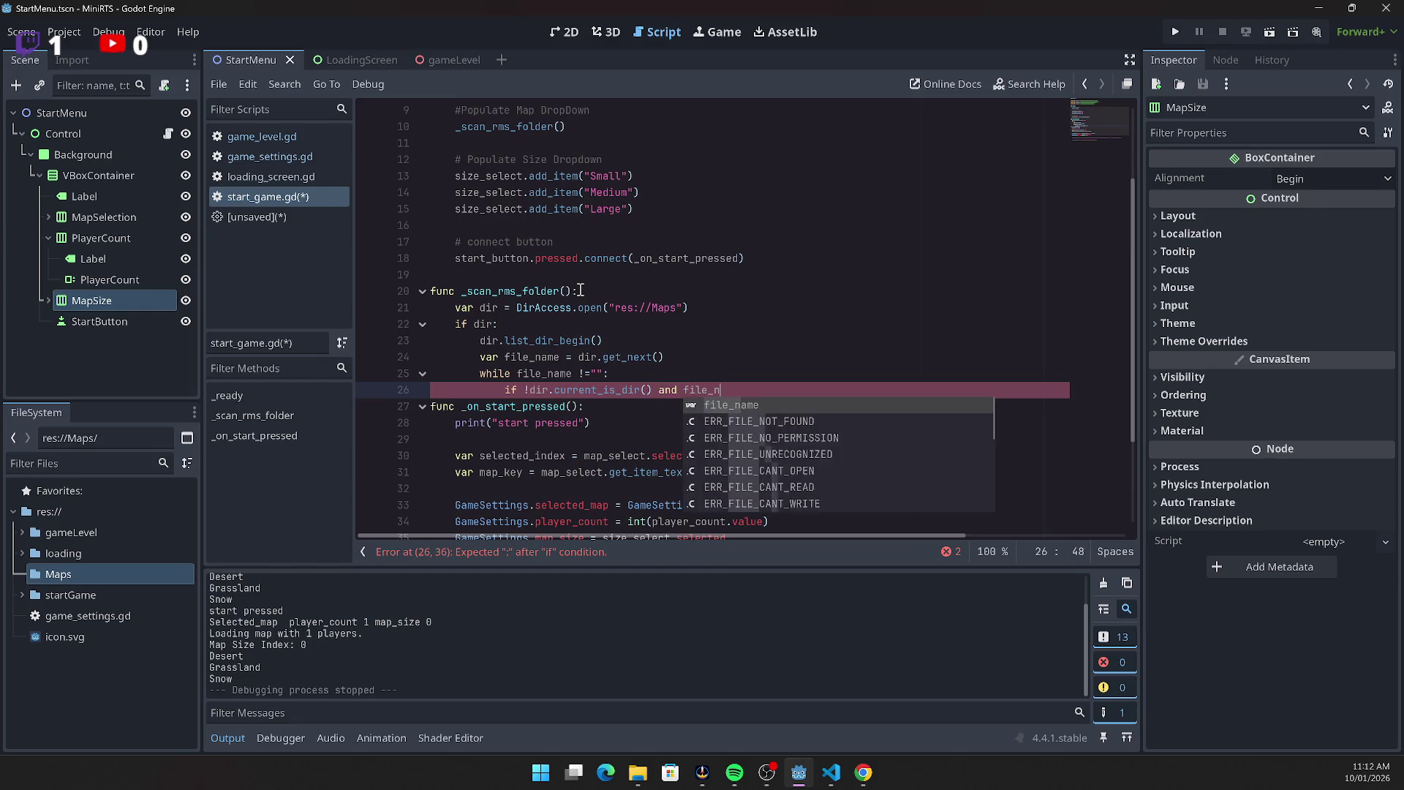
text(_with(")
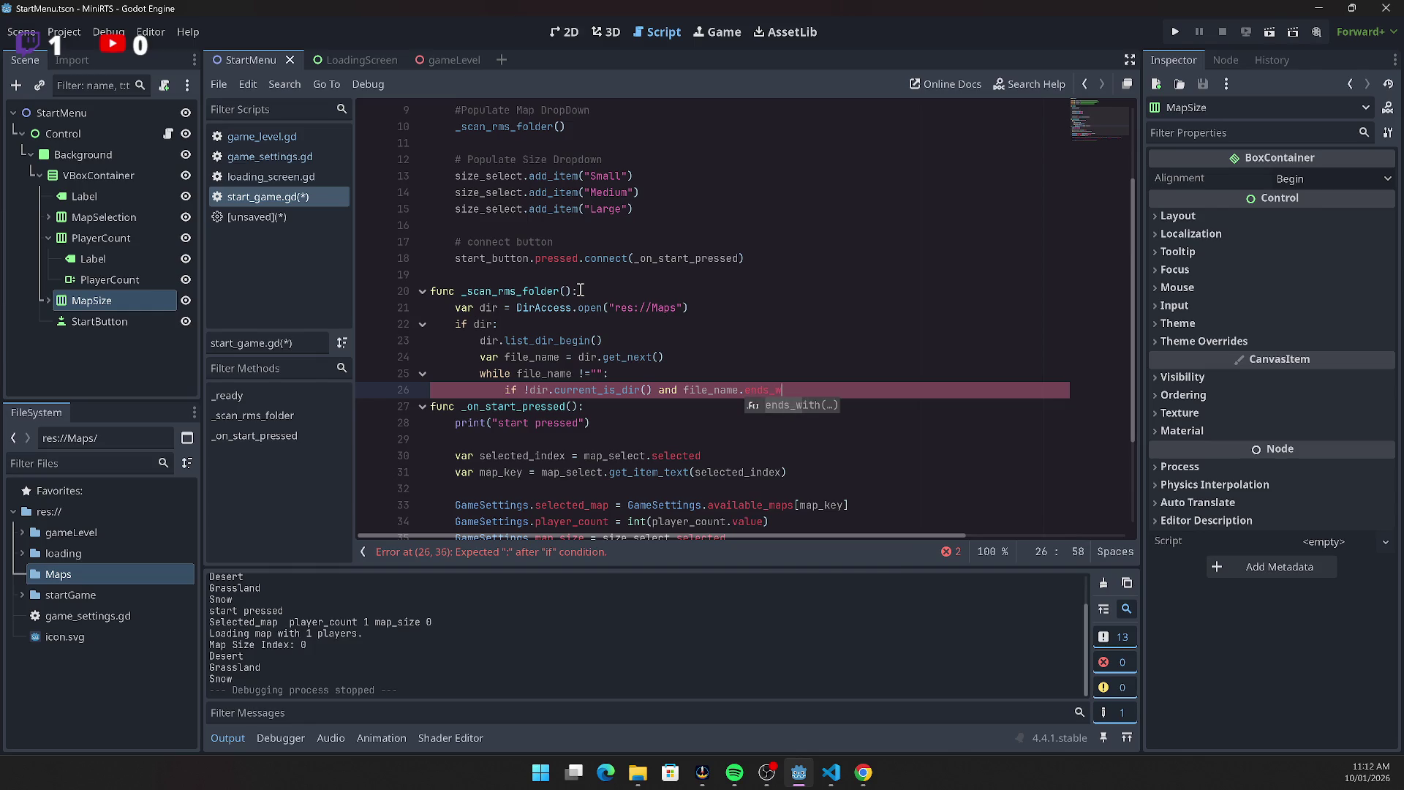
text(.rms")
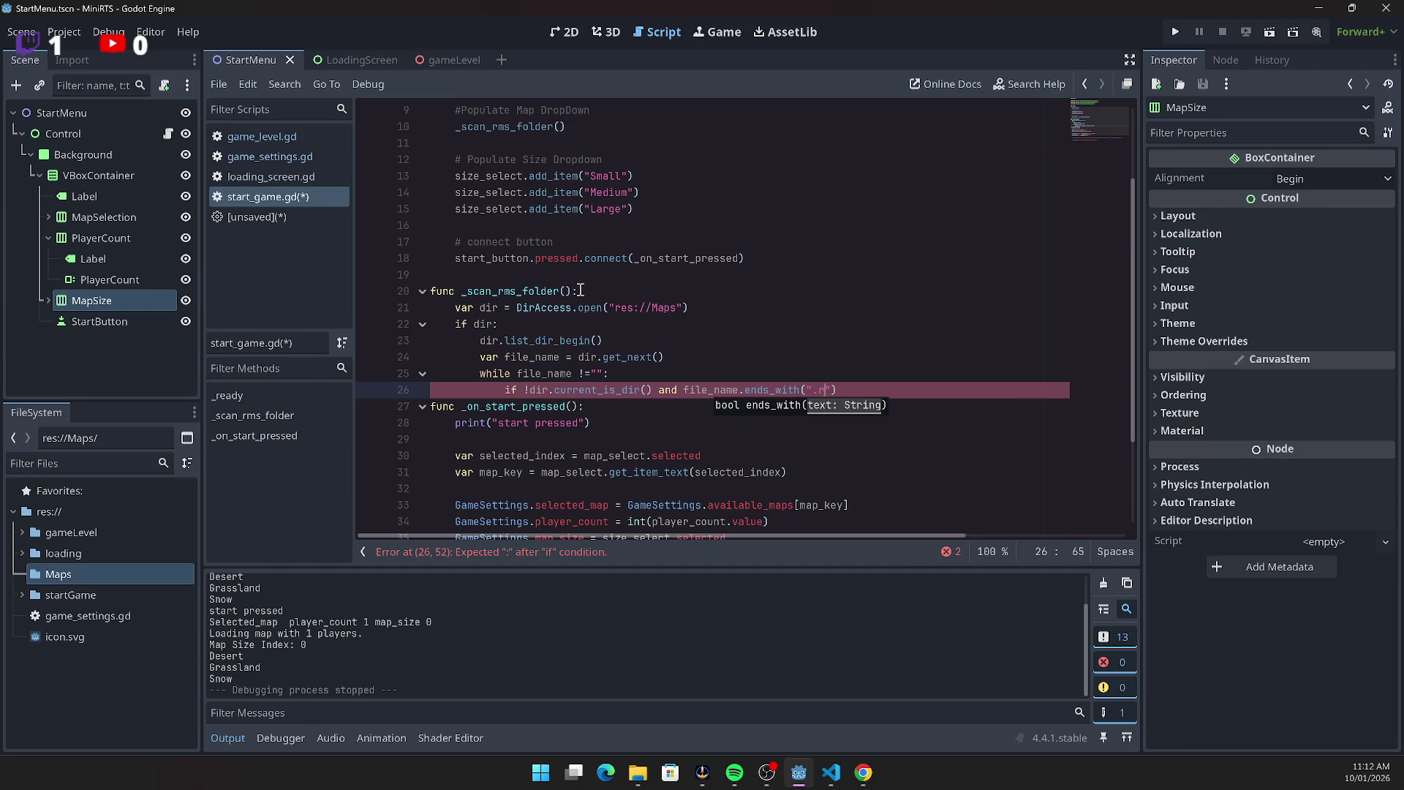
text():)
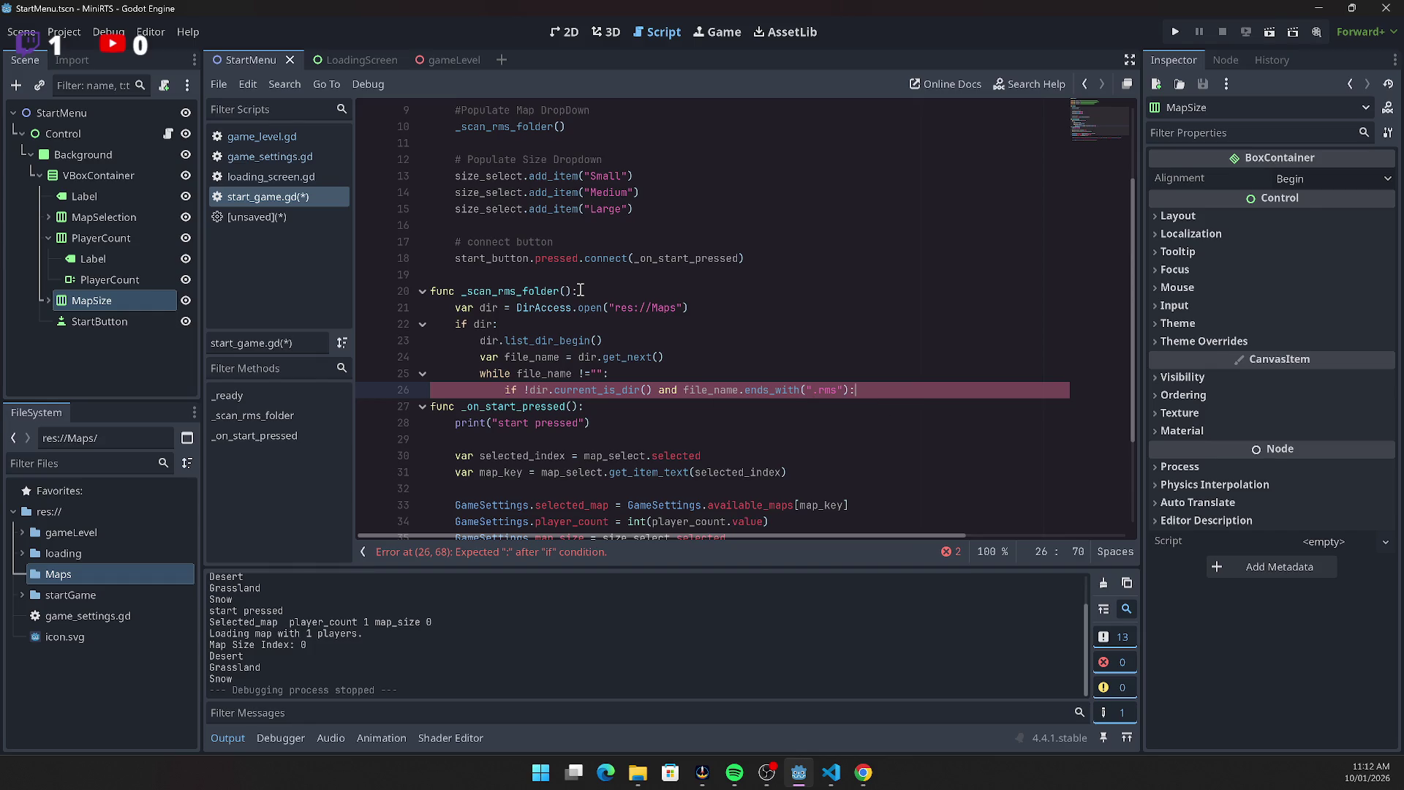
Add var display_name = file_name.get_basename().capitalize() inside the .rms check.
key(Return)
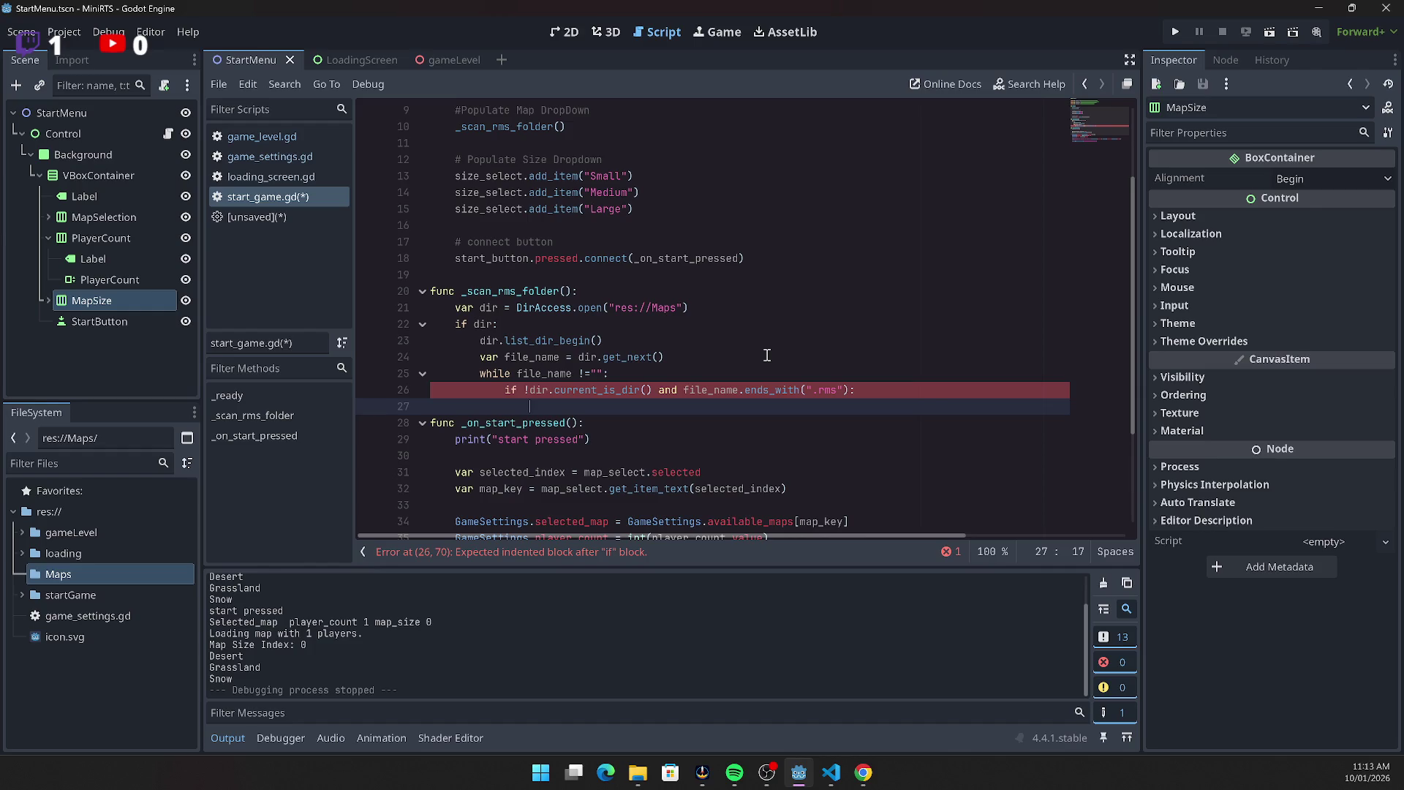
text(var di)
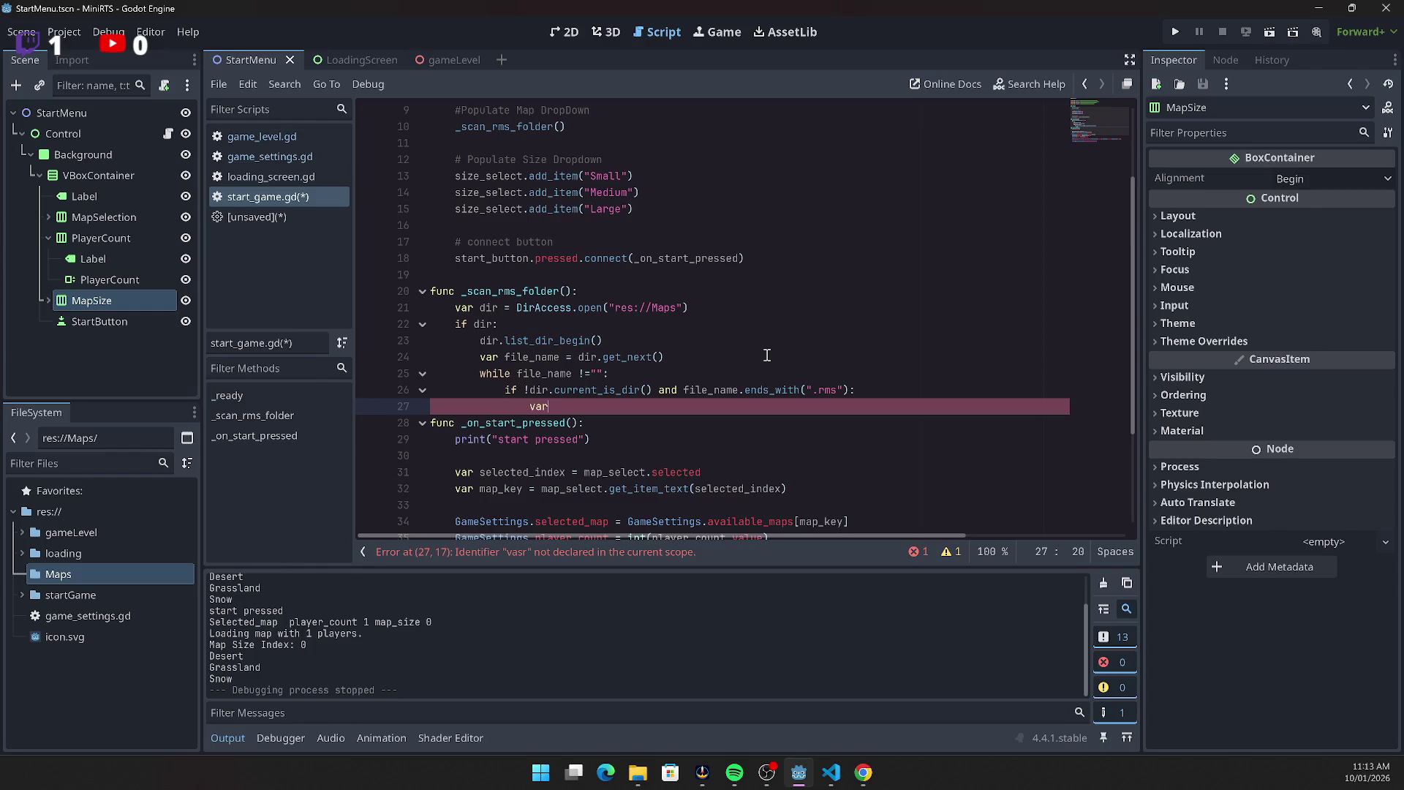
text(splay_)
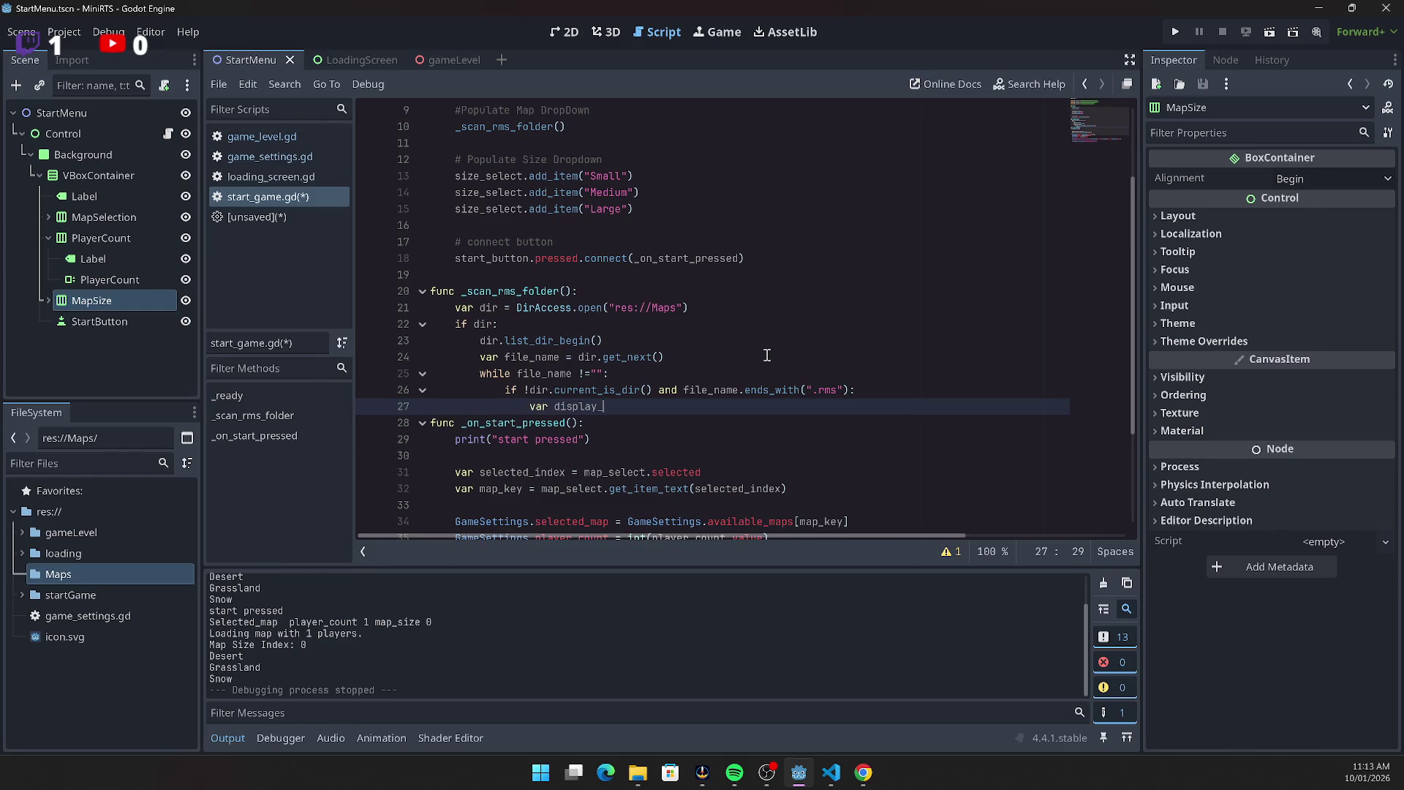
text(name = file)
text(_na)
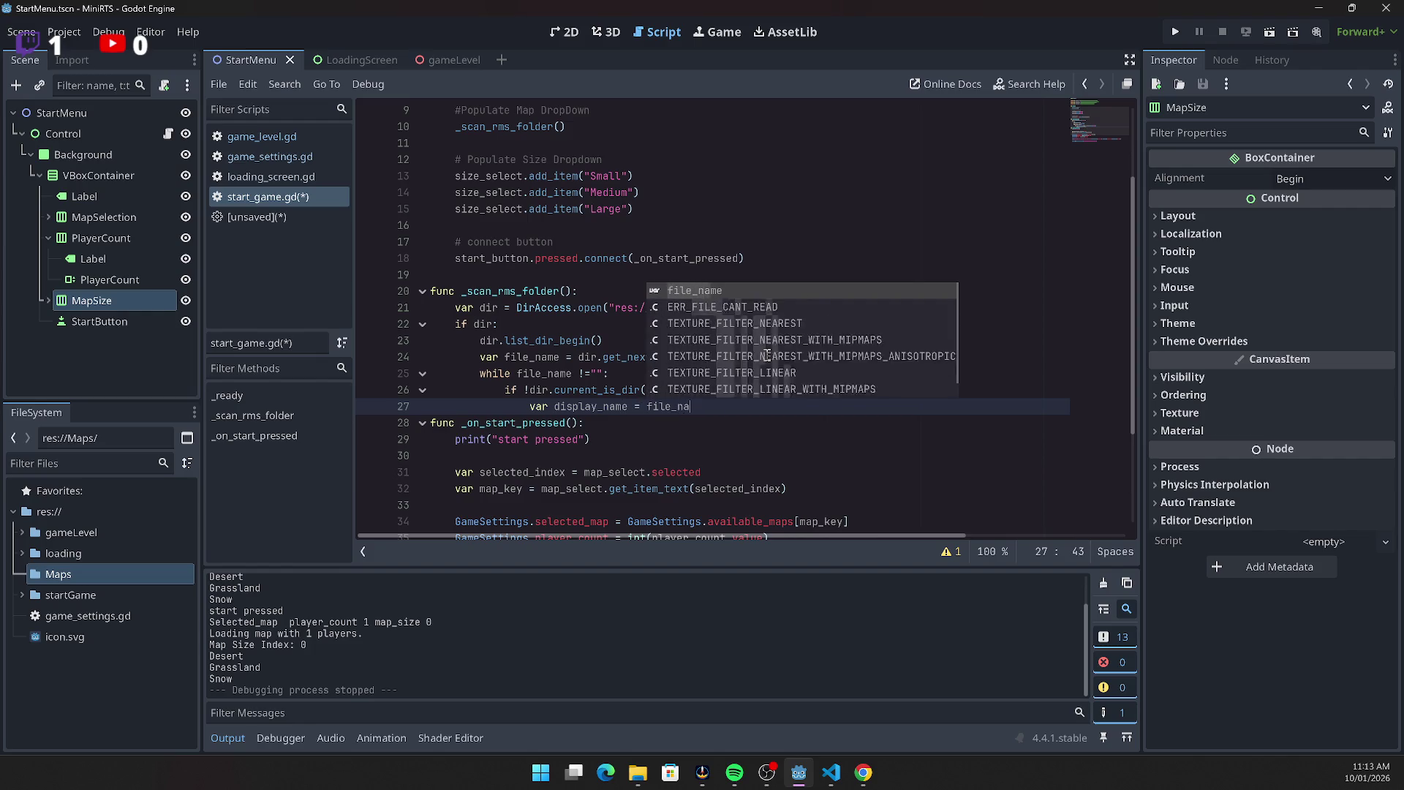
key(Return)
text(.get_ba)
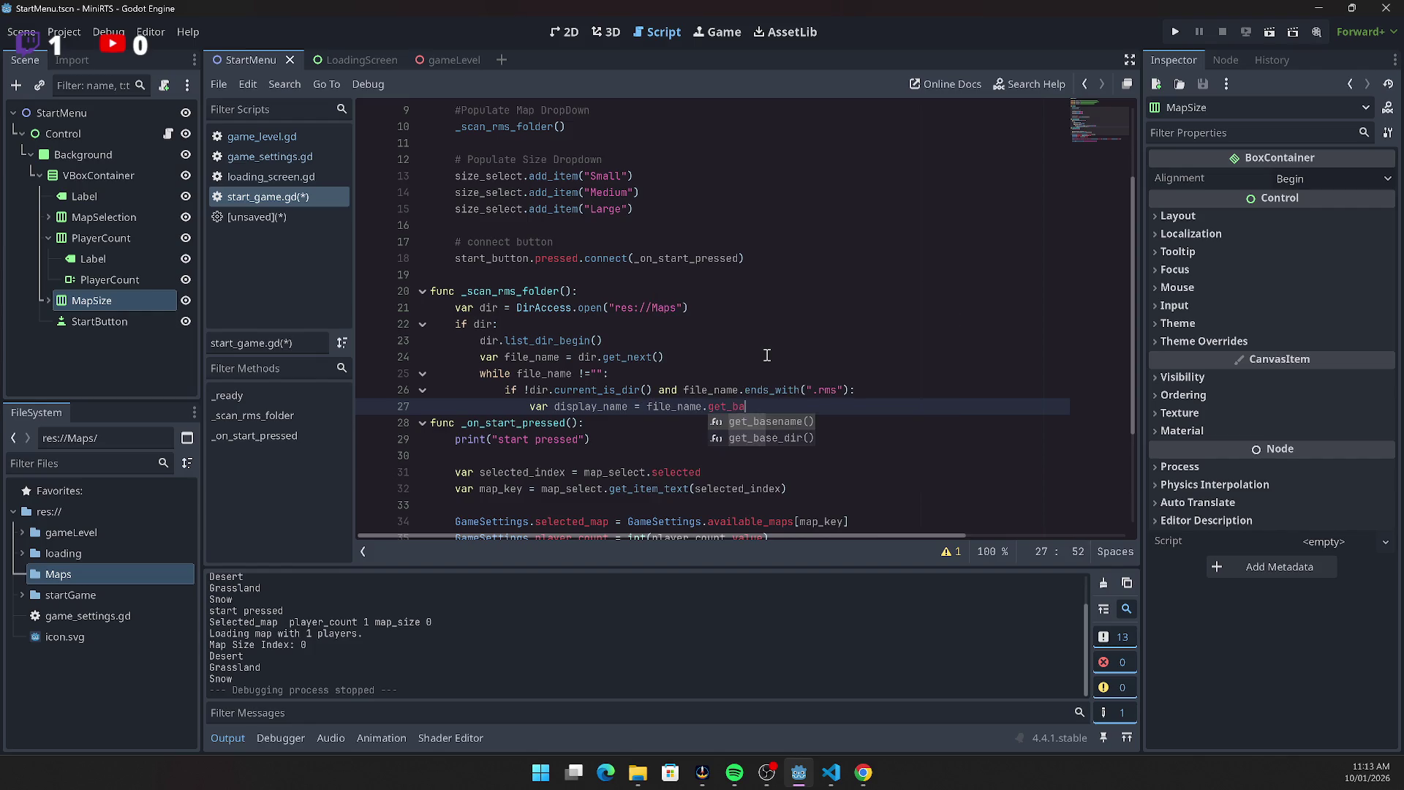
key(BackSpace)
key(BackSpace)
text(base)
key(Return)
text(.capital)
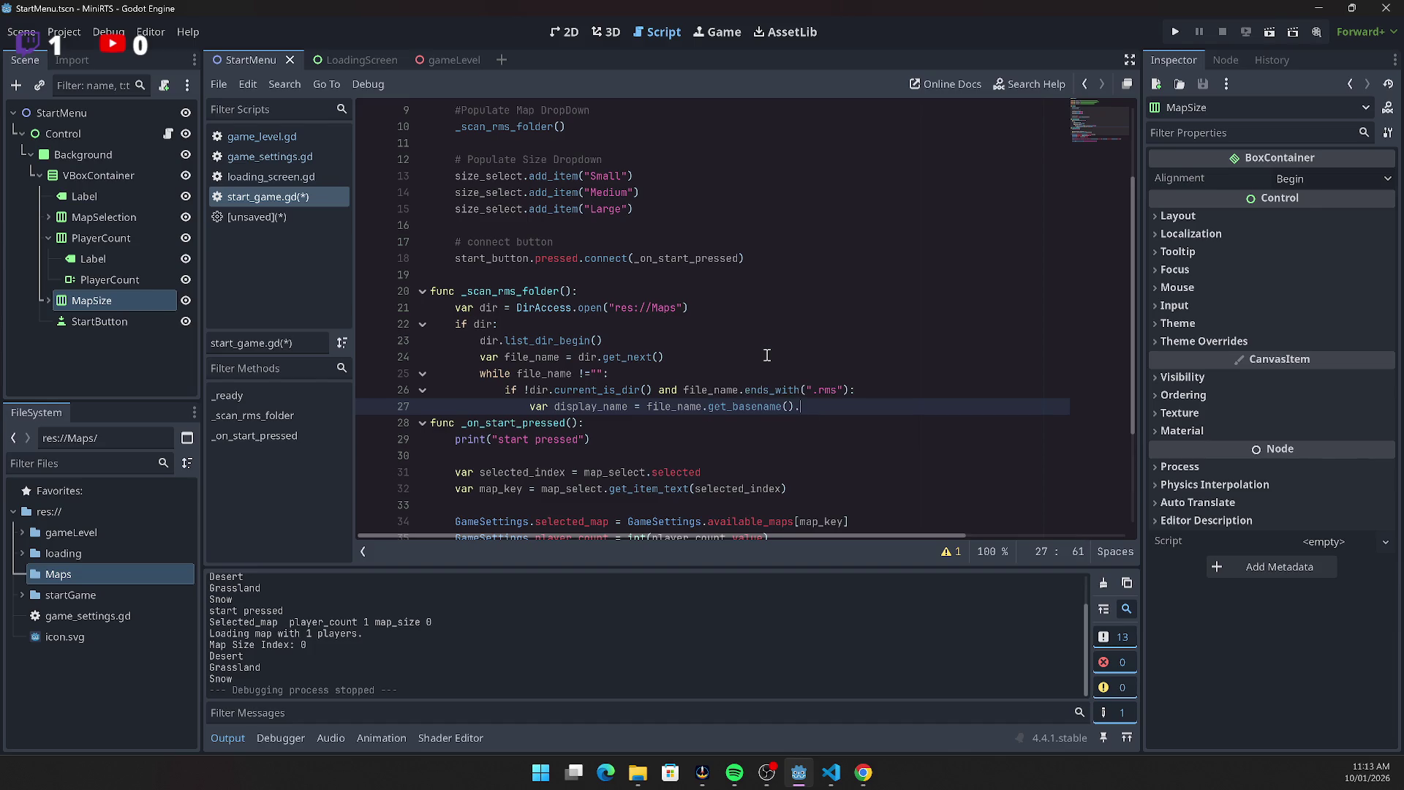
text(is)
key(BackSpace)
text(ze()
key(Return)
key(Return)
Add map_select.add_item(display_name) on the next line.
text(map_select.add_item(display_)
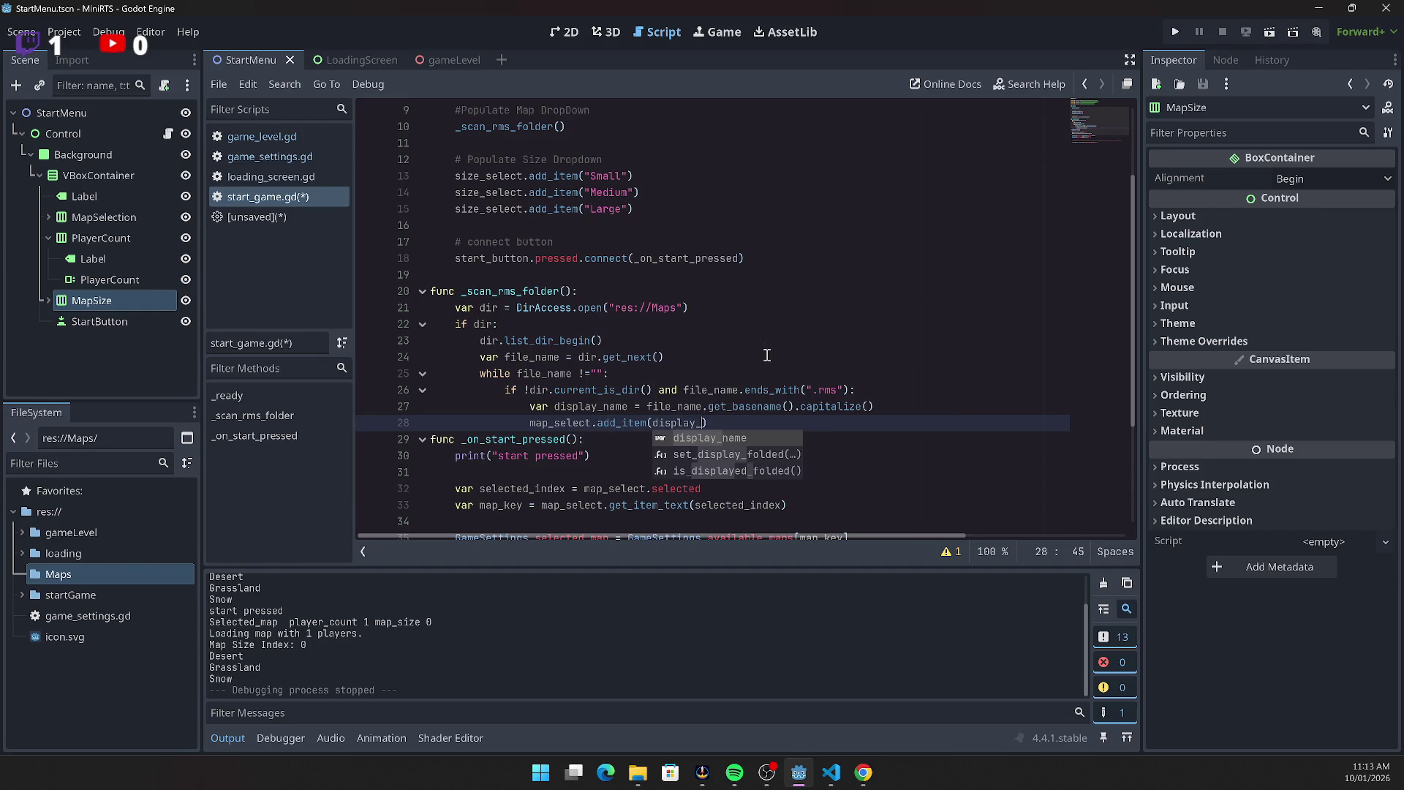
key(Return)
text())
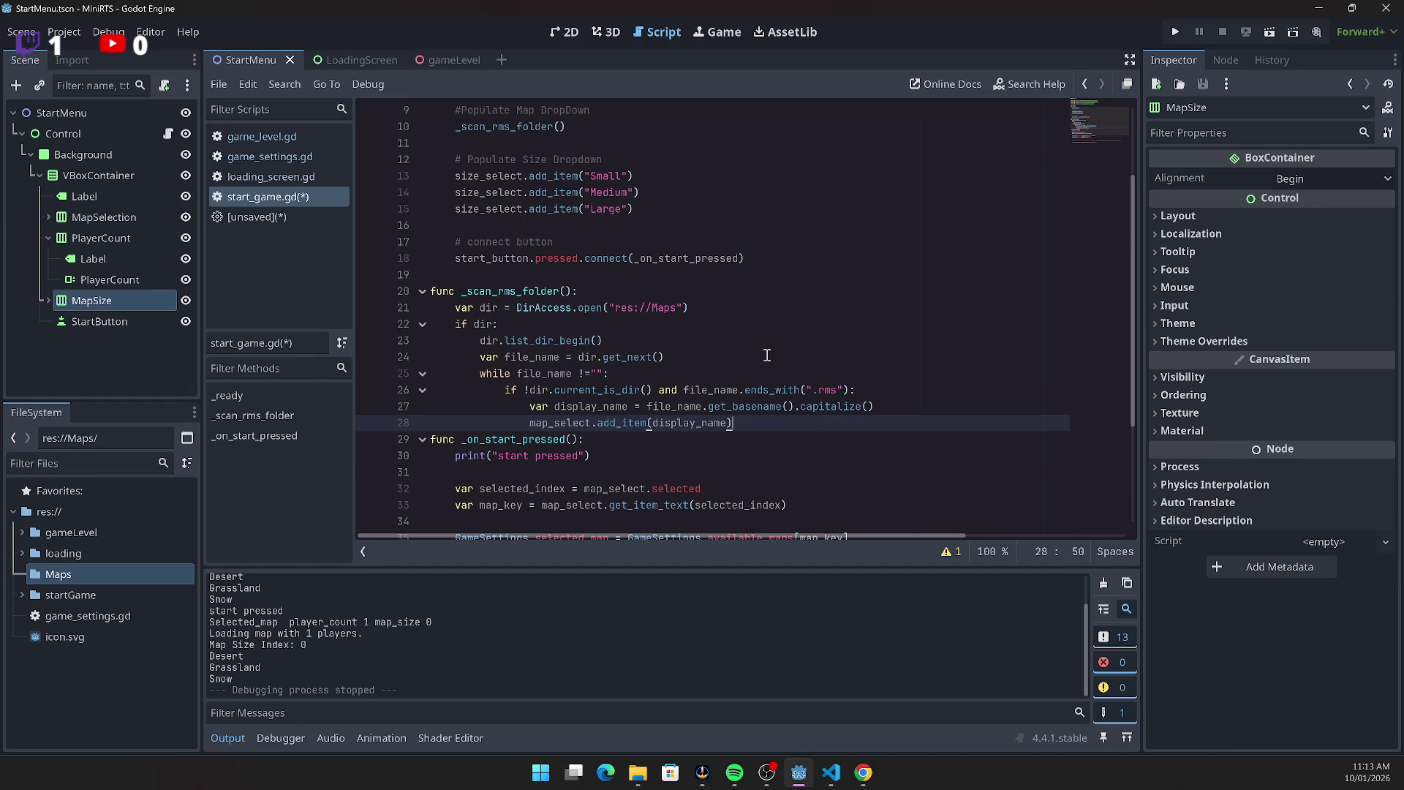
key(Return)
Append "res://Maps/"+file_name to found_maps inside the loop.
text(found_maps.appene)
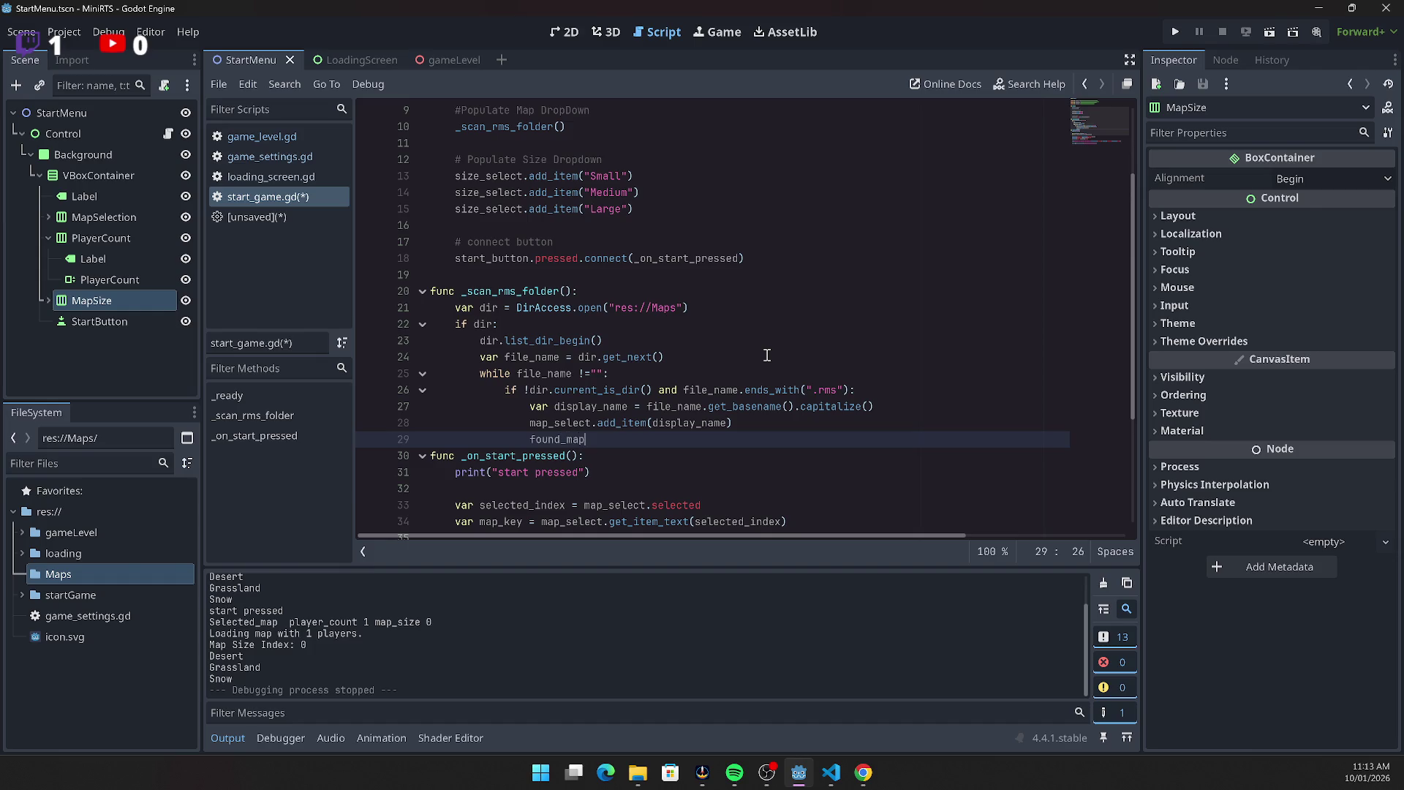
text(d("res:)
text(//<ap[s)
key(BackSpace)
key(BackSpace)
key(BackSpace)
text(Map)
text(s/)
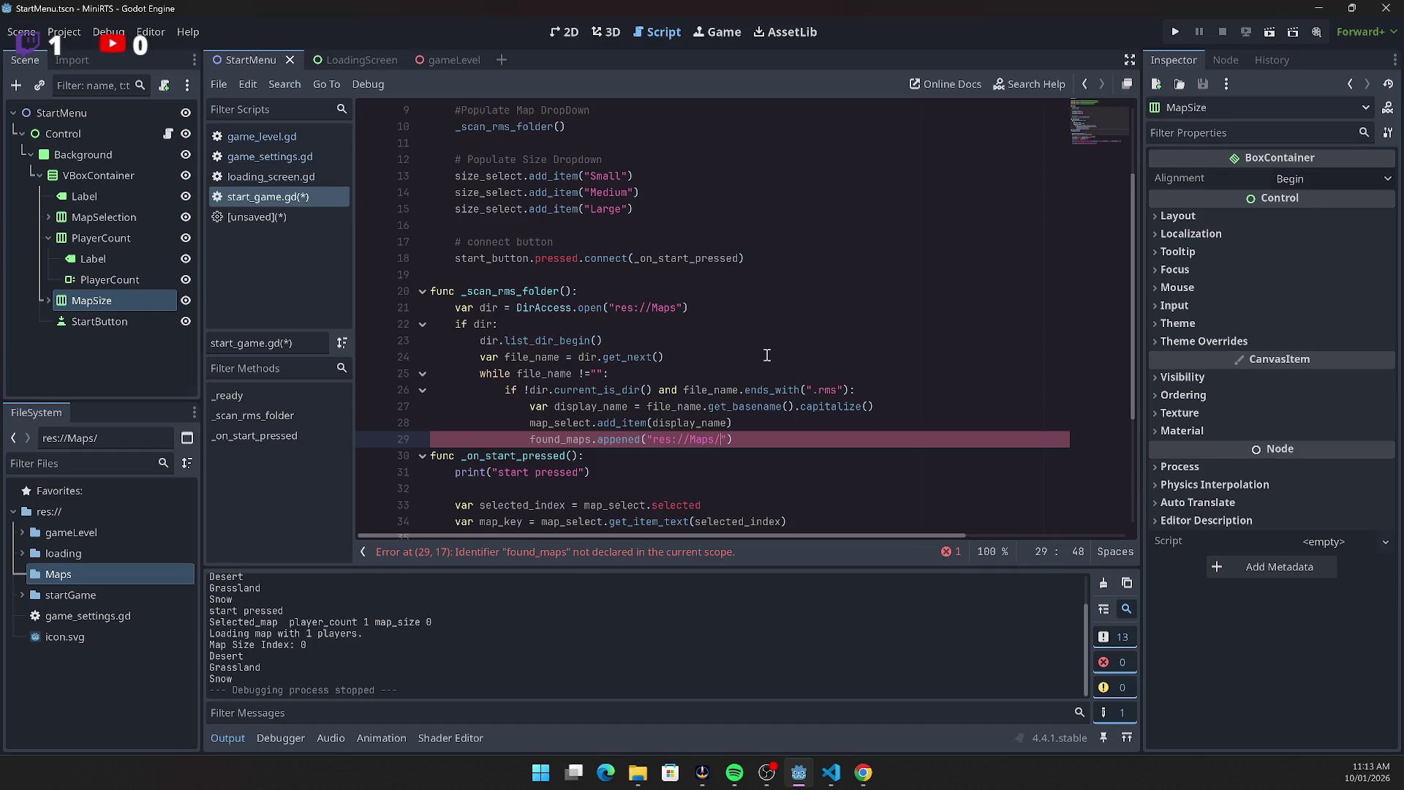
text(+file)
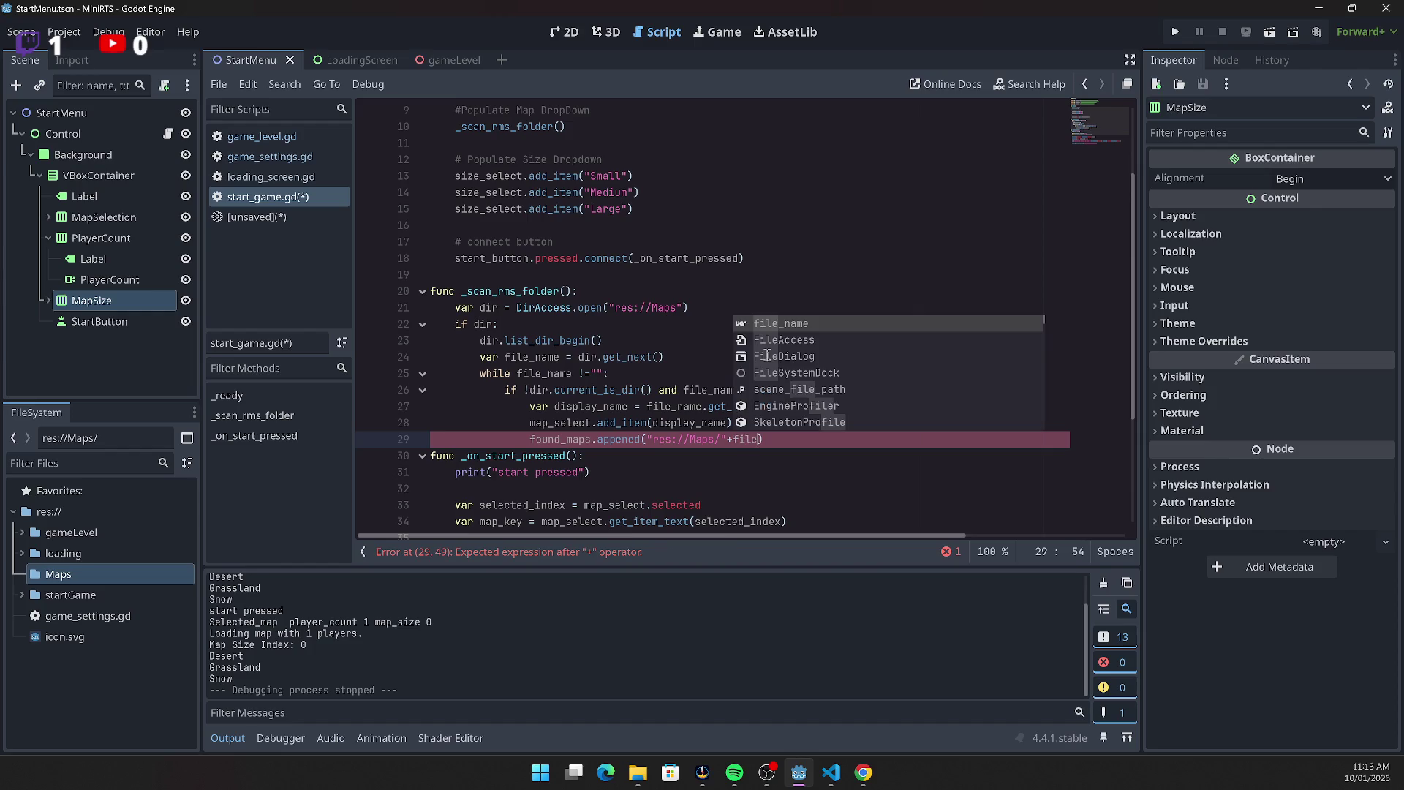
text(_name)
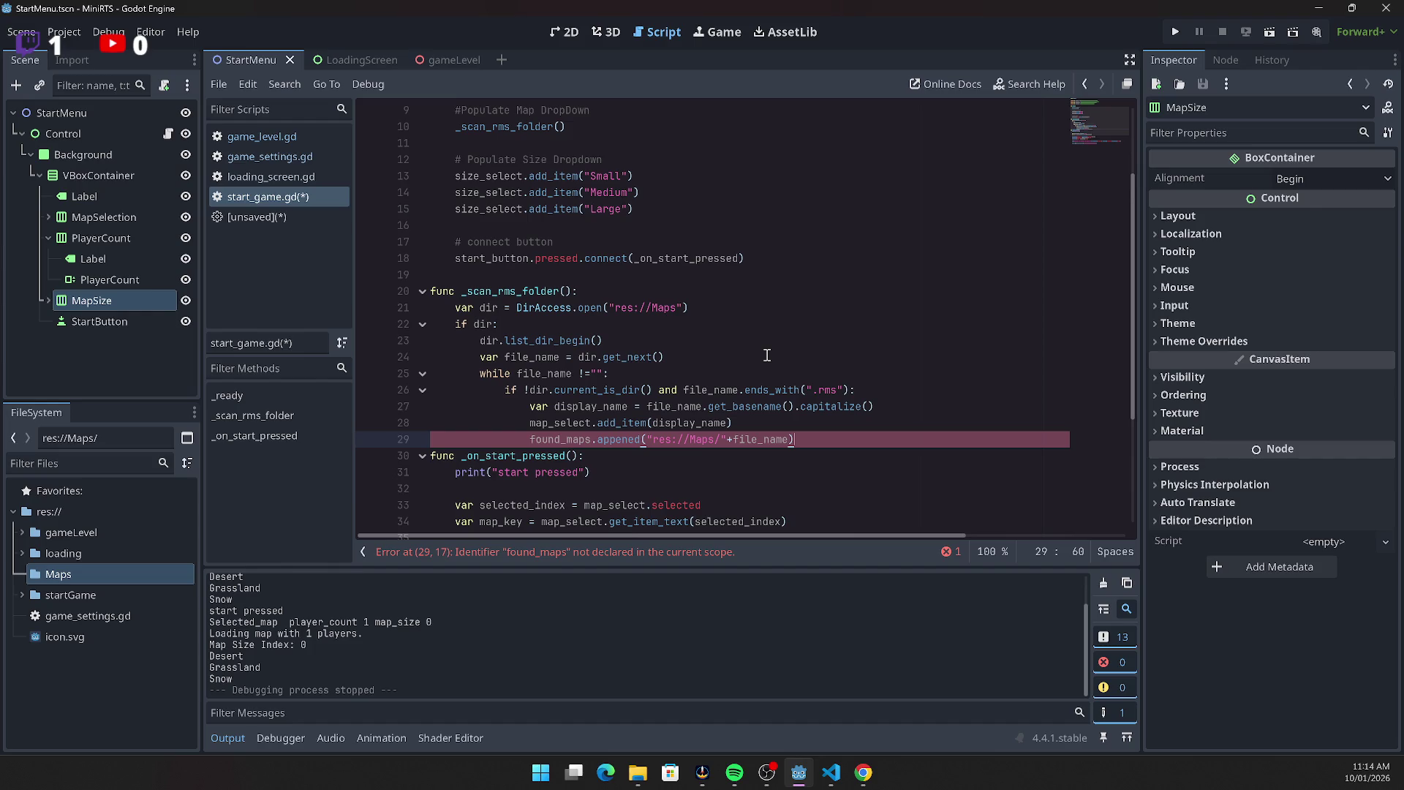
key(Return)
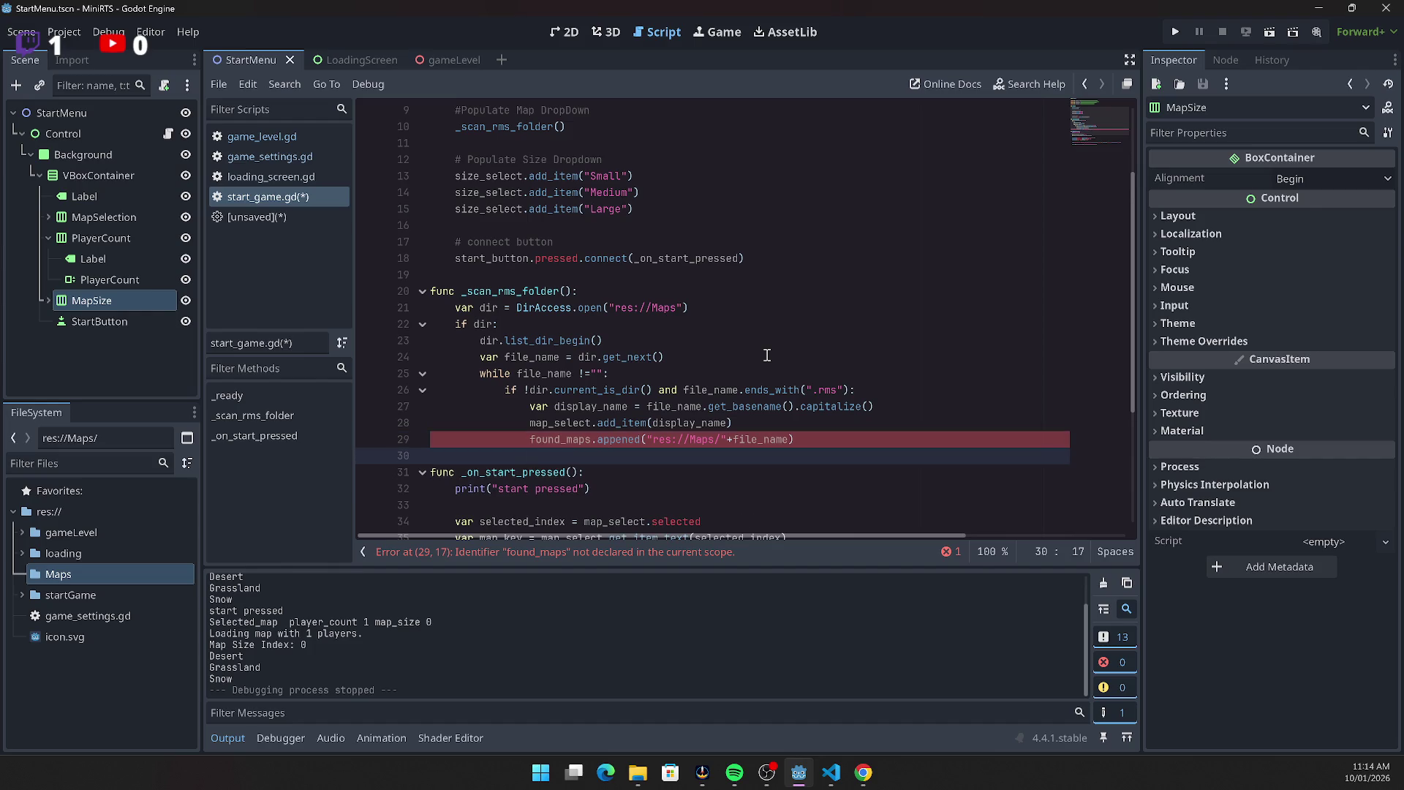
Advance the loop with file_name = dir.get_next(), then select the undeclared found_maps.
text(file_)
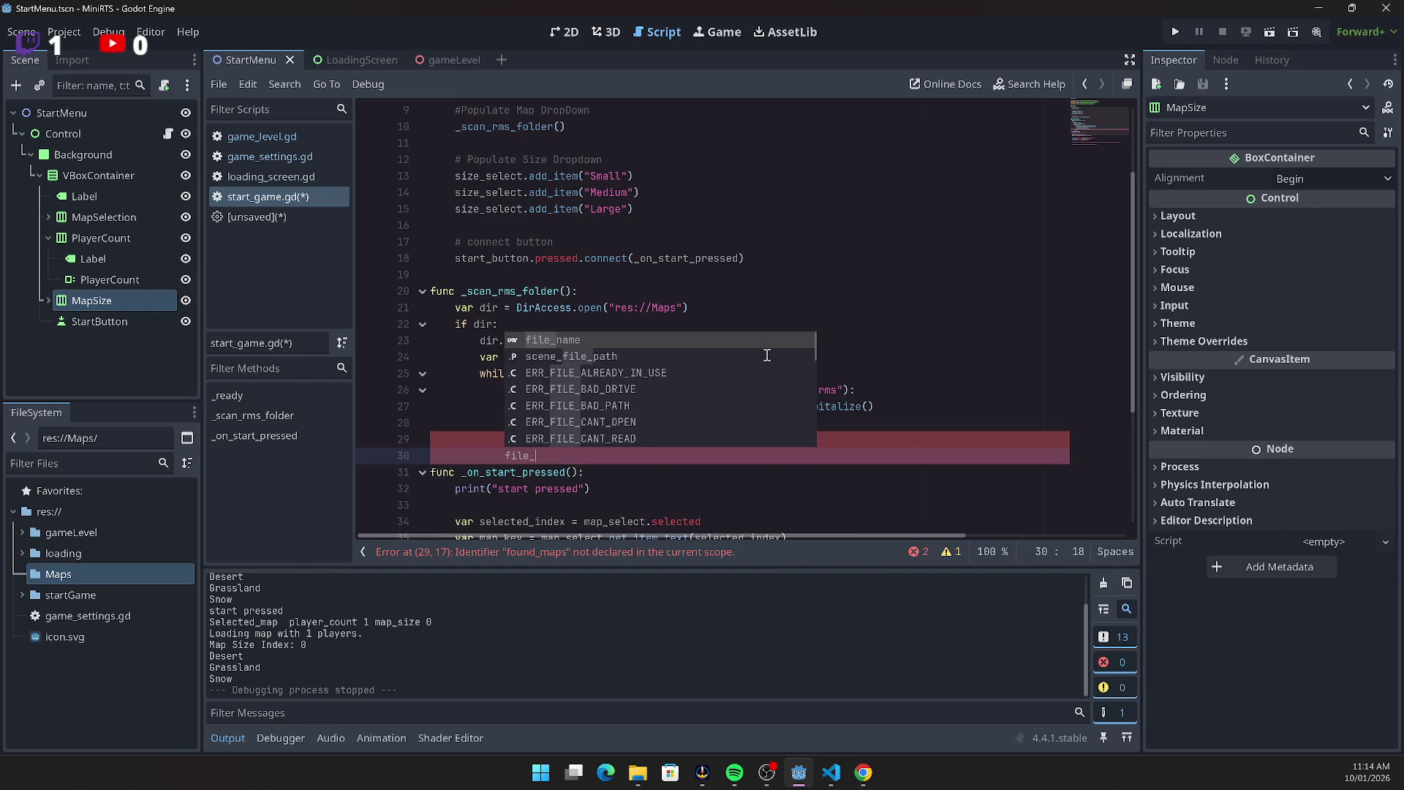
key(Return)
text(dir.get_)
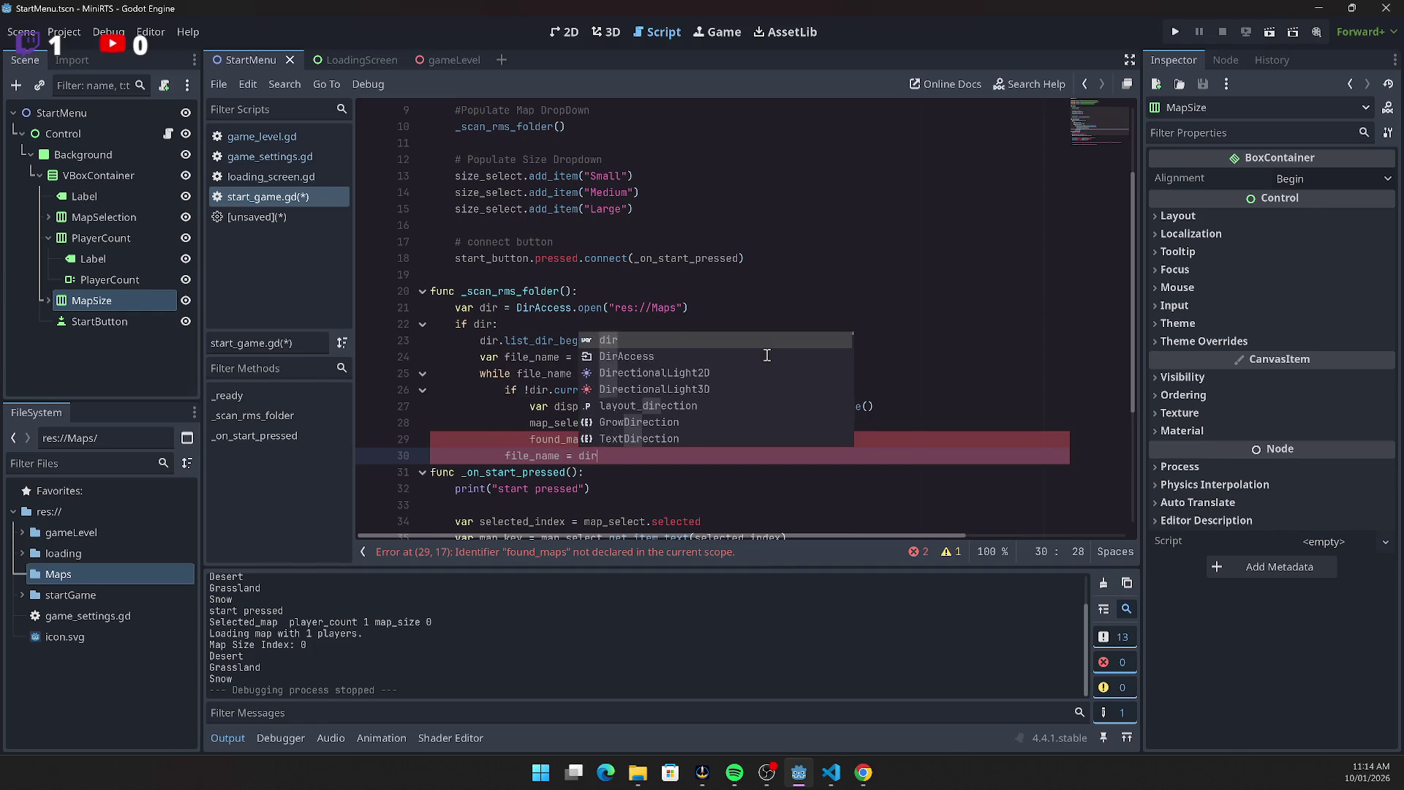
text(next)
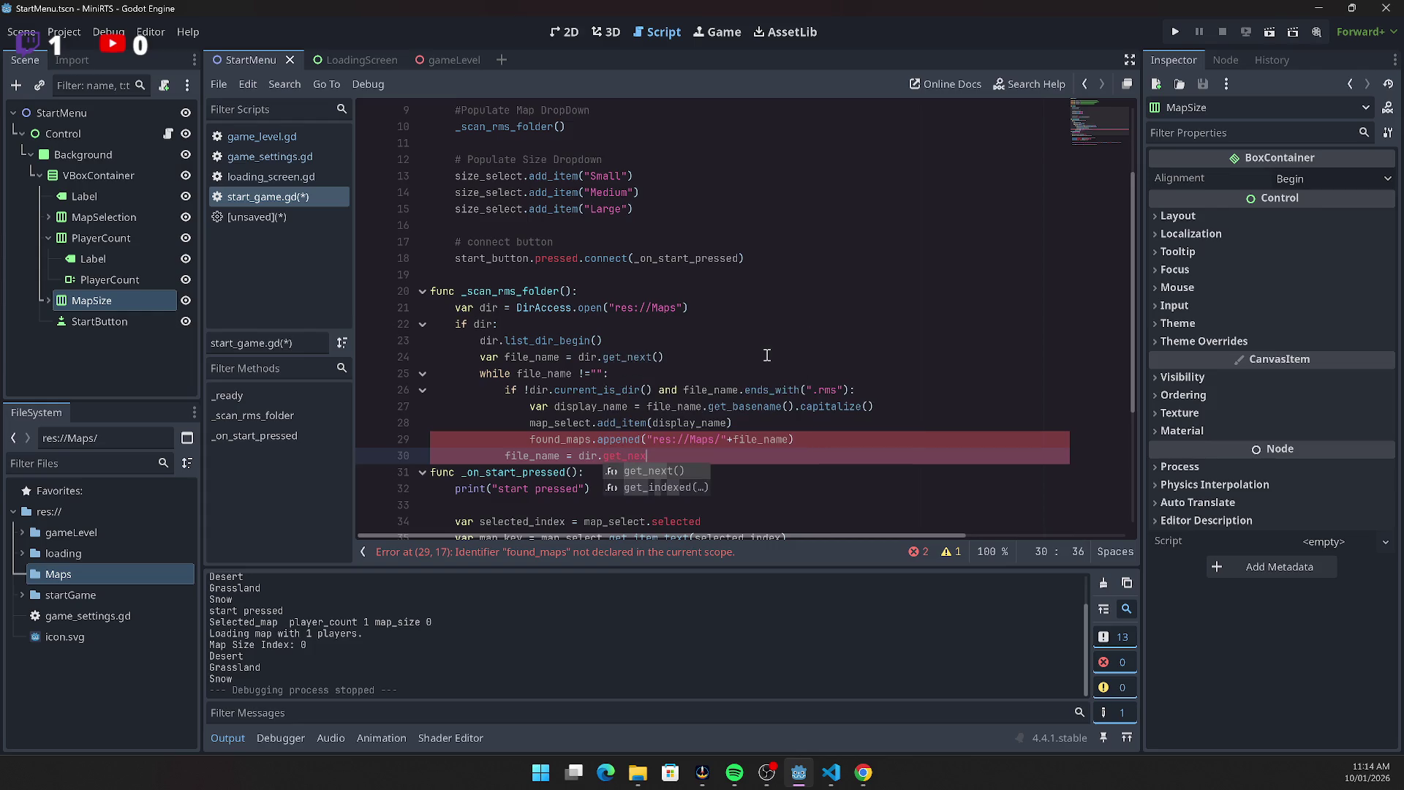
key(Return)
key(Return)
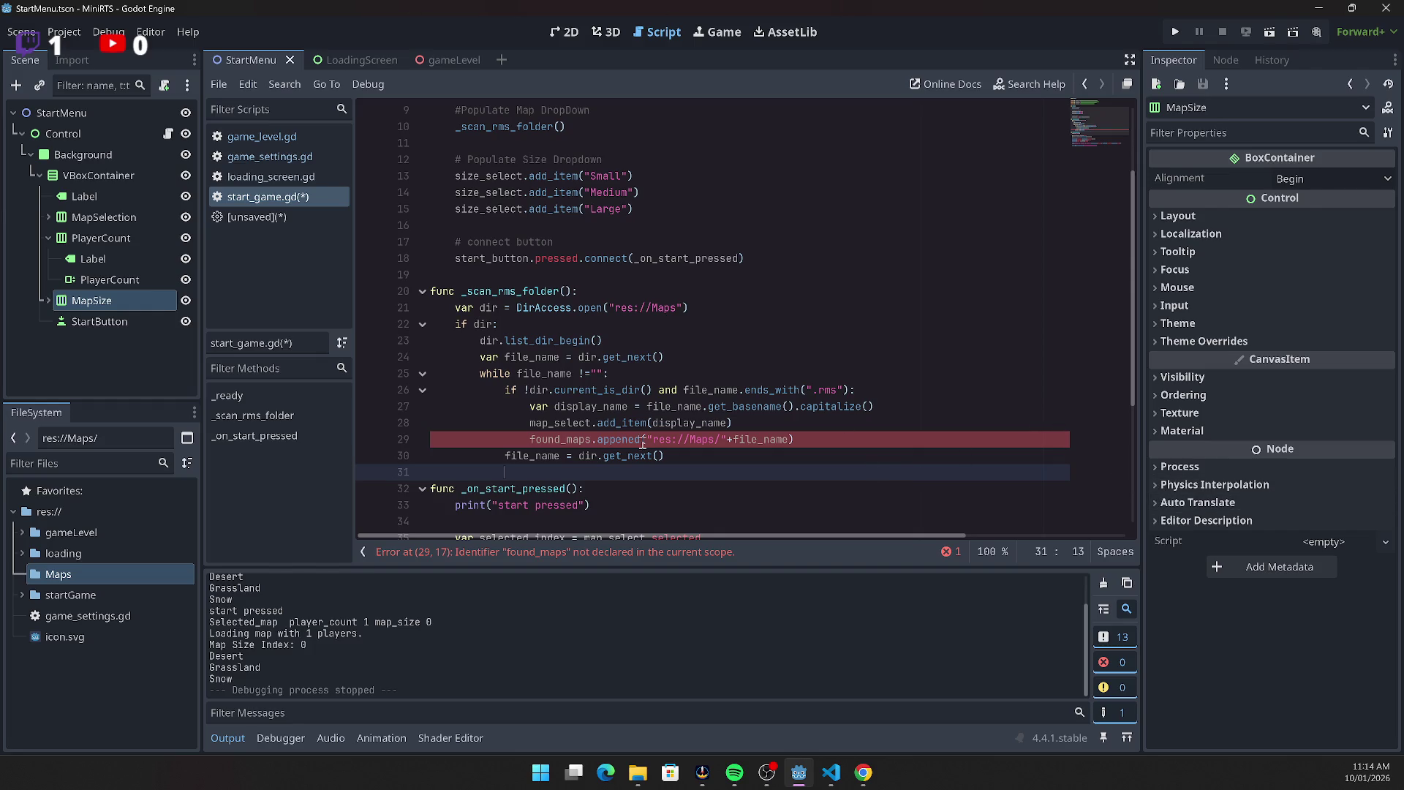
click(552, 438)
double_click(553, 438)
scroll(553, 438, up, 3)
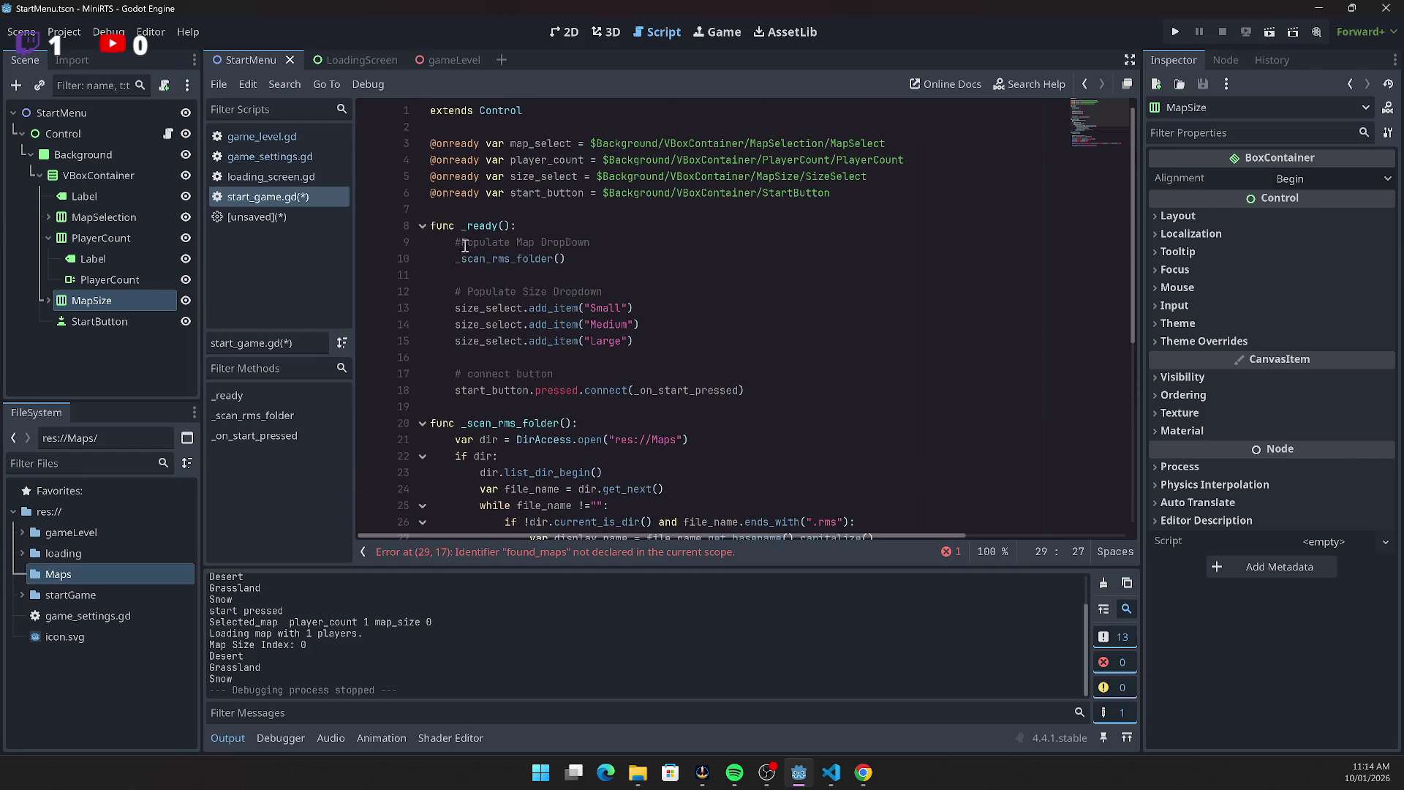
Declare var found_maps = [] on a new line above func _ready().
click(491, 214)
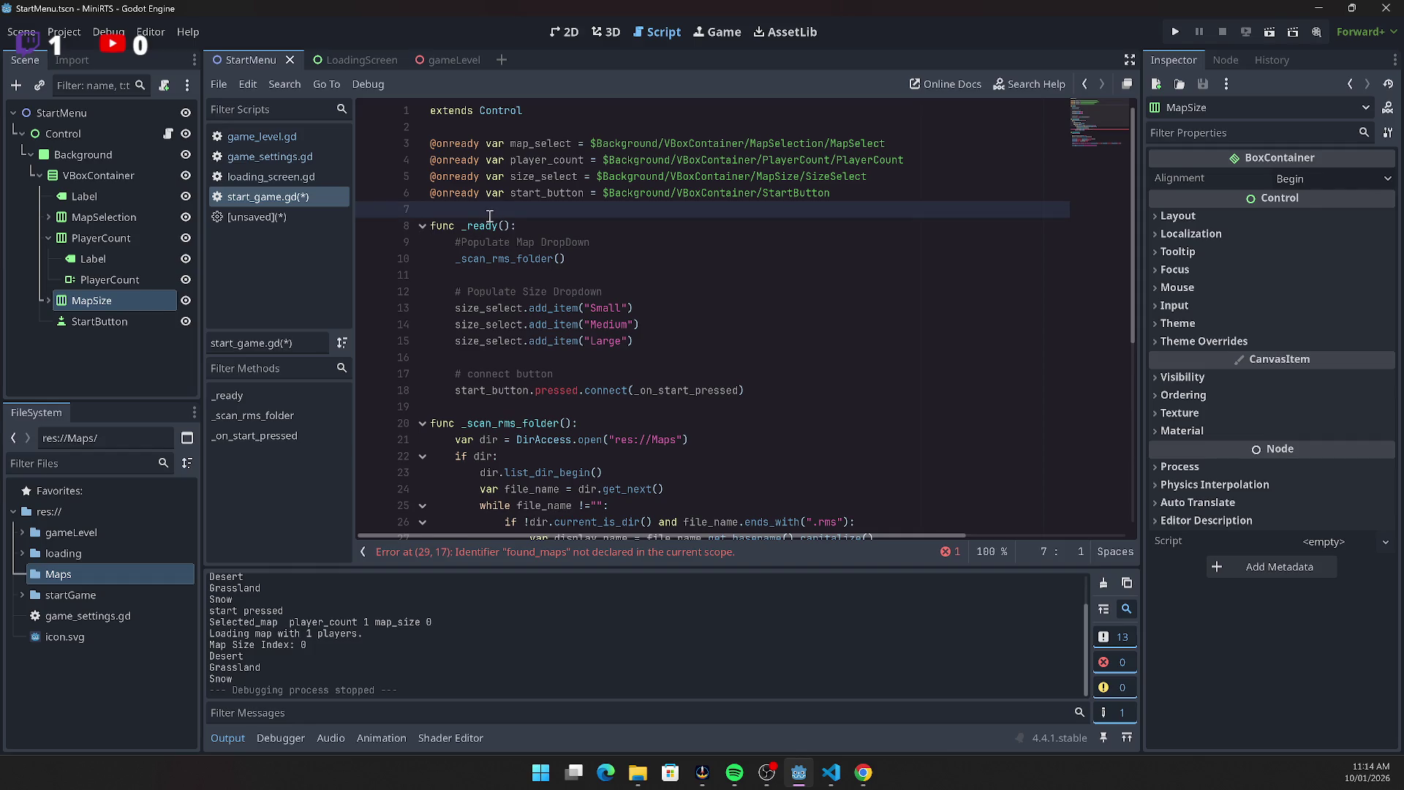
key(Return)
text(var foudn)
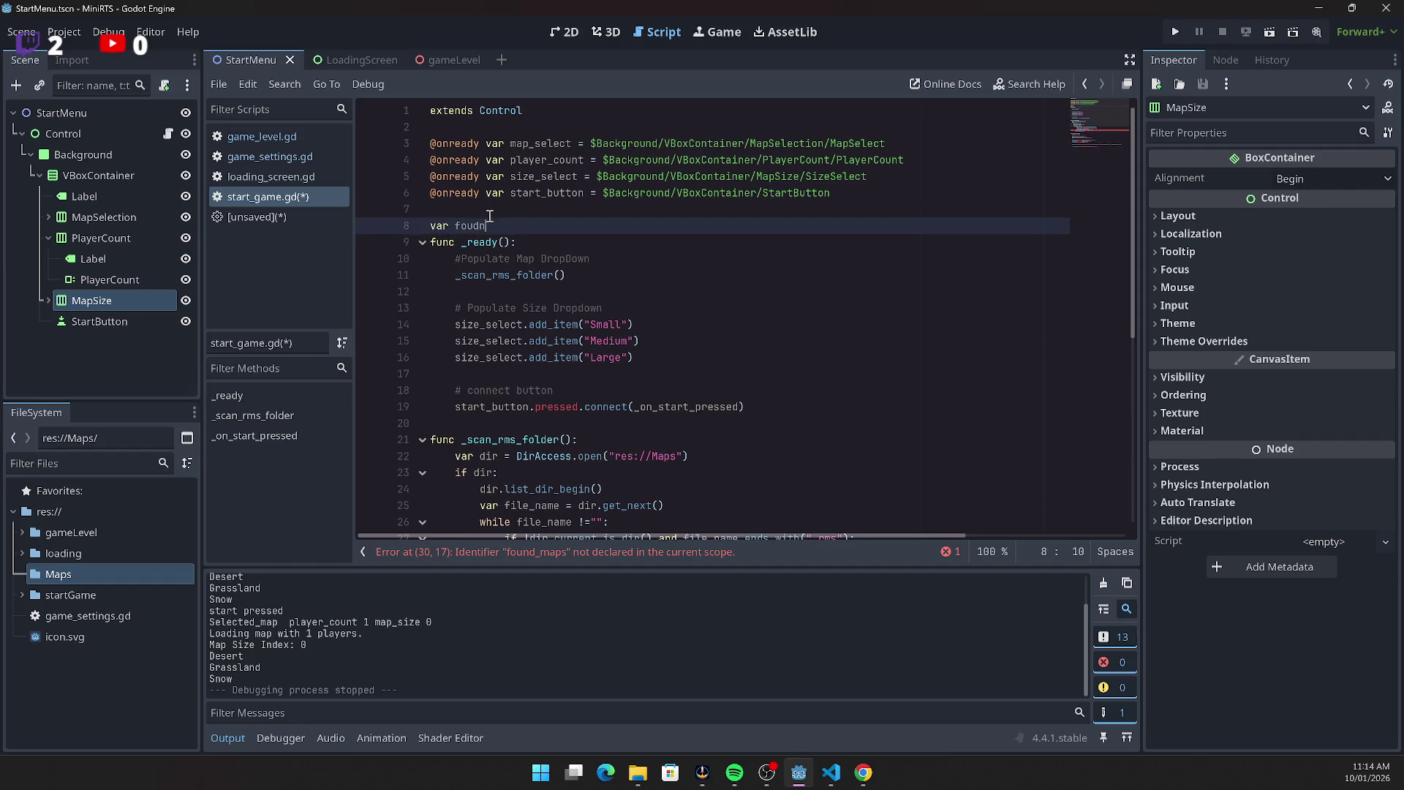
key(BackSpace)
text(nd_maps = [])
key(Return)
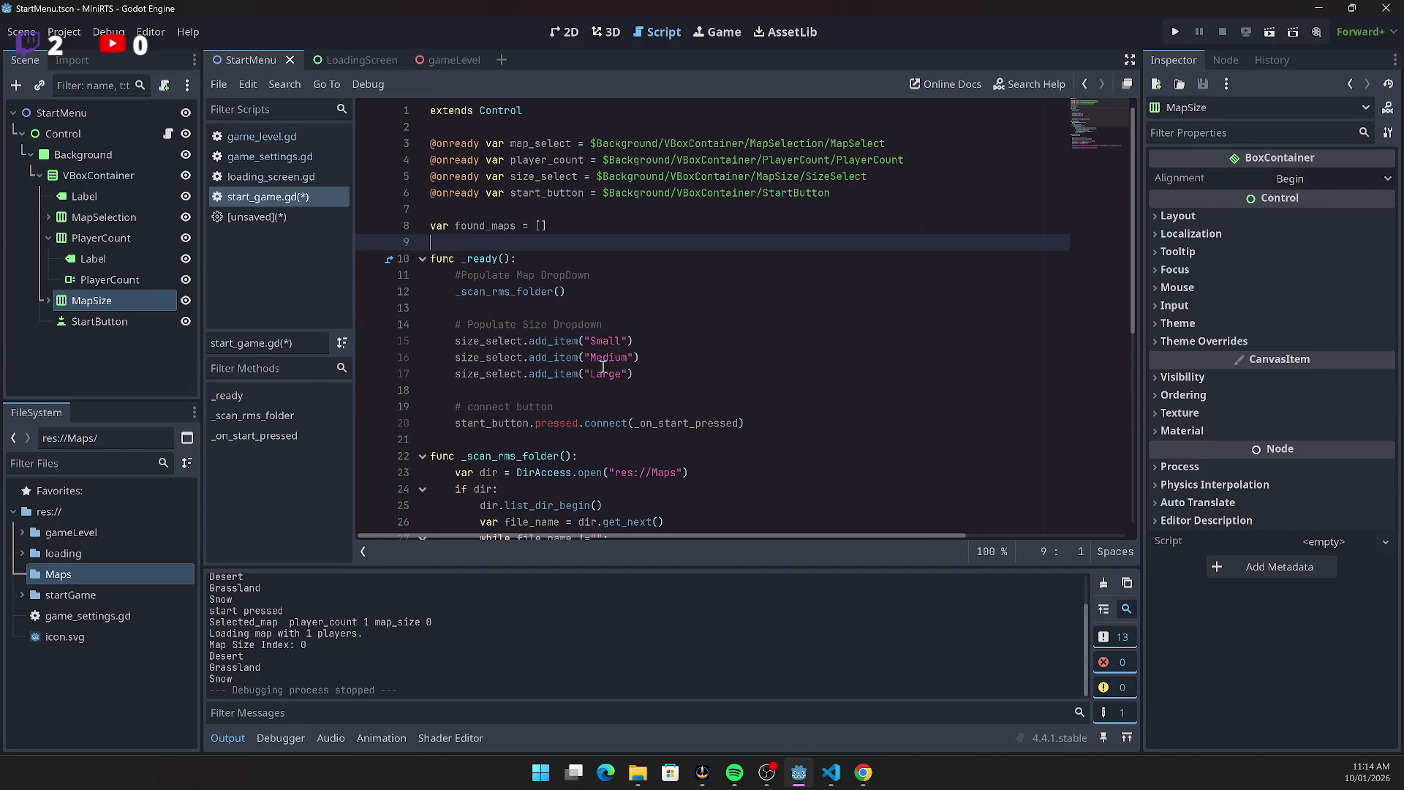
scroll(601, 356, down, 7)
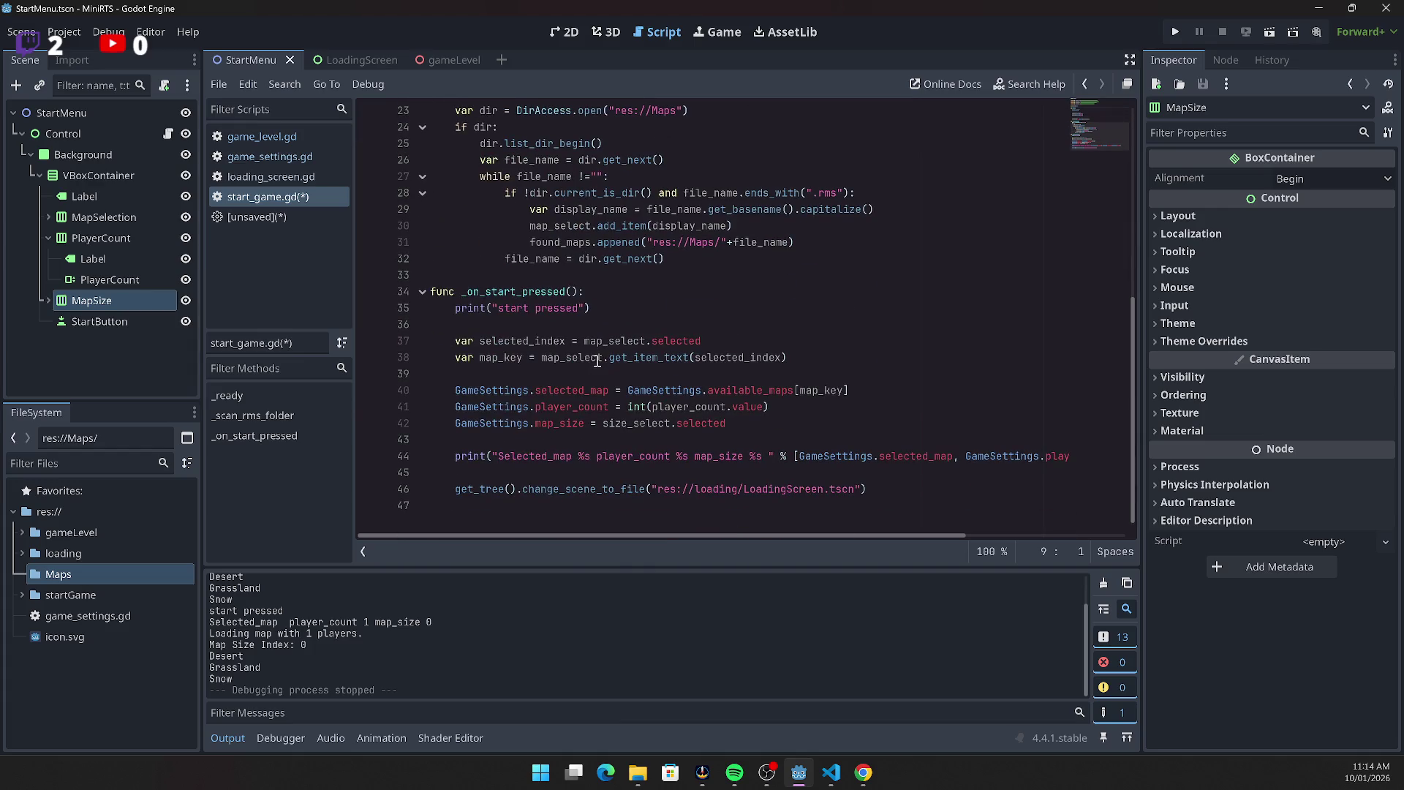
click(707, 342)
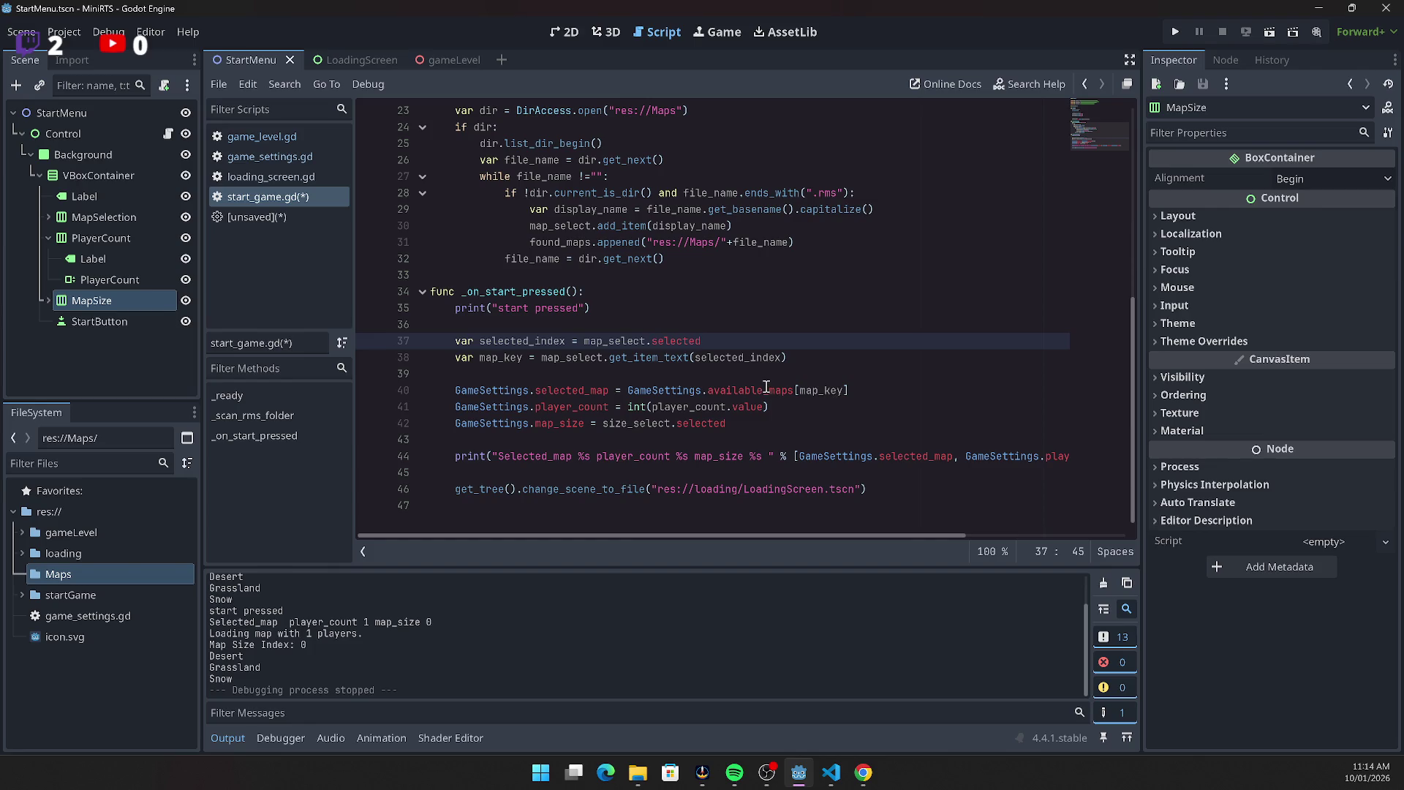
Change the selected map lookup from GameSettings.available_maps[map_key] to found_maps[selected_index].
double_click(555, 339)
key(ctrl+c)
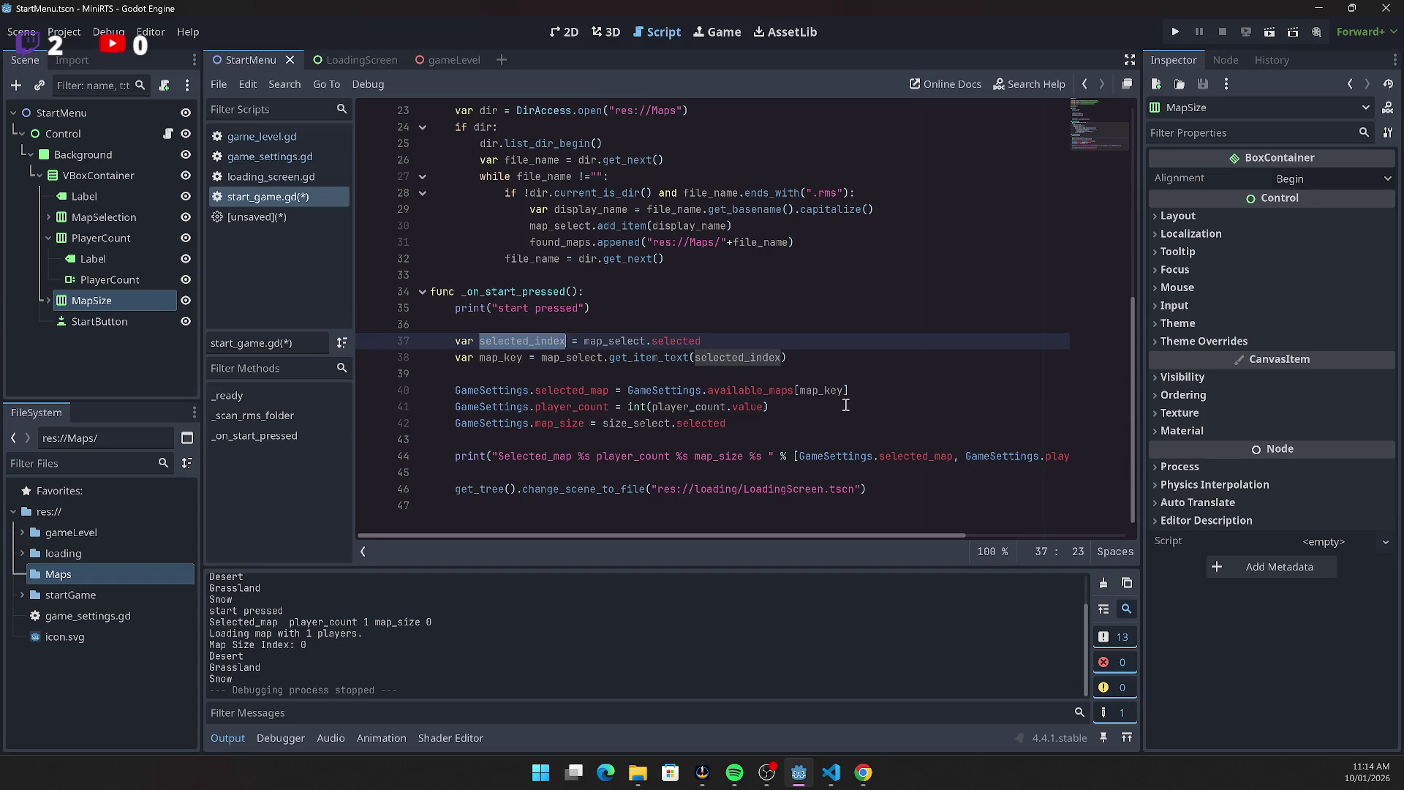
click(814, 390)
double_click(814, 389)
key(ctrl+v)
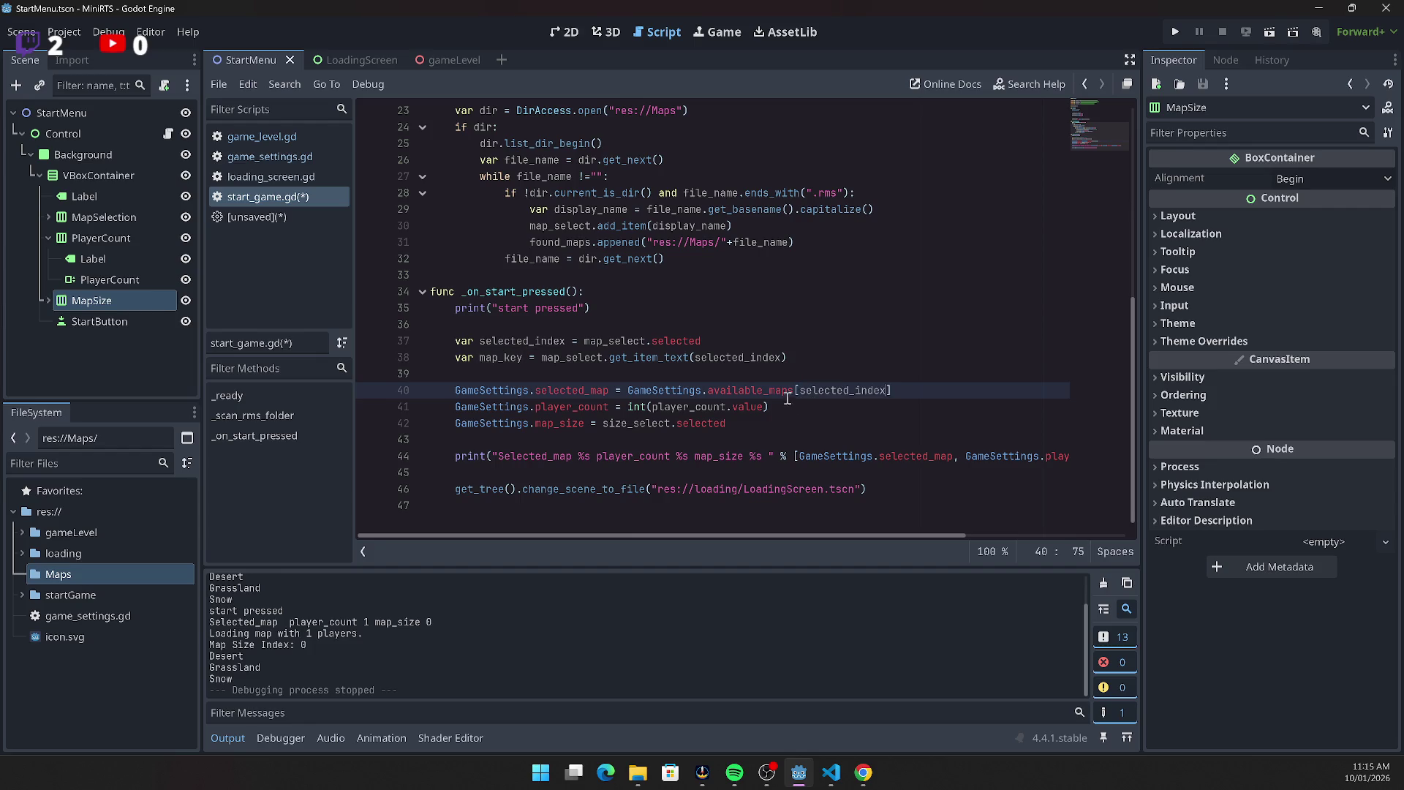
drag(794, 390, 630, 388)
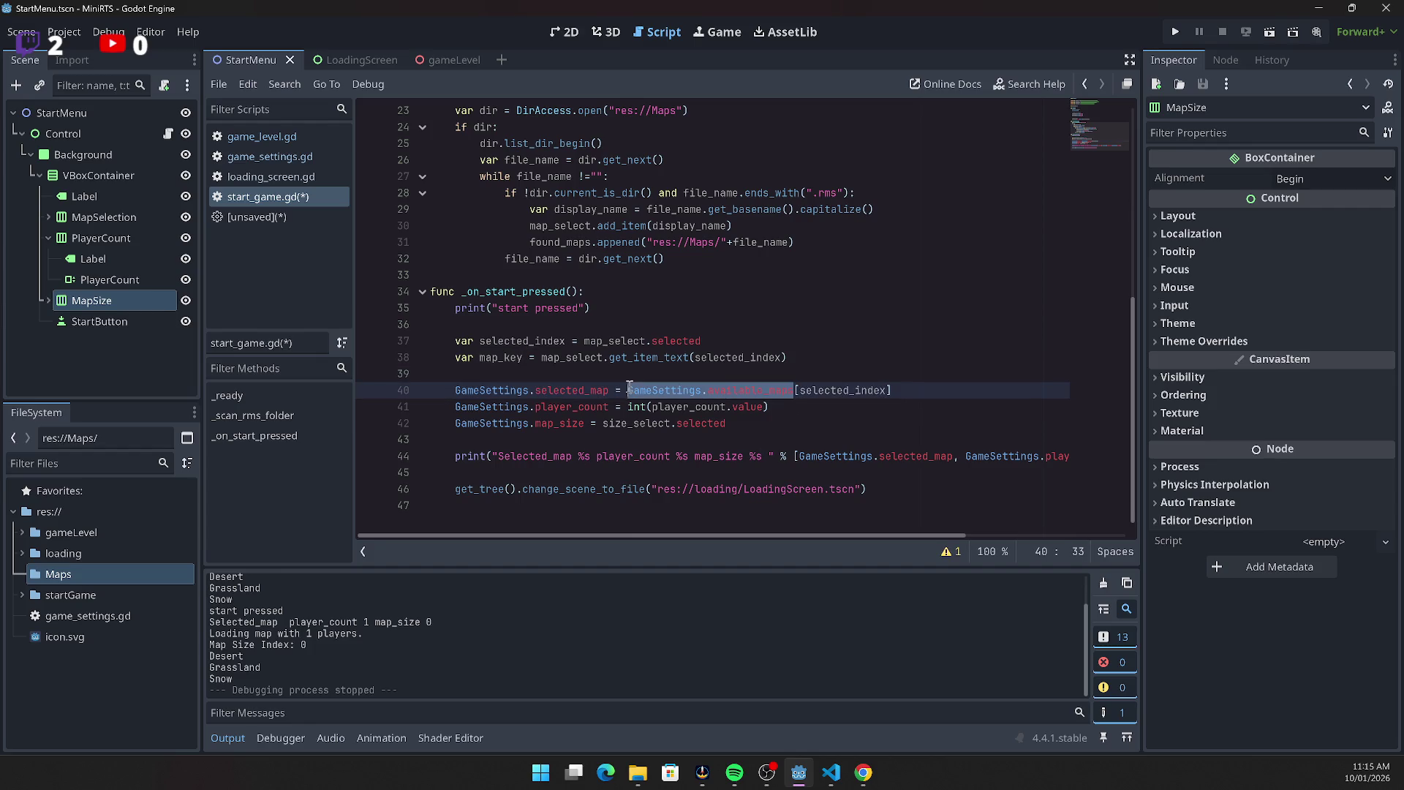
click(629, 390)
drag(794, 389, 630, 390)
key(BackSpace)
key(BackSpace)
text(foun)
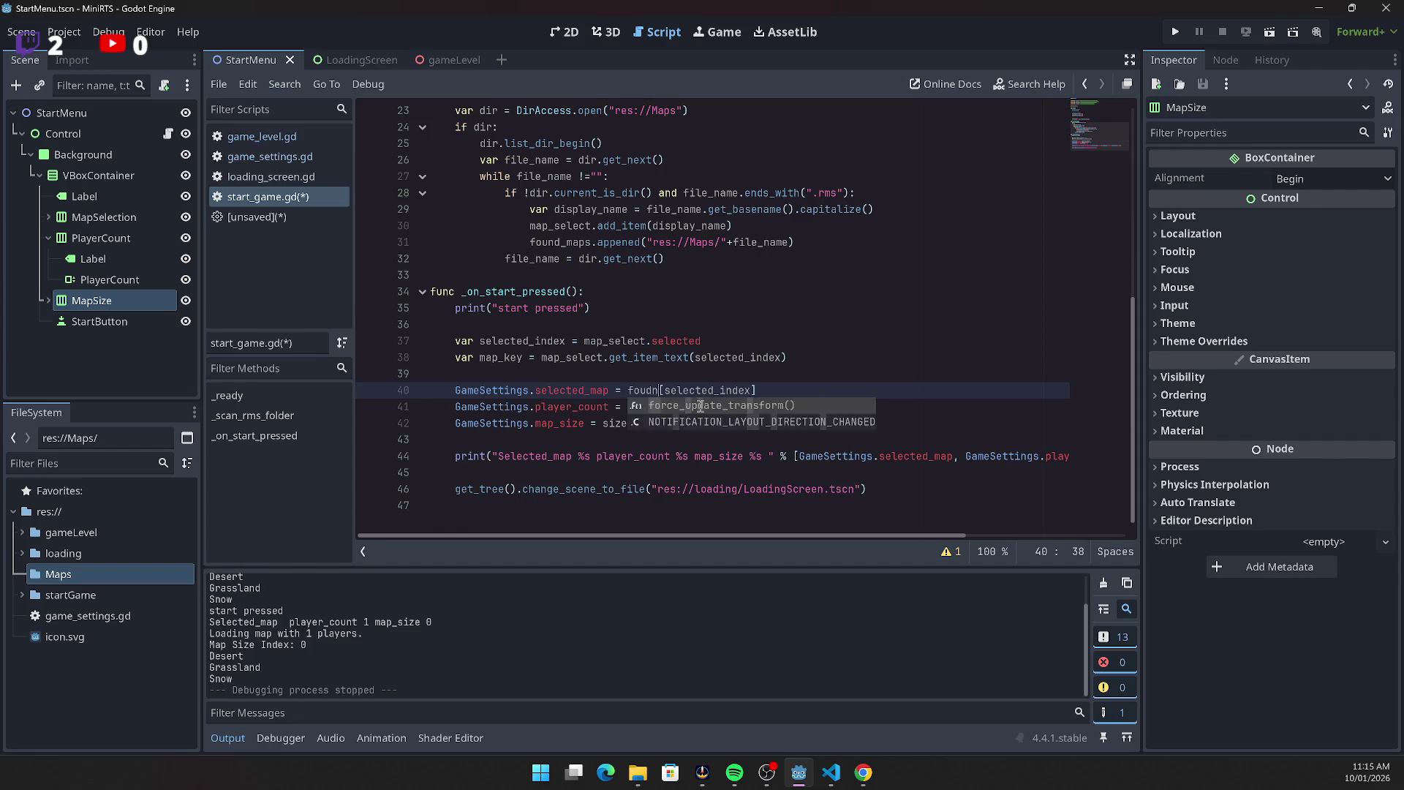
key(Return)
Save the script and delete the now unused map_key line.
key(ctrl+s)
drag(424, 375, 422, 359)
key(Delete)
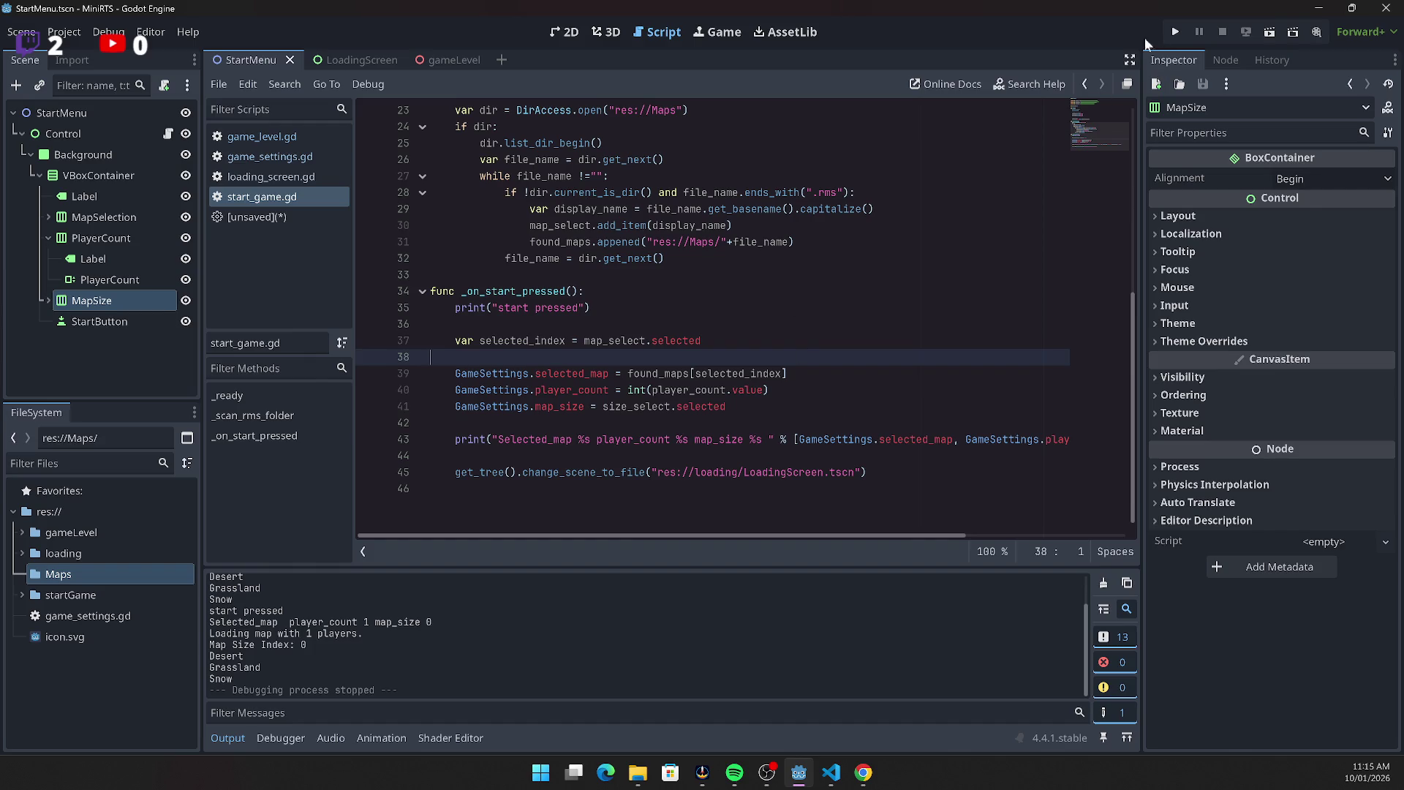
Fix the misspelled append call in the map scan and rerun the game.
click(553, 440)
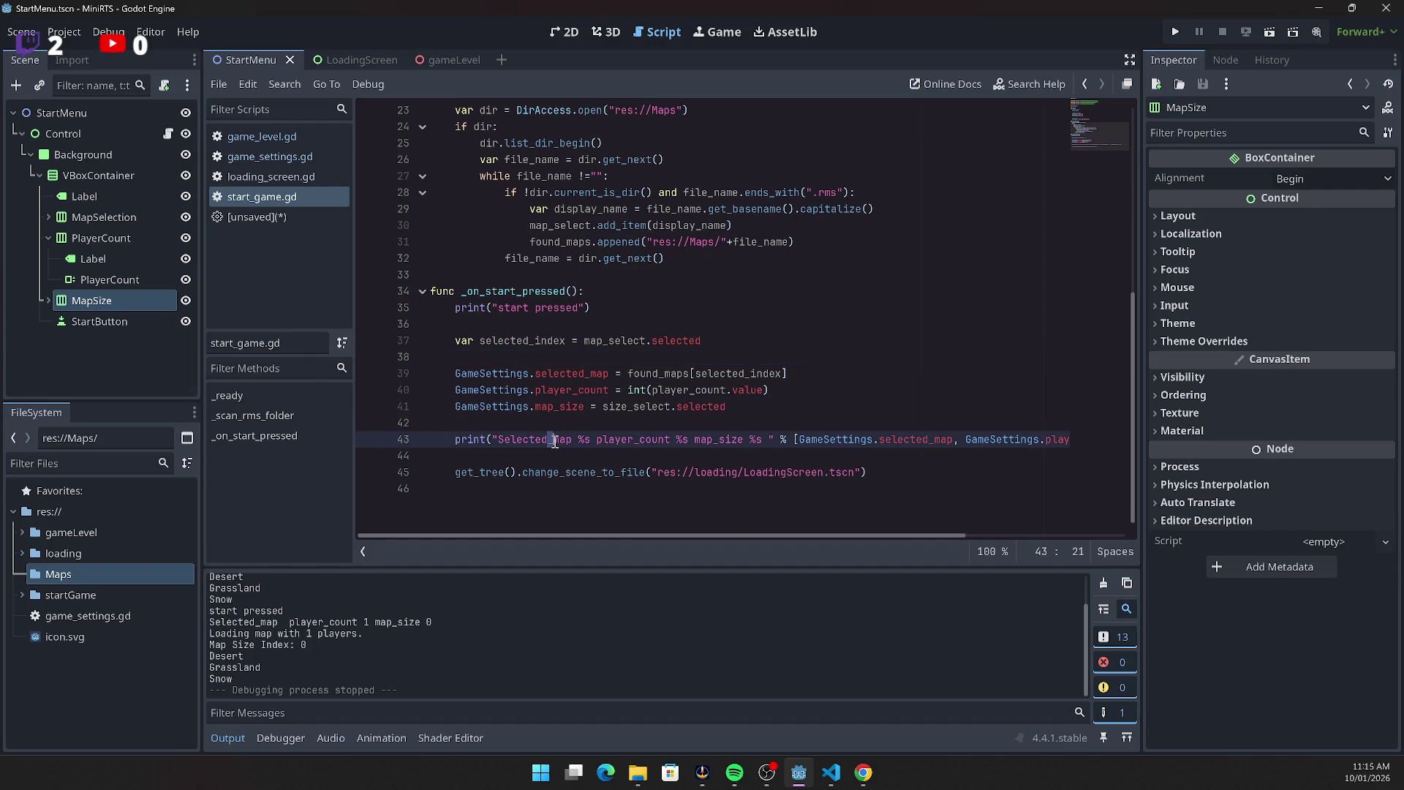
click(1175, 31)
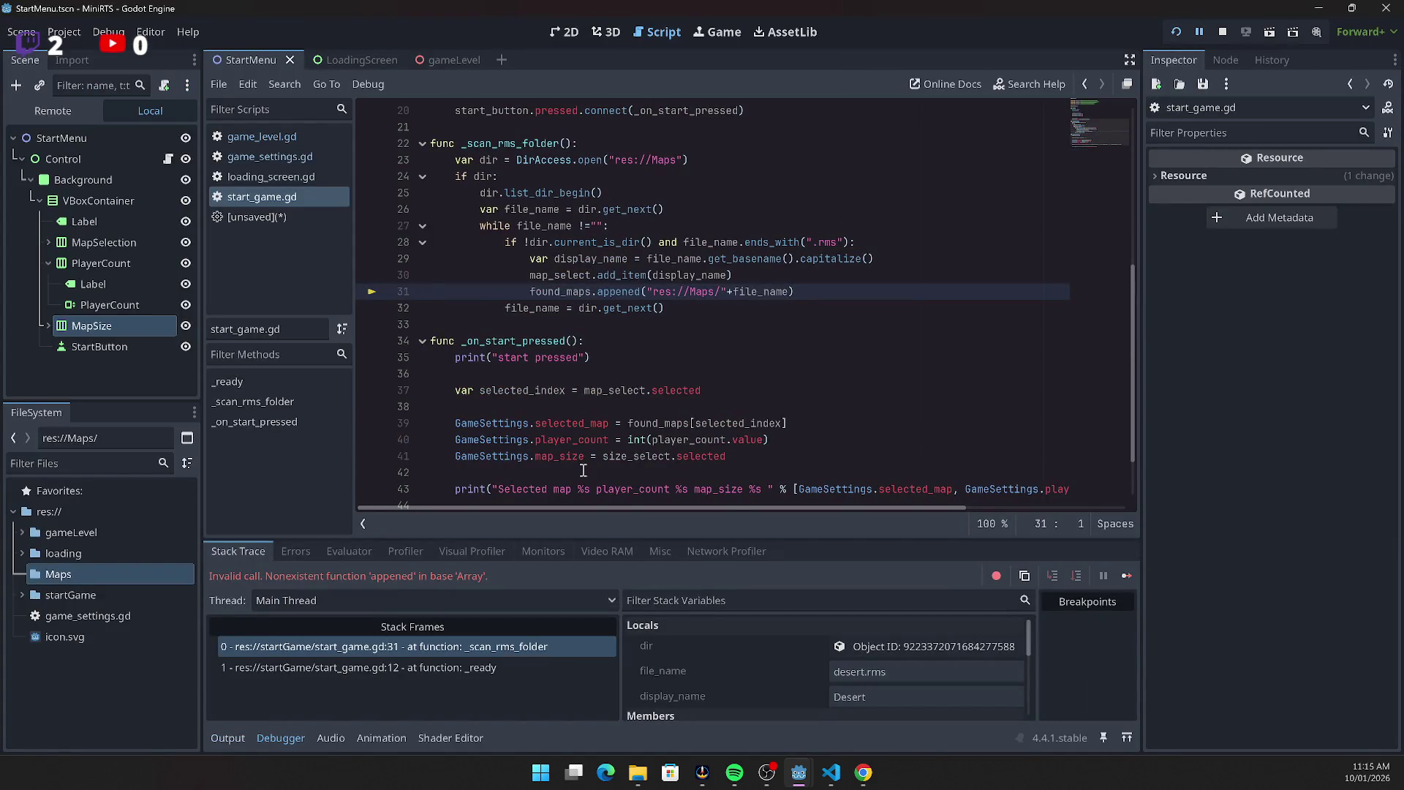
click(722, 339)
click(635, 291)
key(BackSpace)
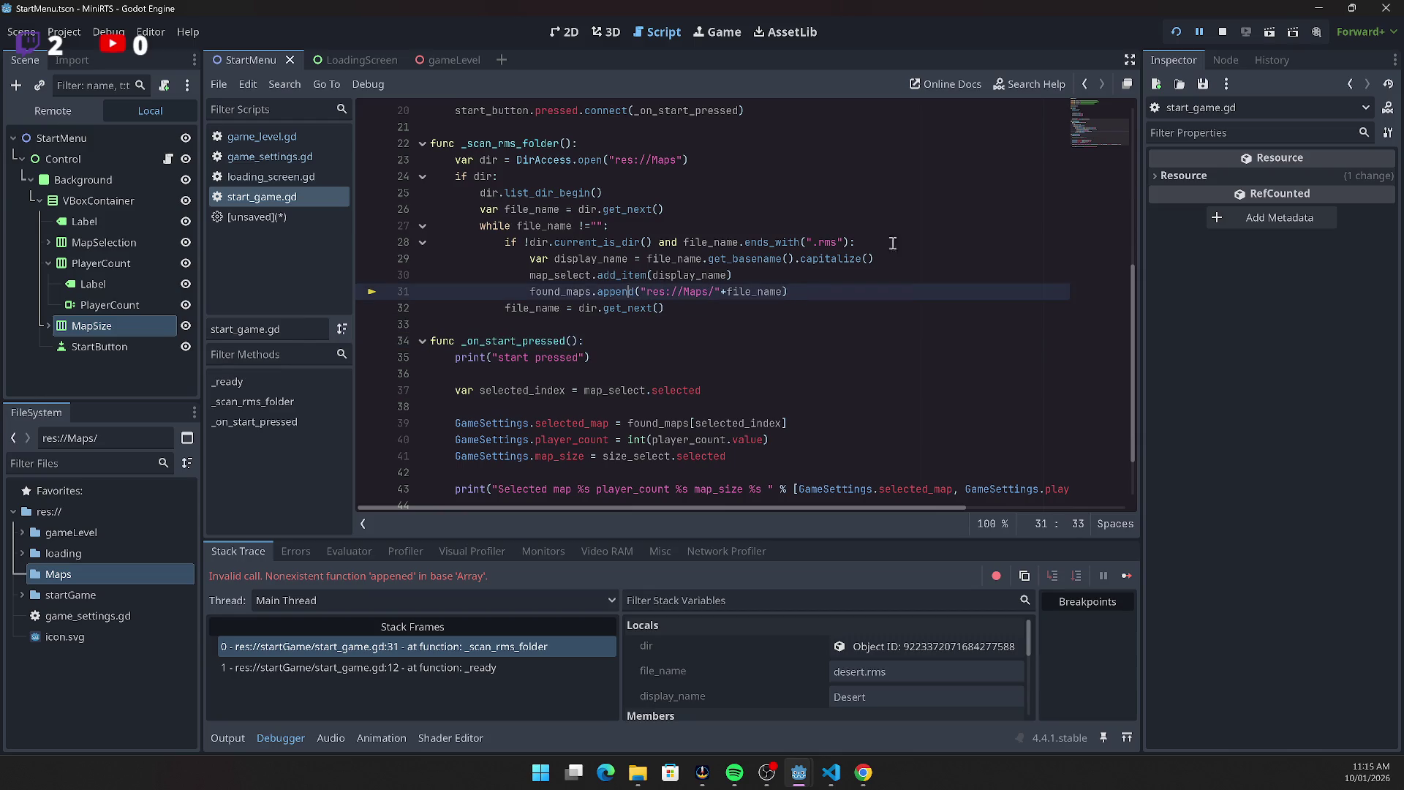
click(1177, 32)
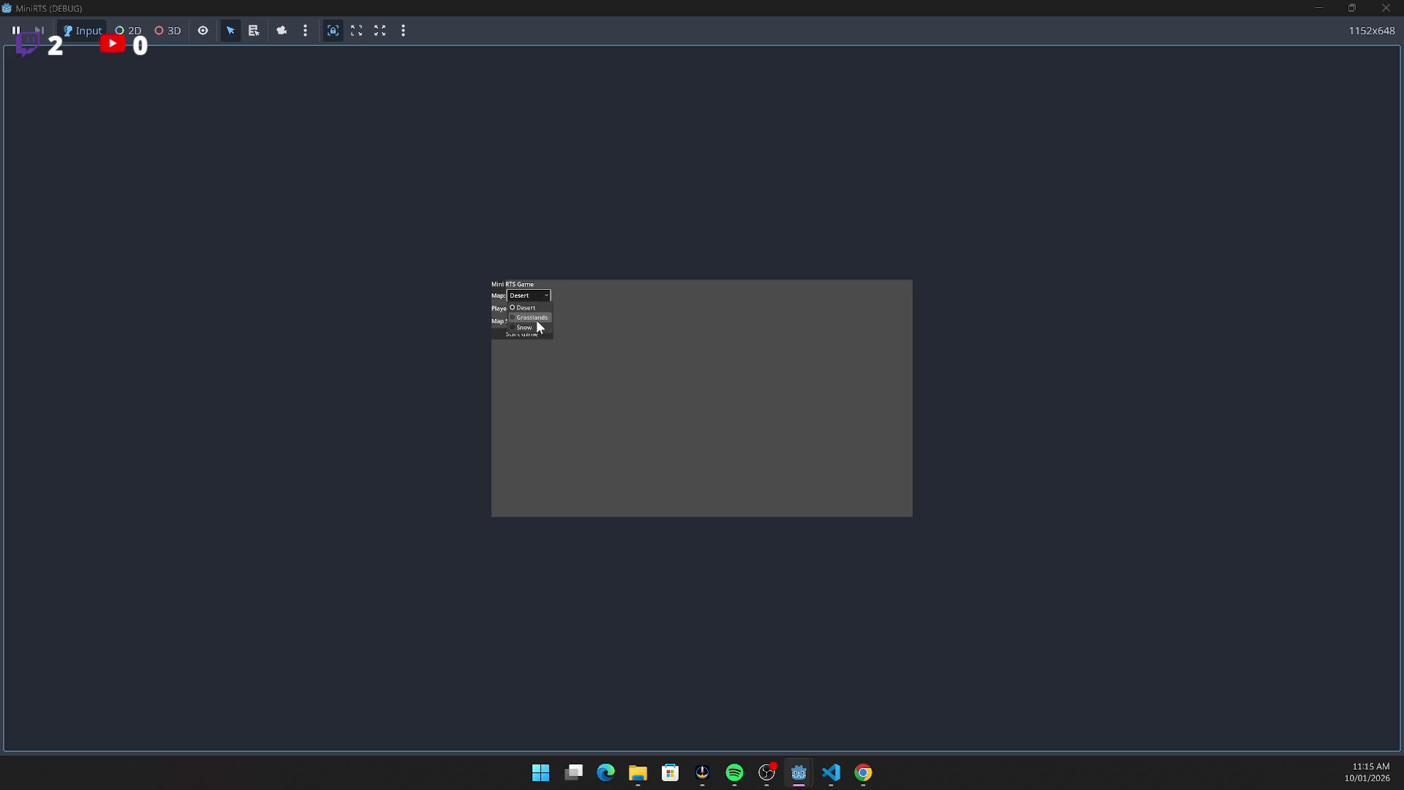
Start a game on Grasslands, close it, and check Output shows res://Maps/grasslands.rms.
click(579, 333)
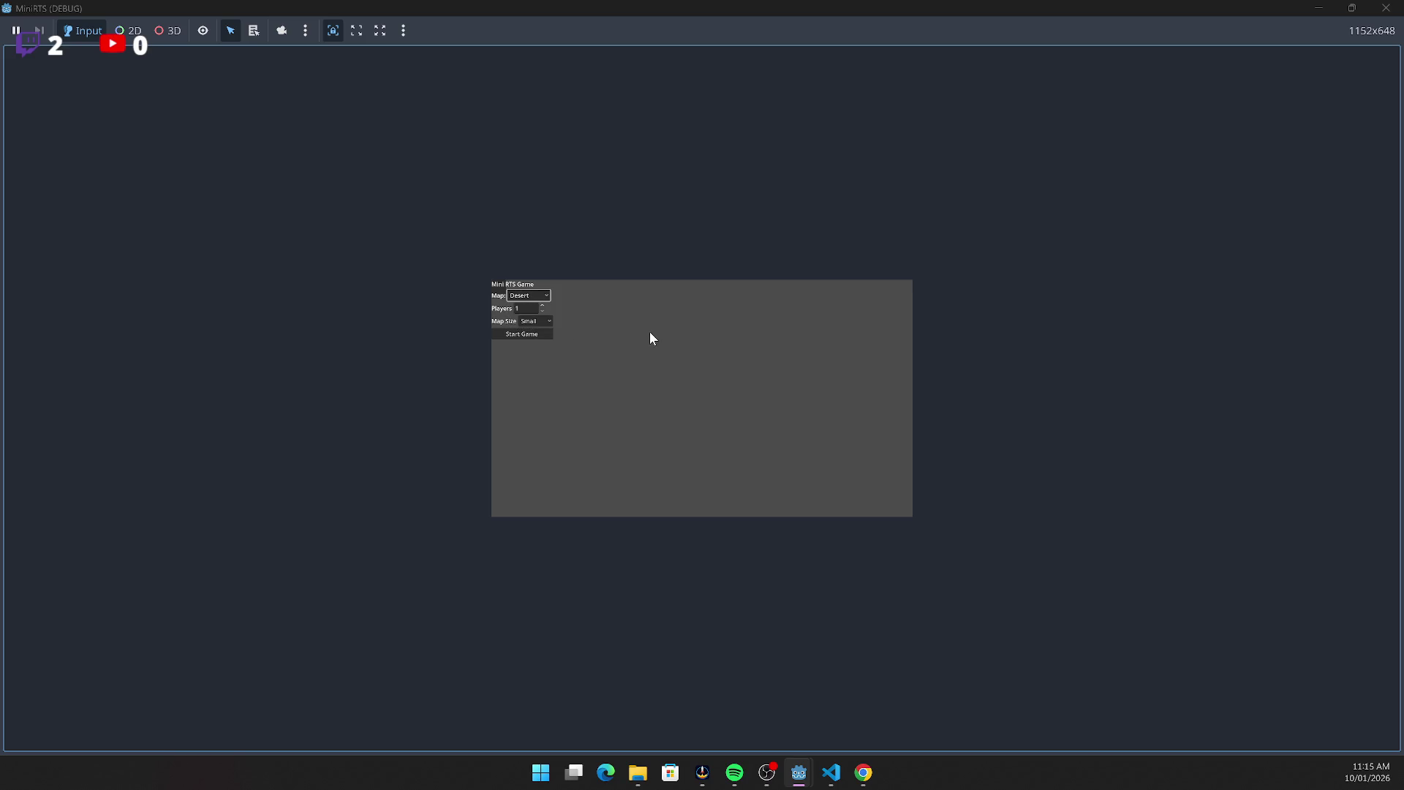
click(537, 320)
click(529, 334)
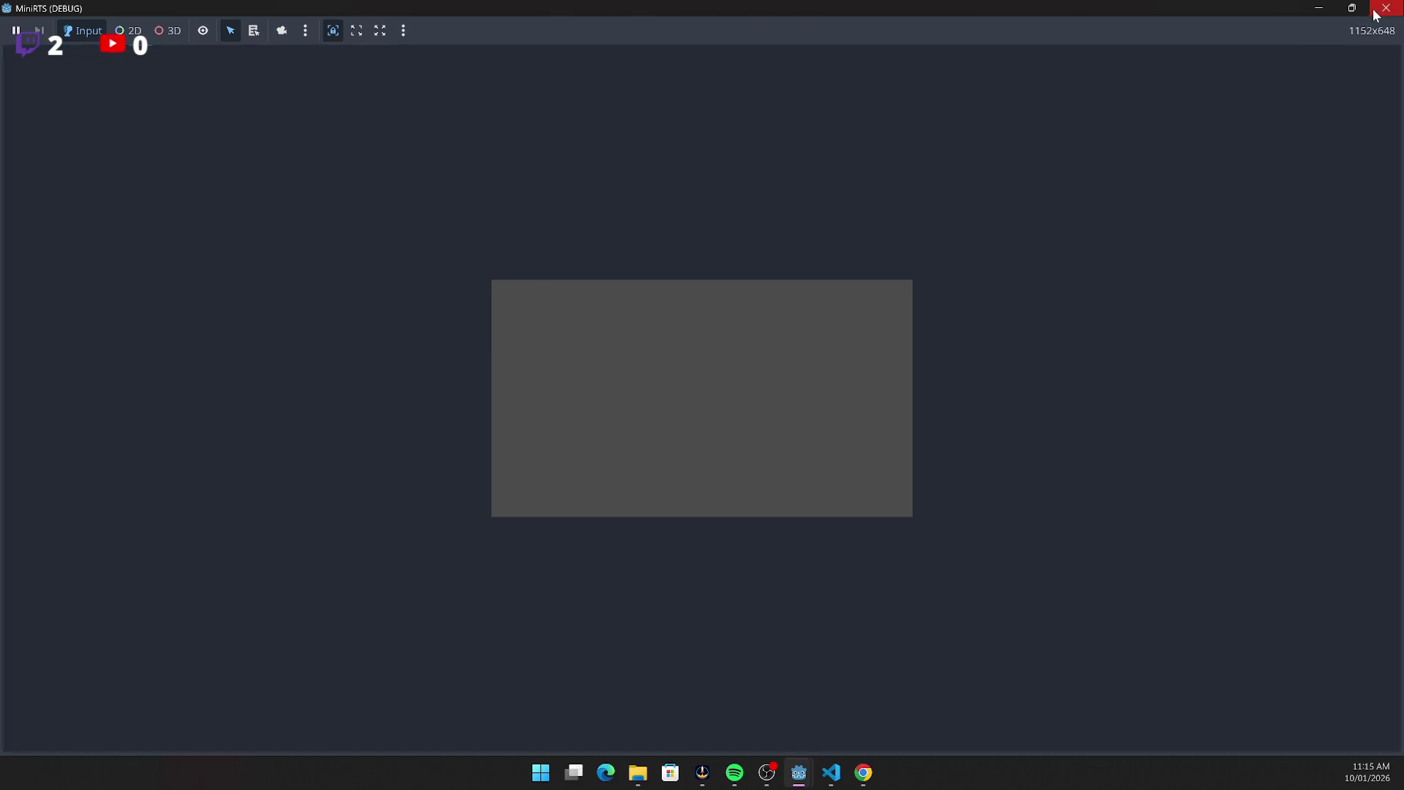
click(1386, 8)
mouse_move(324, 649)
mouse_down()
mouse_move(180, 646)
mouse_move(178, 622)
mouse_up()
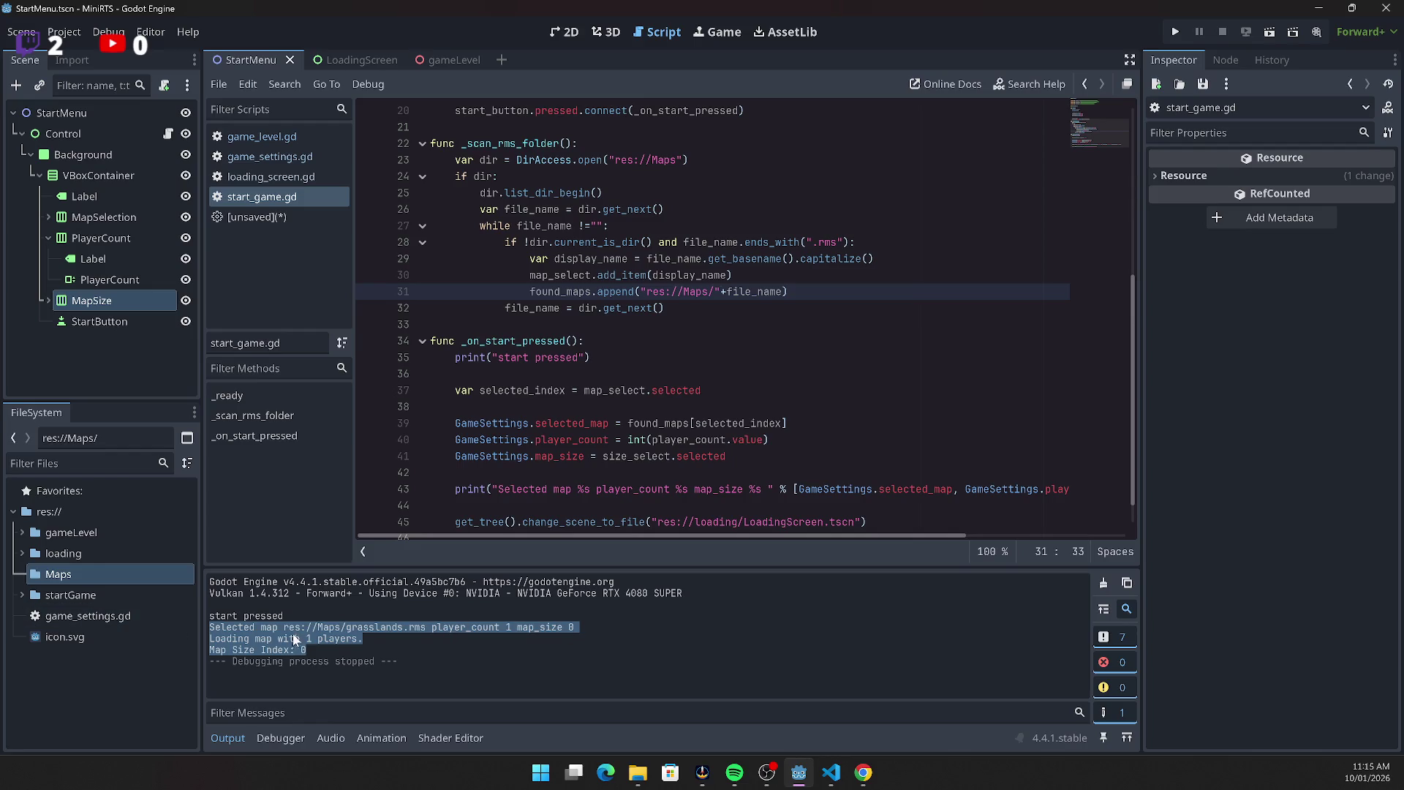
click(430, 621)
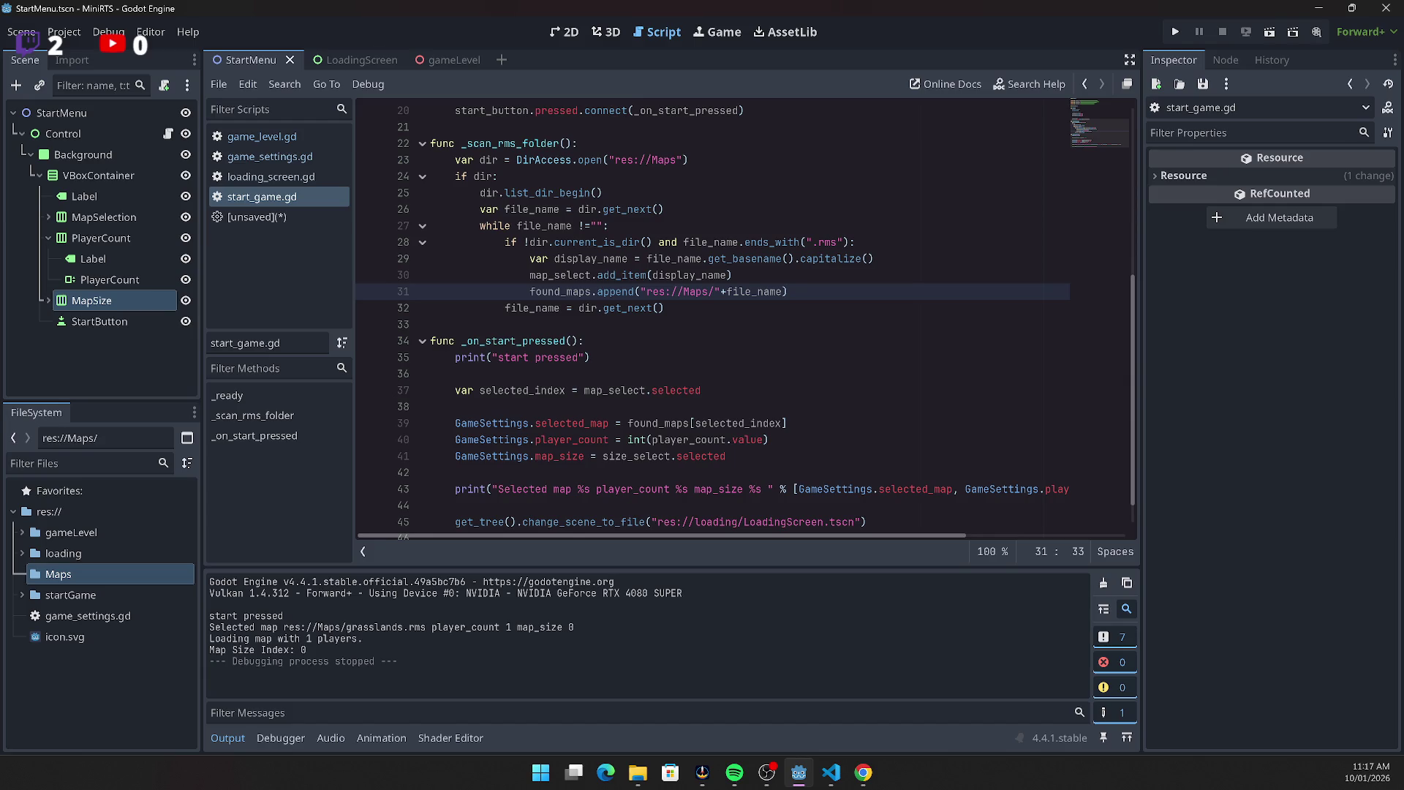
key(alt+Tab)
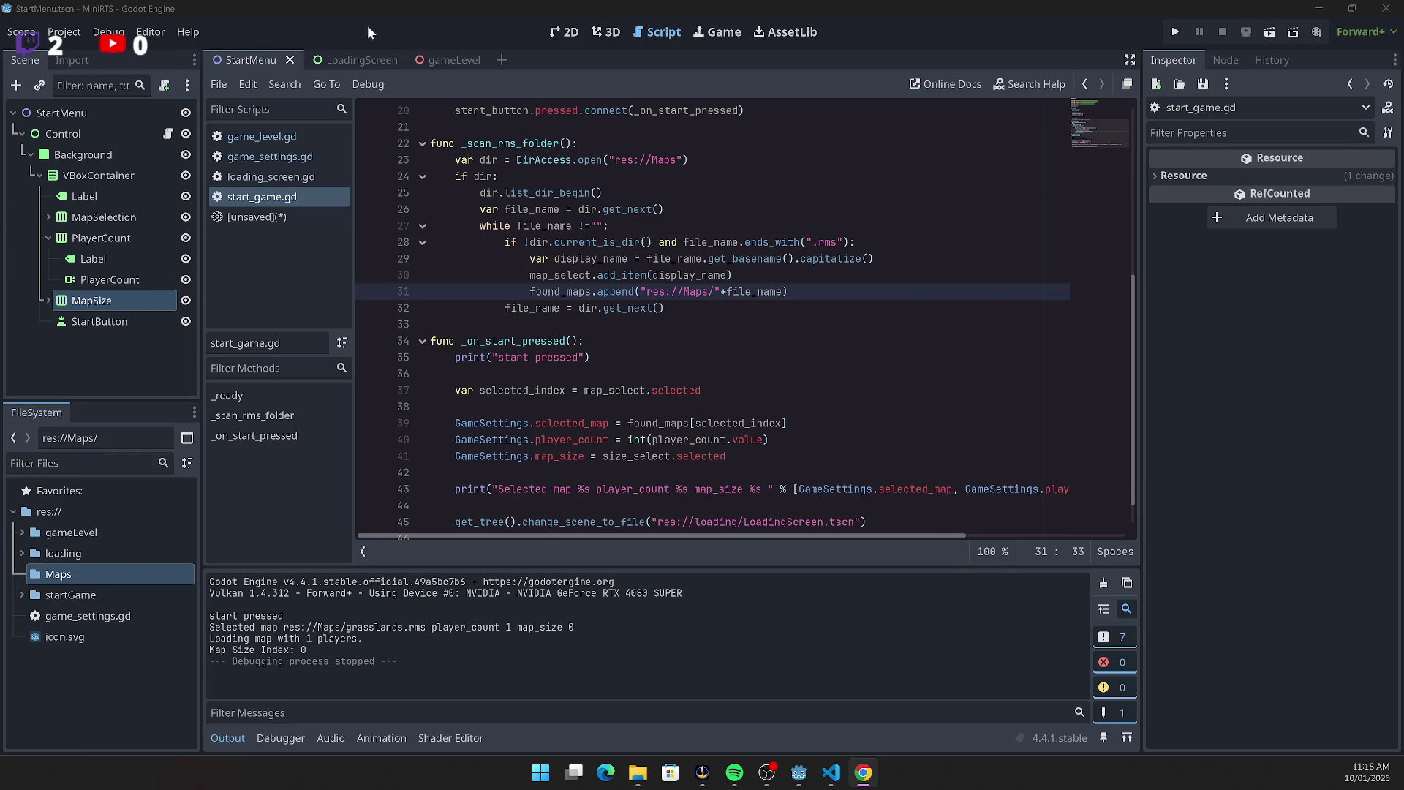
Rename the LoadingScreen scene's Label node to status_label, then open loading_screen.gd at line 3.
click(352, 59)
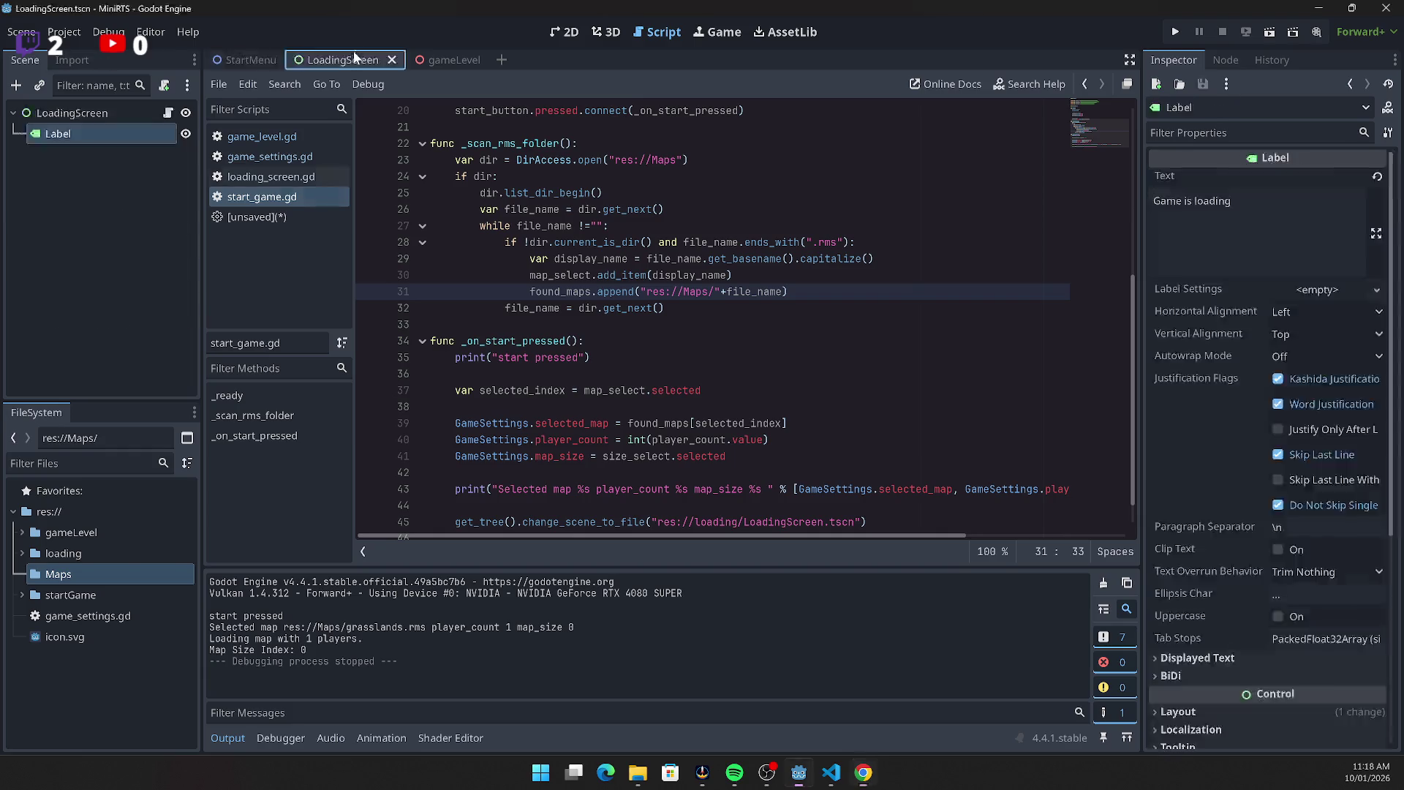
right_click(54, 132)
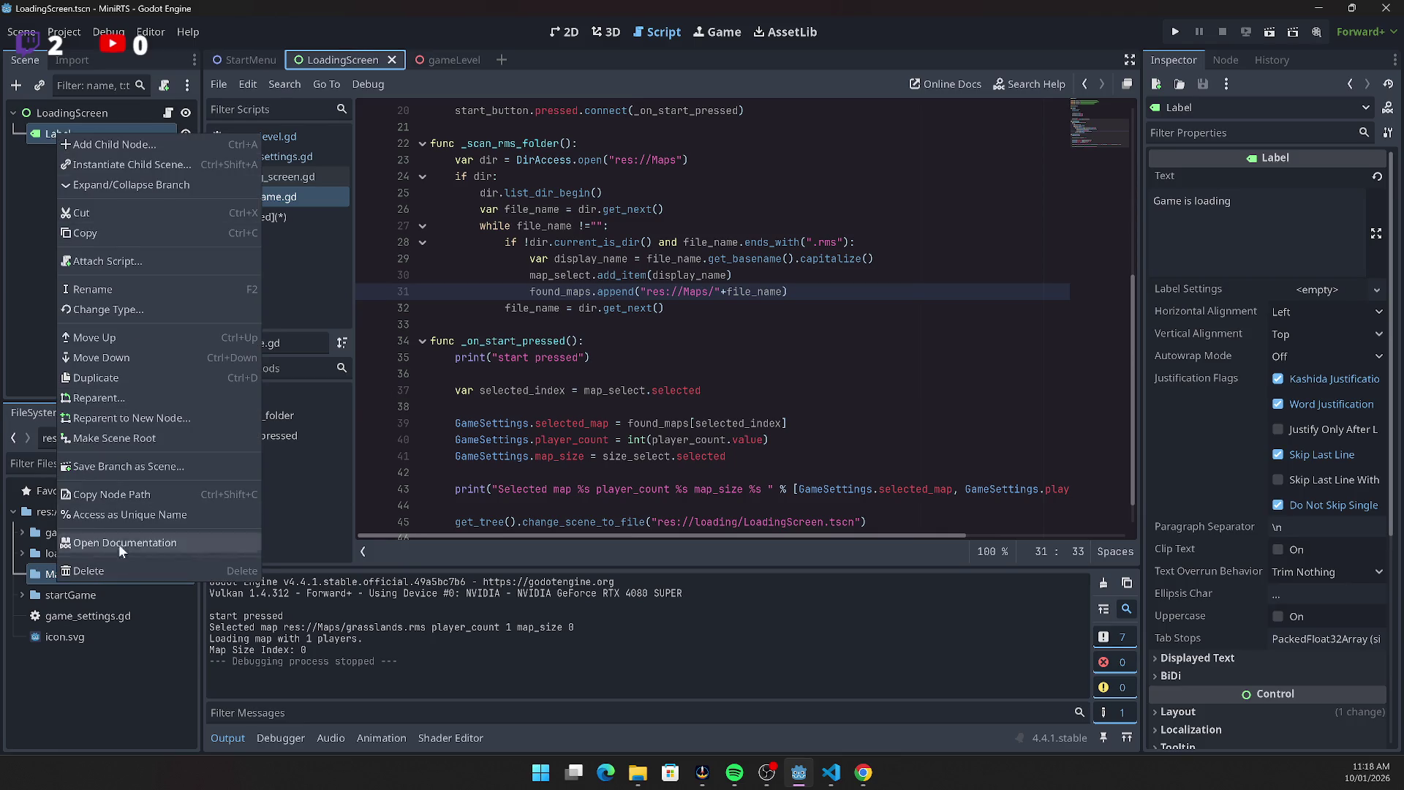
click(122, 291)
text(status)
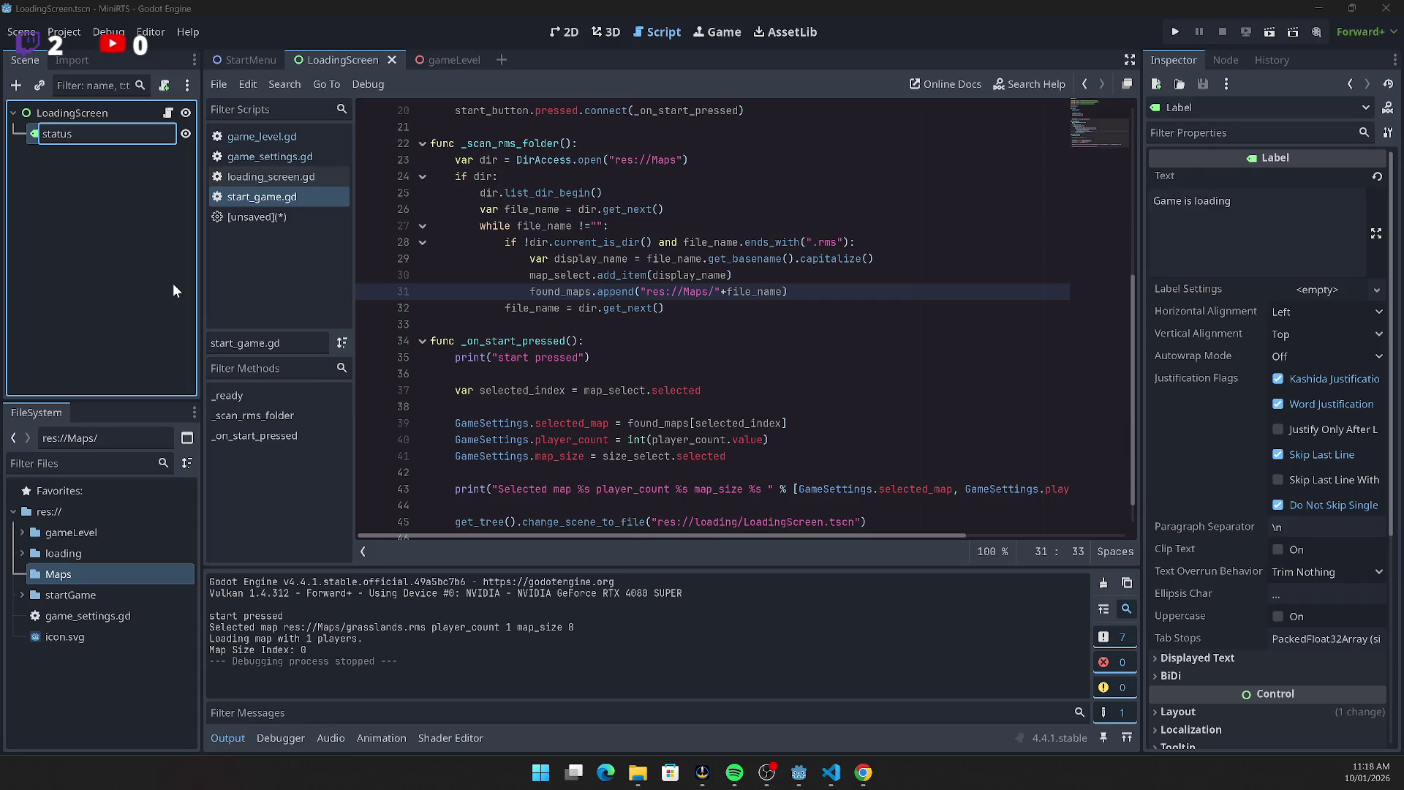
text()kab)
key(BackSpace)
key(BackSpace)
key(BackSpace)
text(_label)
key(Return)
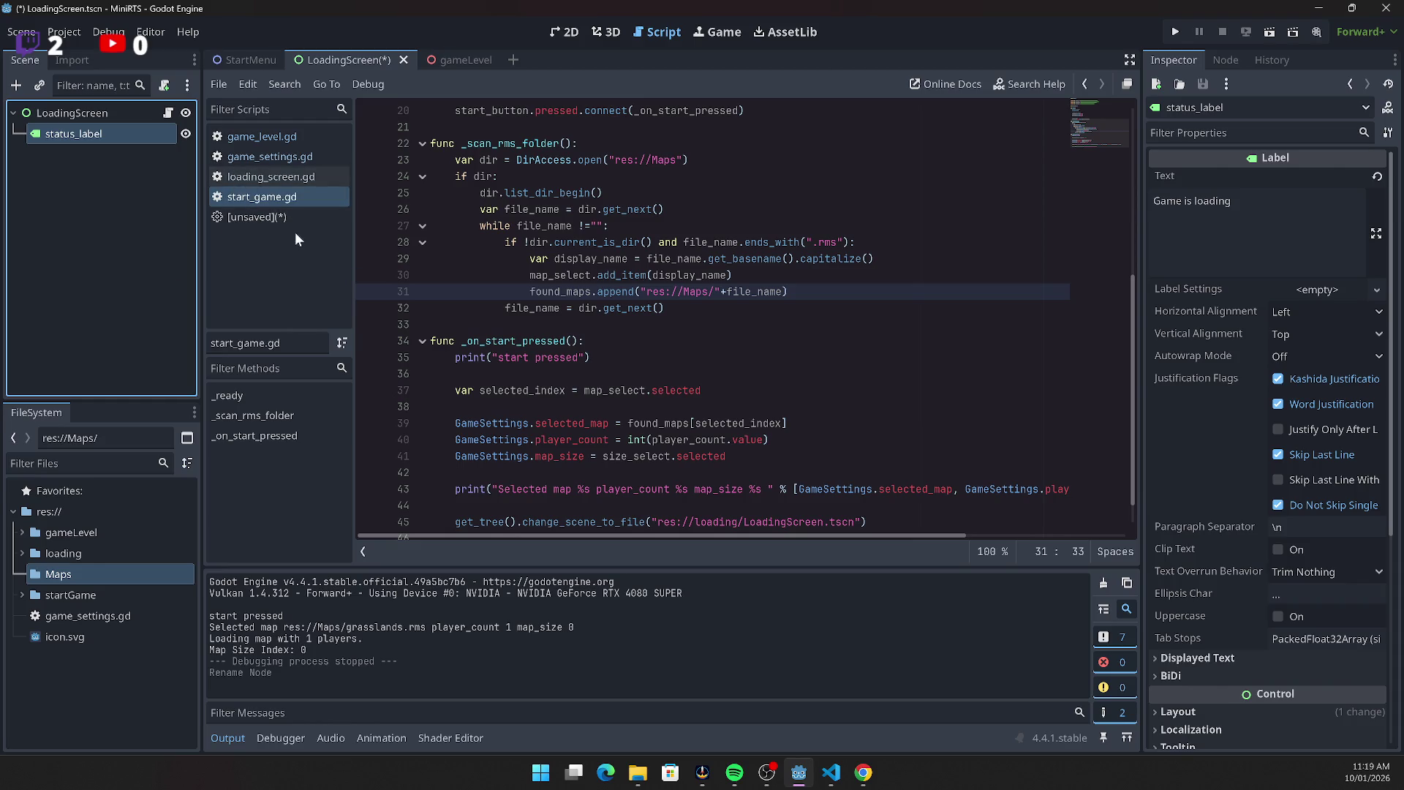
click(281, 179)
click(509, 143)
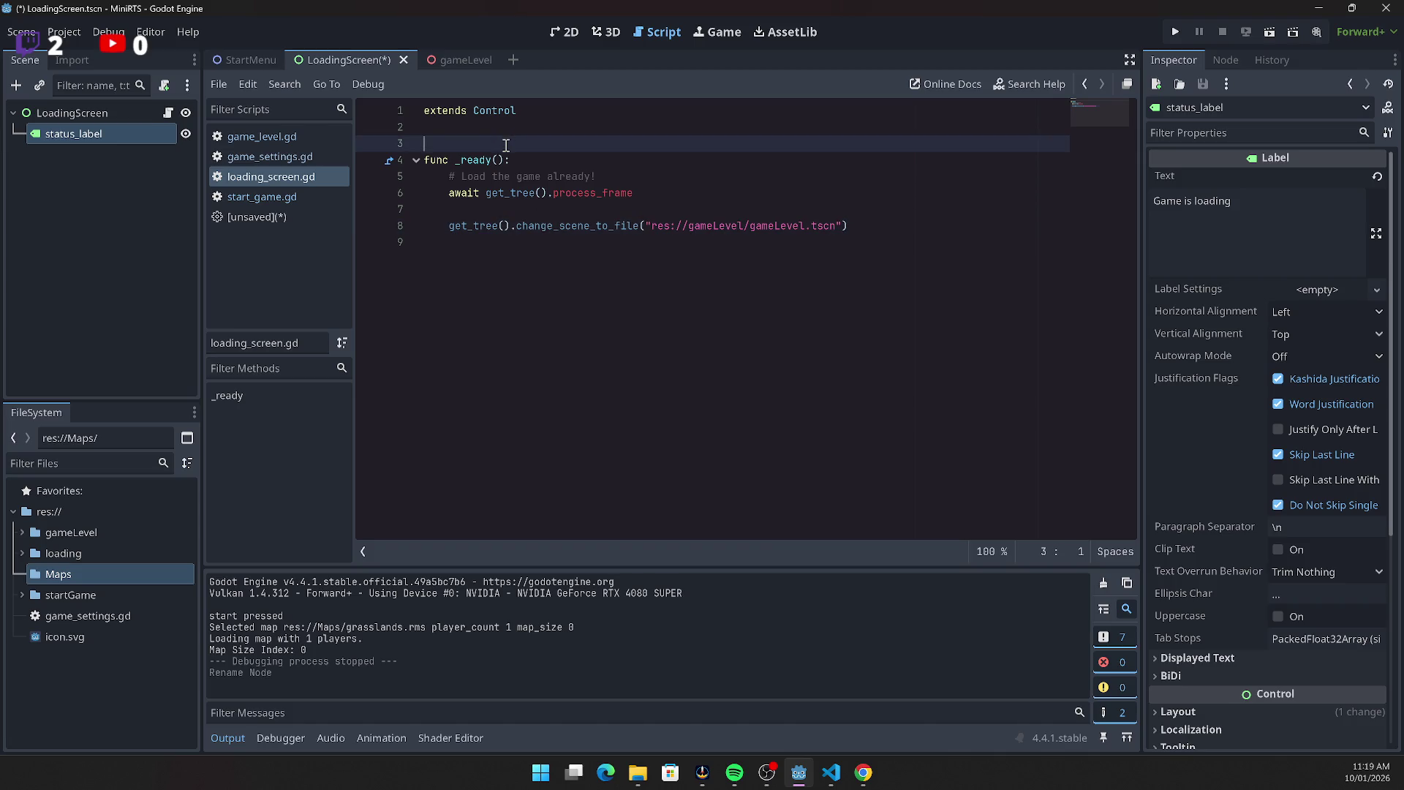
text(@onready var)
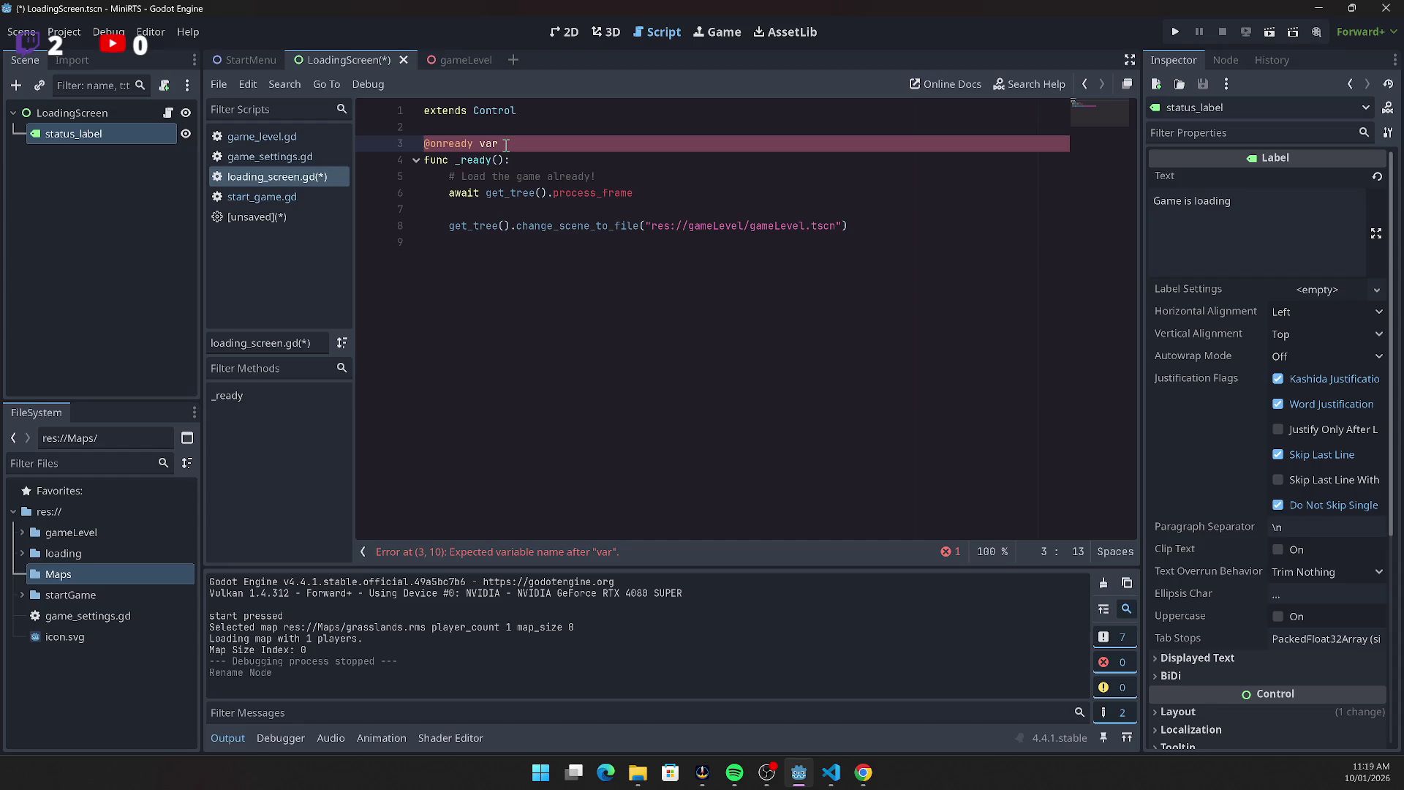
text( status_lab)
text(el = )
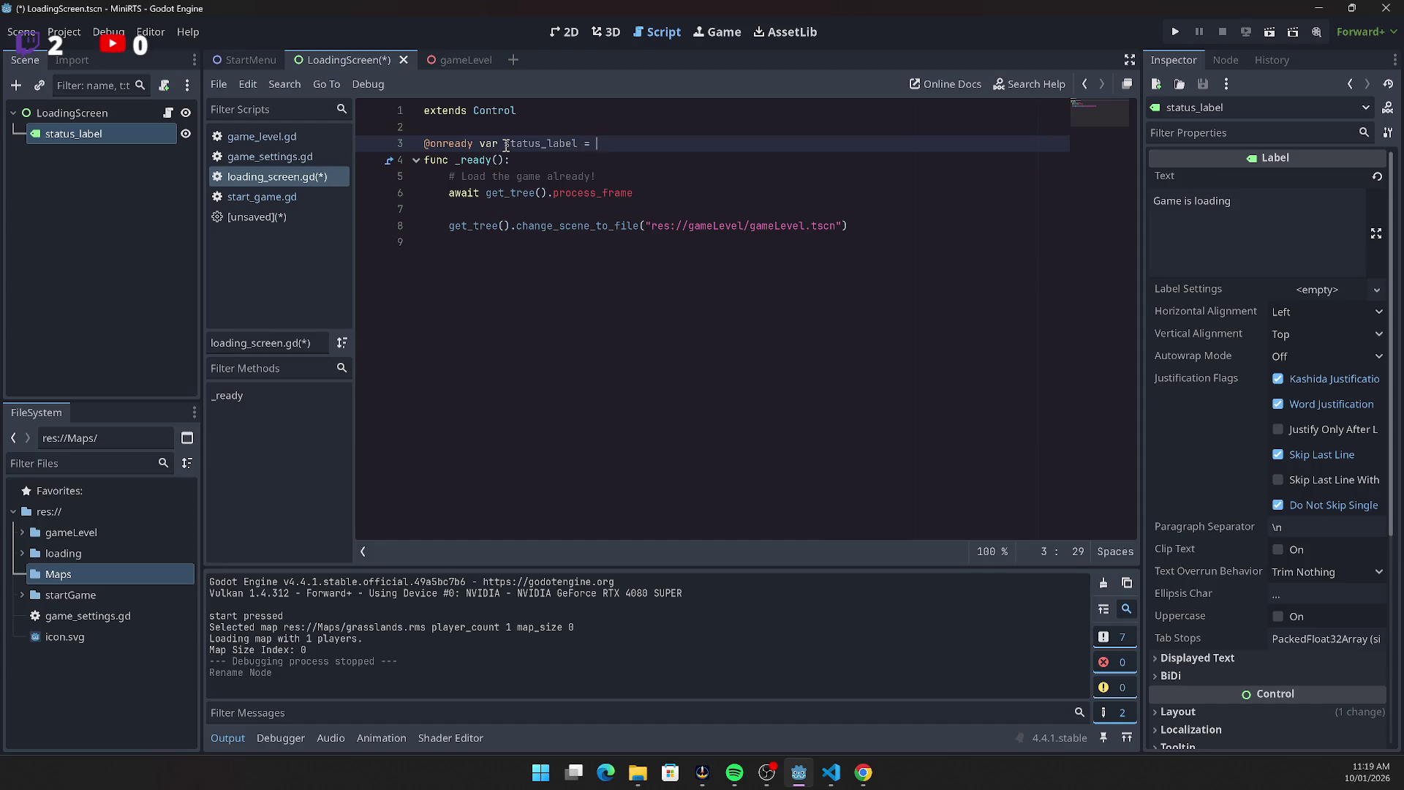
text($)
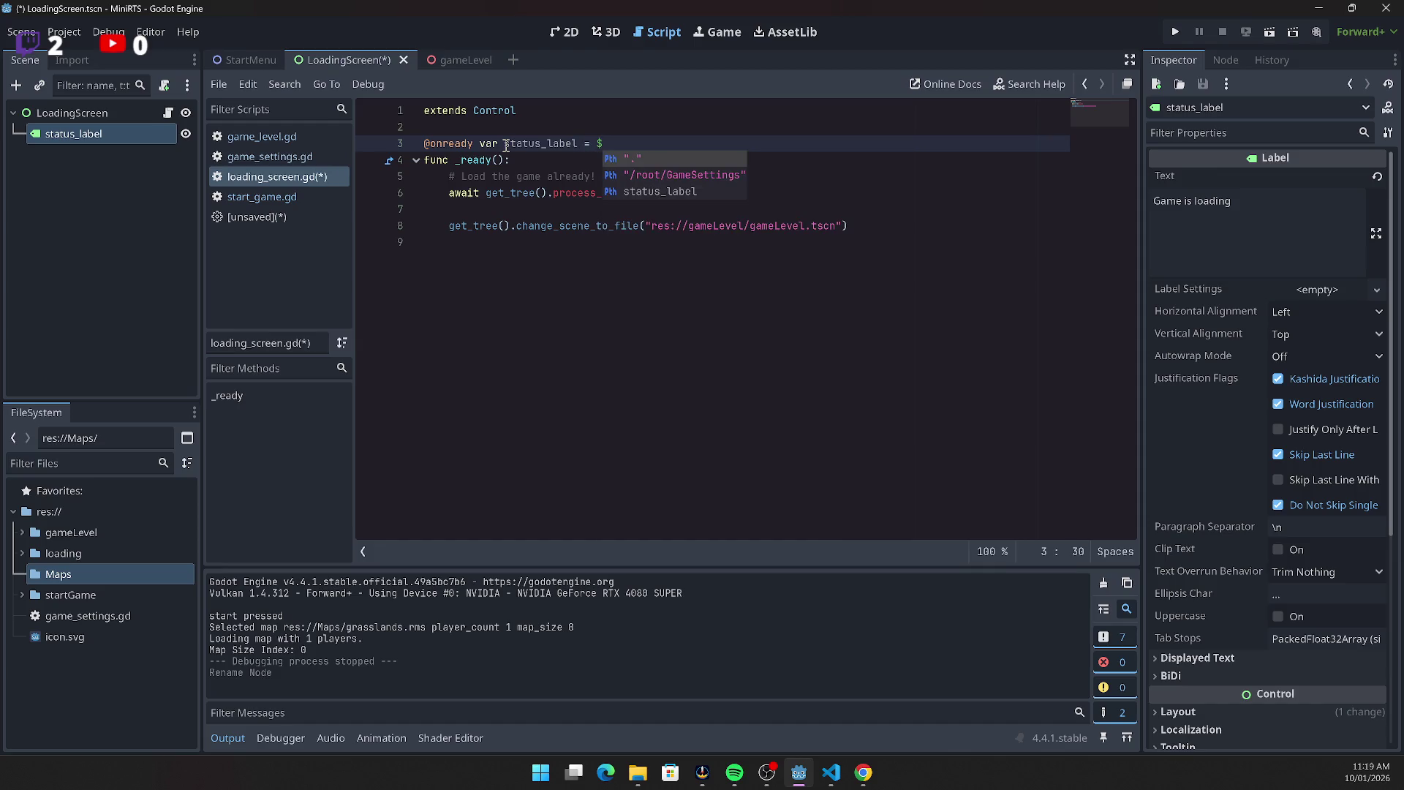
key(Down)
key(Down)
key(Return)
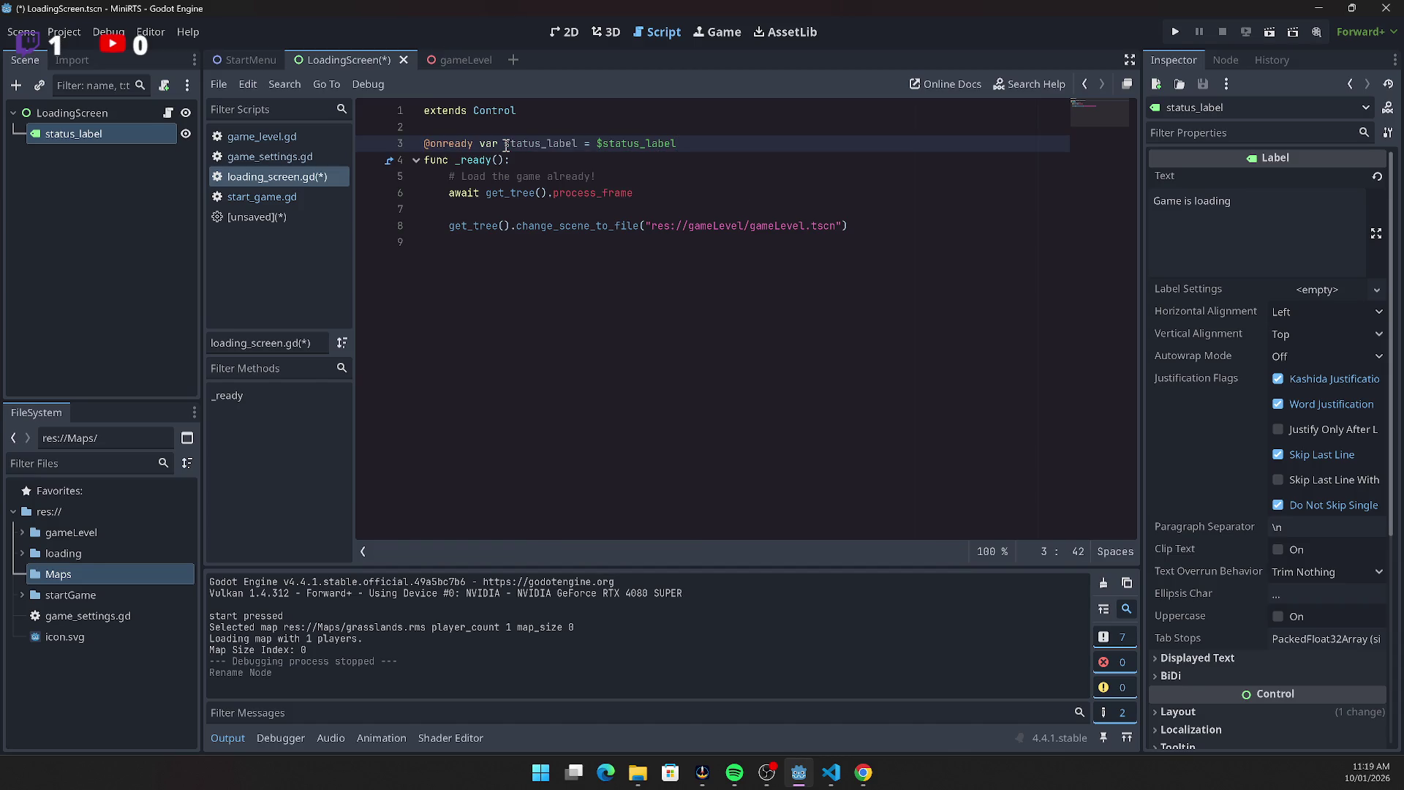
key(Return)
Replace the await line in _ready with status_label.text = "Initialising...".
key(Down)
key(Down)
key(Down)
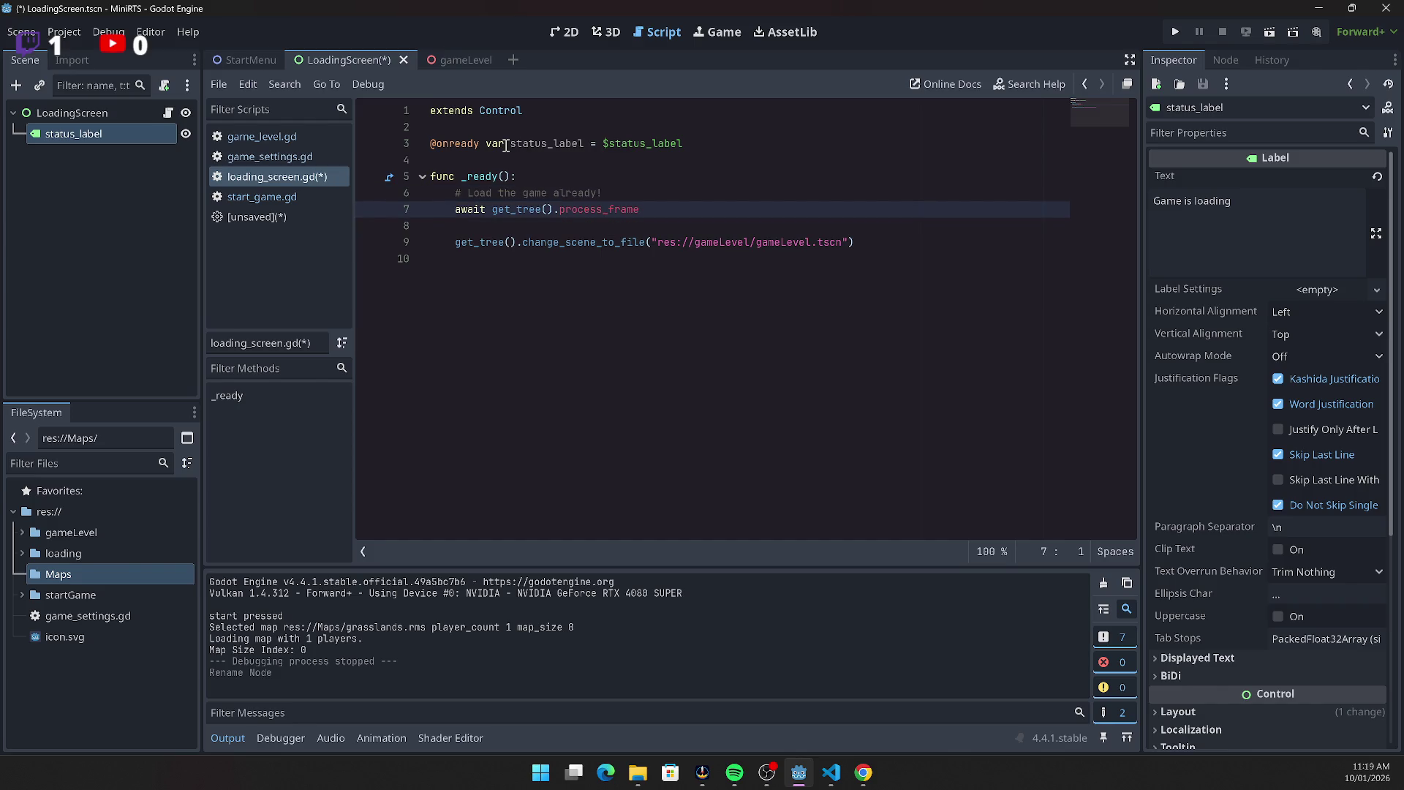
key(shift+End)
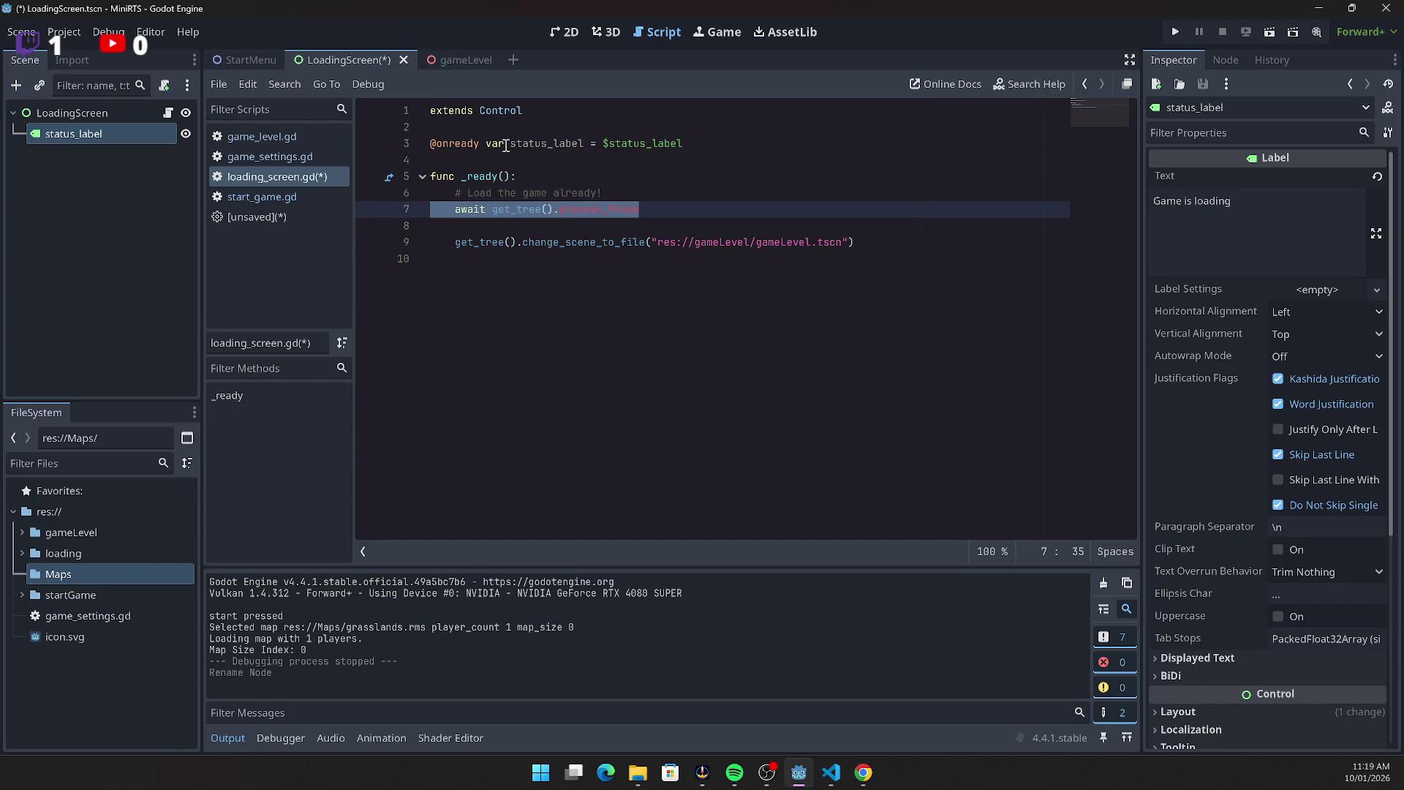
key(BackSpace)
text(statu)
key(BackSpace)
key(BackSpace)
key(BackSpace)
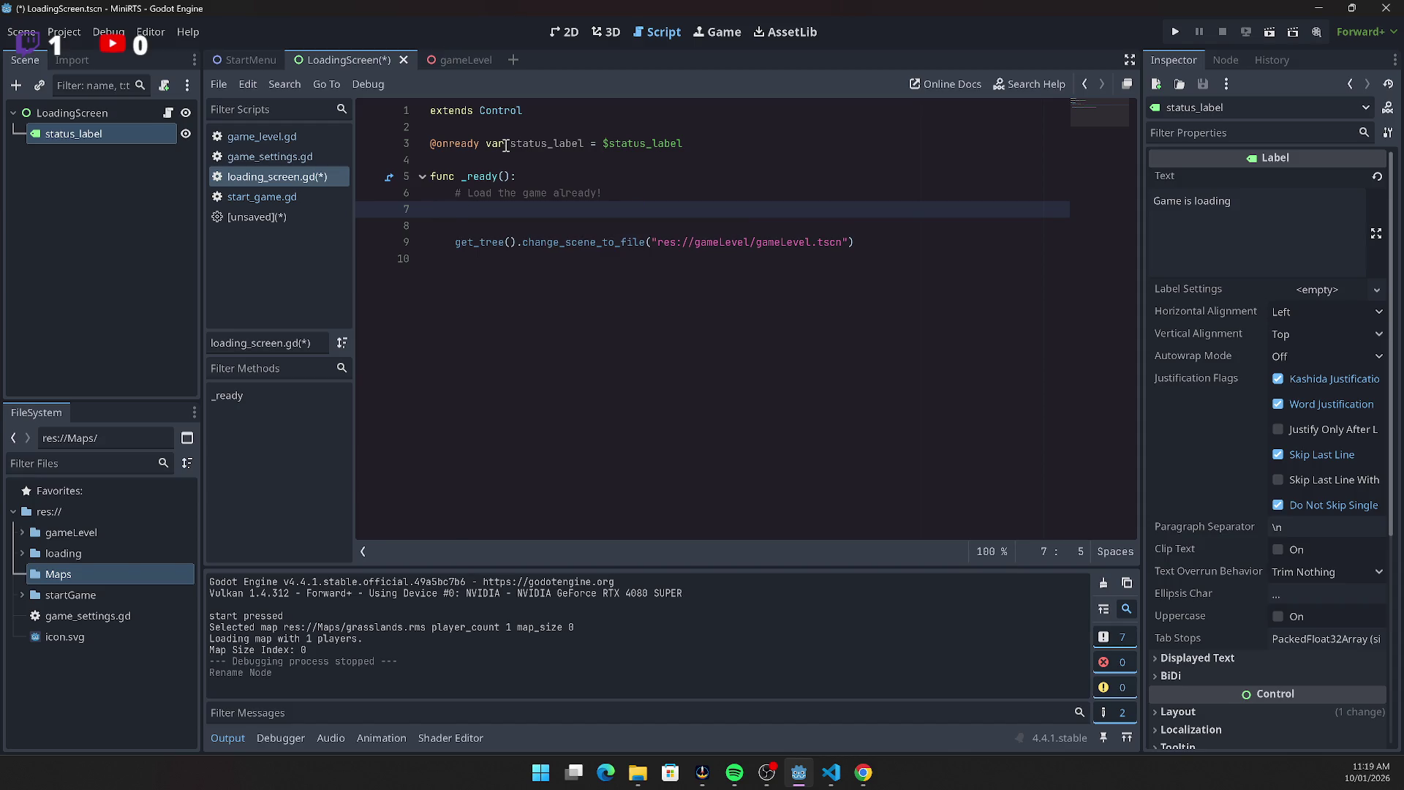
text(status_la)
text(bel.te)
text(xt = ")
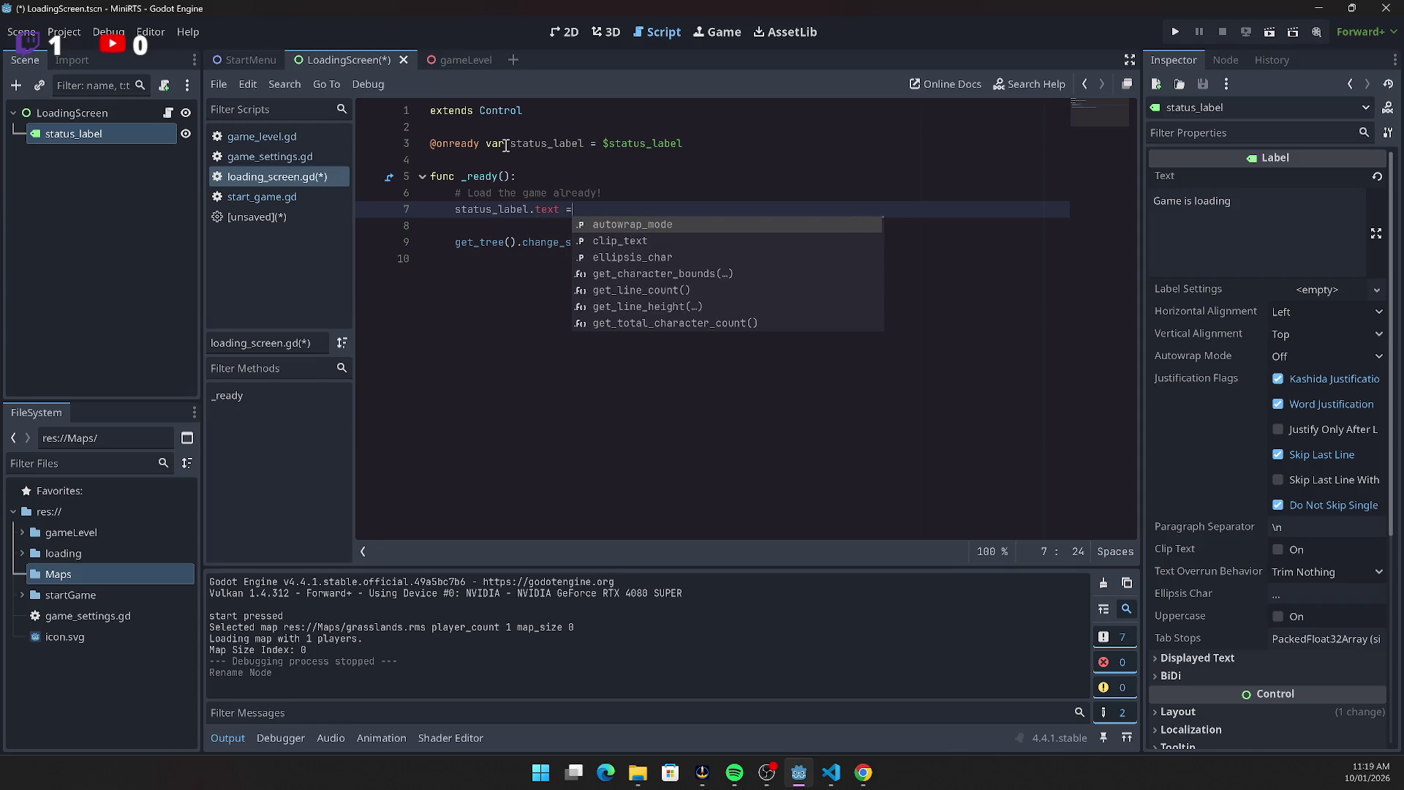
key(Escape)
text(Initial)
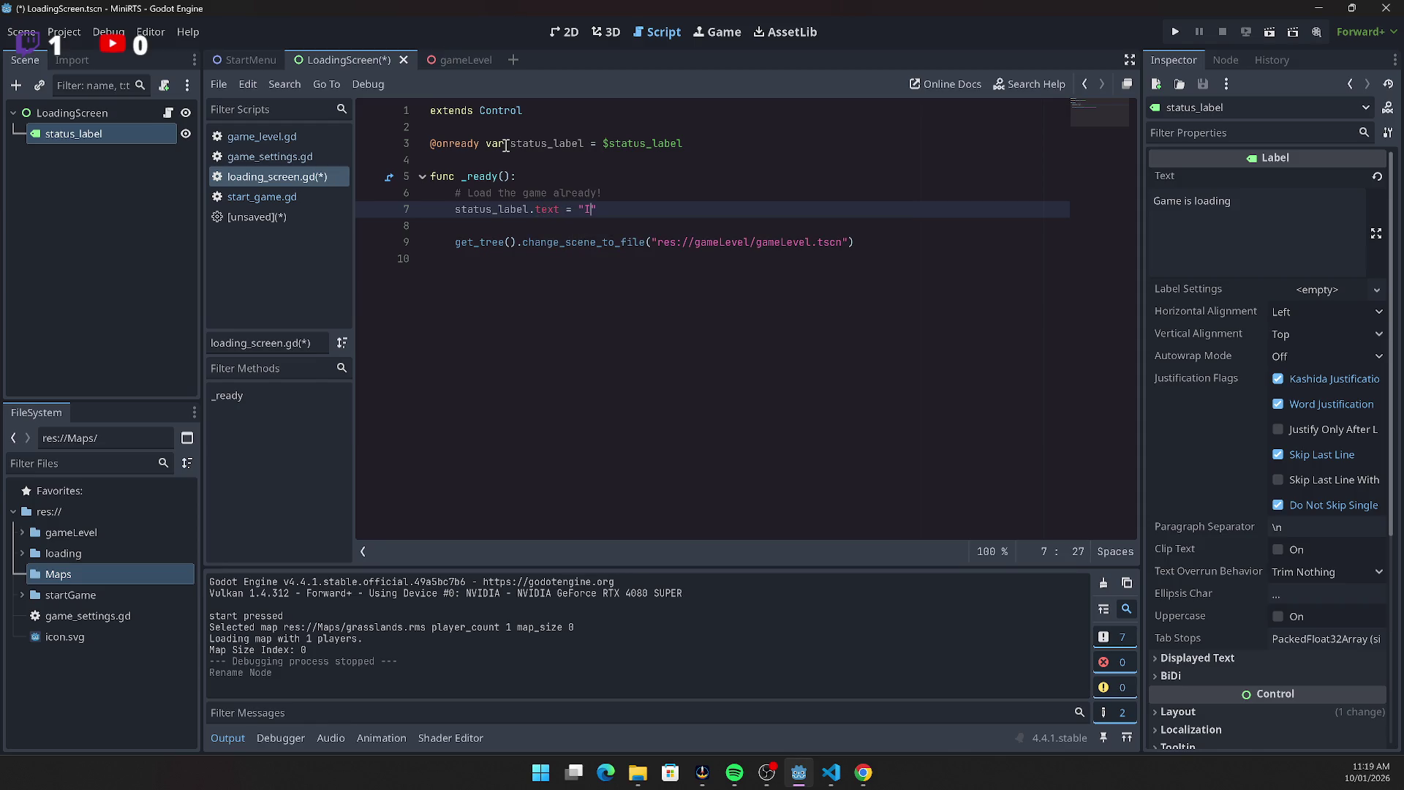
text(i)
text(sing...)
Add an empty func _perform_generation(): at the end of the script.
key(Down)
key(Down)
key(Down)
key(Return)
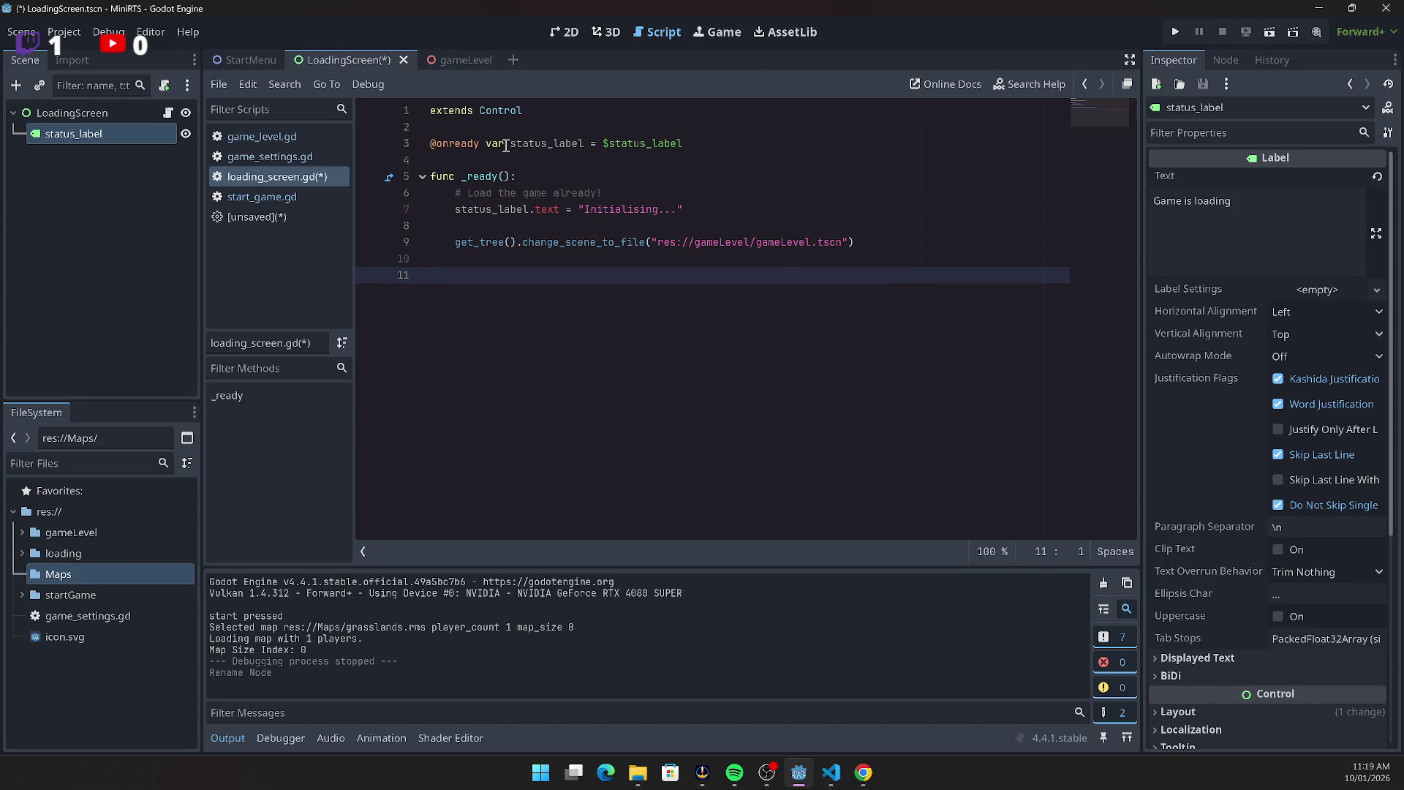
text(fimc _)
key(BackSpace)
key(BackSpace)
key(BackSpace)
text(unc _per)
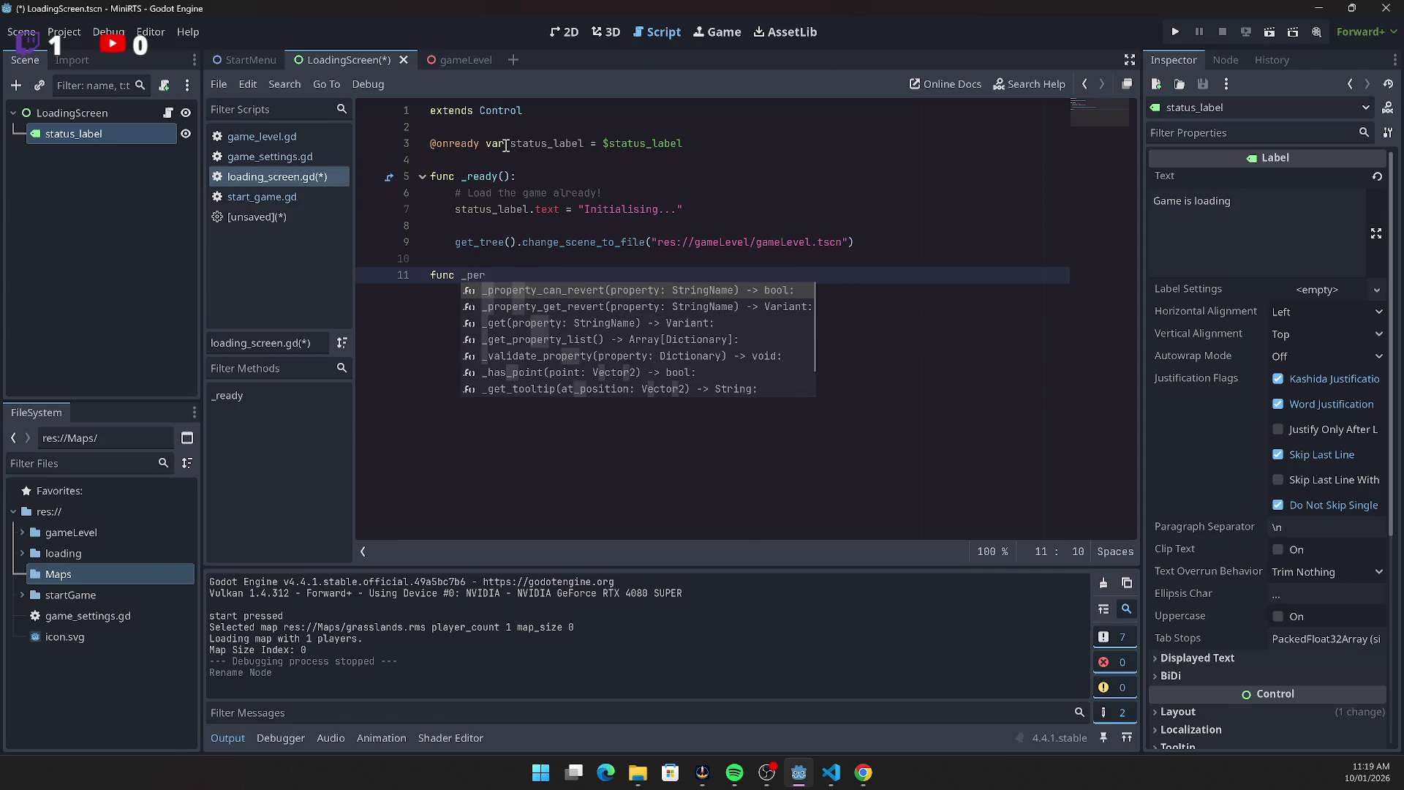
text(form_)
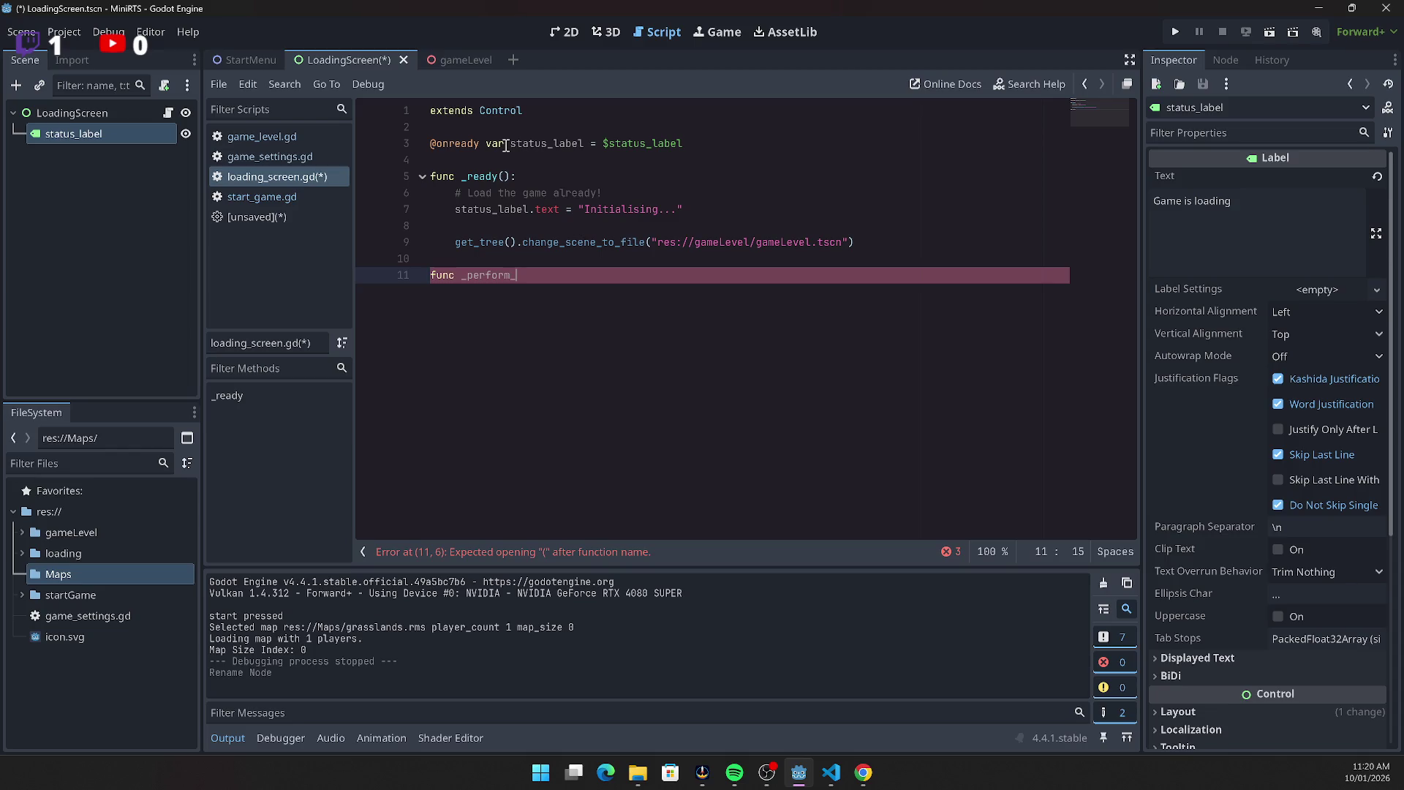
text(ge)
text(neration())
text(:)
key(Return)
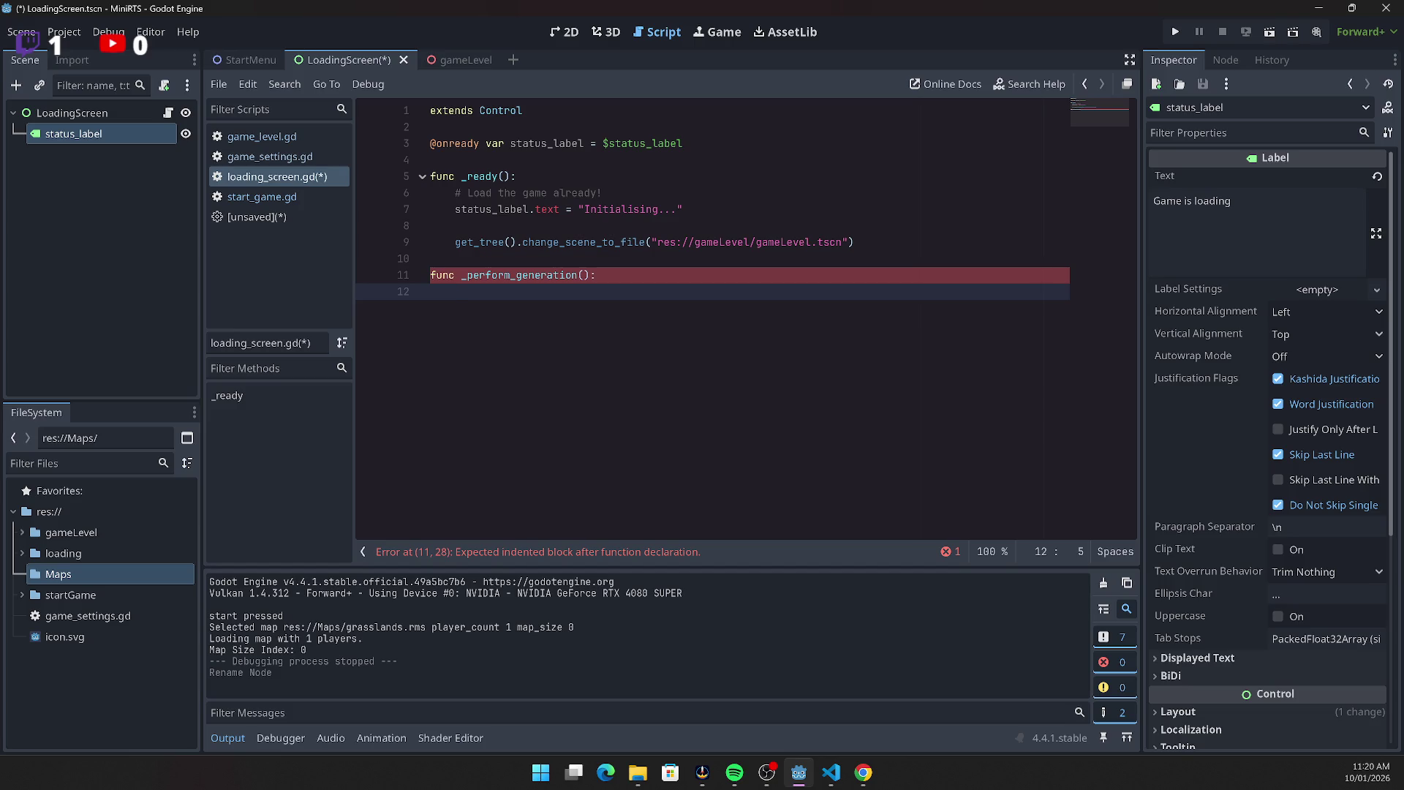
Set status_label.text to "Loading Assets..." in _perform_generation.
text(statu)
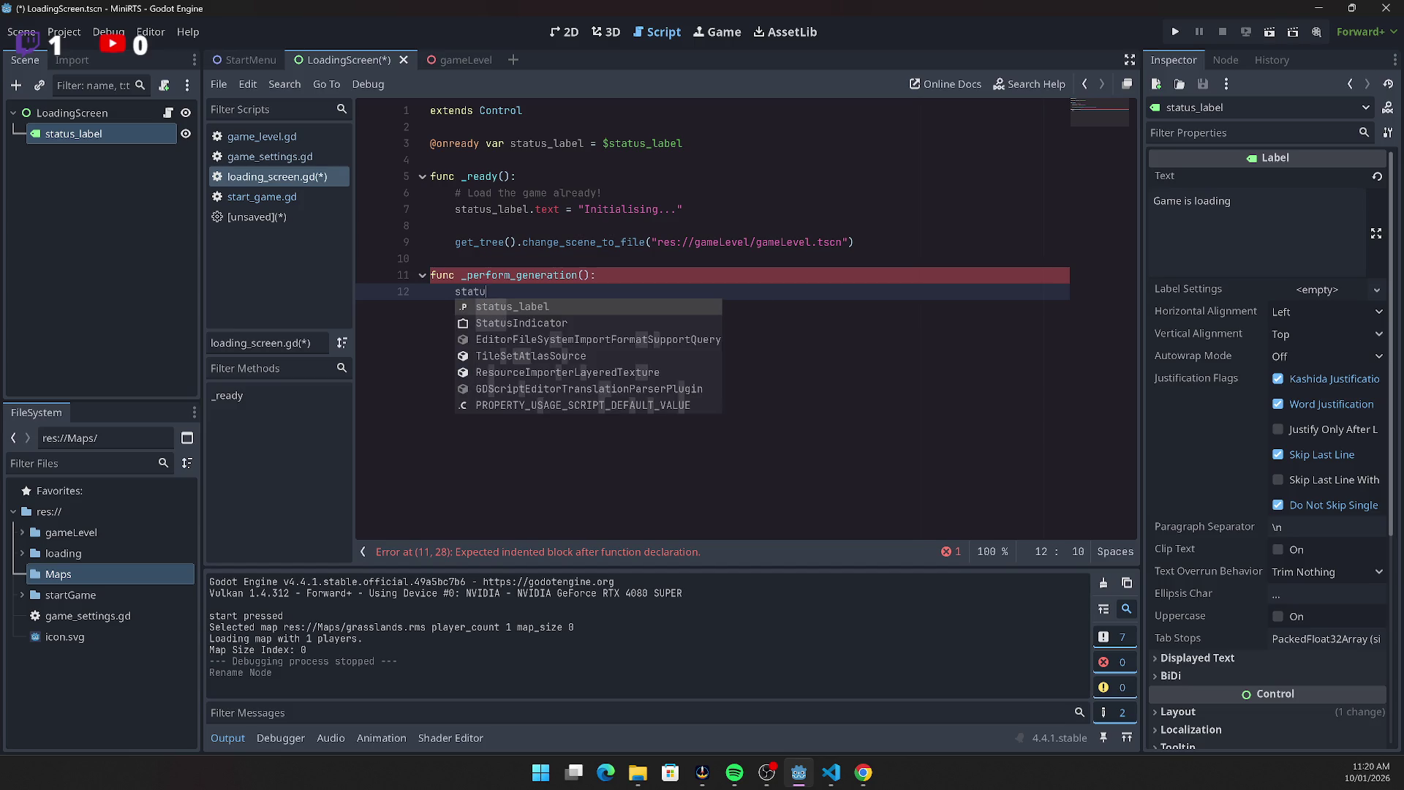
key(Return)
text(.t)
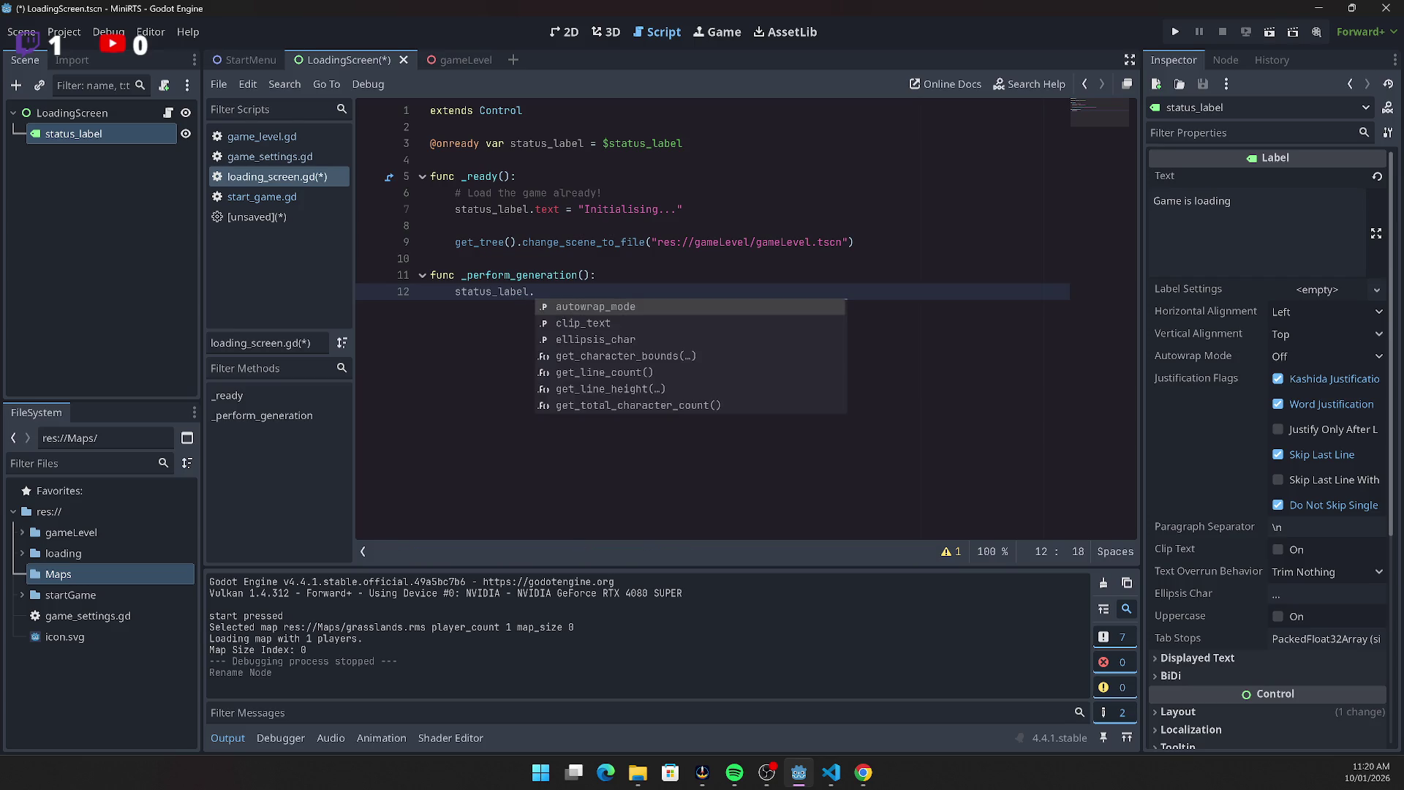
text(ext)
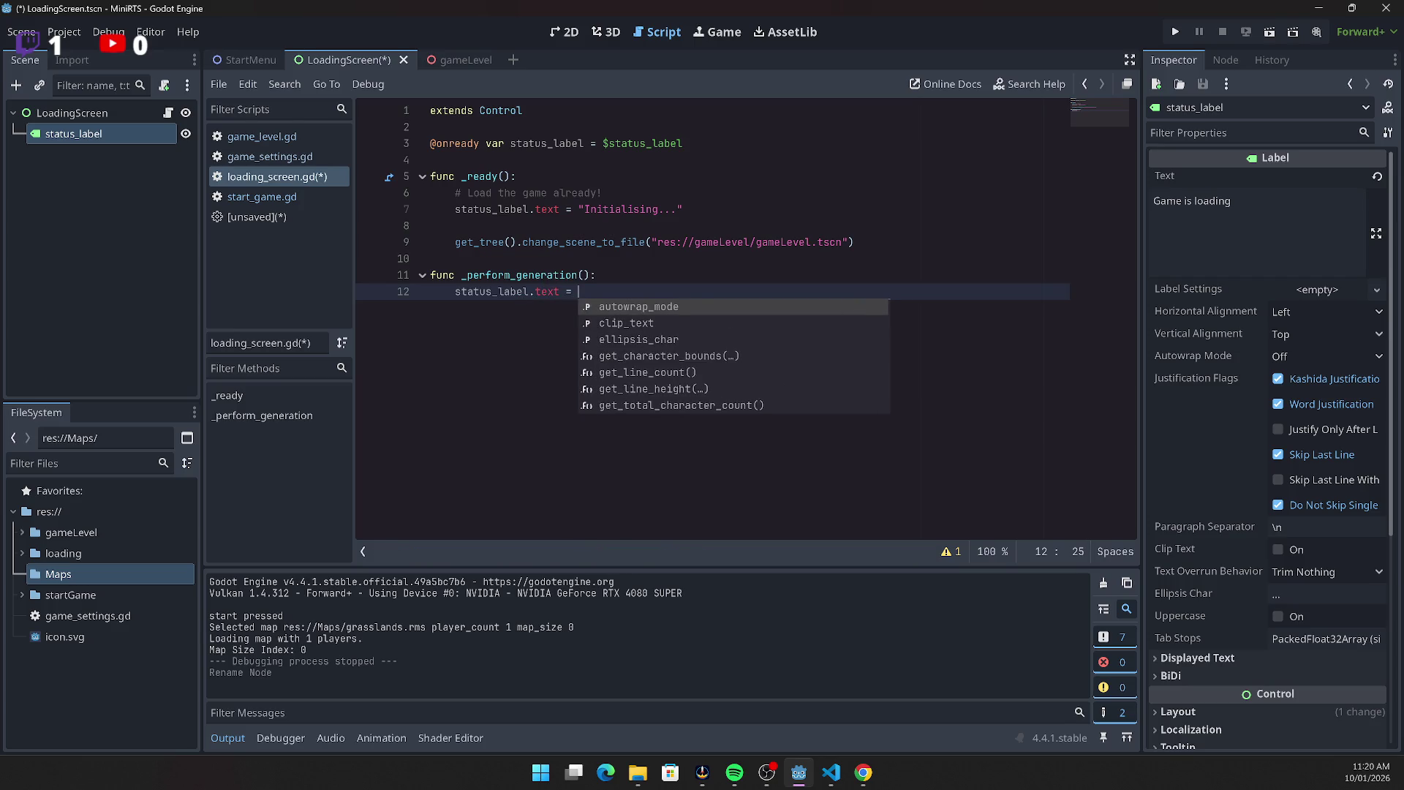
text( = ")
text(Loading Ass)
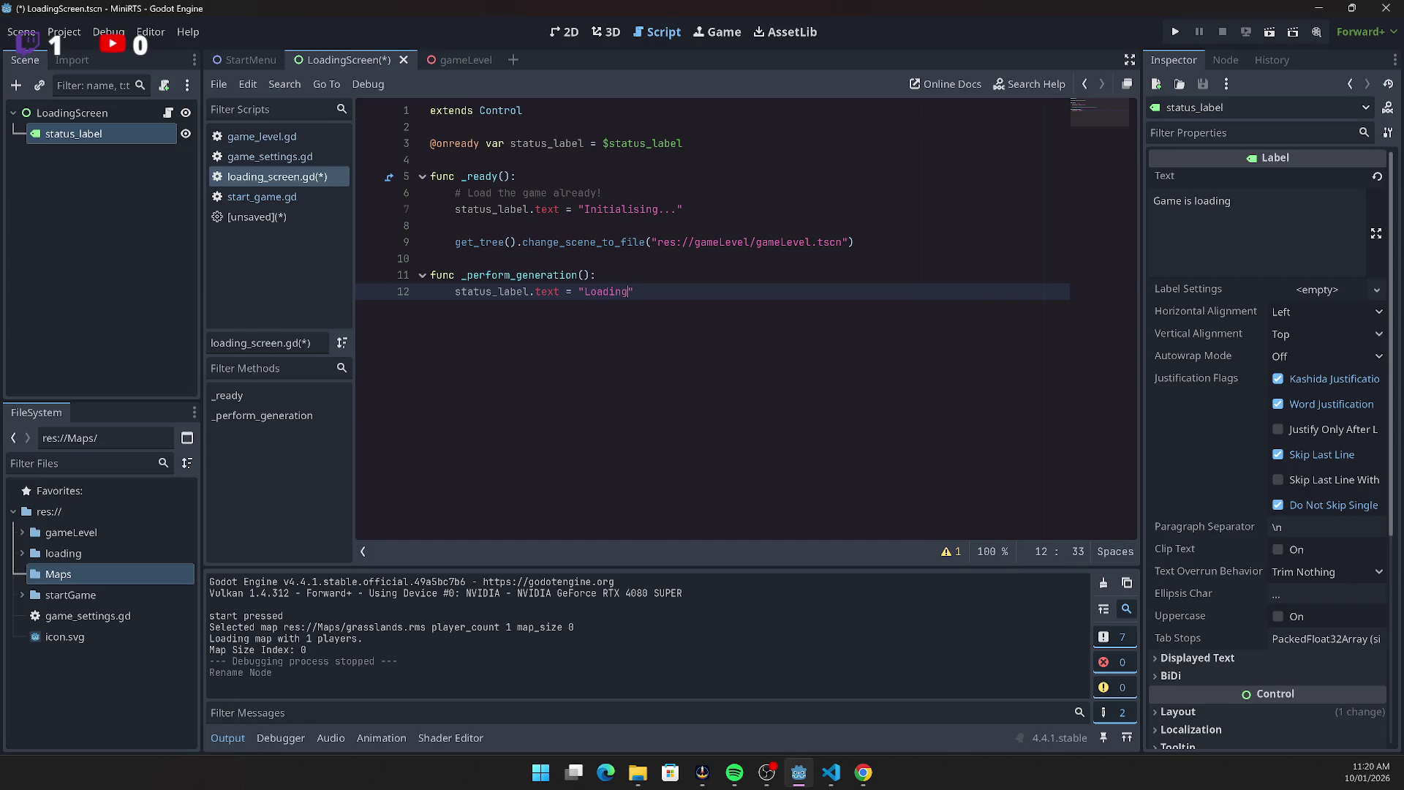
text(ets...)
key(End)
Load res://gameLevel/gameLevel.tscn into a game_secene_res variable.
key(Return)
text(var game_se)
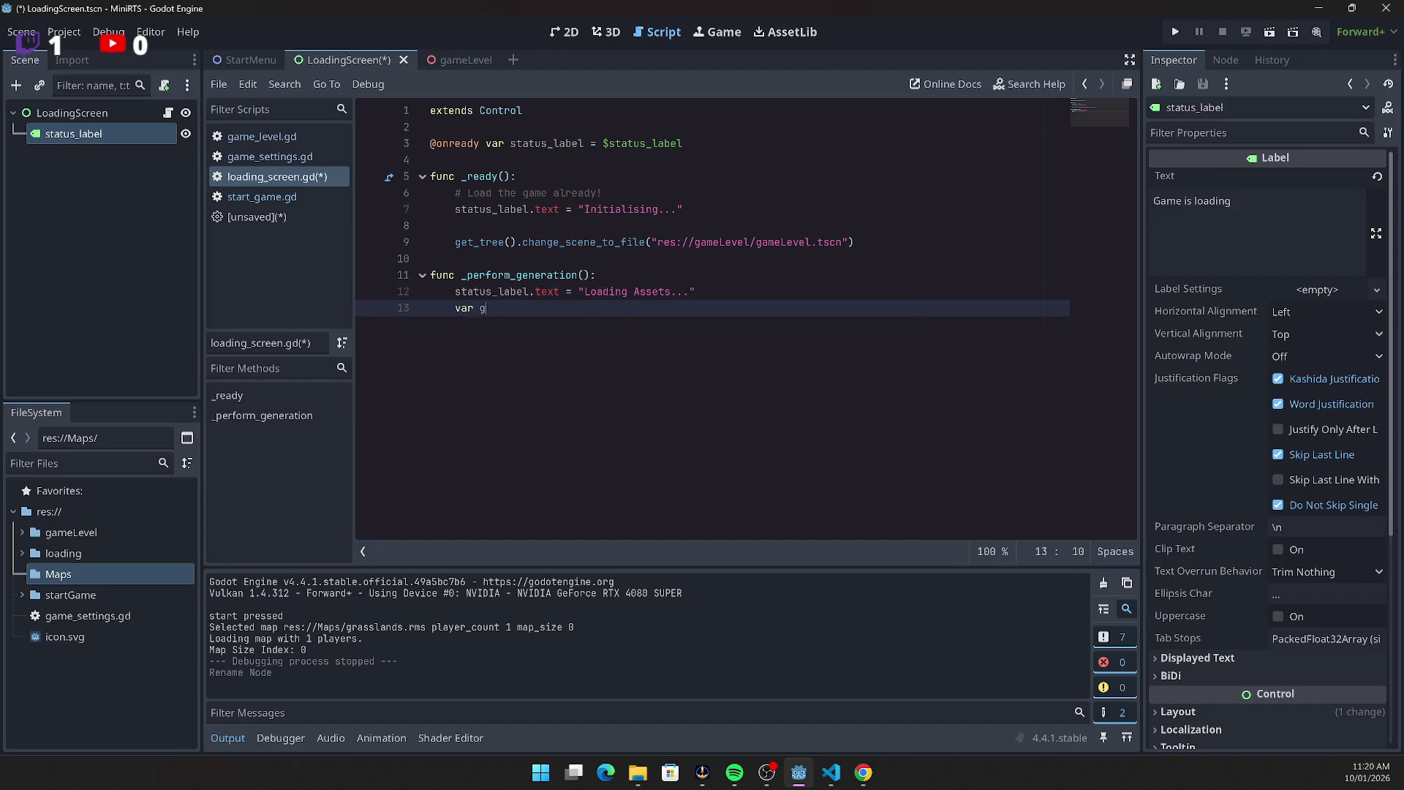
text(cene)
text(_res = )
text(load()
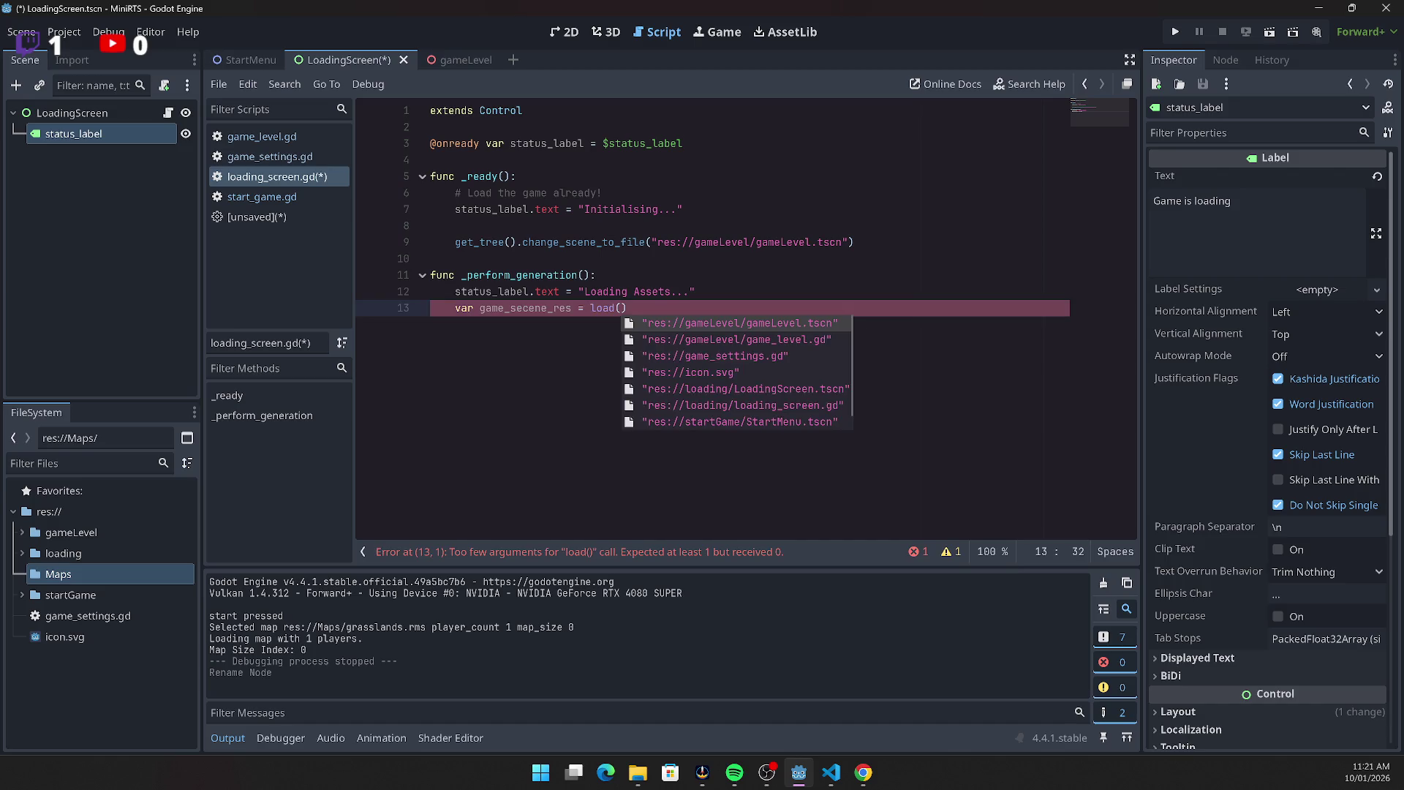
text(")
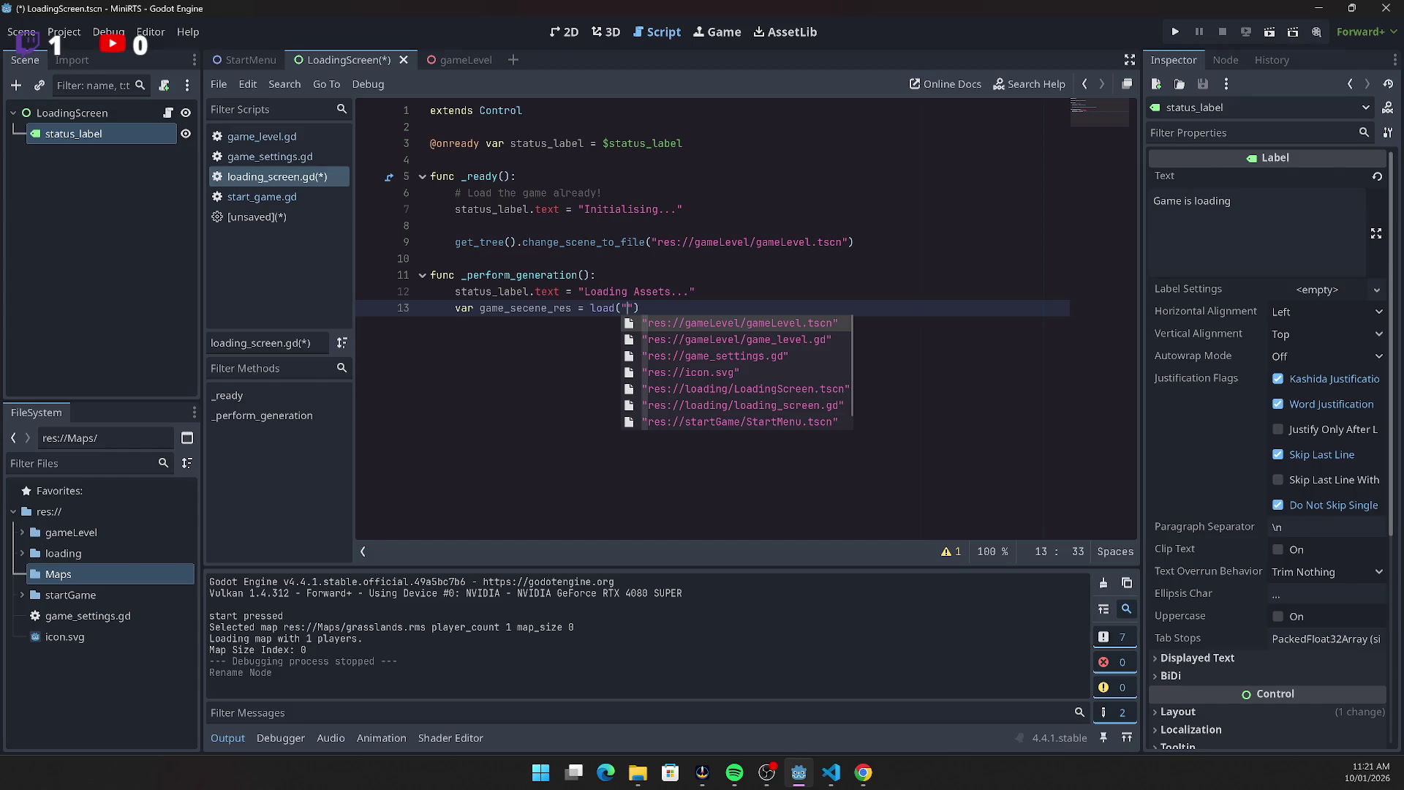
key(Return)
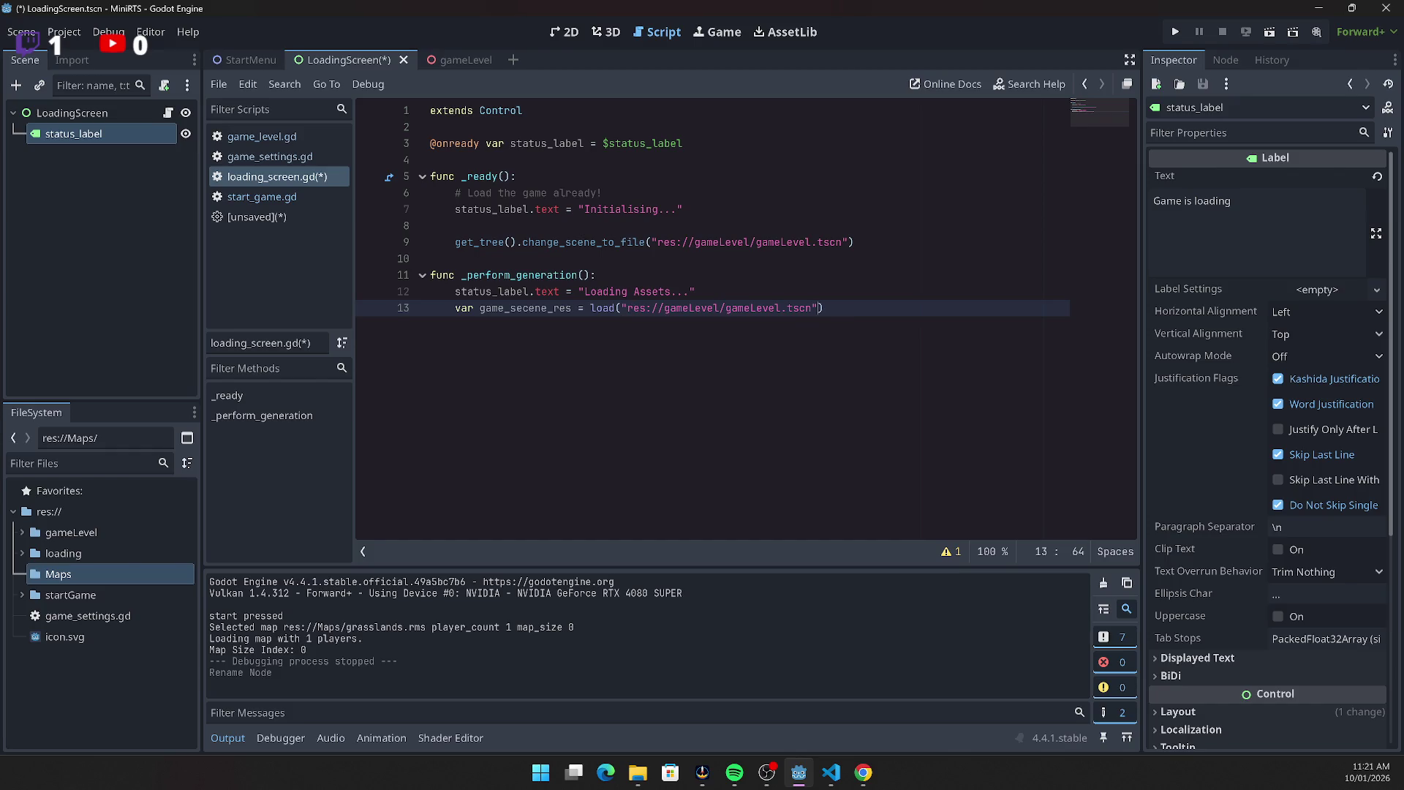
key(Return)
key(Return)
text(var game)
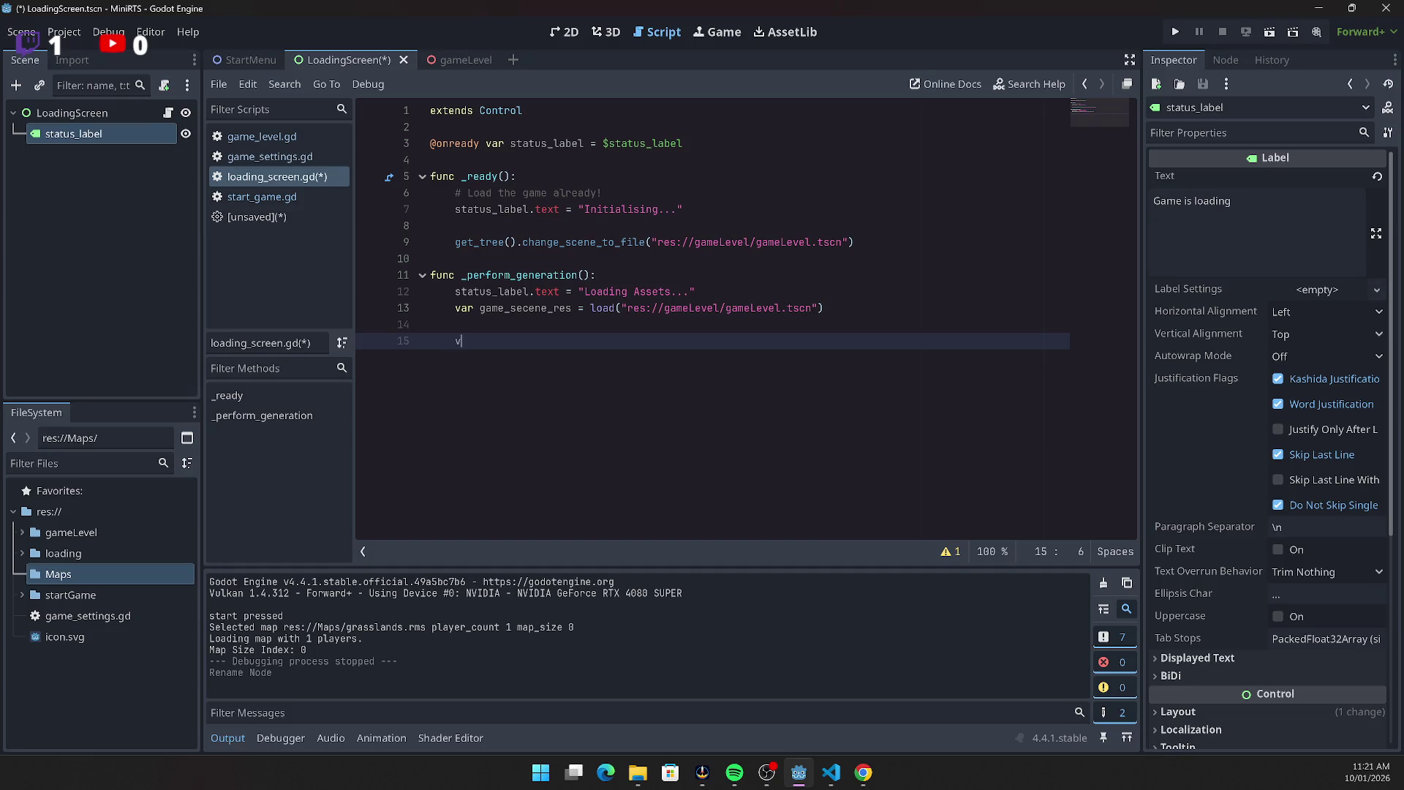
text(_instance = )
text(game_scene)
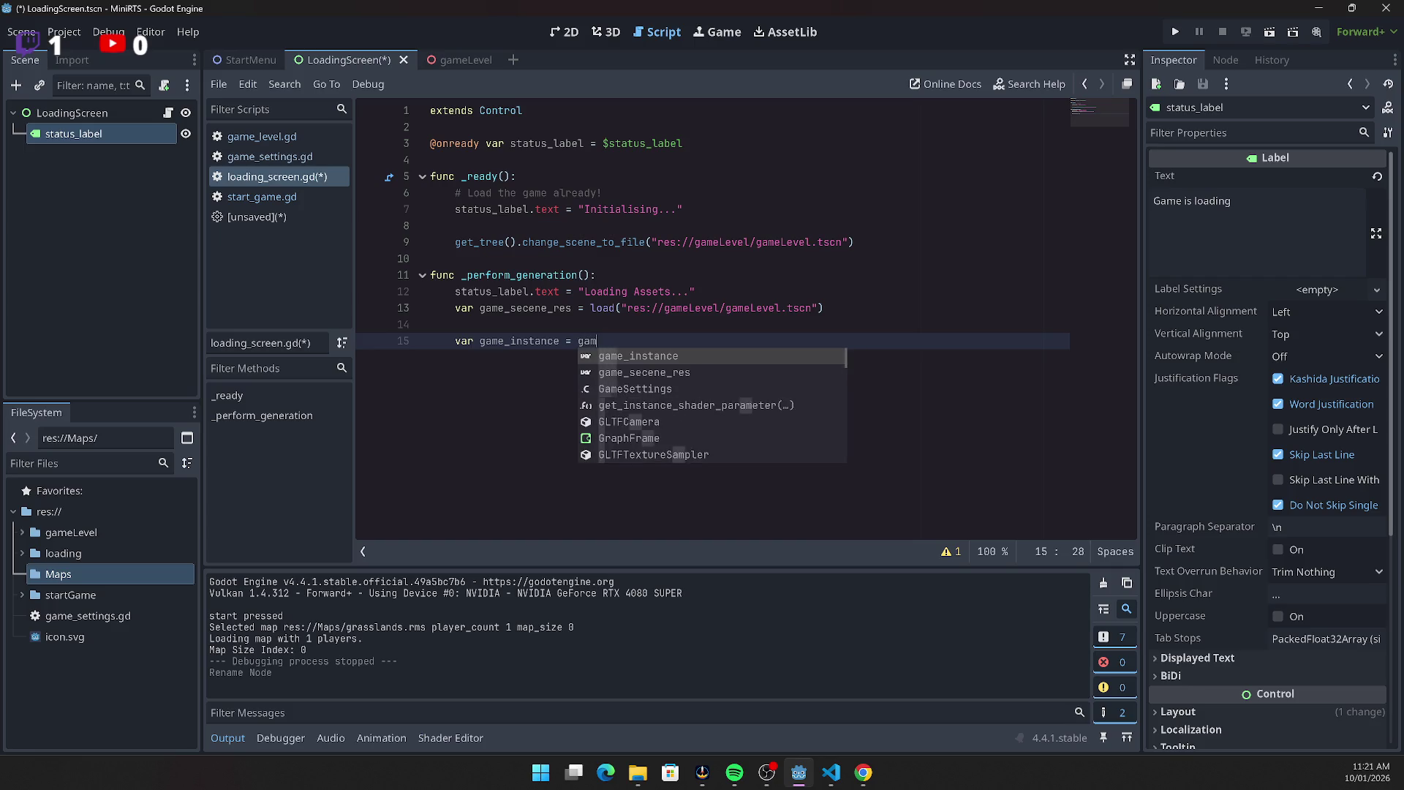
text(_res)
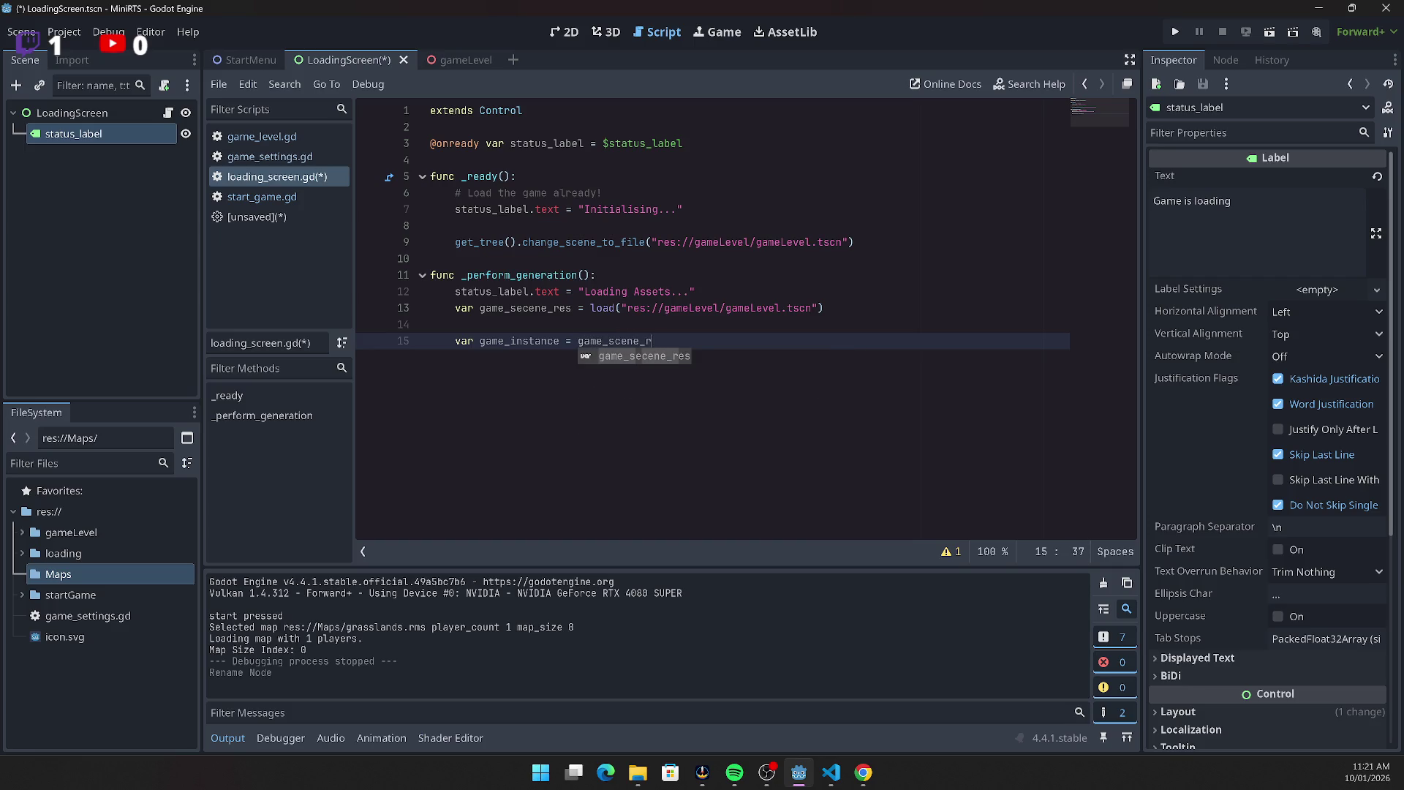
text(.inis)
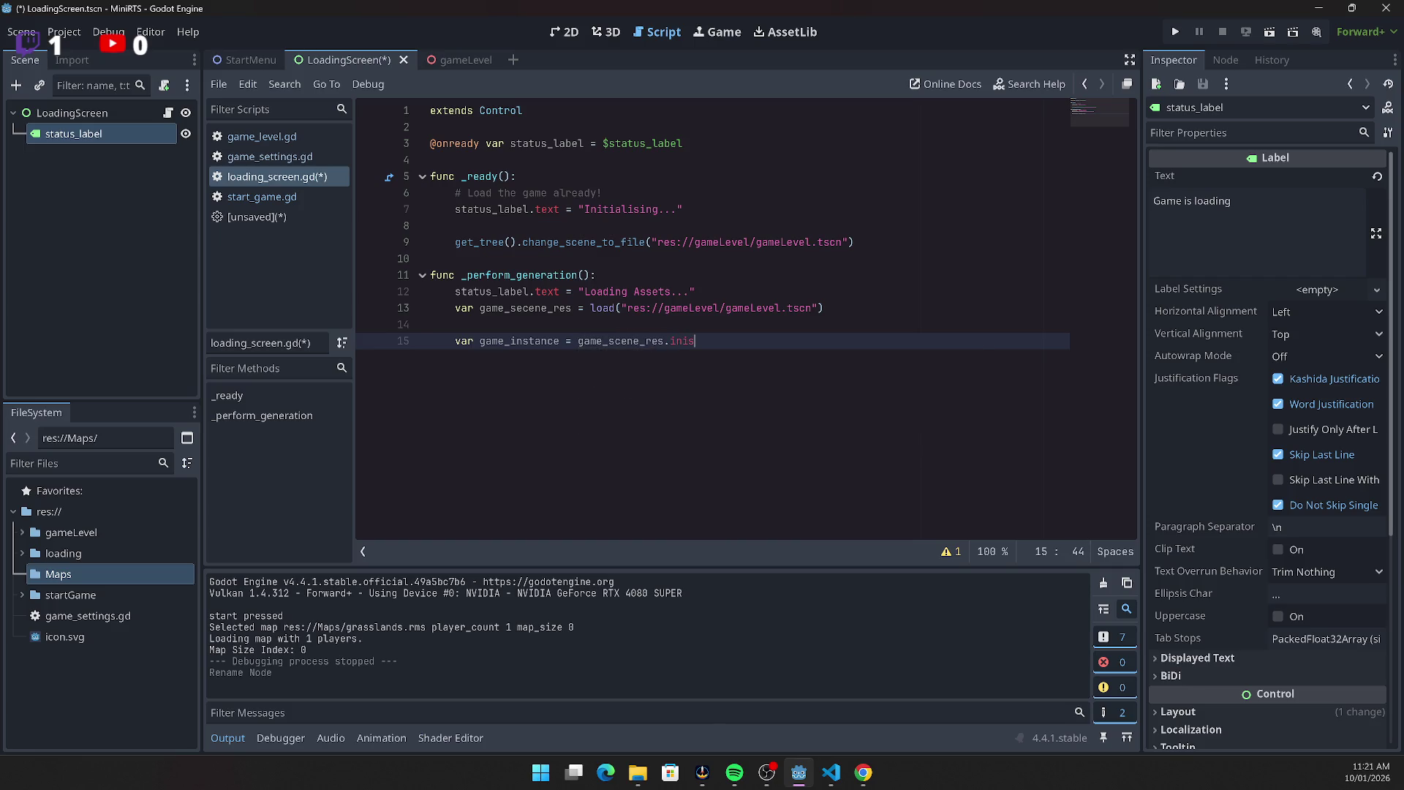
Complete var game_instance = game_scene_res.instantiate().
key(BackSpace)
key(BackSpace)
text(st)
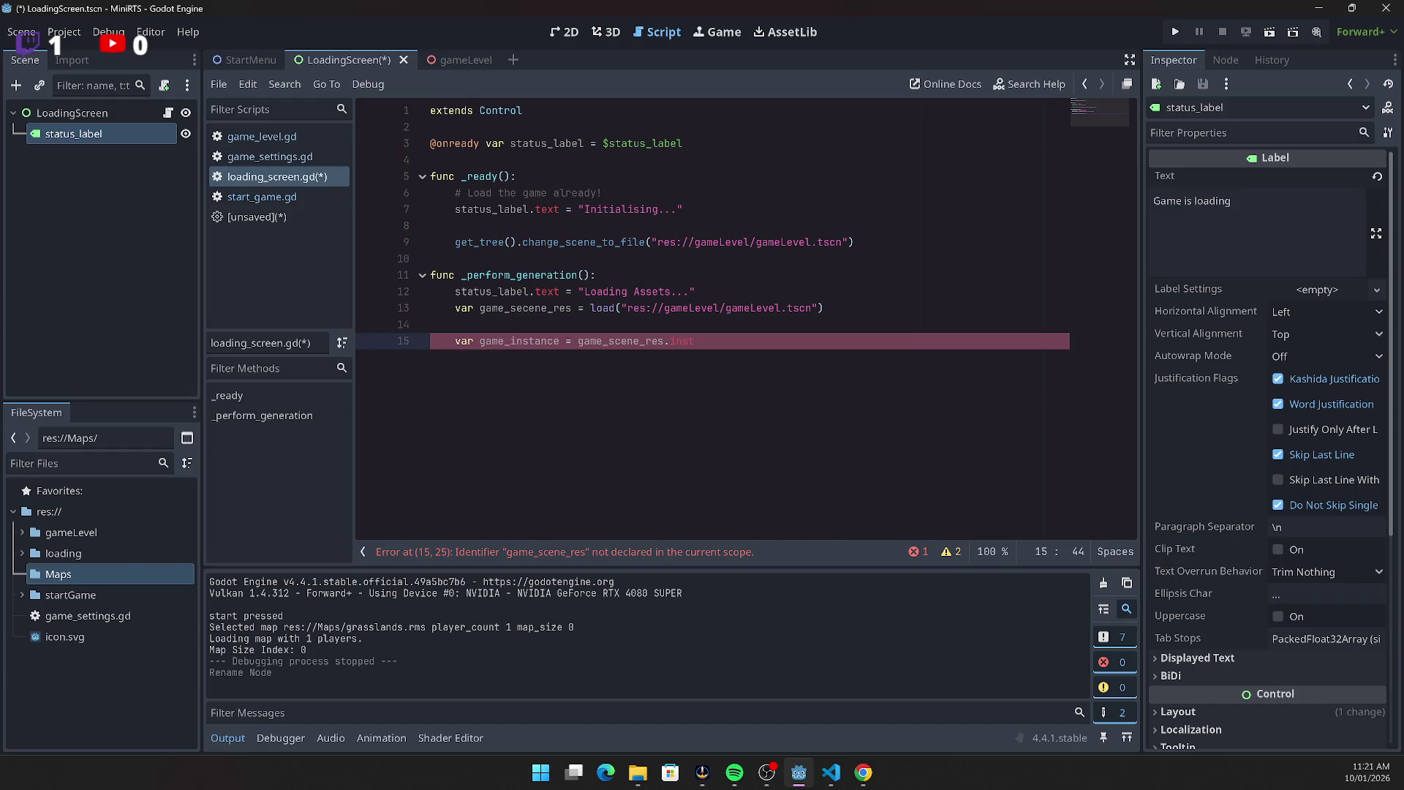
text(antiate())
key(Return)
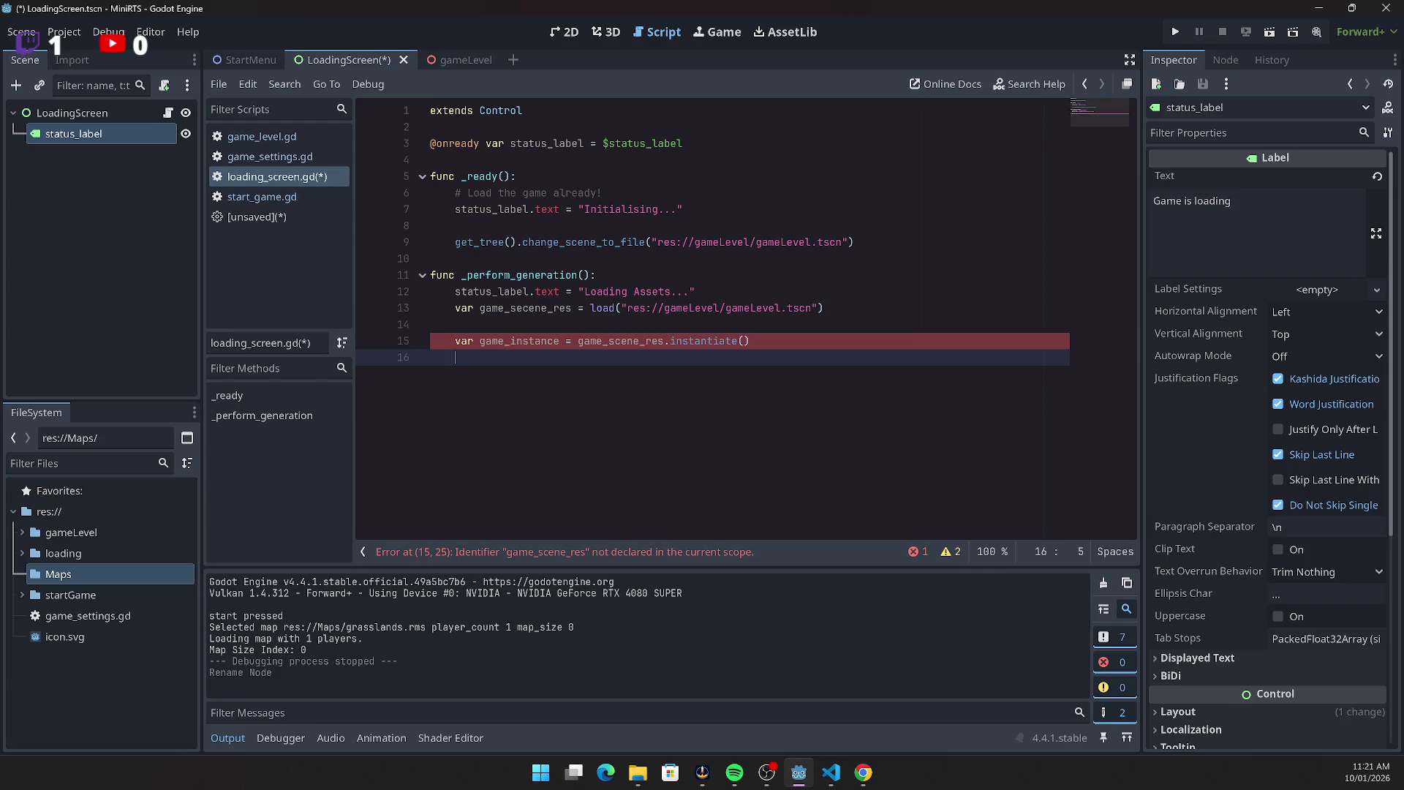
key(Return)
Set status_label.text to "Parsing RMS & Generating Grid..".
text(status_)
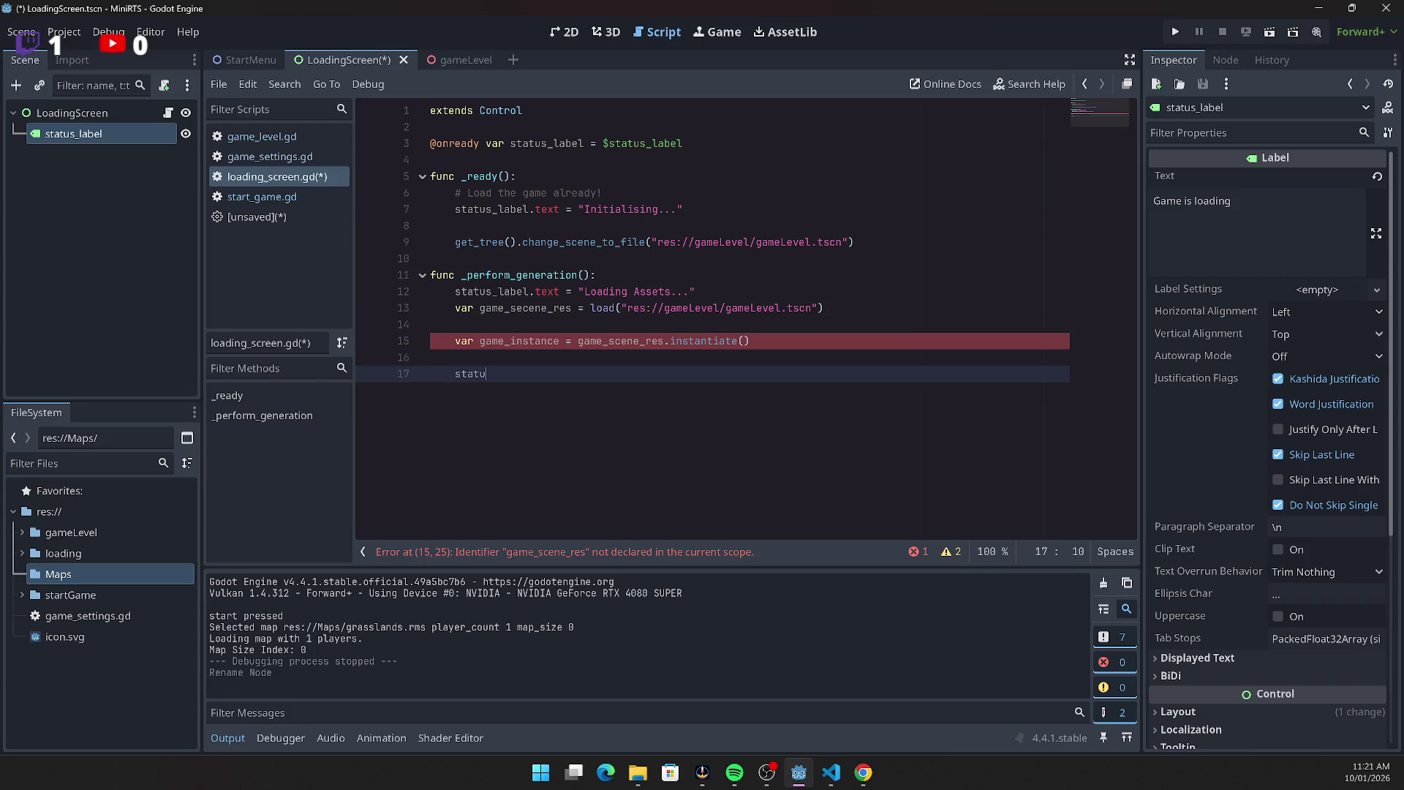
text(labe)
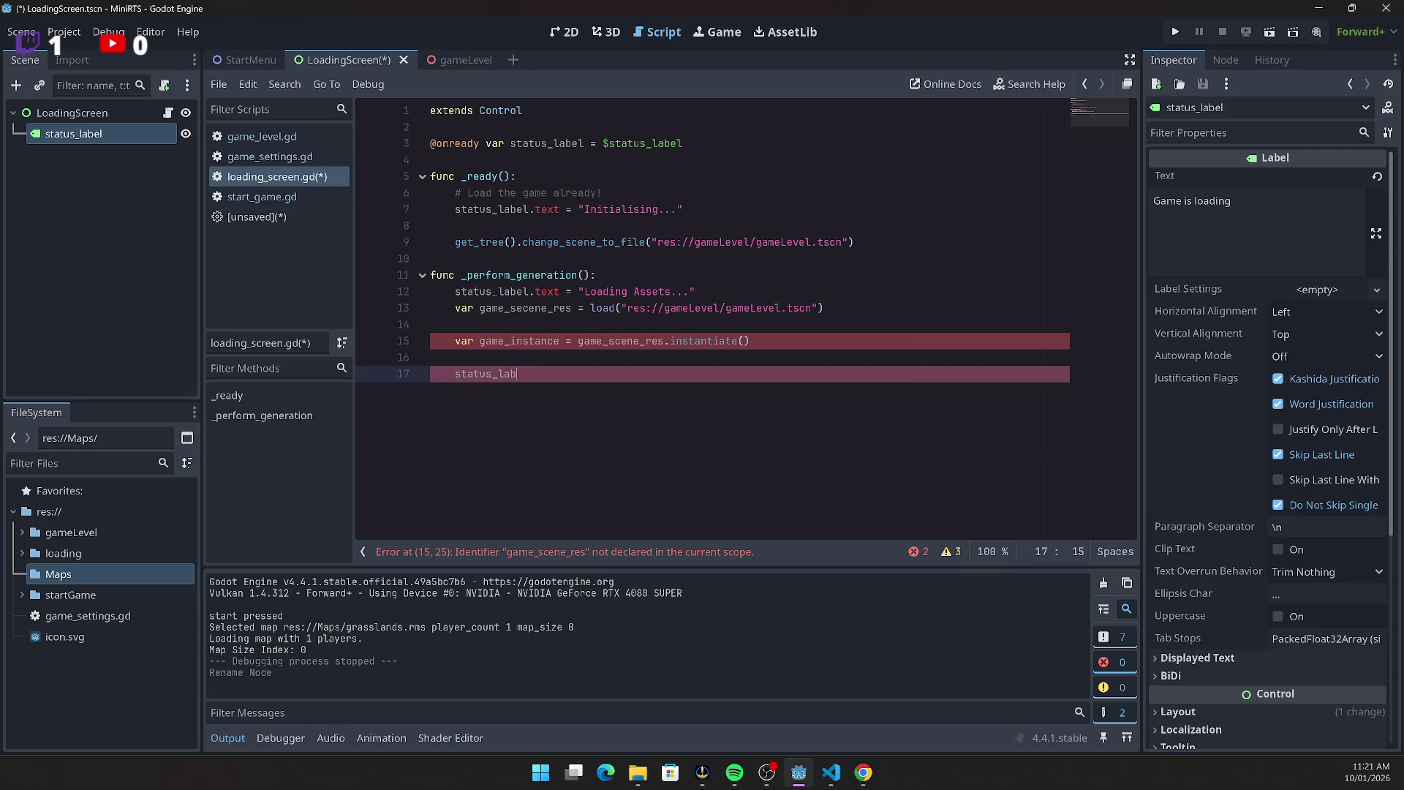
text(l.txt)
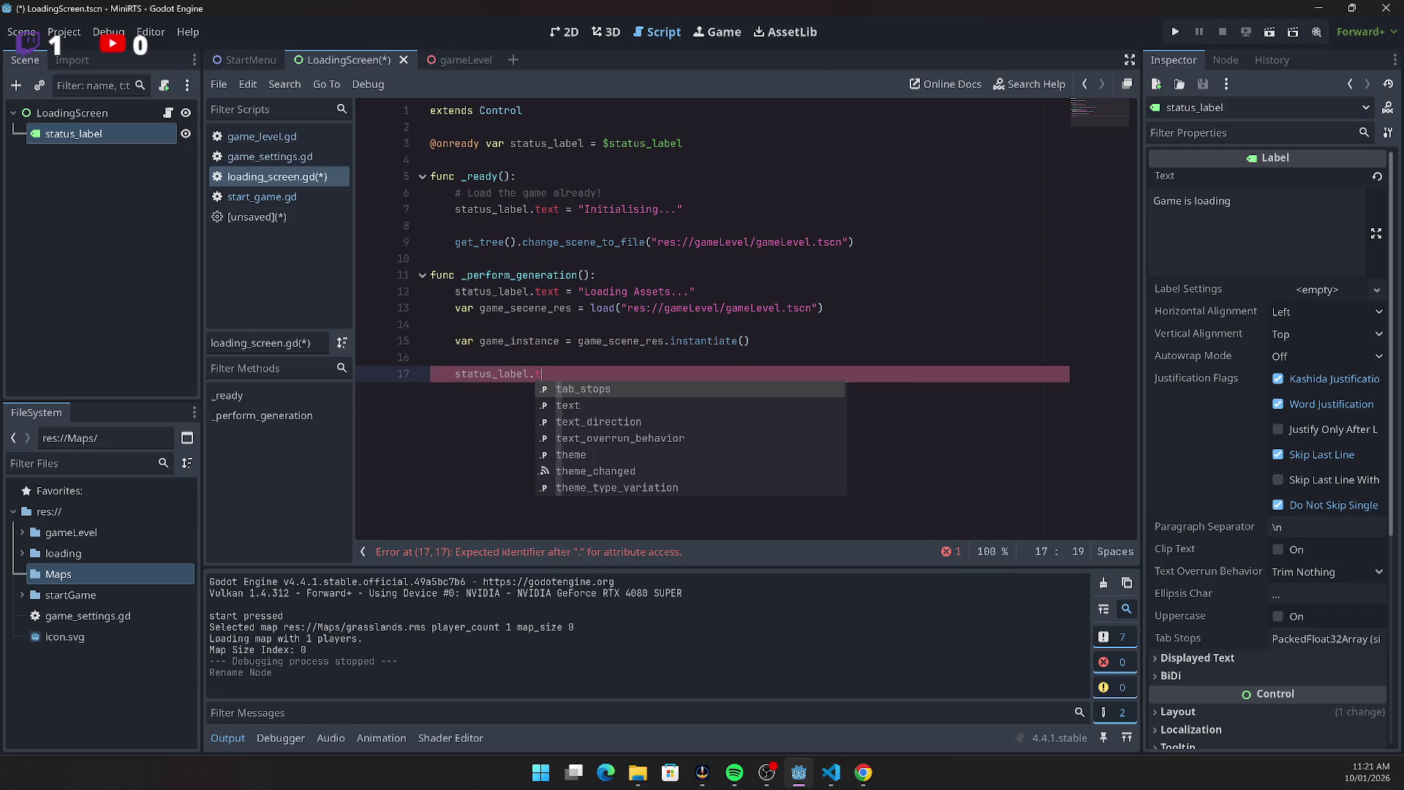
key(Return)
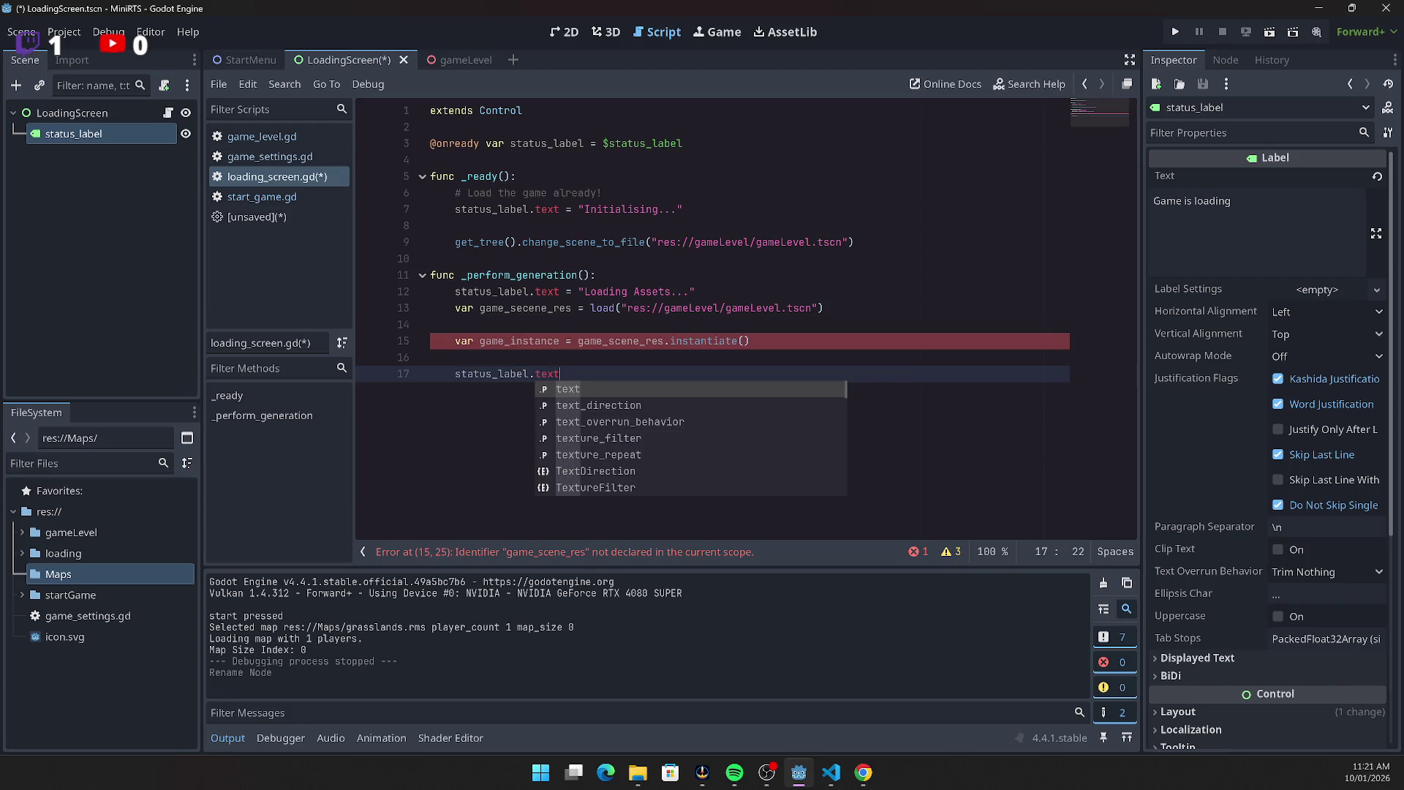
text(()
key(BackSpace)
text(="Parsi)
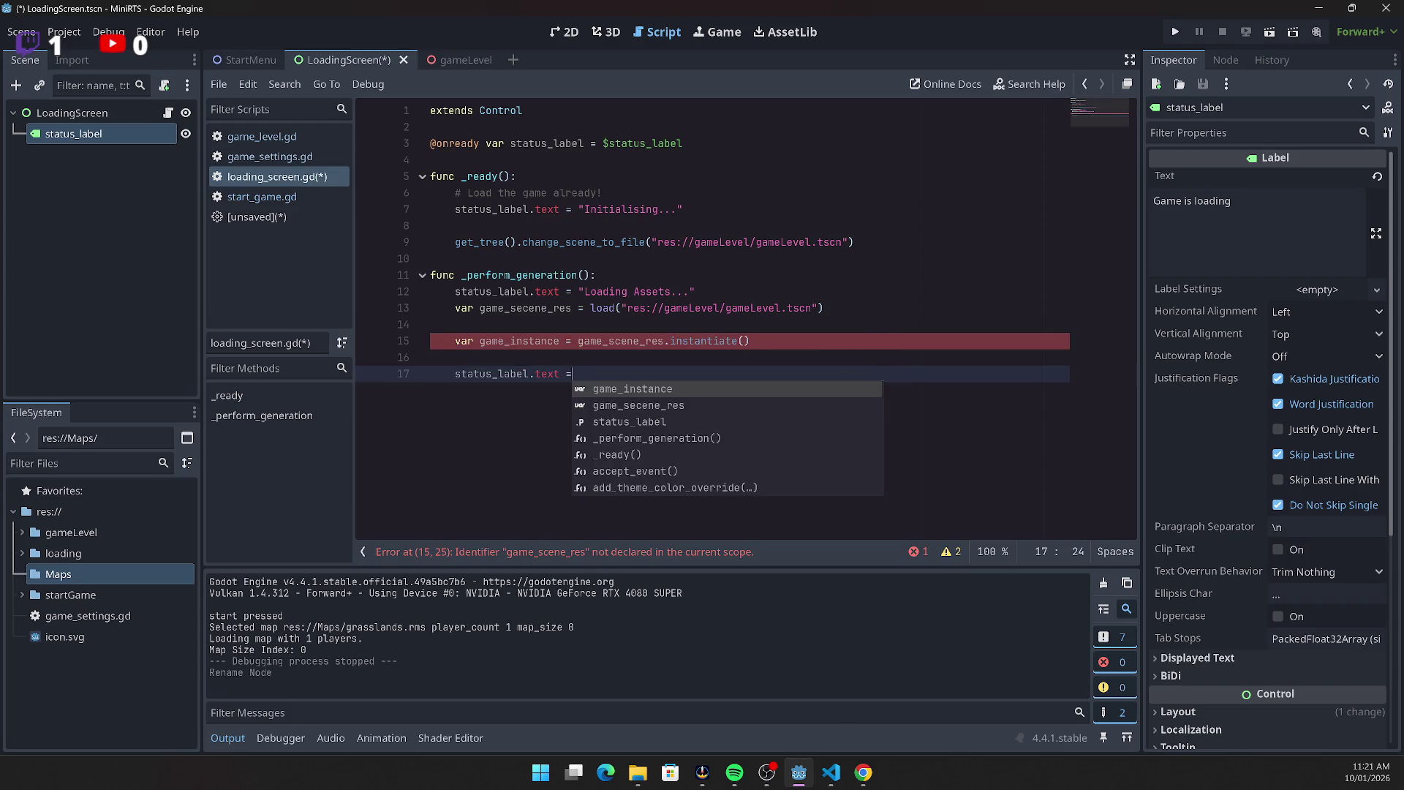
text(ng RMS )
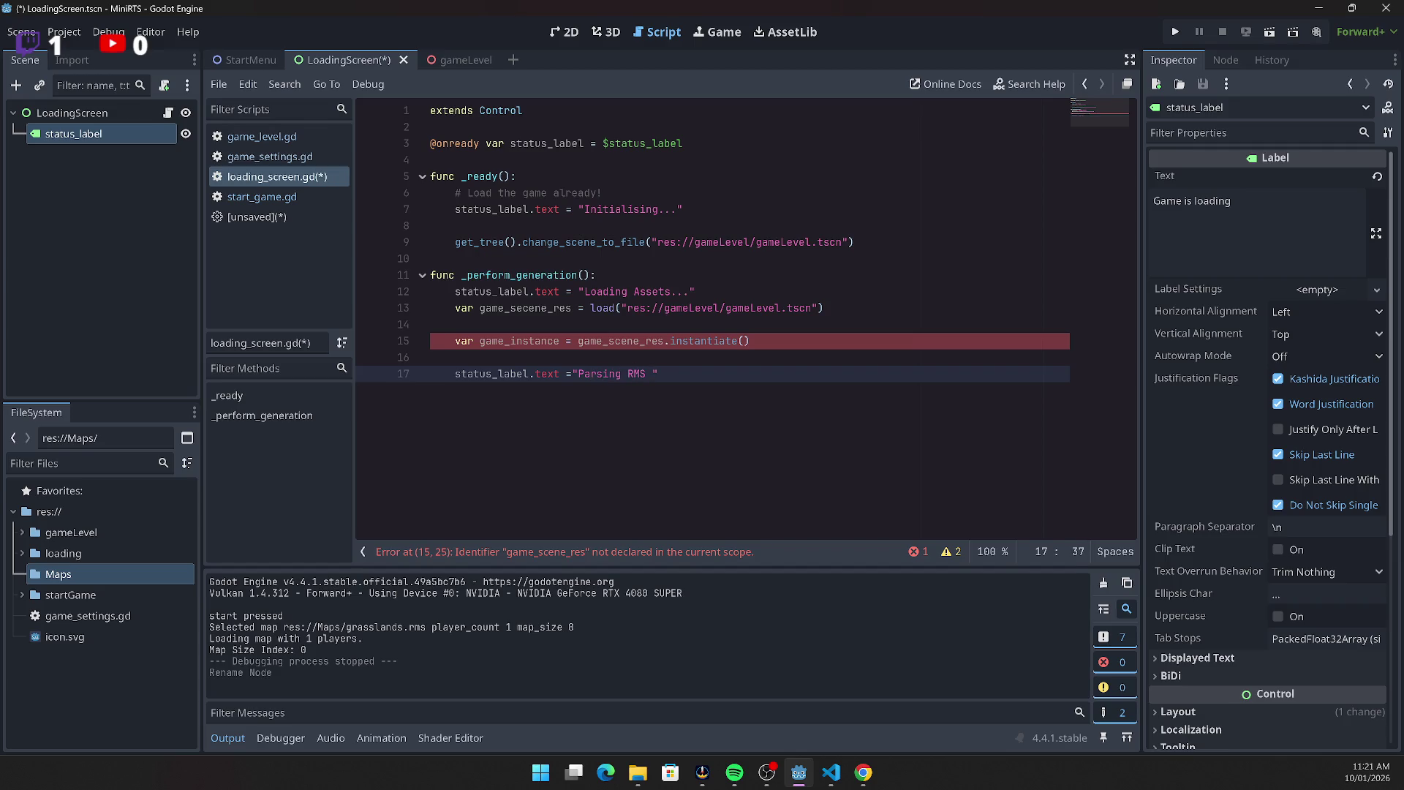
text(&)
text( Generating )
text(Grid//)
key(BackSpace)
key(BackSpace)
text(..)
key(Return)
key(Return)
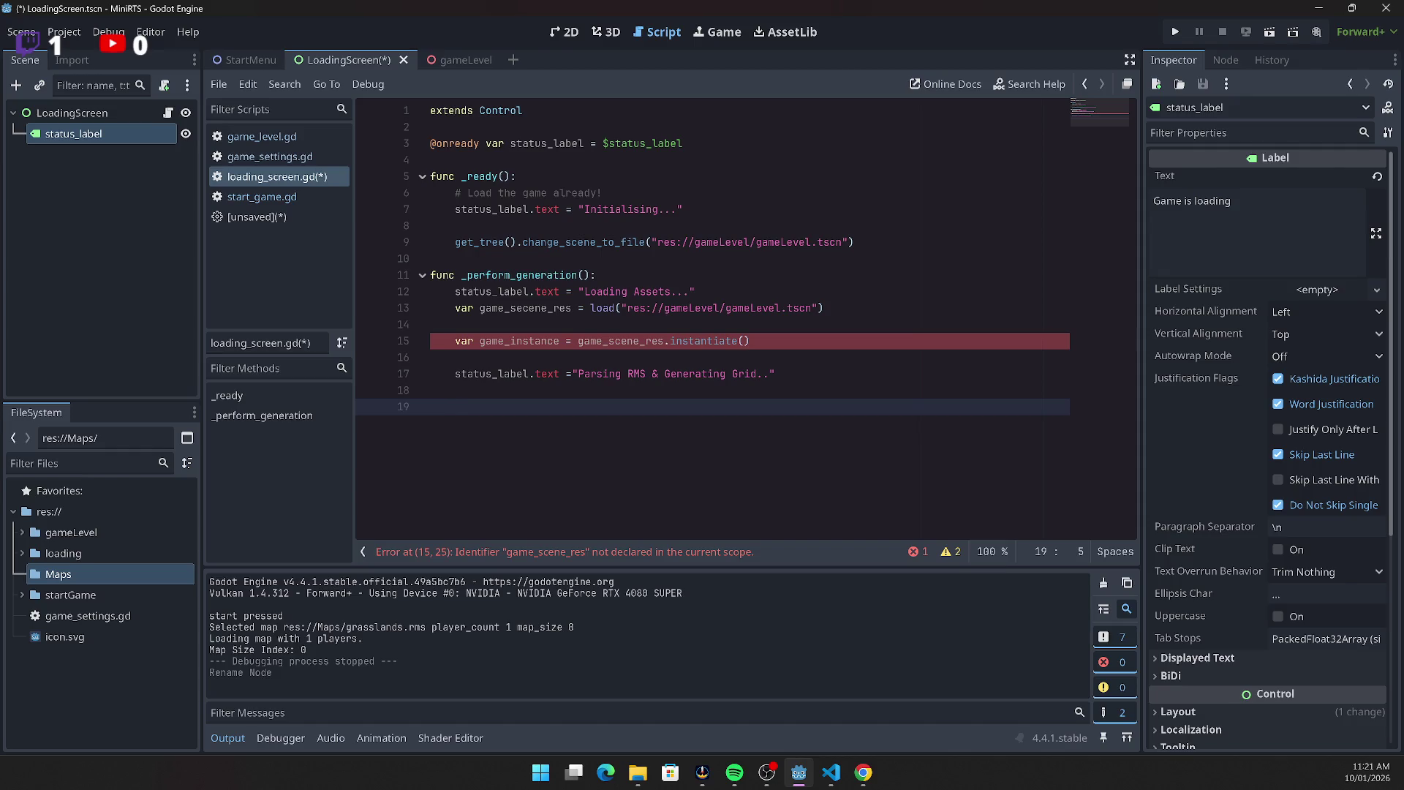
text(status)
key(BackSpace)
Set status_label.text to "Finalising...".
text(_)
key(BackSpace)
text(s_label)
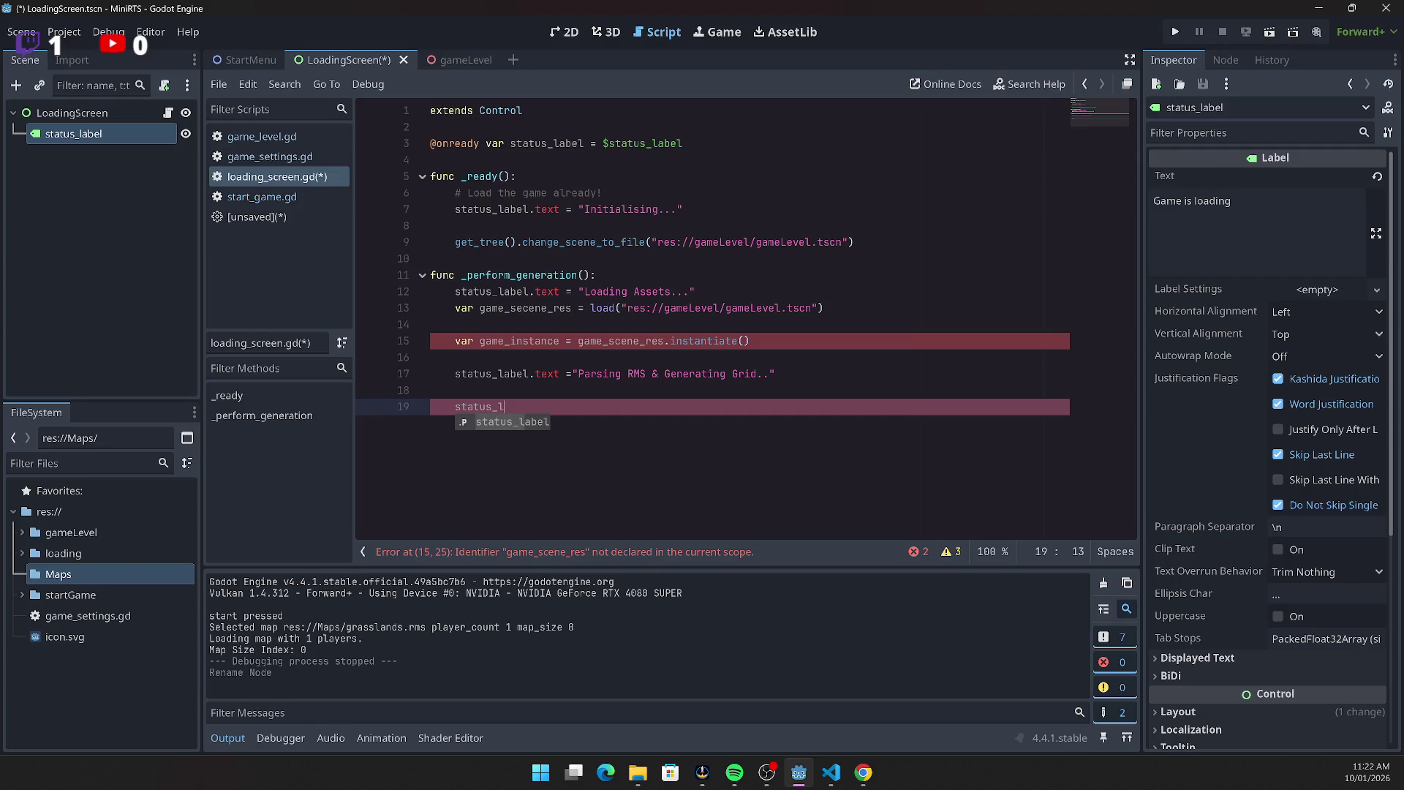
text(.tex)
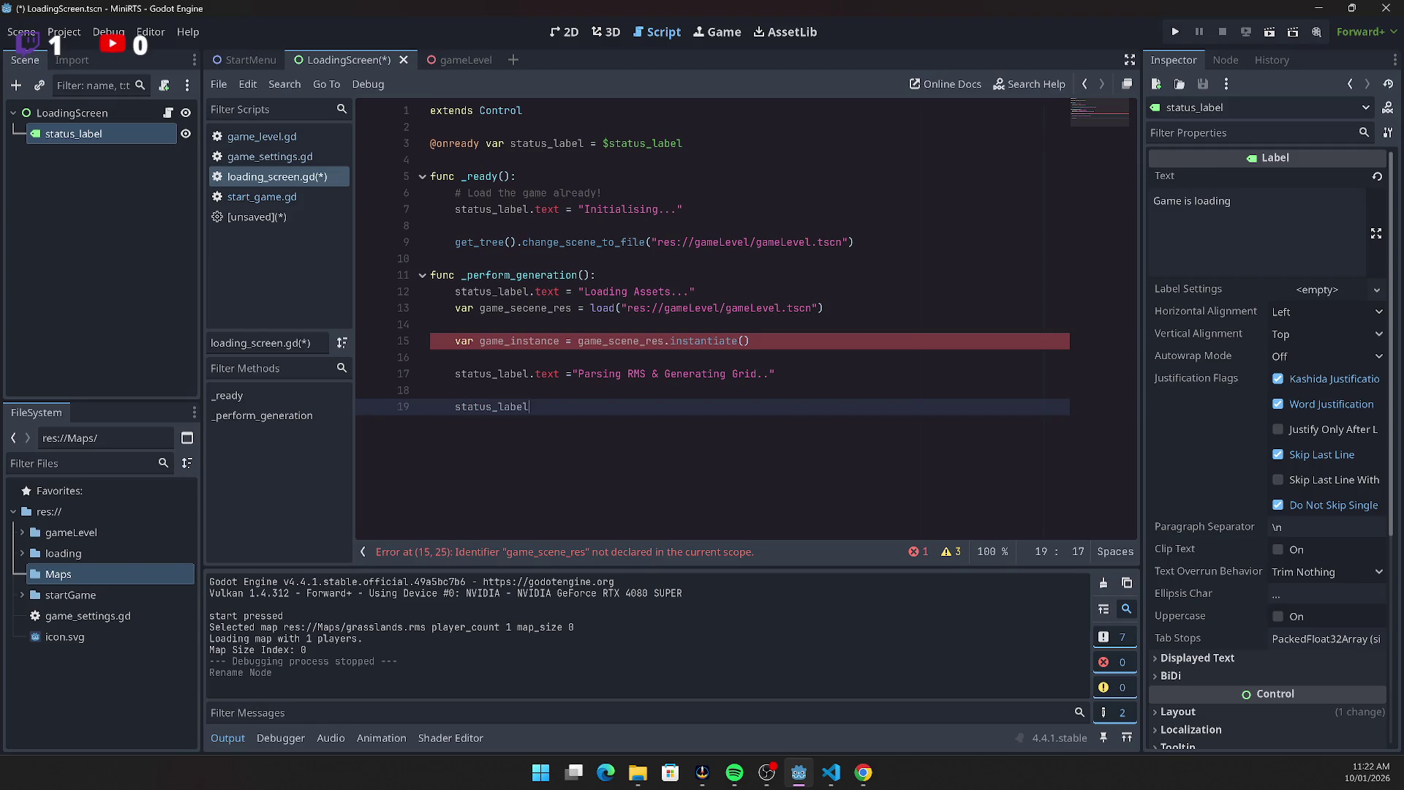
text(t " ")
key(BackSpace)
text("Finalising...)
Call _swap_to_game_scene(game_instance) at the end of _perform_generation.
click(726, 408)
key(Return)
key(Return)
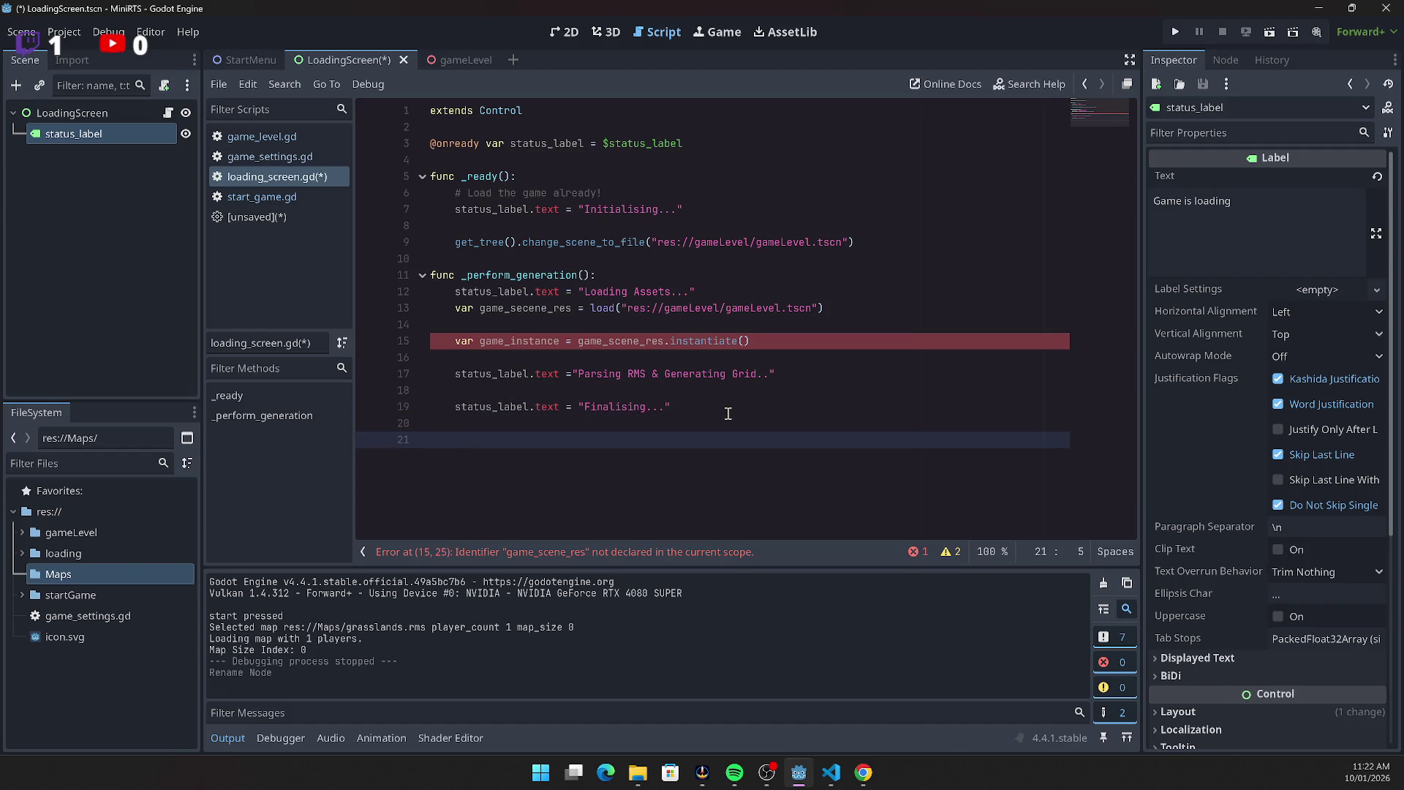
text(_swap_t)
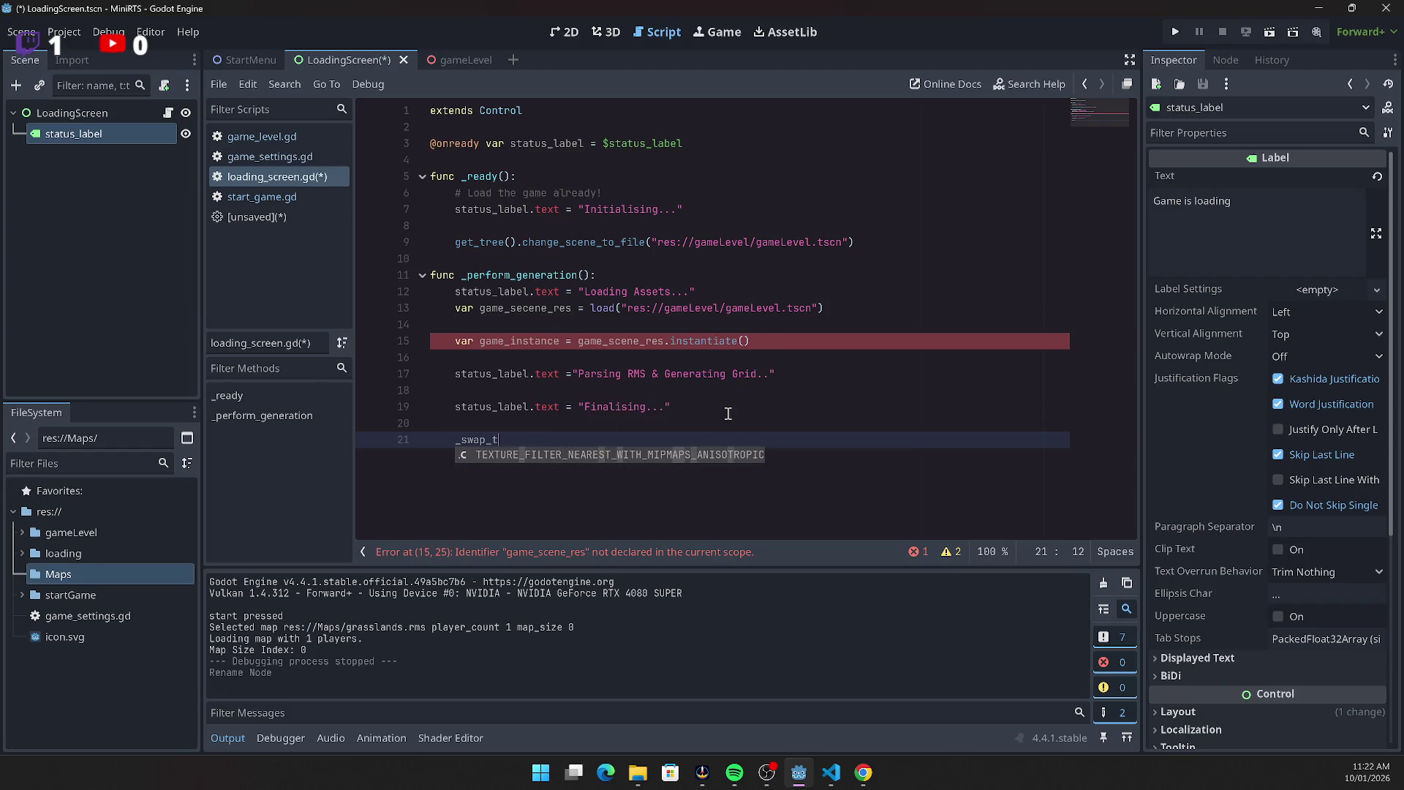
text(o_game_scene(game_)
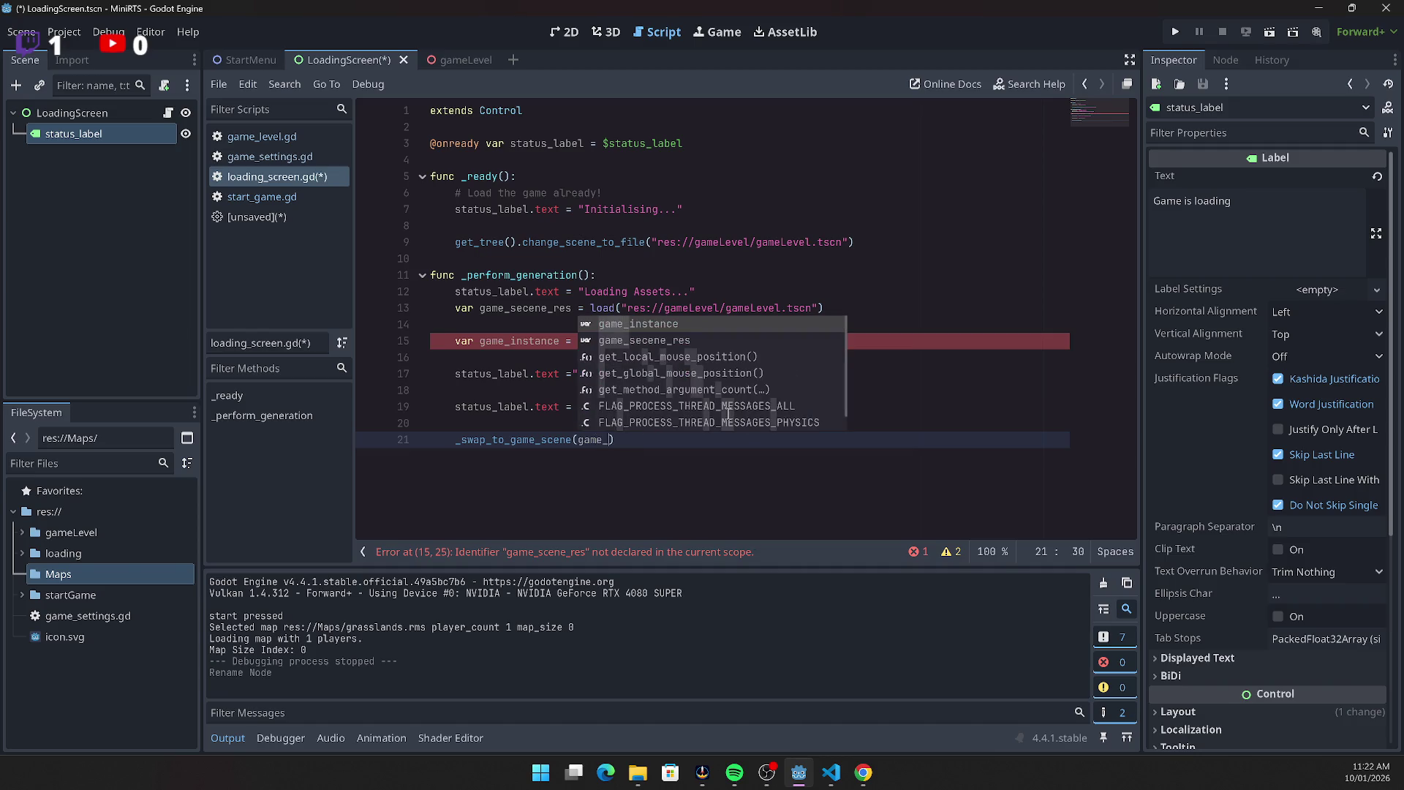
text(instant)
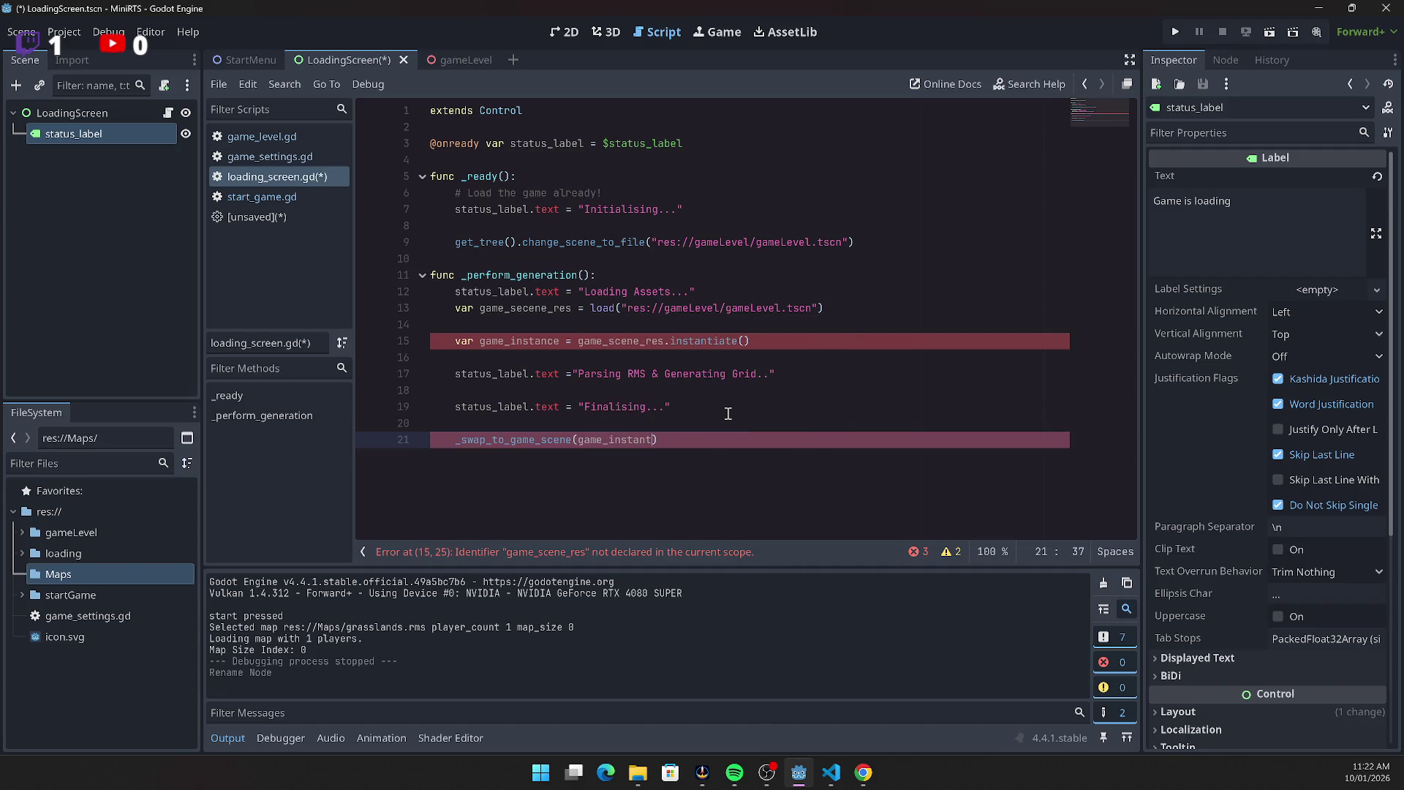
text(e)
key(End)
key(Return)
key(Return)
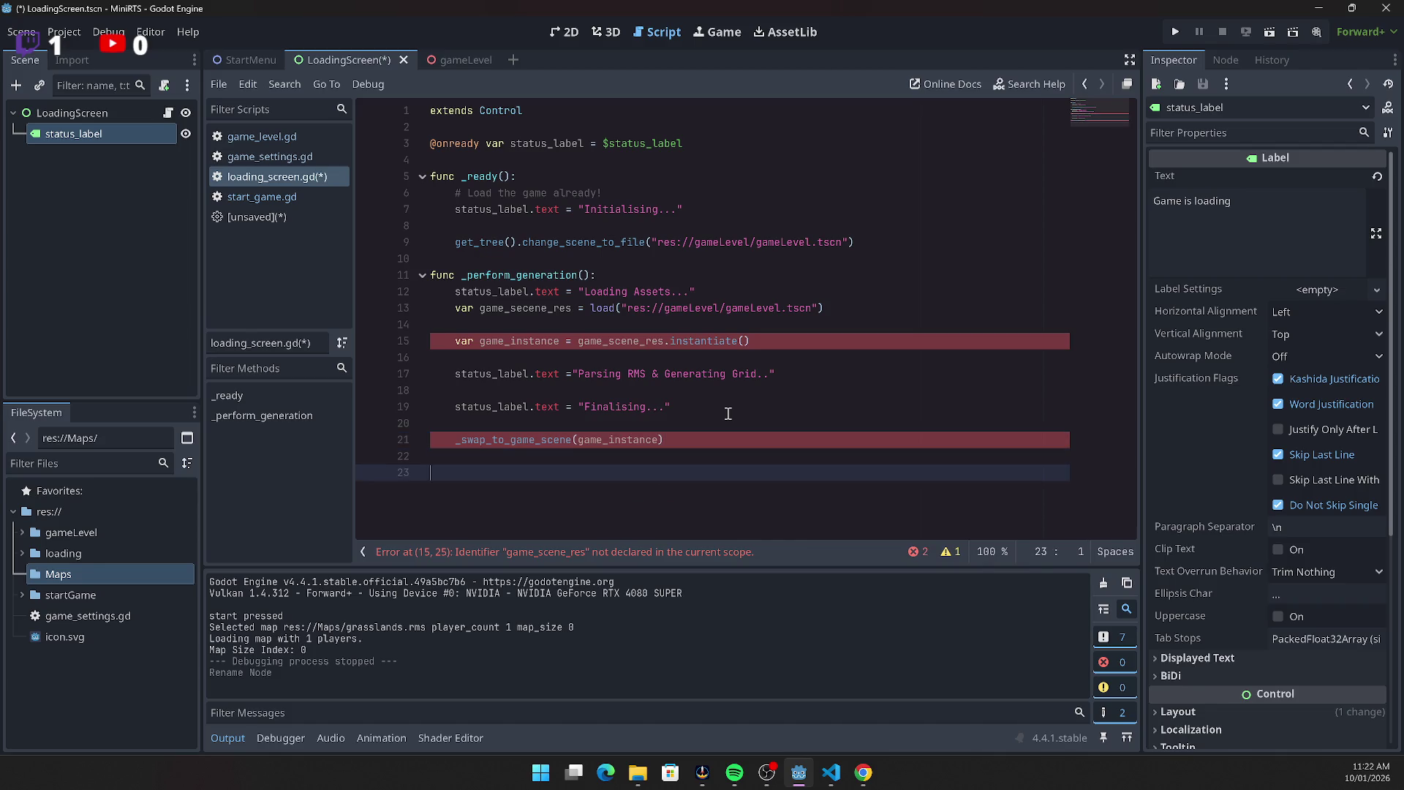
text(func _swap_to_game_)
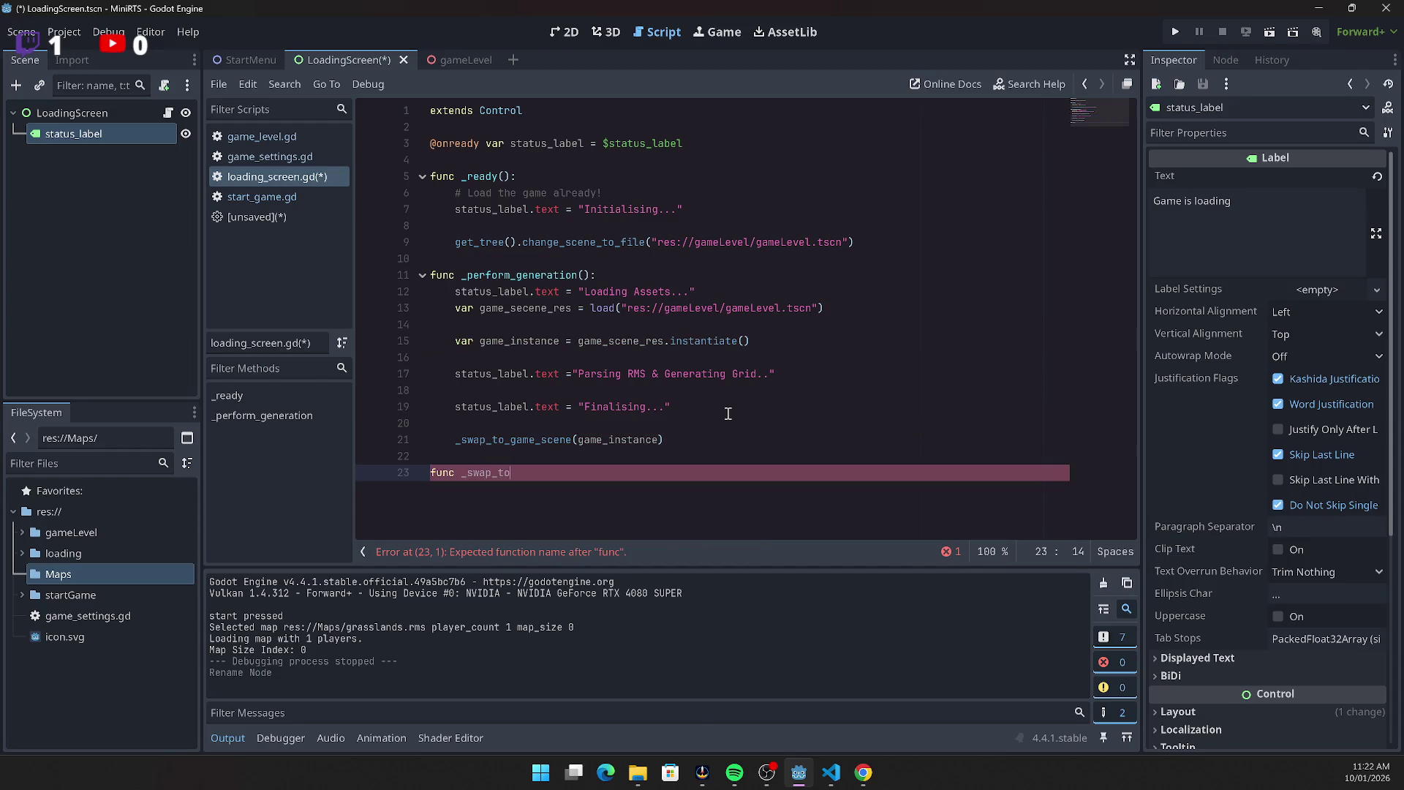
text(scene)
Declare _swap_to_game_scene(new_scene_instance) and store get_tree().root in a root variable.
text((ne)
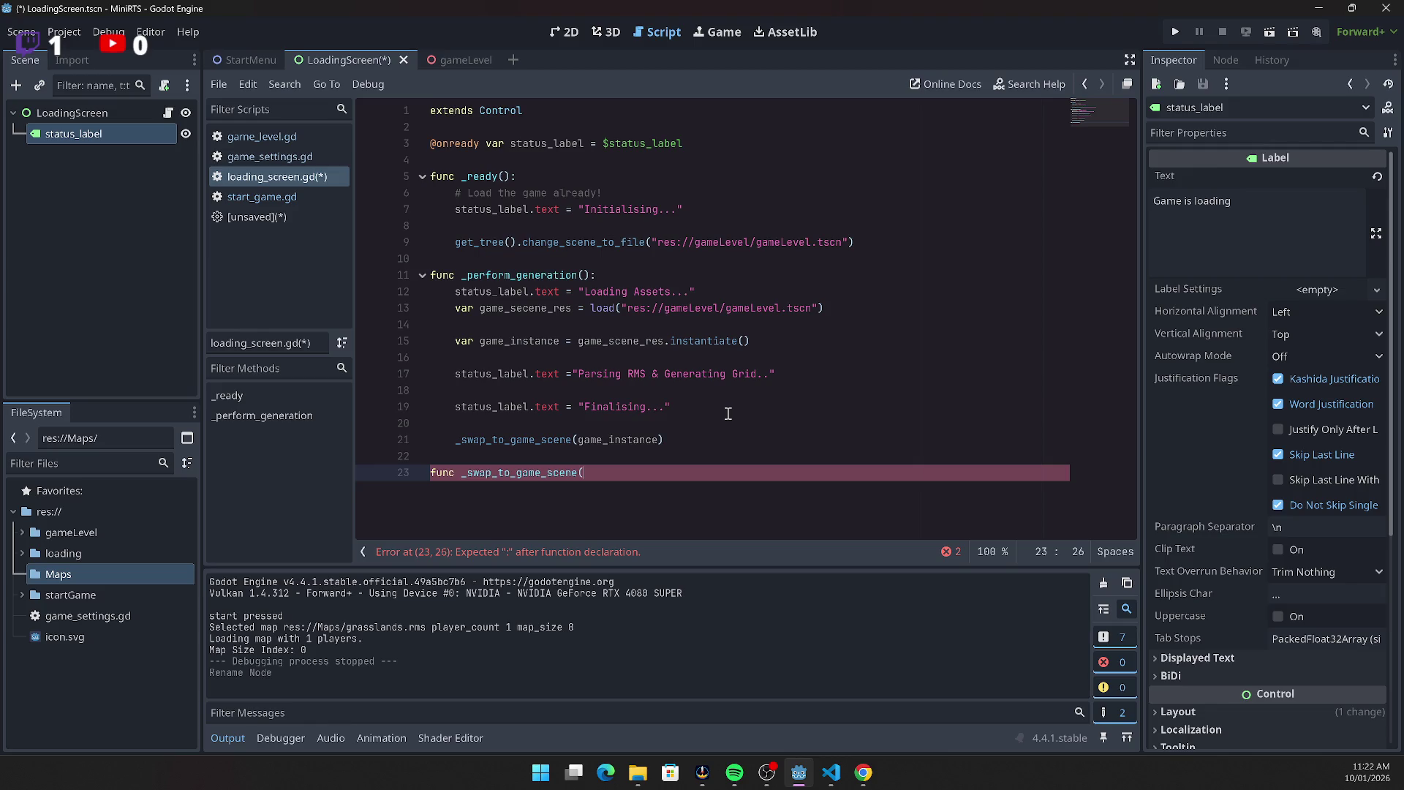
text(w_scene_i)
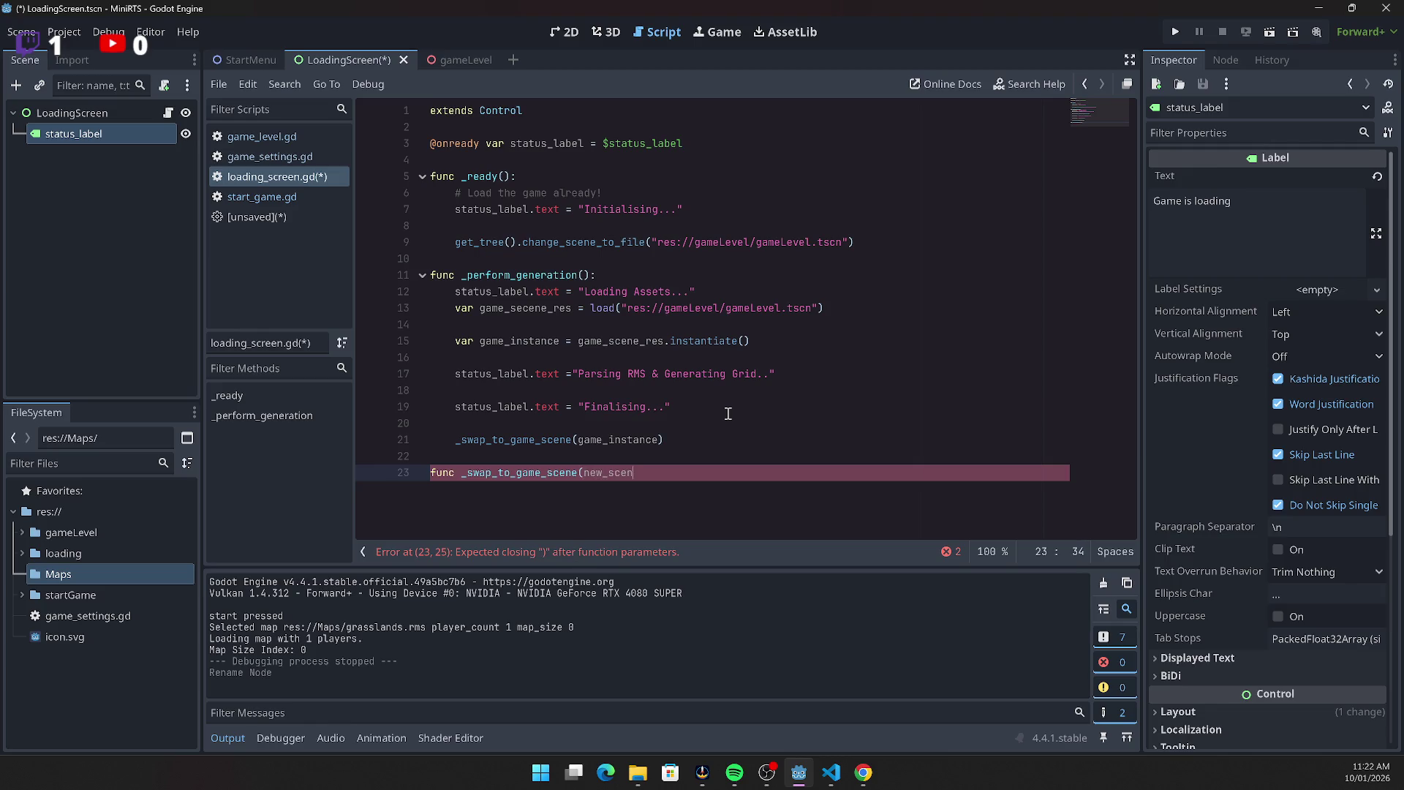
text(nstance_)
text())
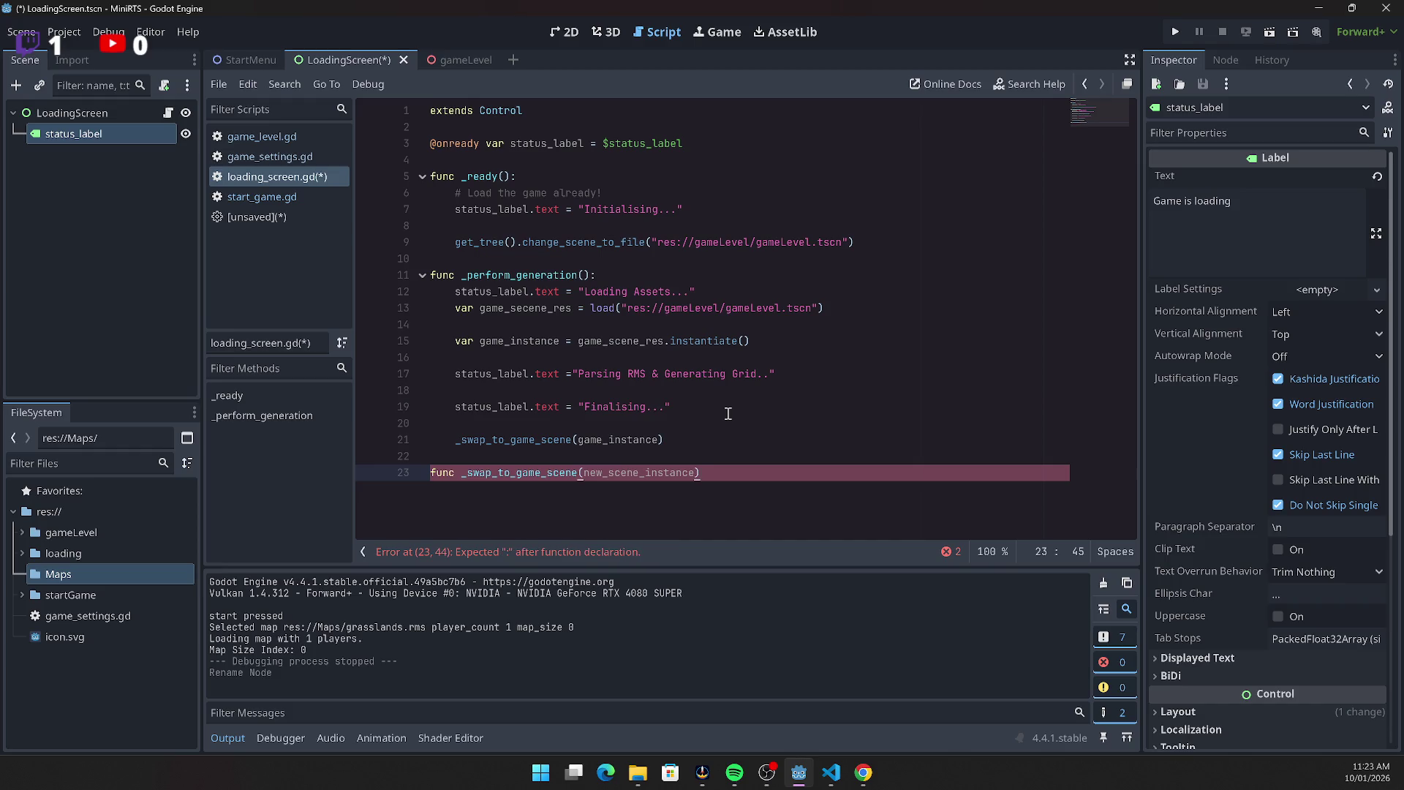
text(:")
key(BackSpace)
key(Return)
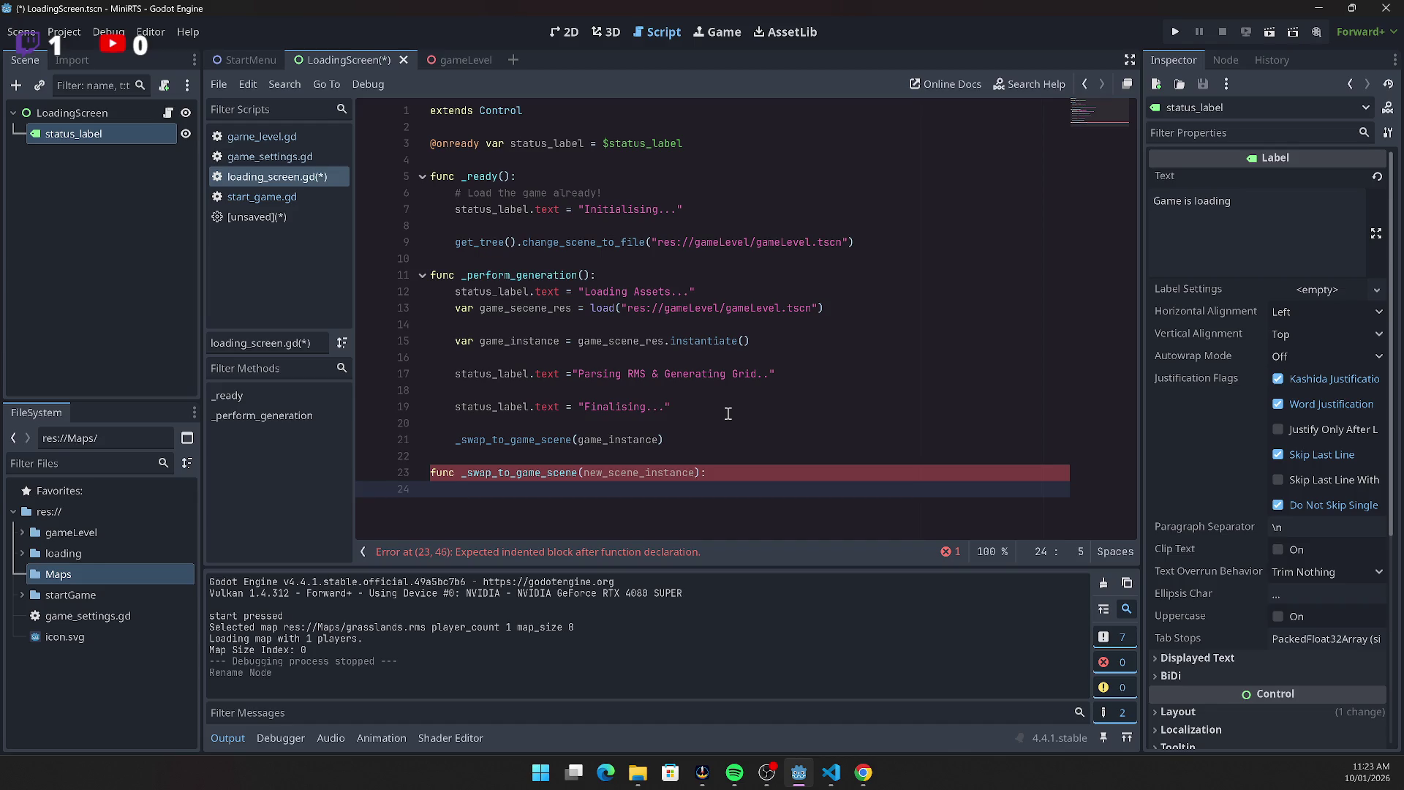
text(var root)
text( = get_Tr)
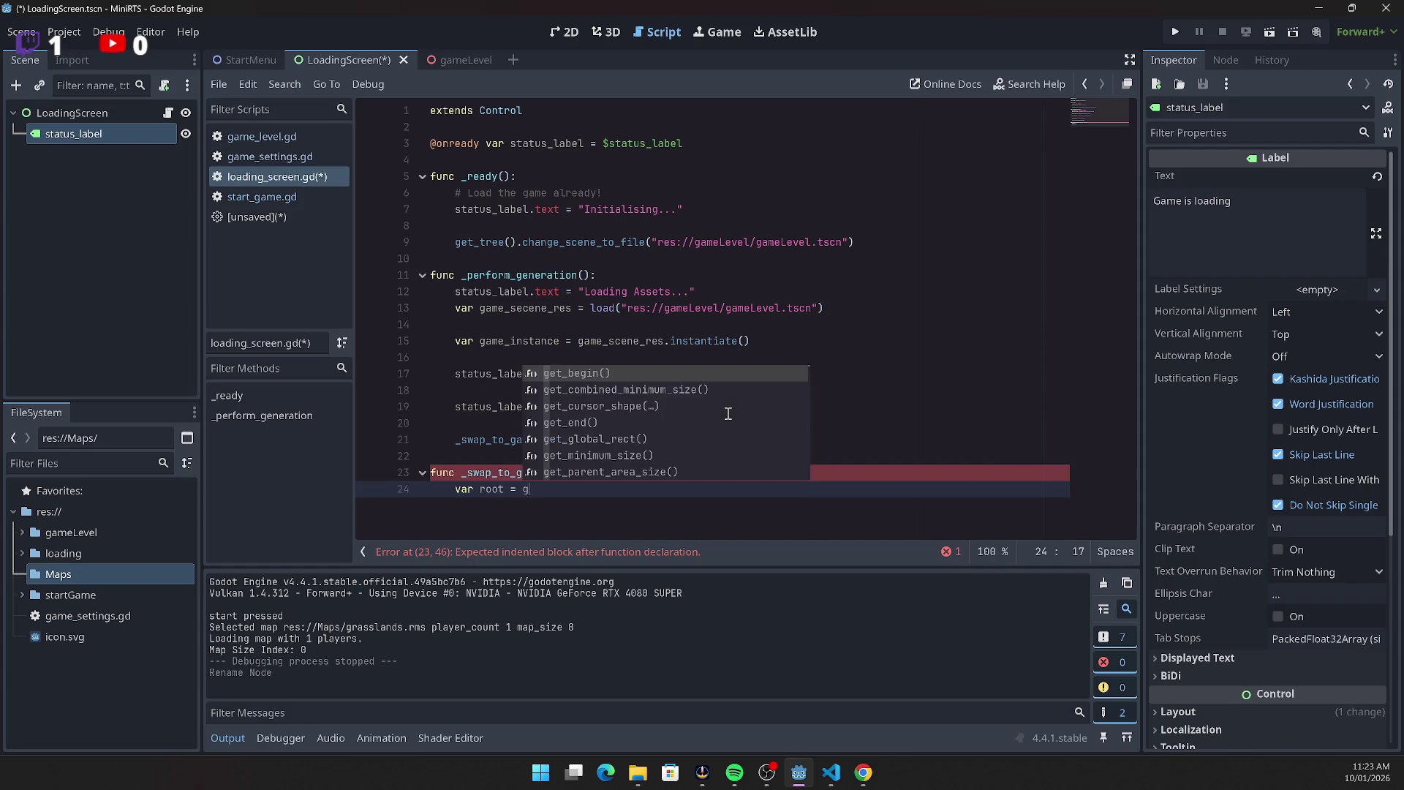
key(BackSpace)
key(BackSpace)
text(tree_)
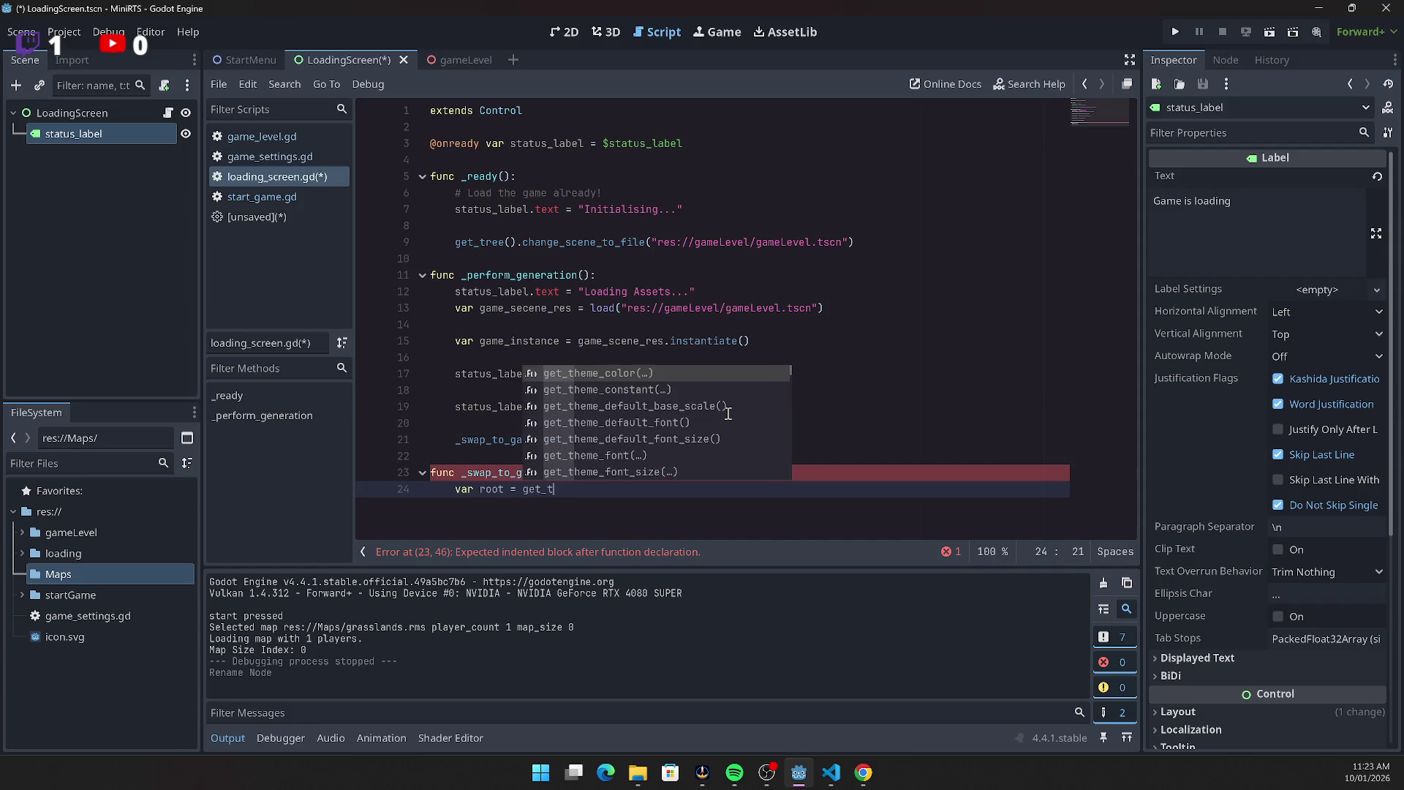
key(BackSpace)
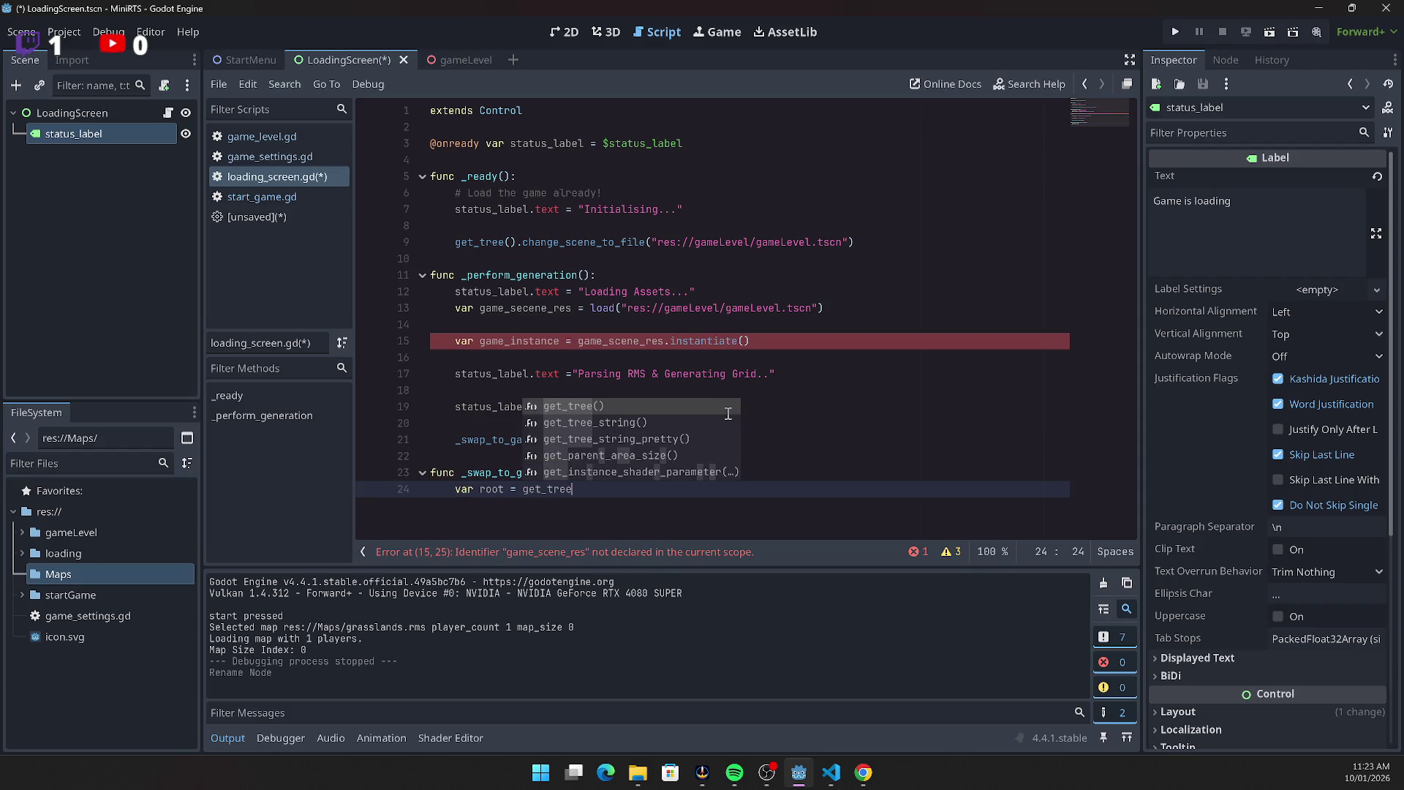
key(Return)
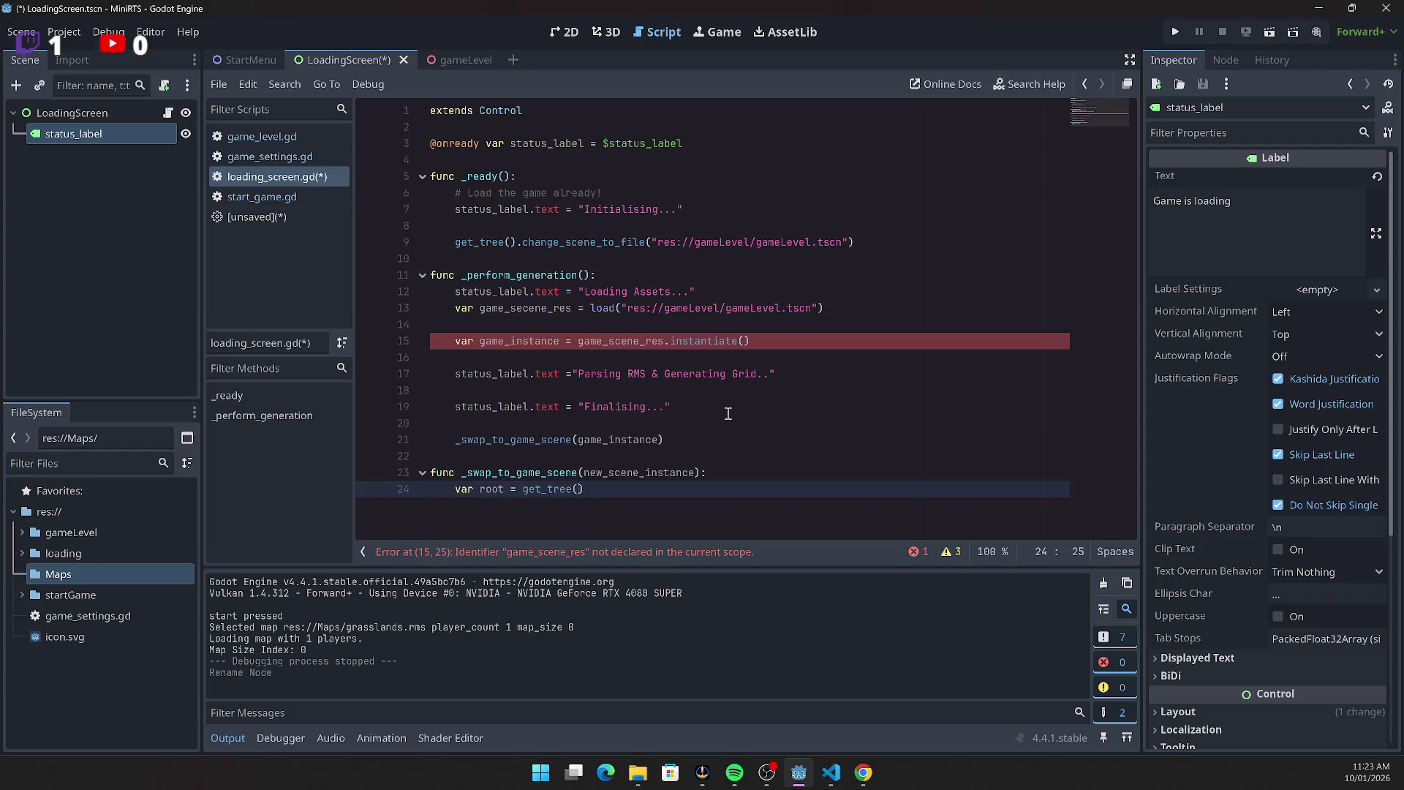
text(.root)
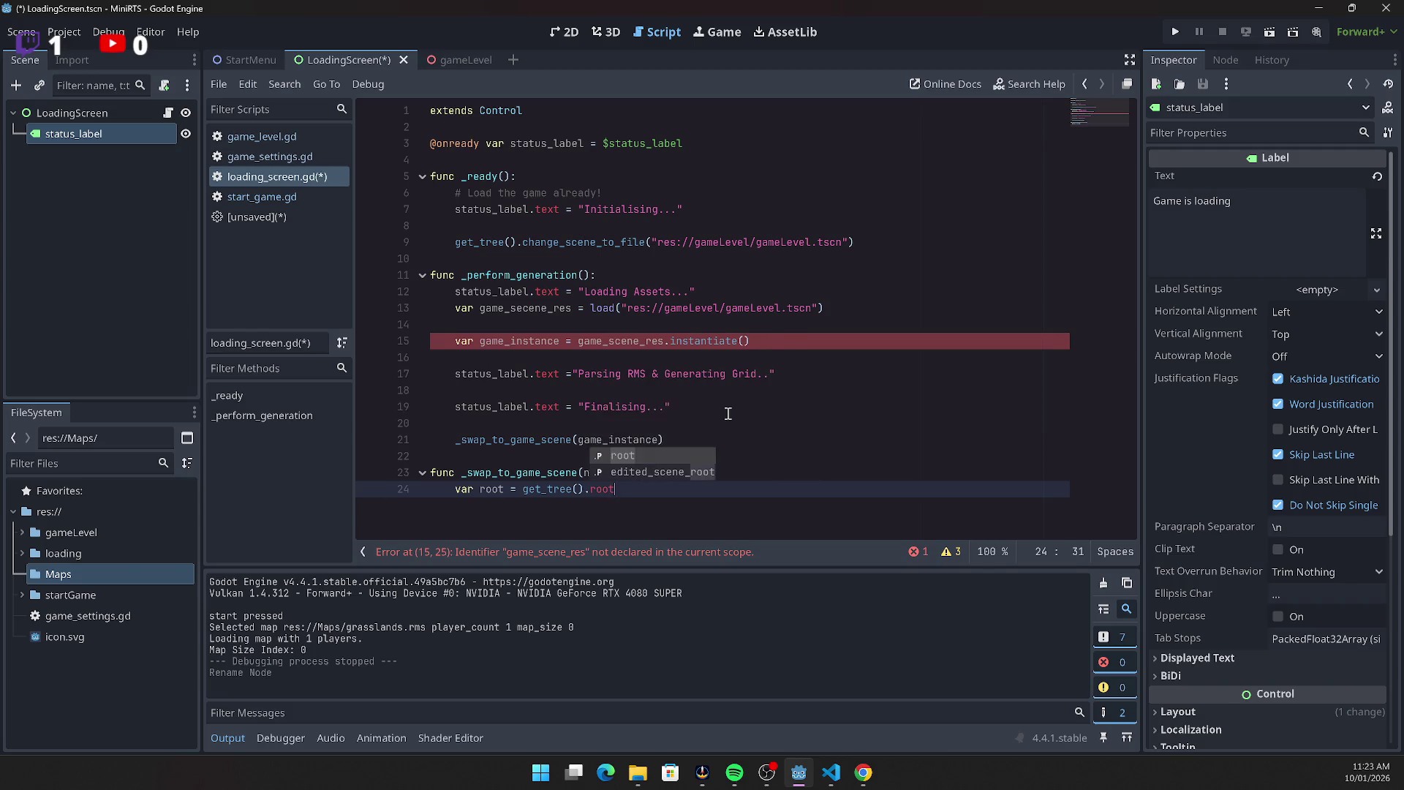
key(Return)
key(Return)
Get get_tree().current_scene and remove it from root with remove_child.
text(var current_sc)
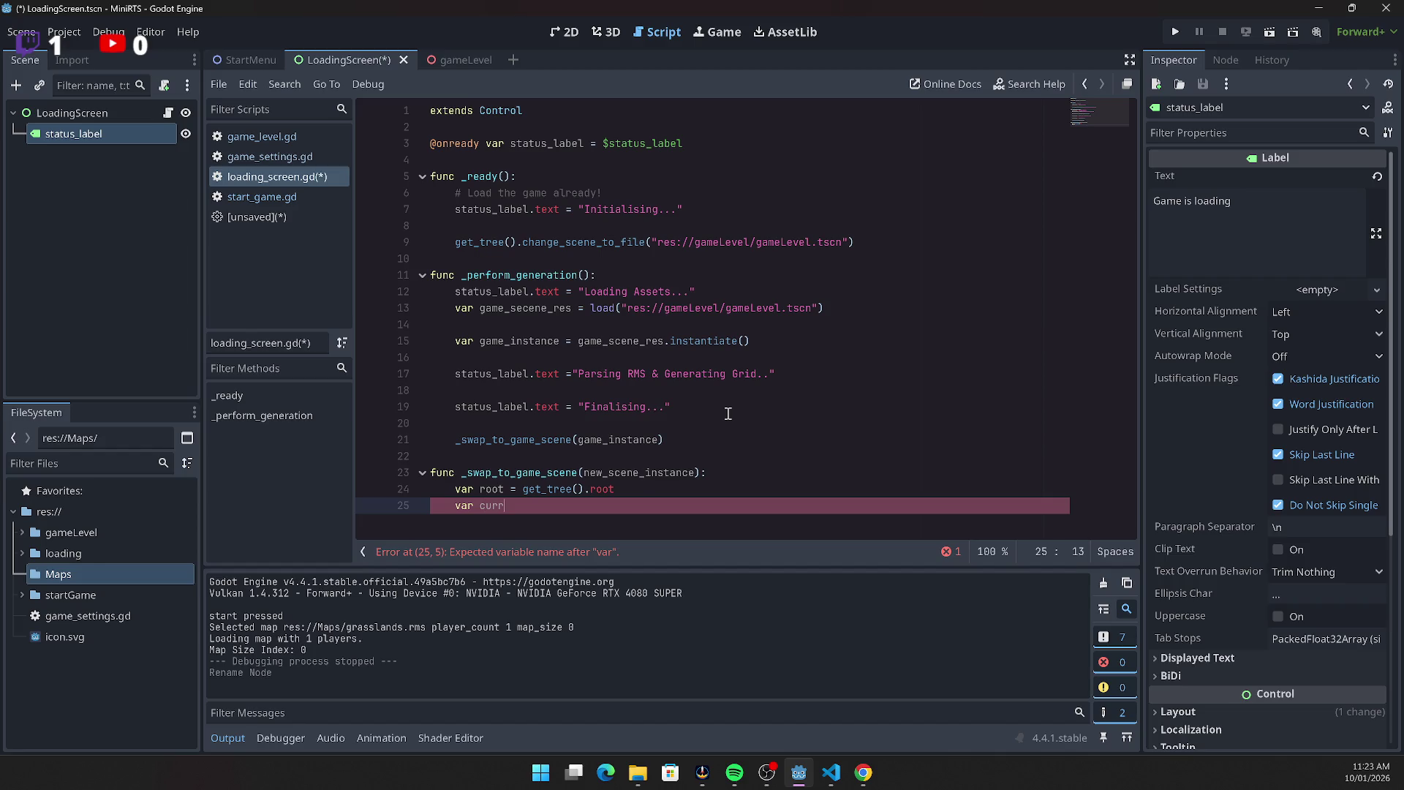
text(ene = get_T)
text(ree().)
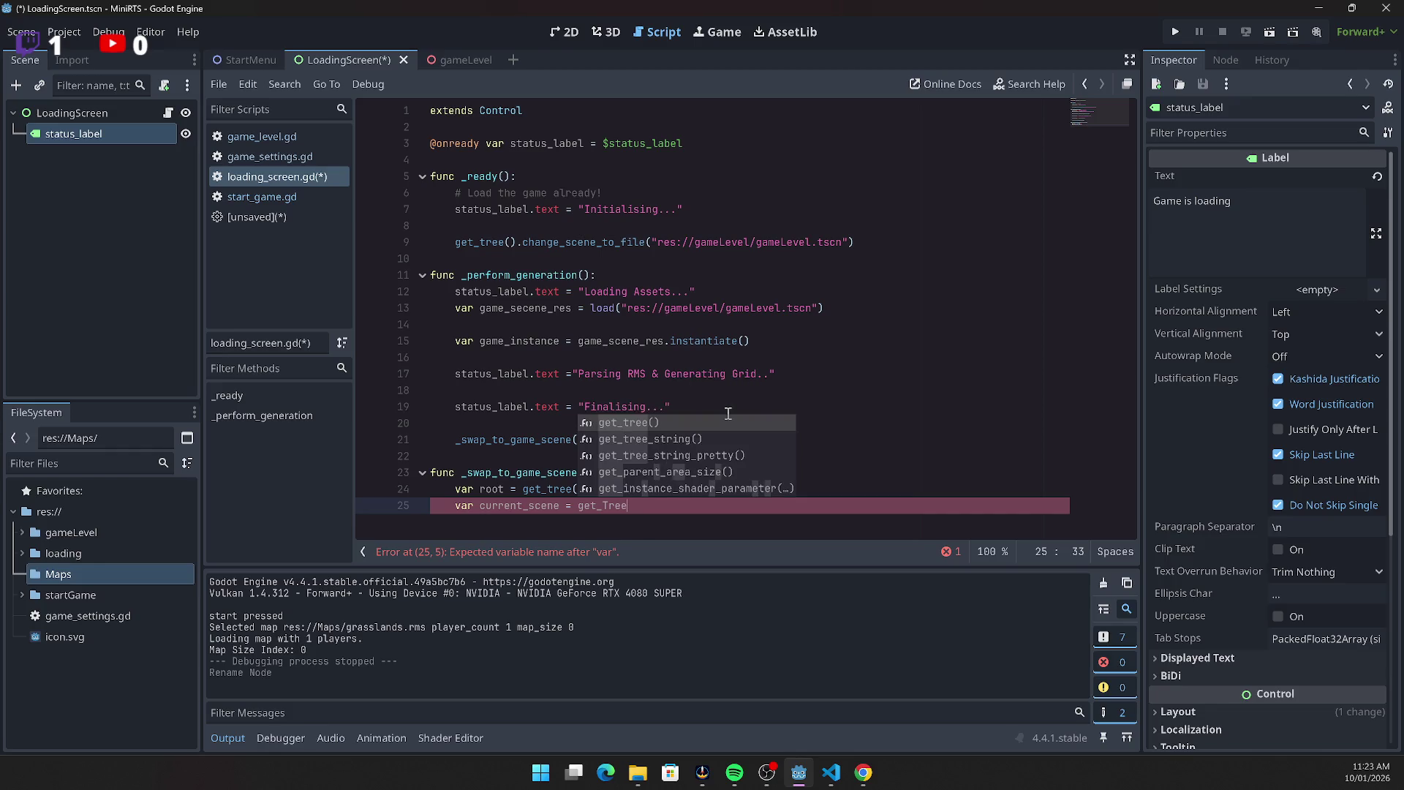
key(BackSpace)
key(BackSpace)
key(BackSpace)
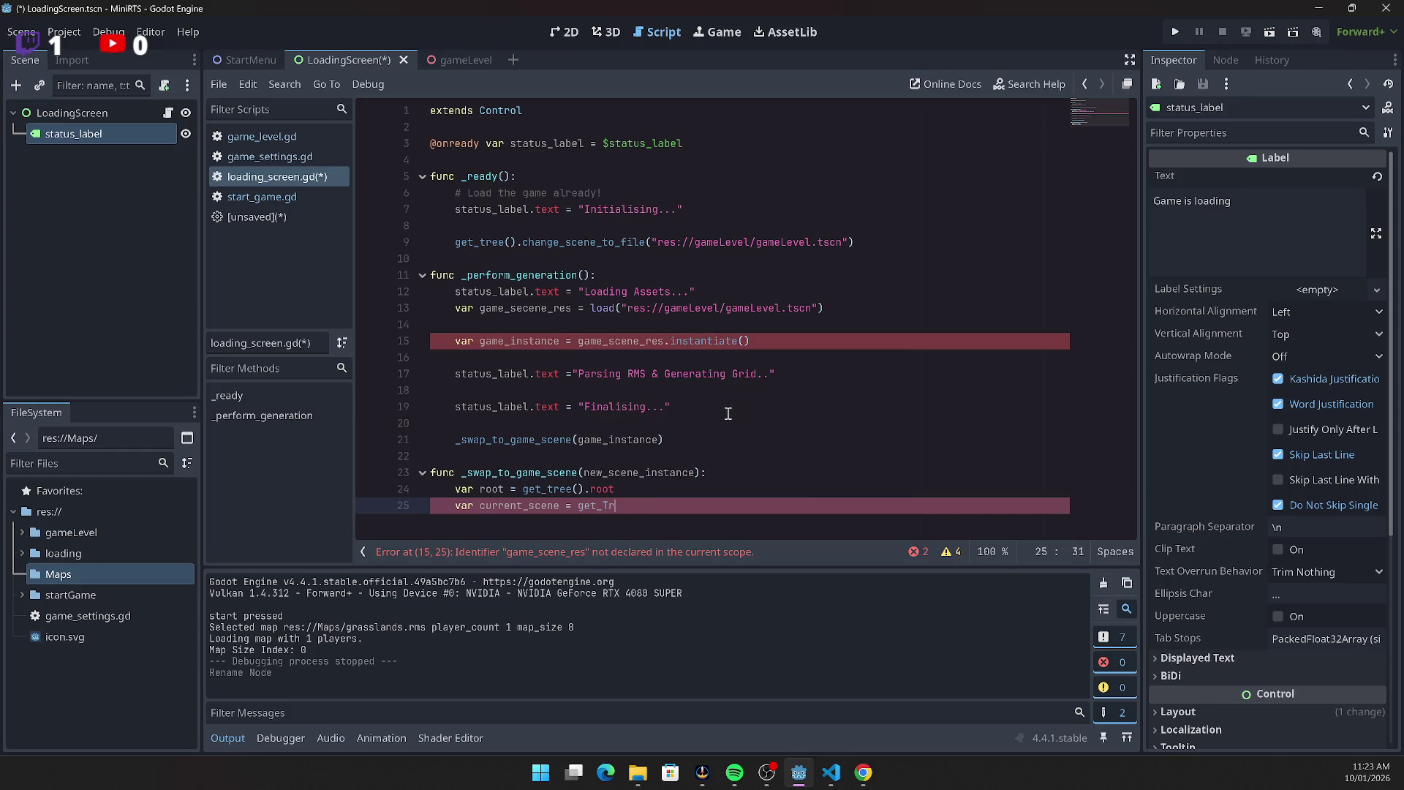
text(tree)
key(Return)
text(.cur)
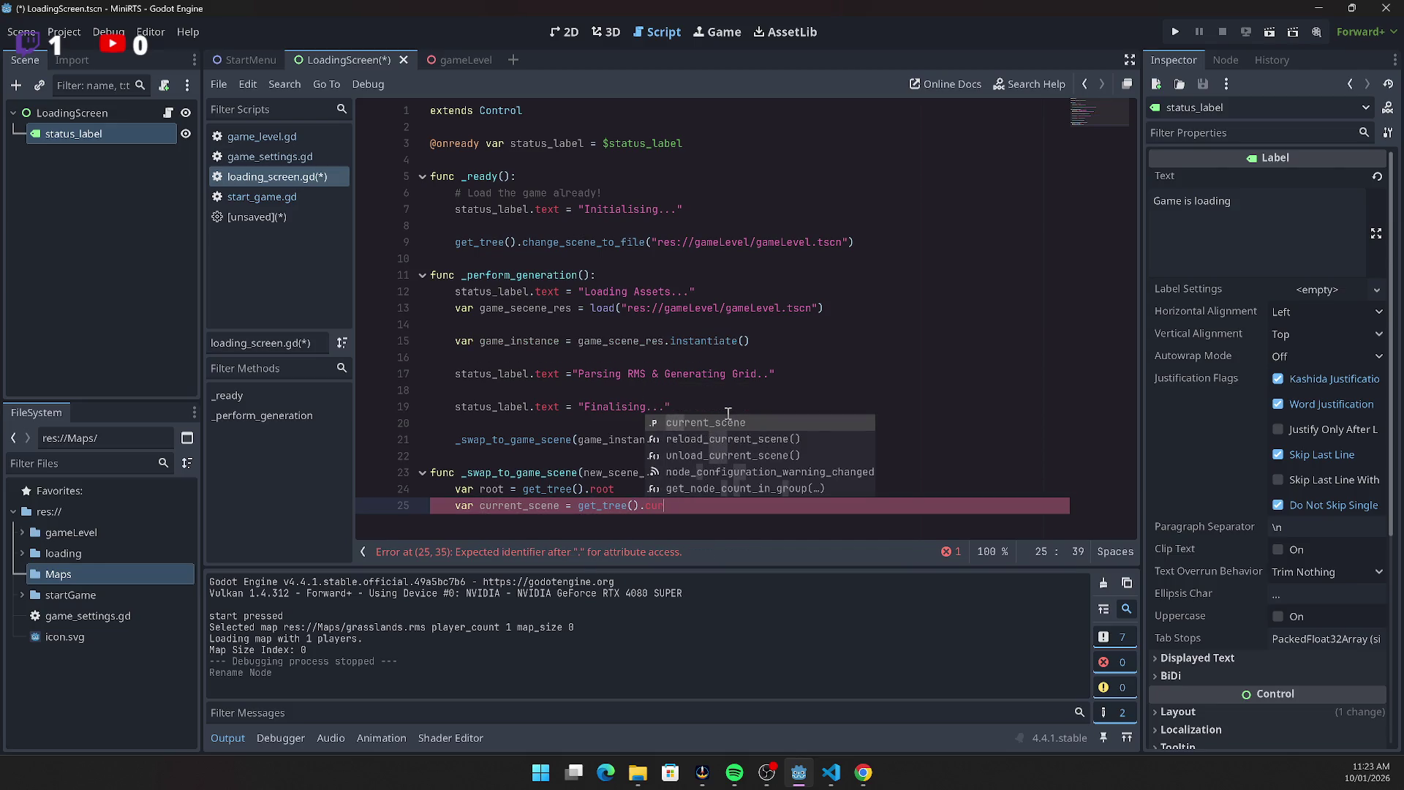
key(Return)
key(Return)
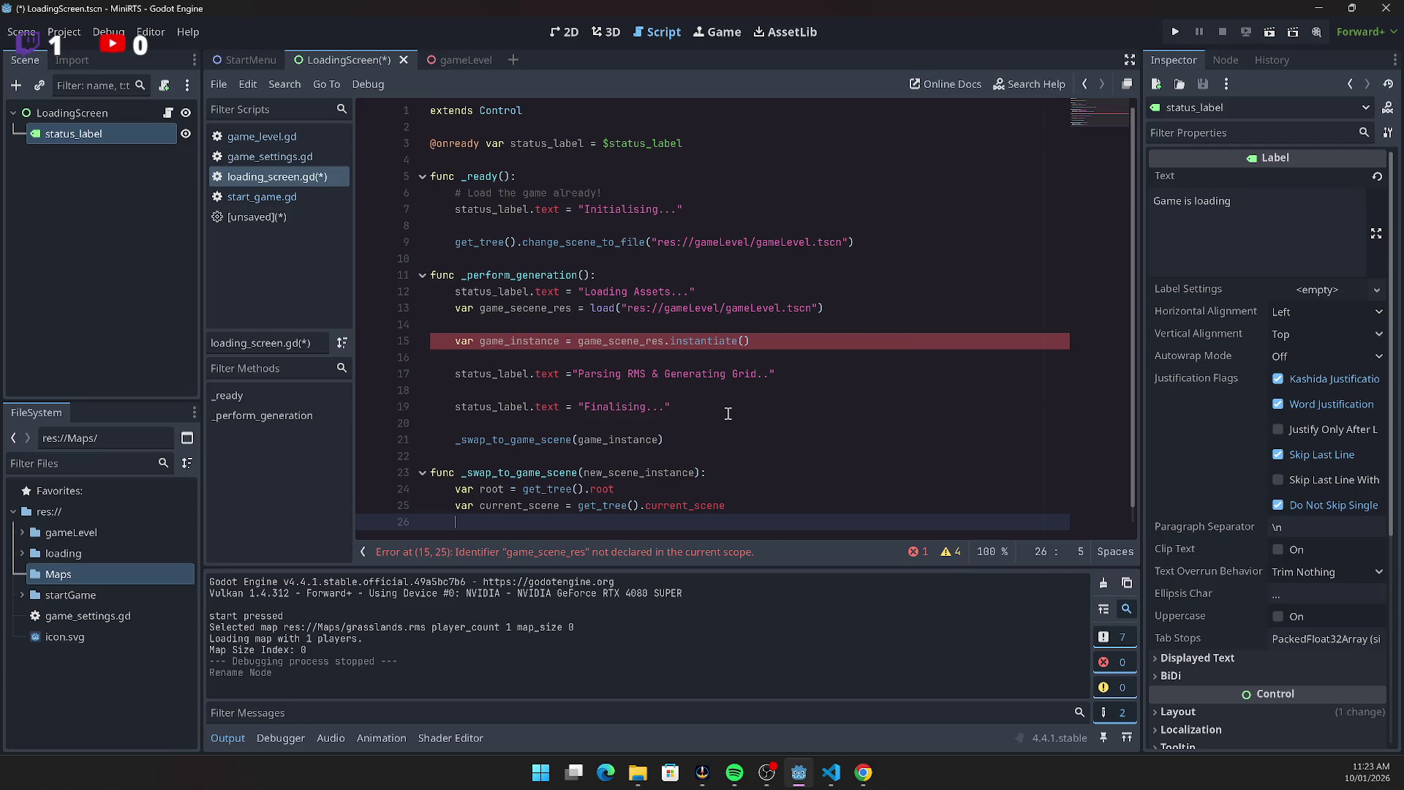
text(rot.)
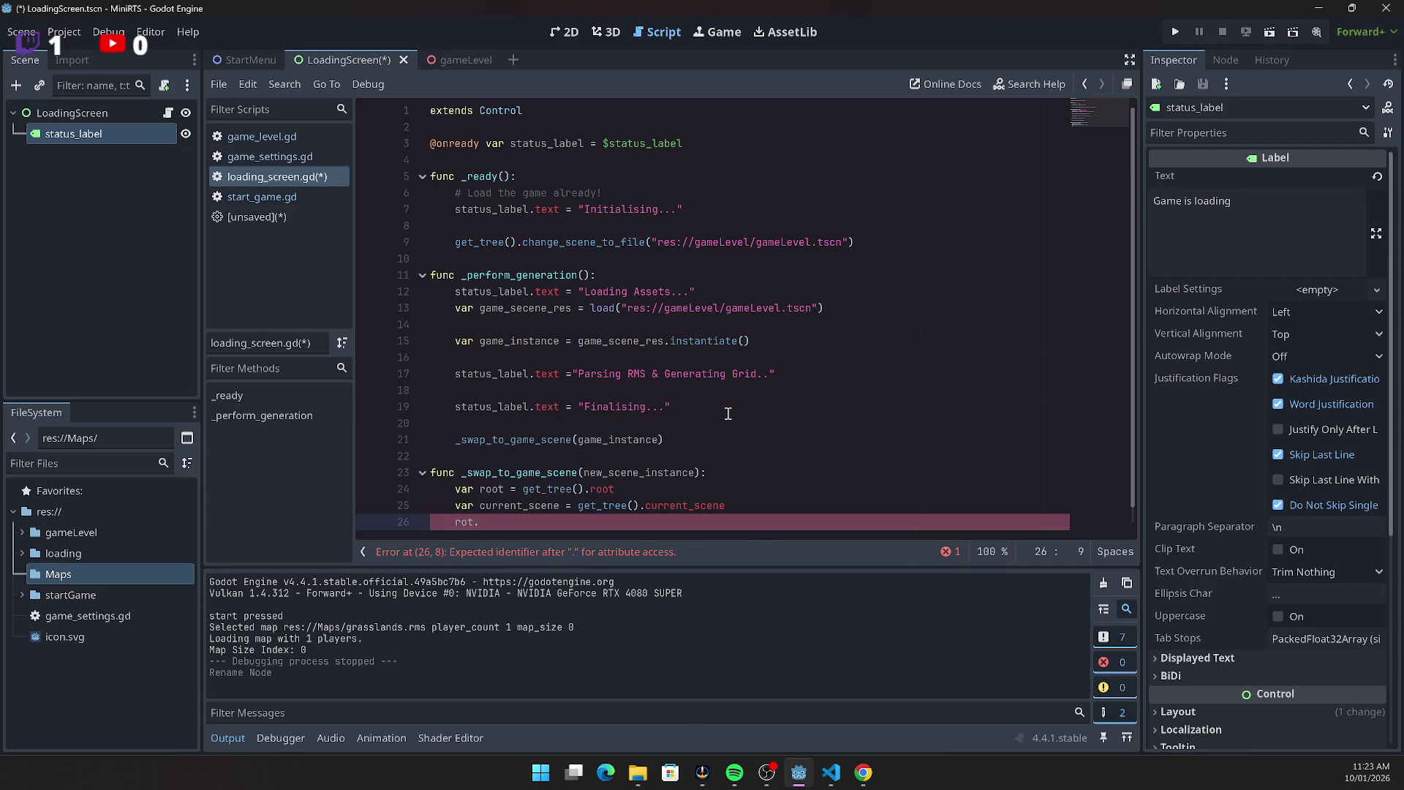
key(BackSpace)
text(or)
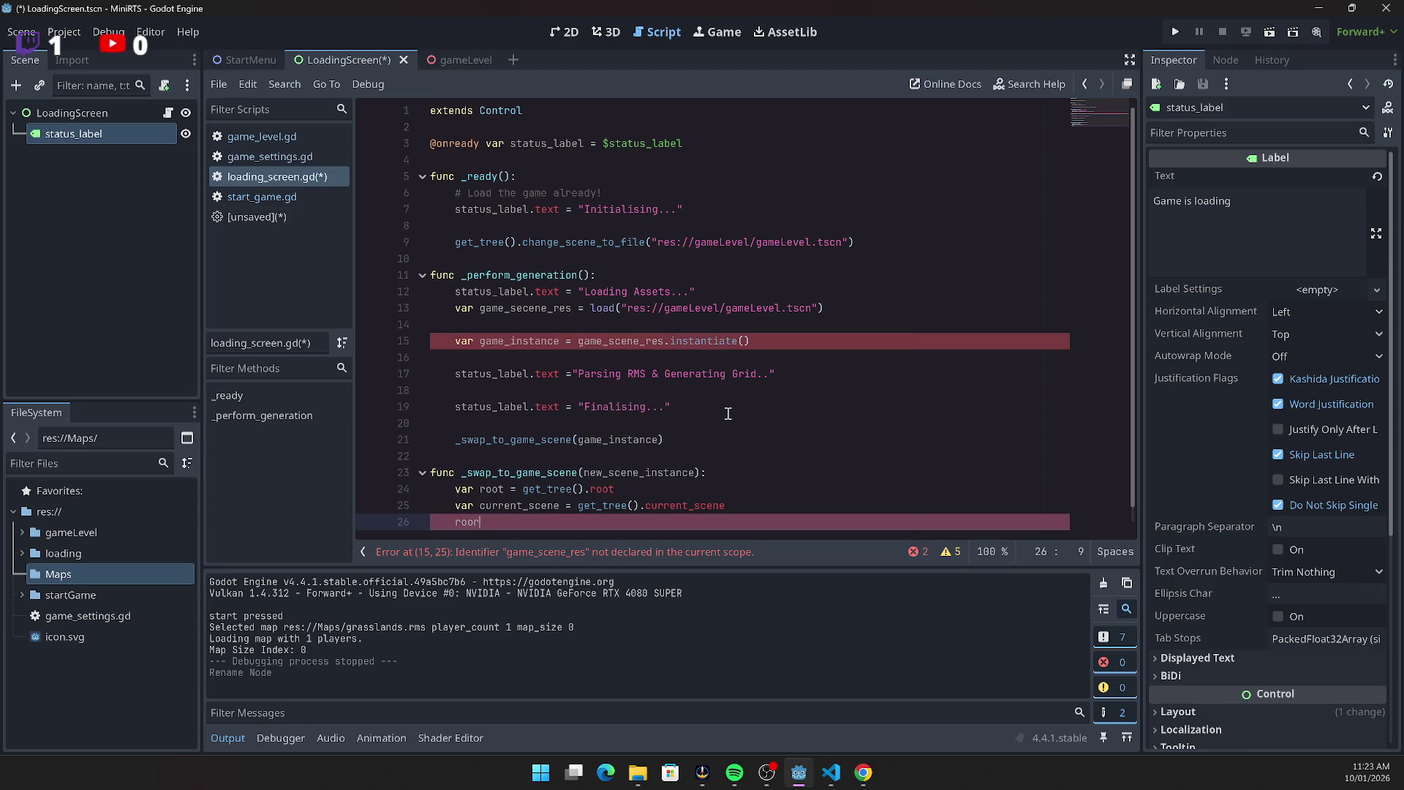
key(BackSpace)
text(t.remove)
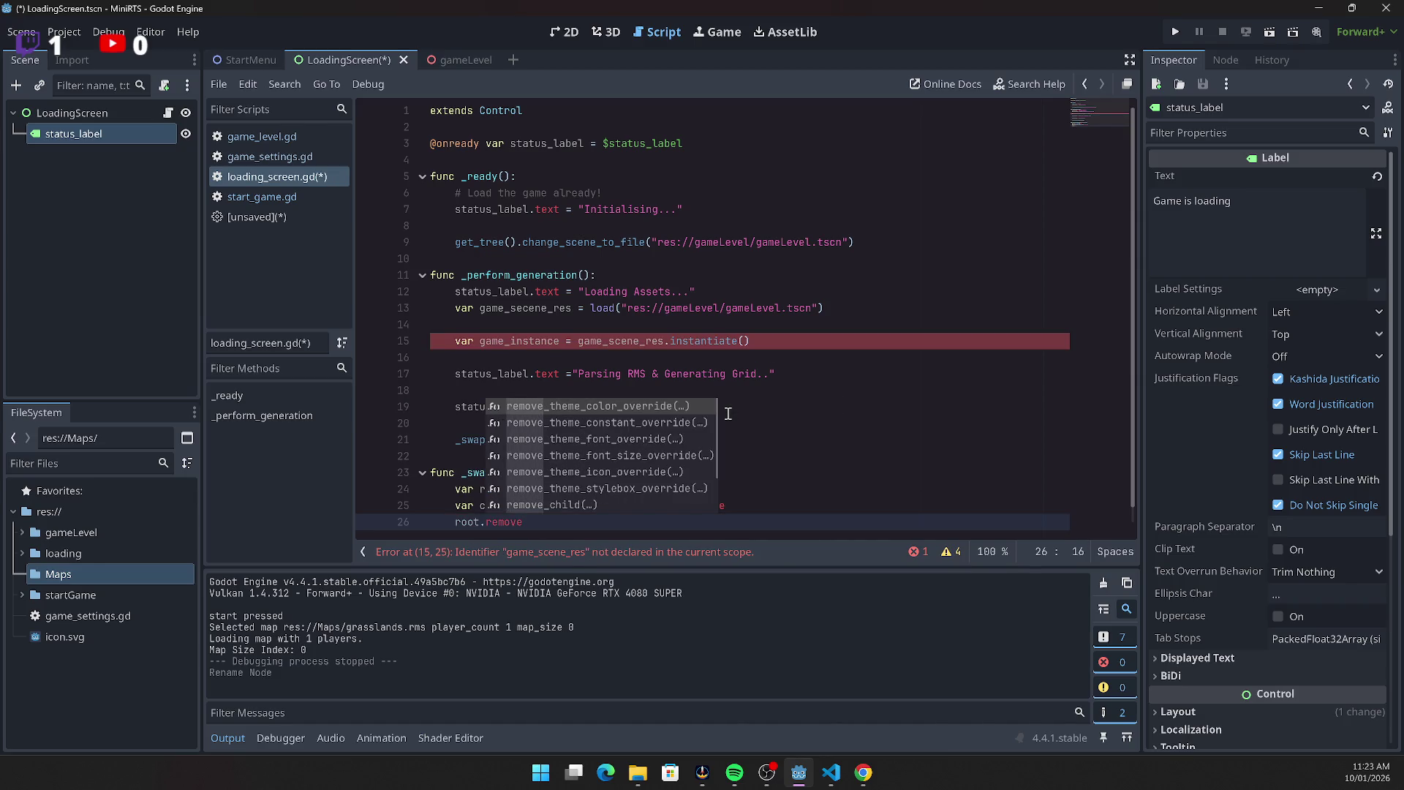
text(_chil)
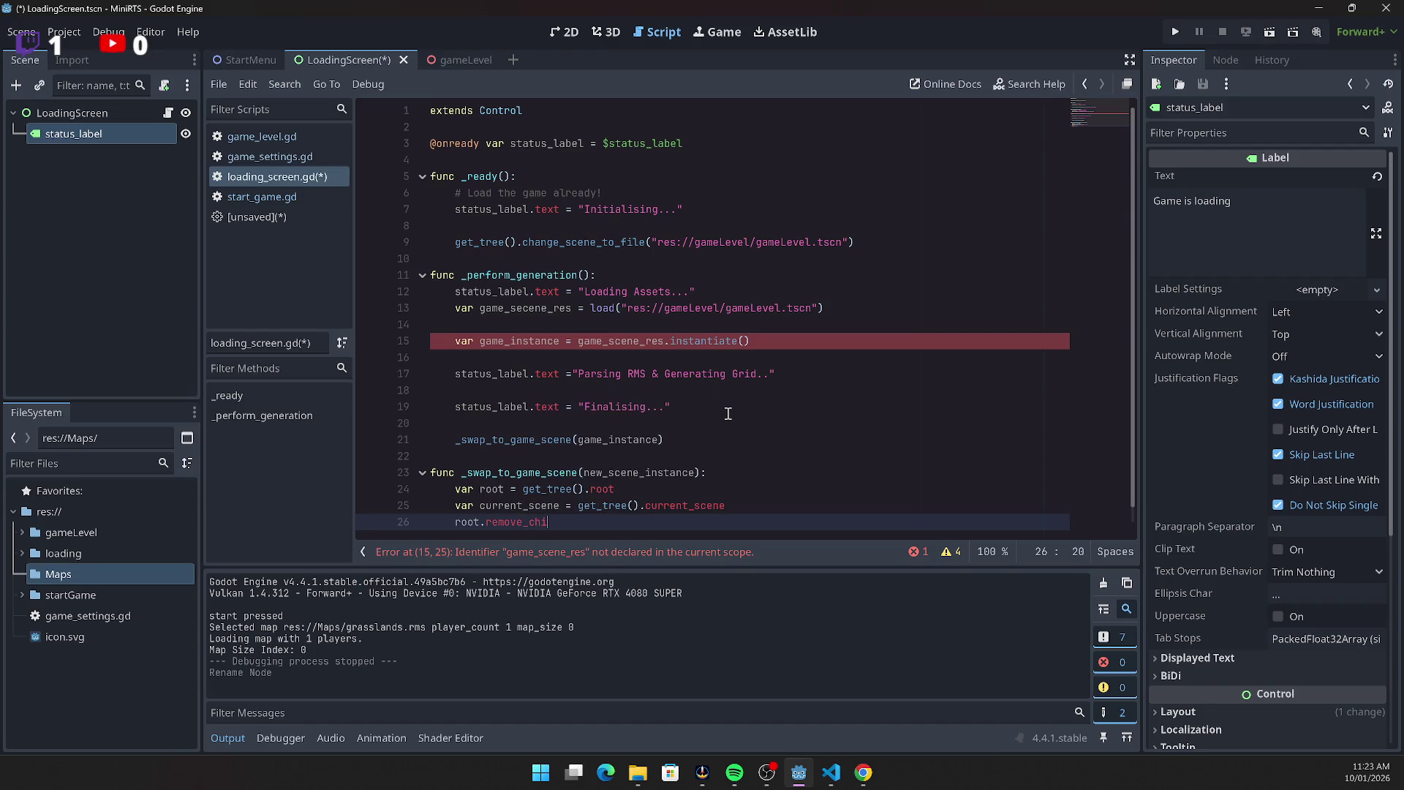
text(d(current)
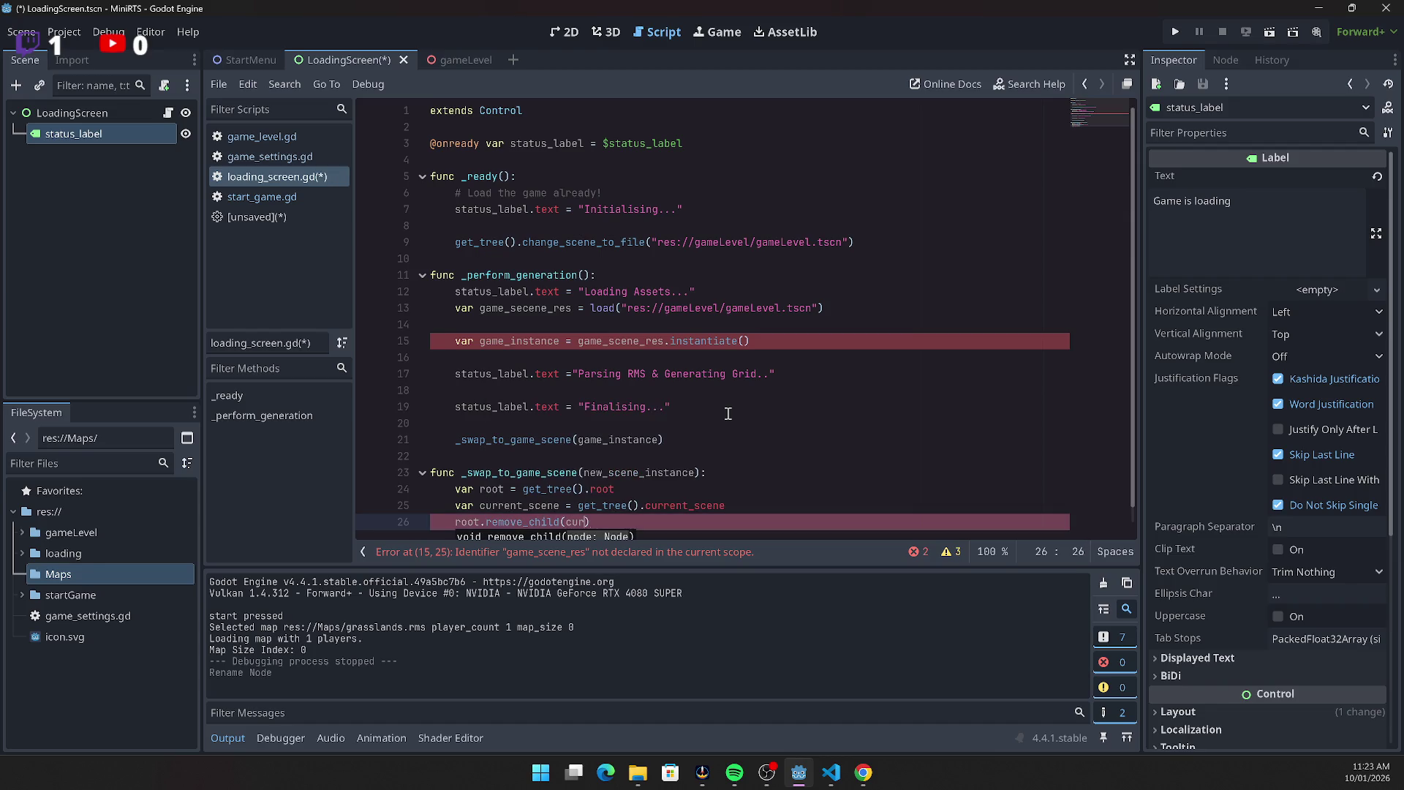
text(_scene))
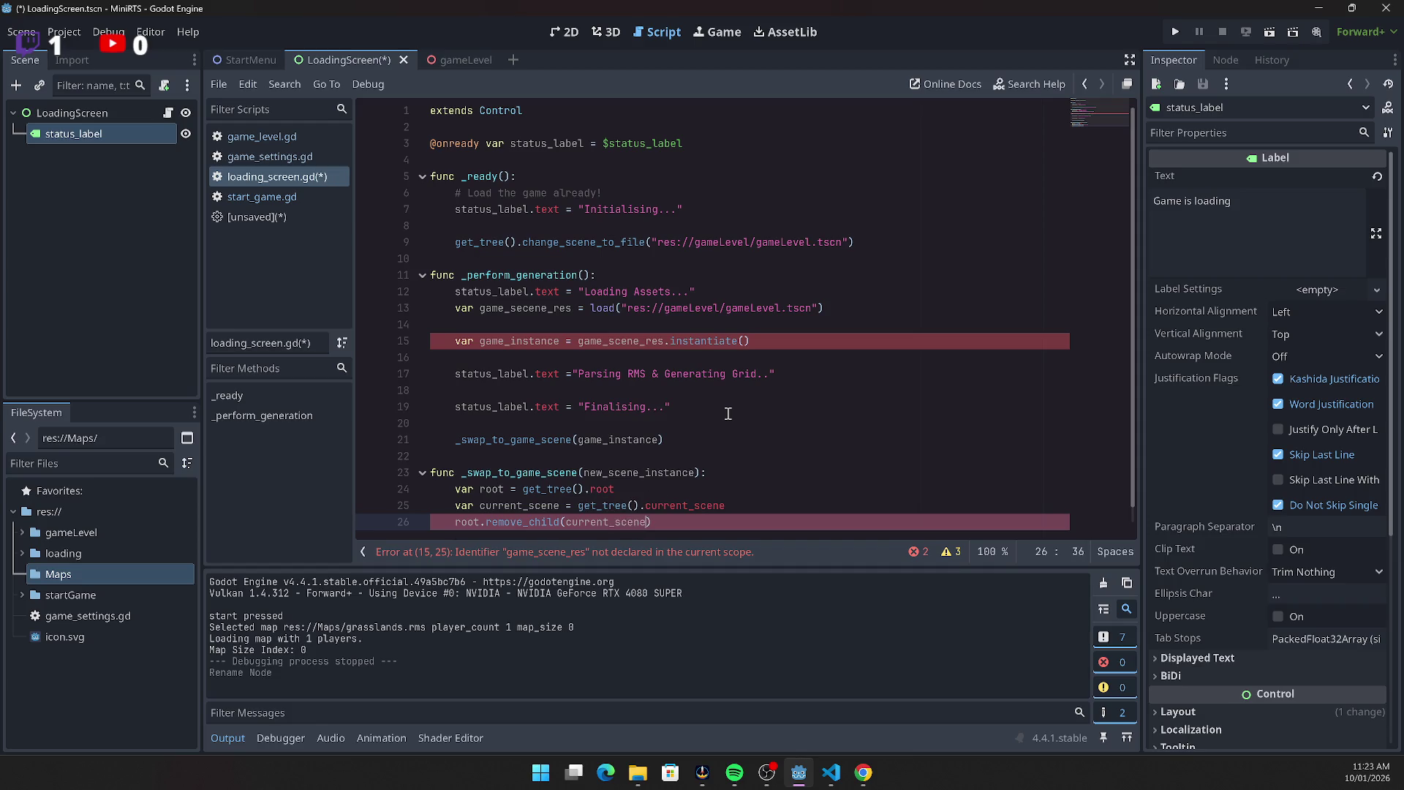
key(Return)
Queue_free the old scene, add the new instance to root, set it as current_scene, and save.
text(current_scene.)
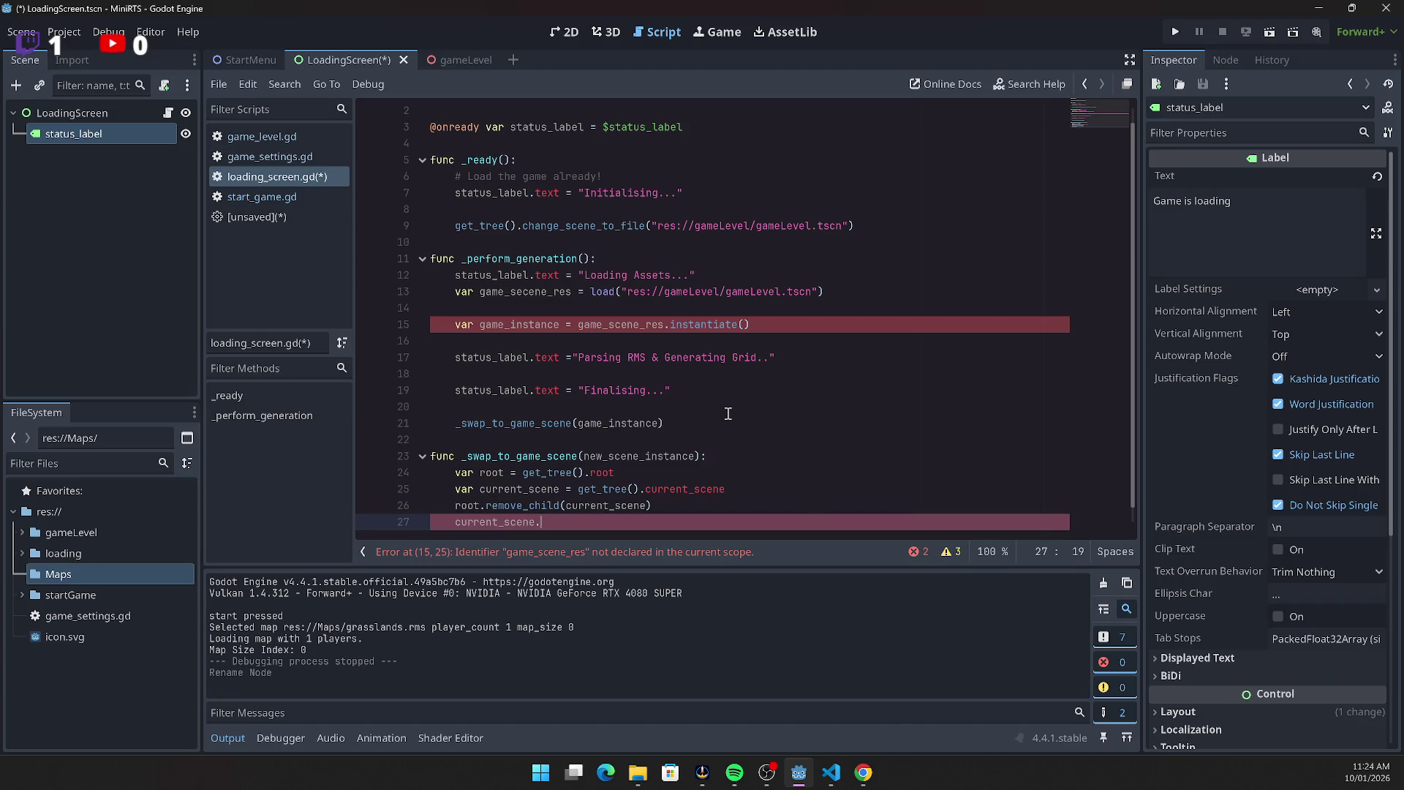
text(qu)
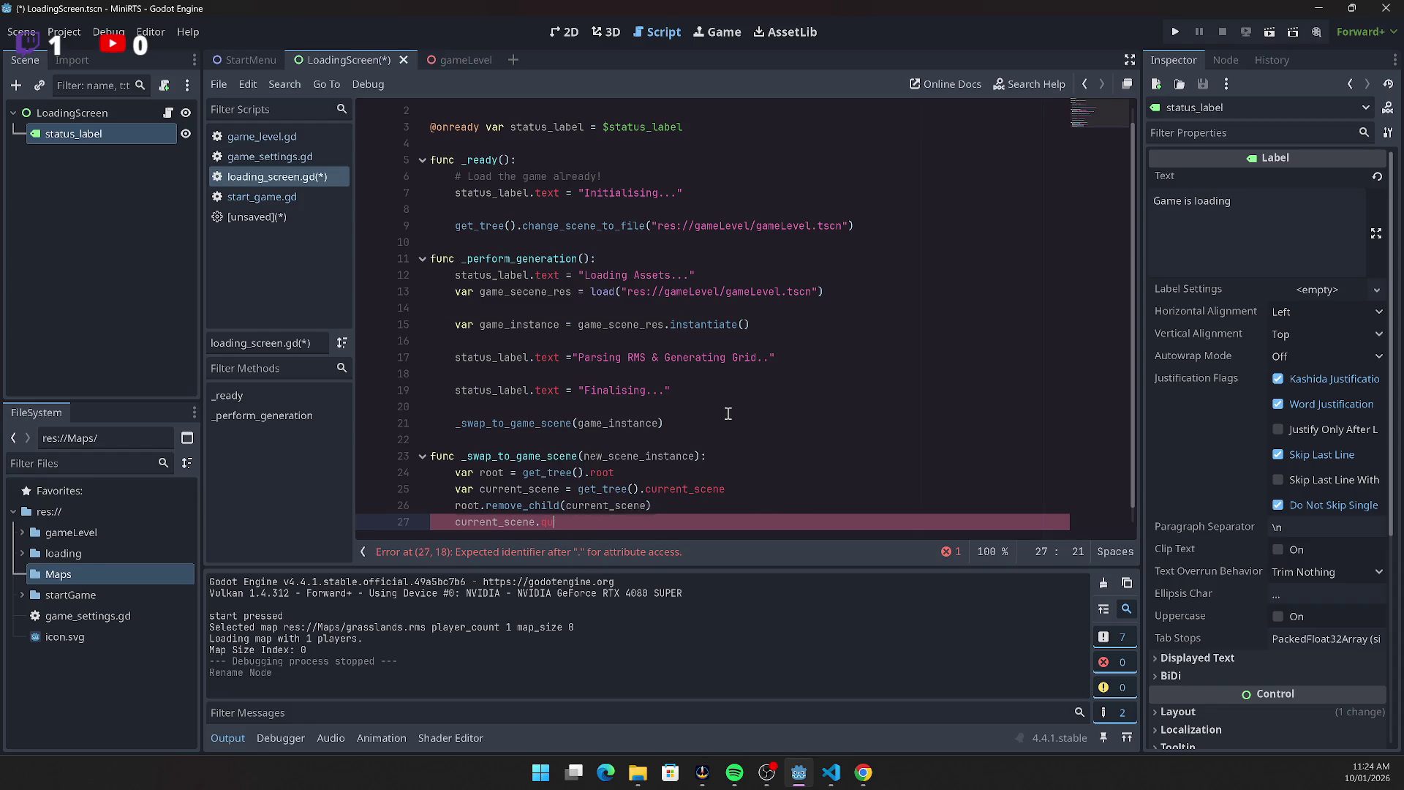
text(eu)
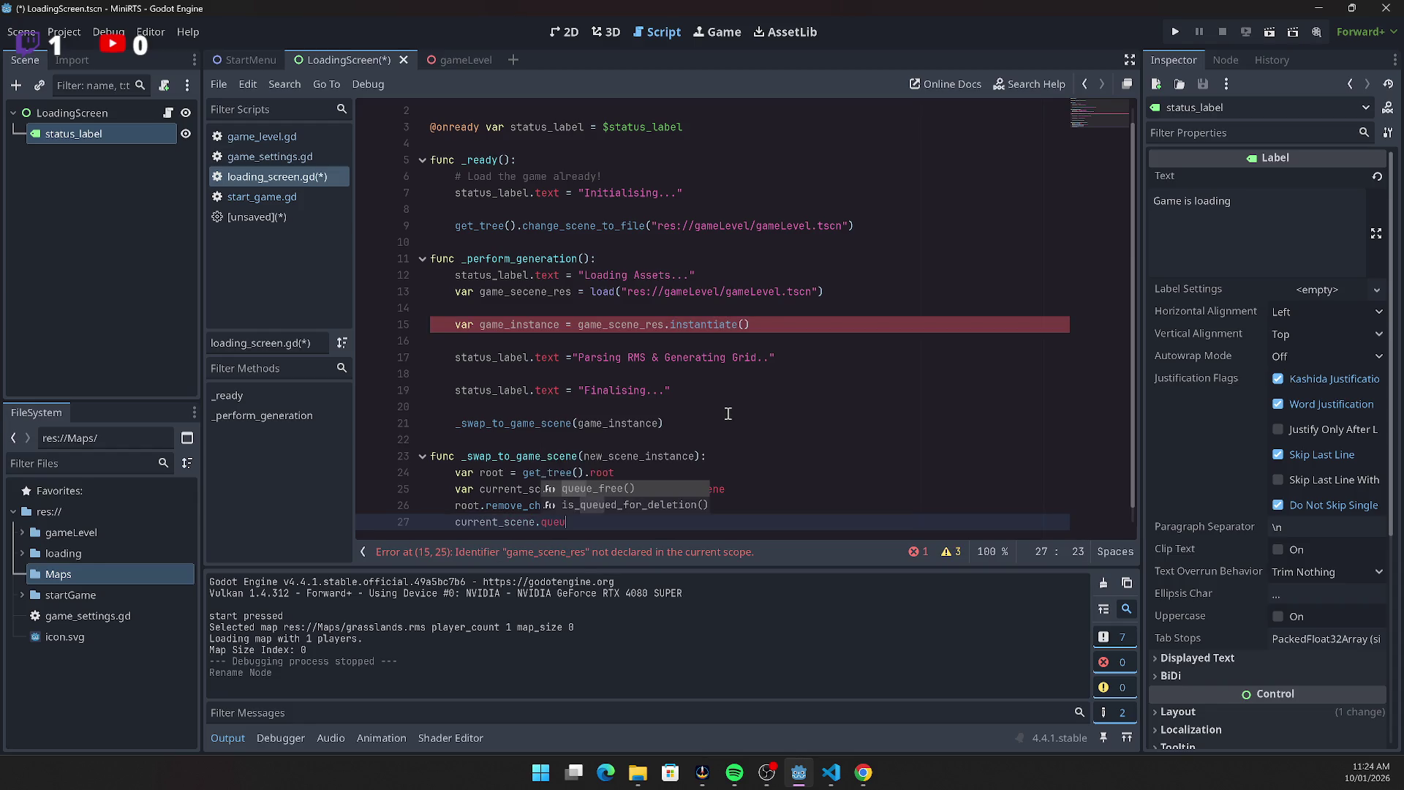
text(e_free)
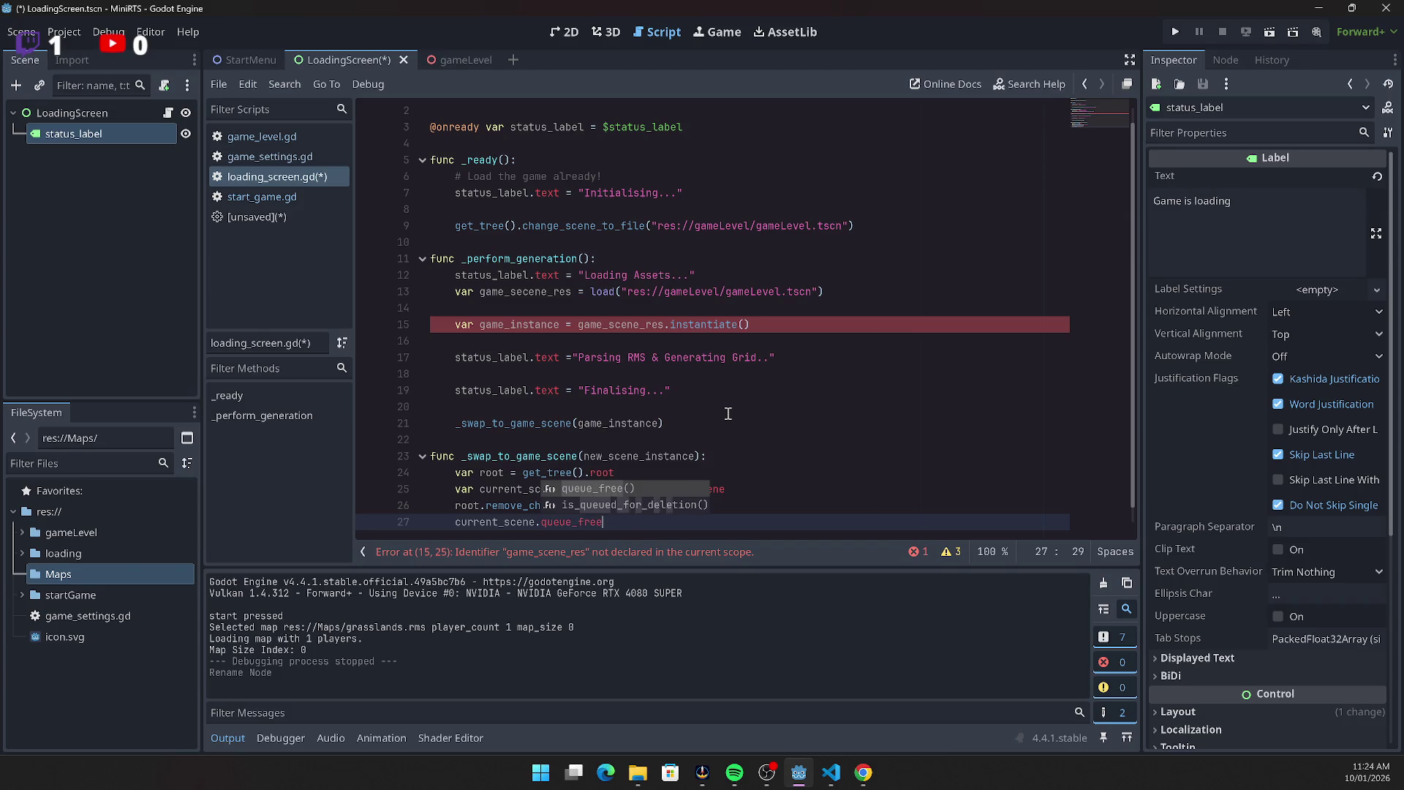
key(Return)
key(Return)
key(Return)
text(root.add)
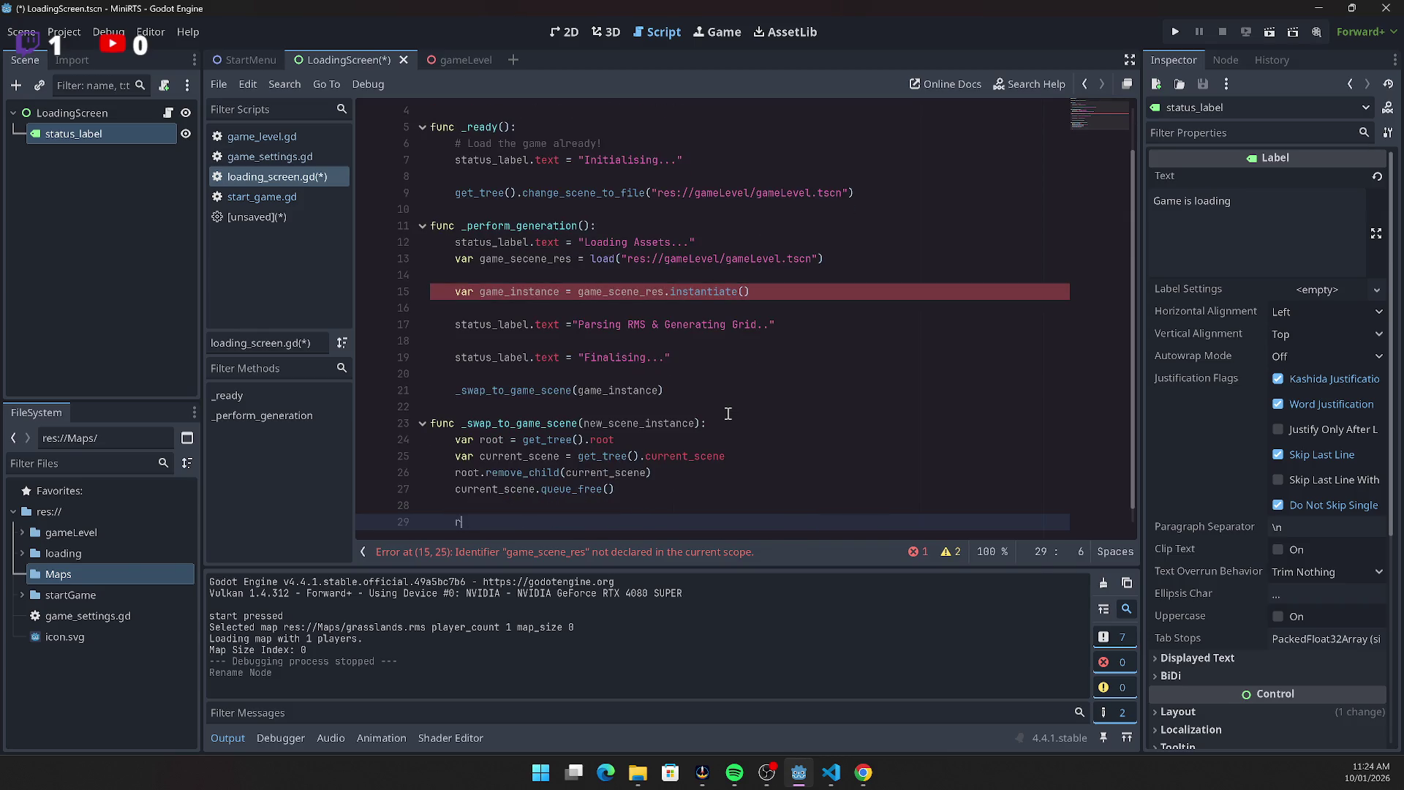
text(_child(new_)
text(scence_in)
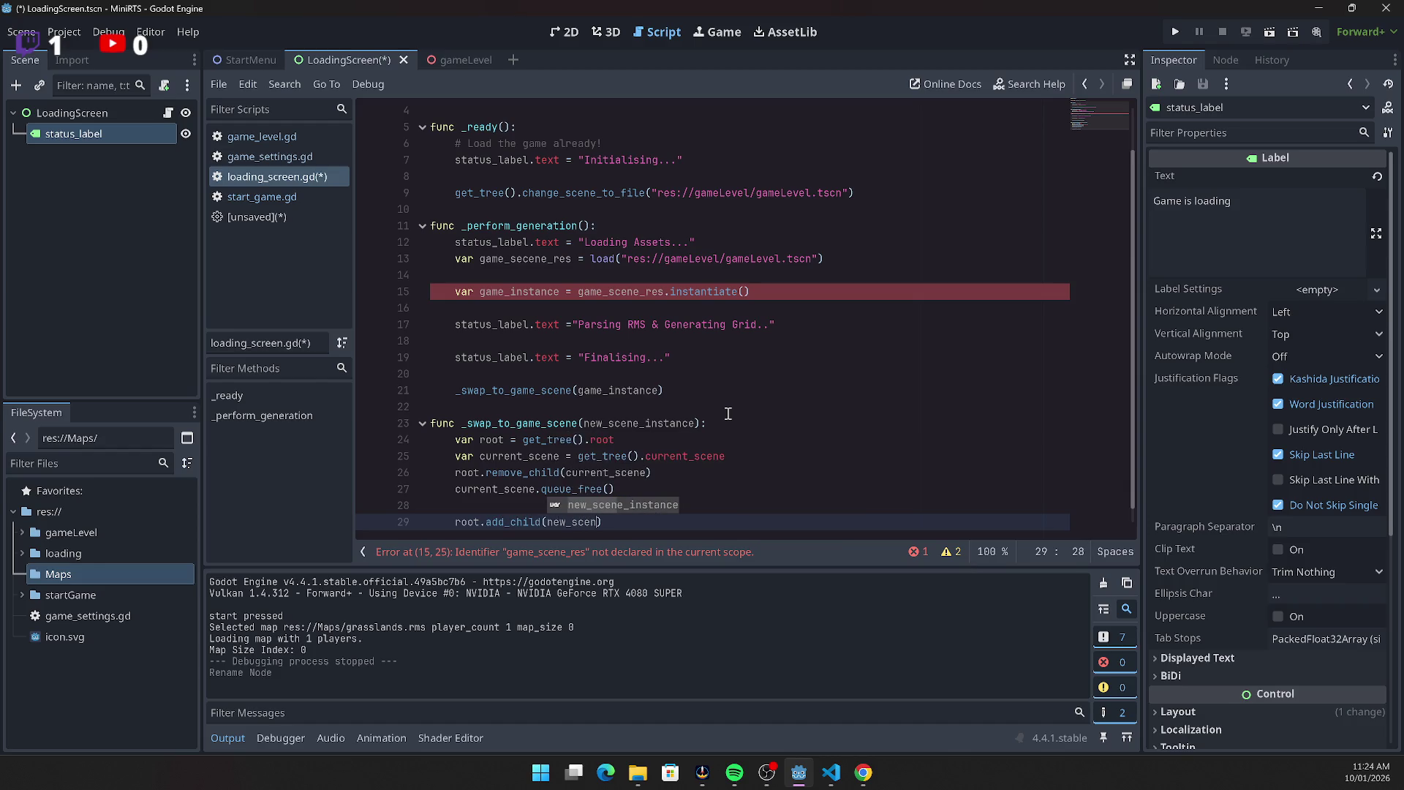
text(stance_)
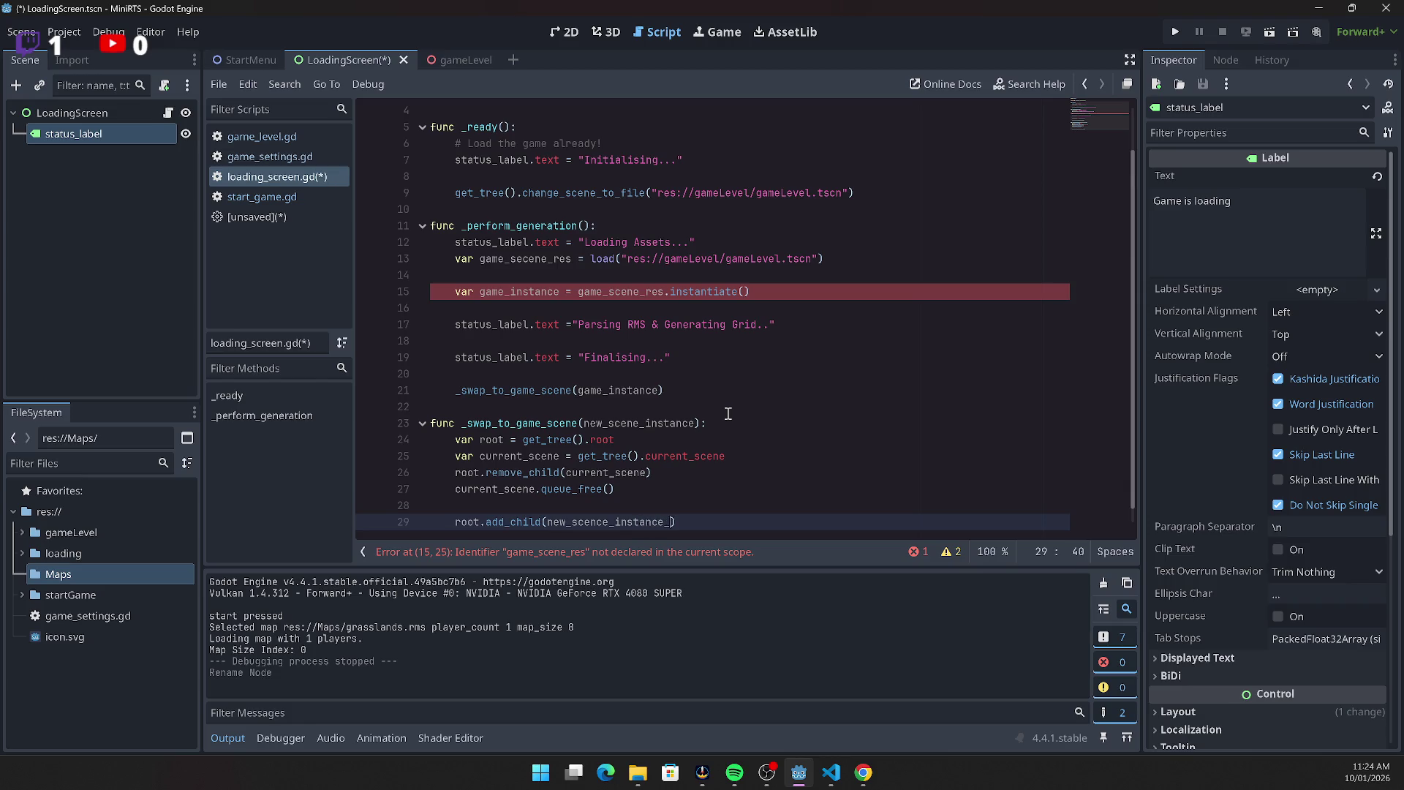
key(Return)
key(Return)
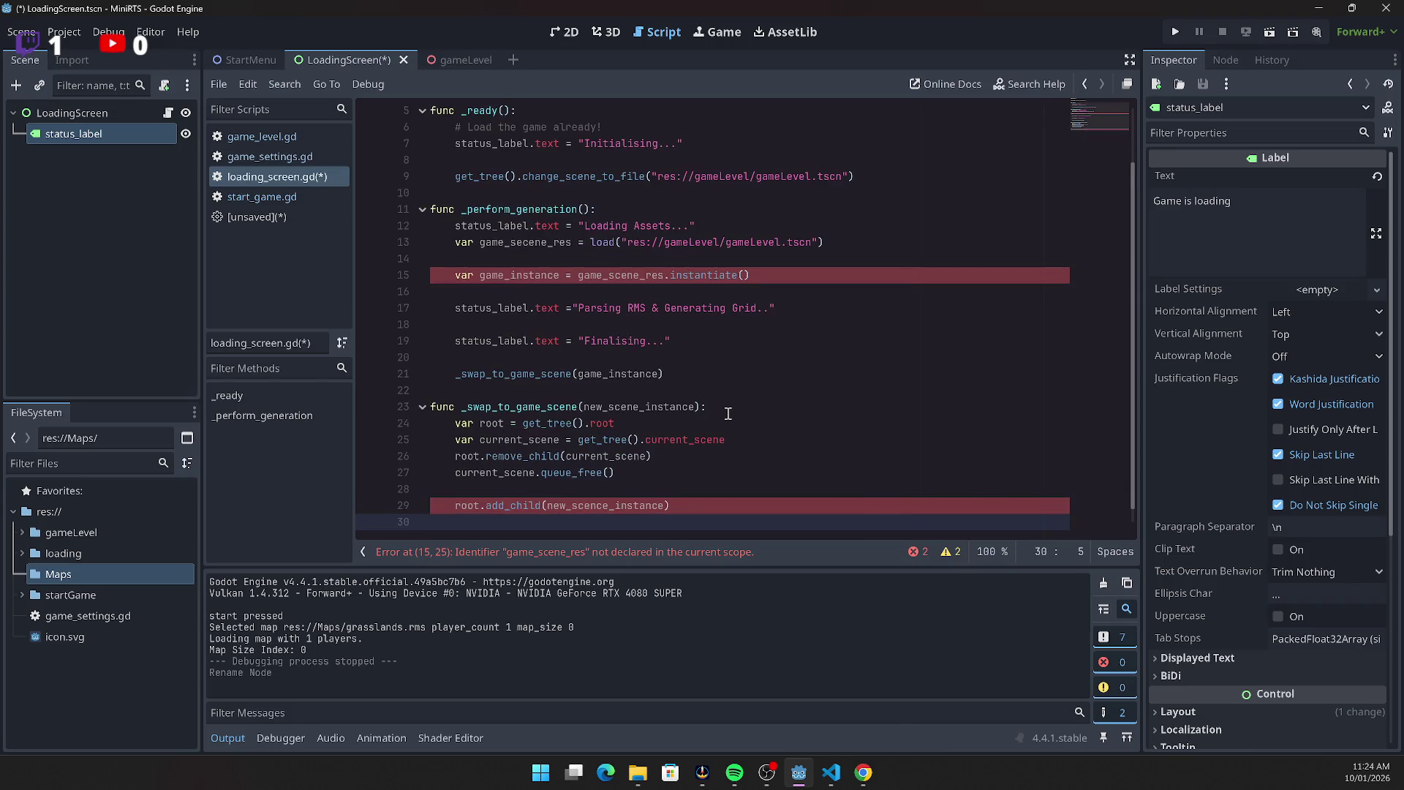
text(get_tr)
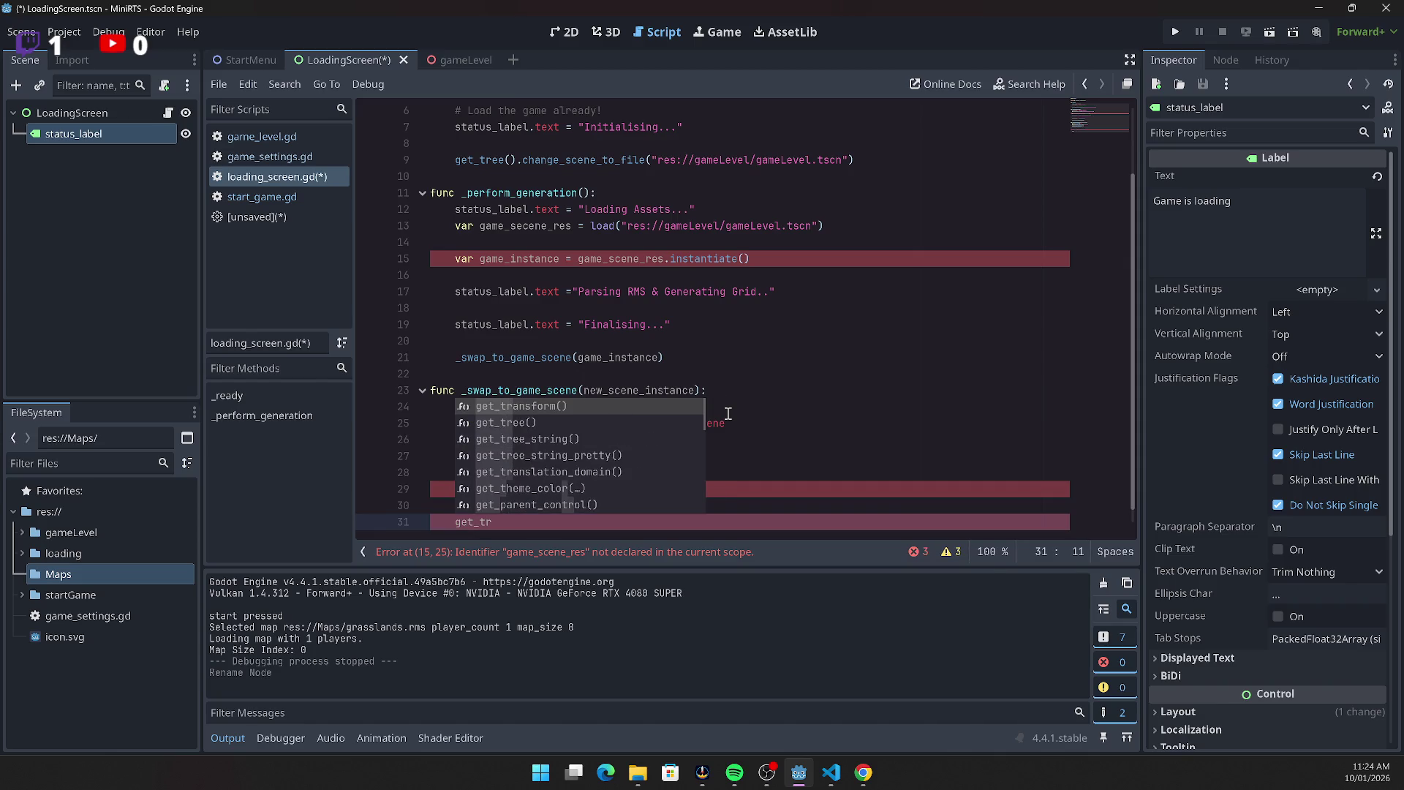
key(Down)
key(Return)
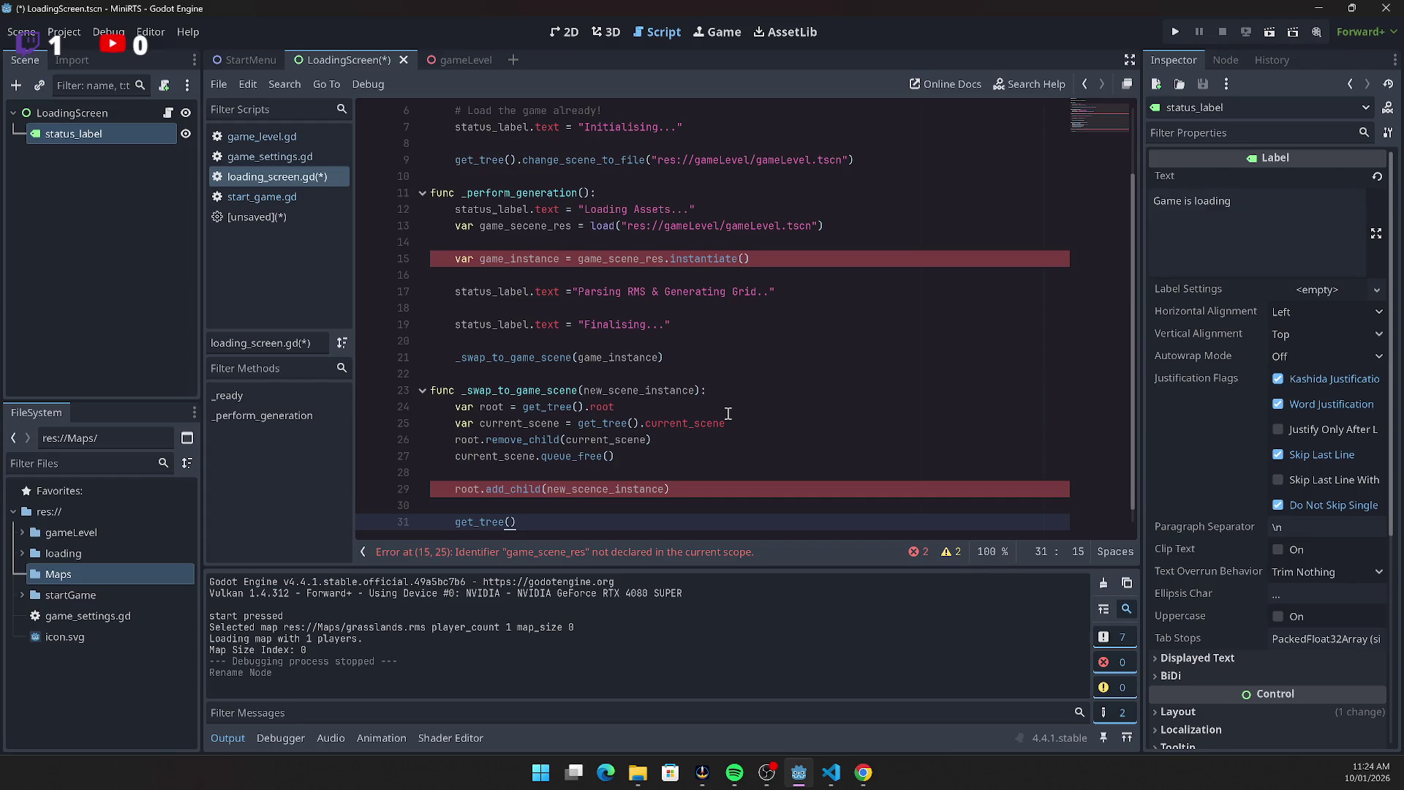
text(.current)
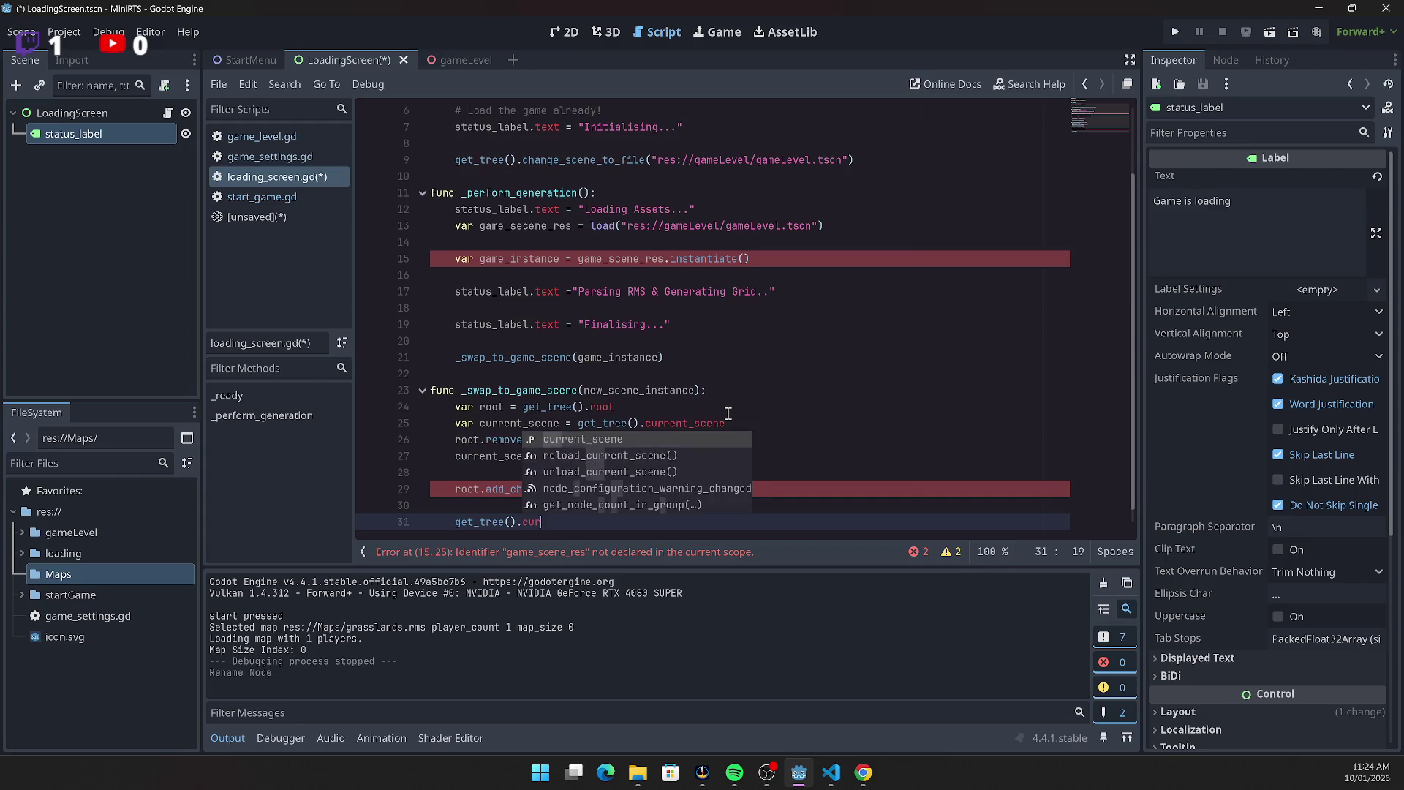
text(_scene = n)
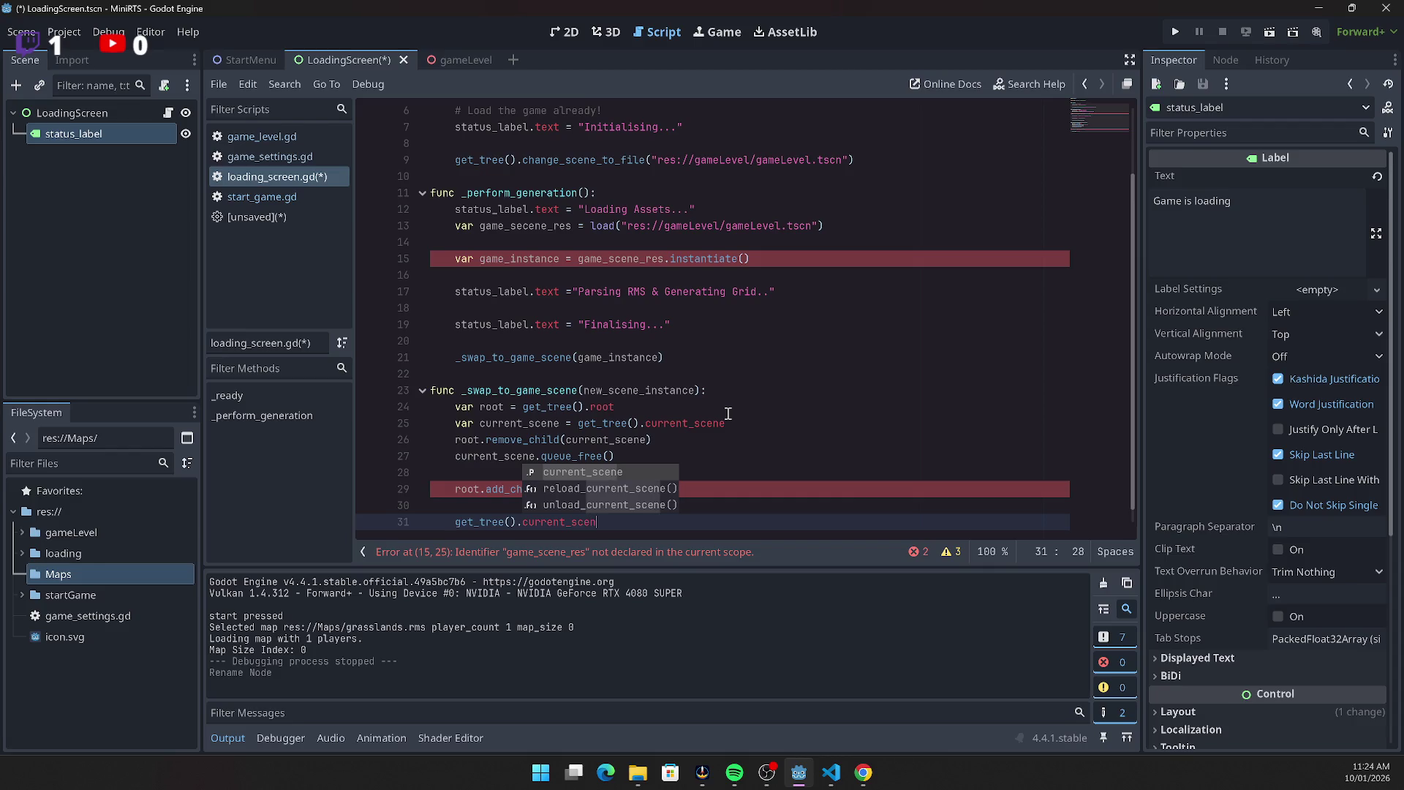
text(ew_sc)
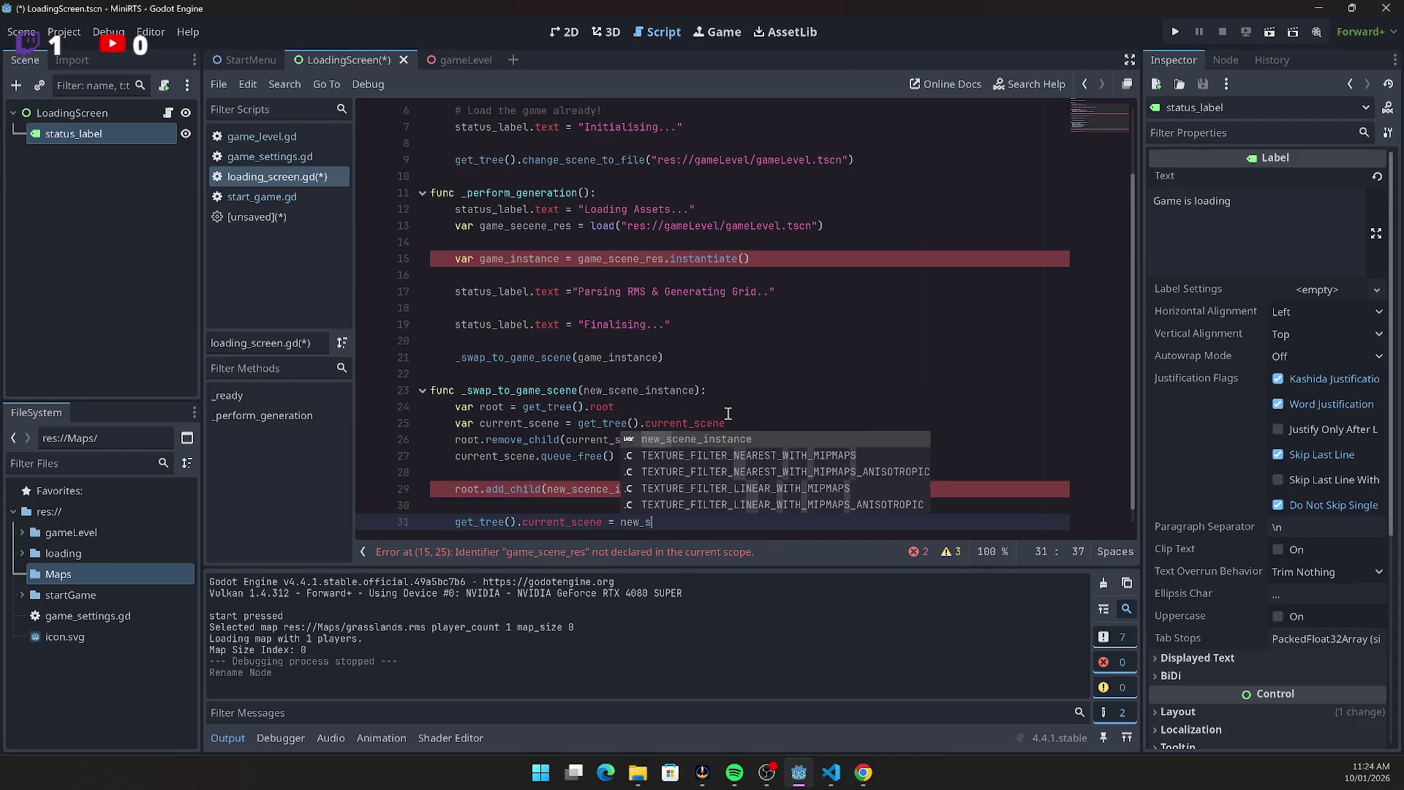
text(ene_instance)
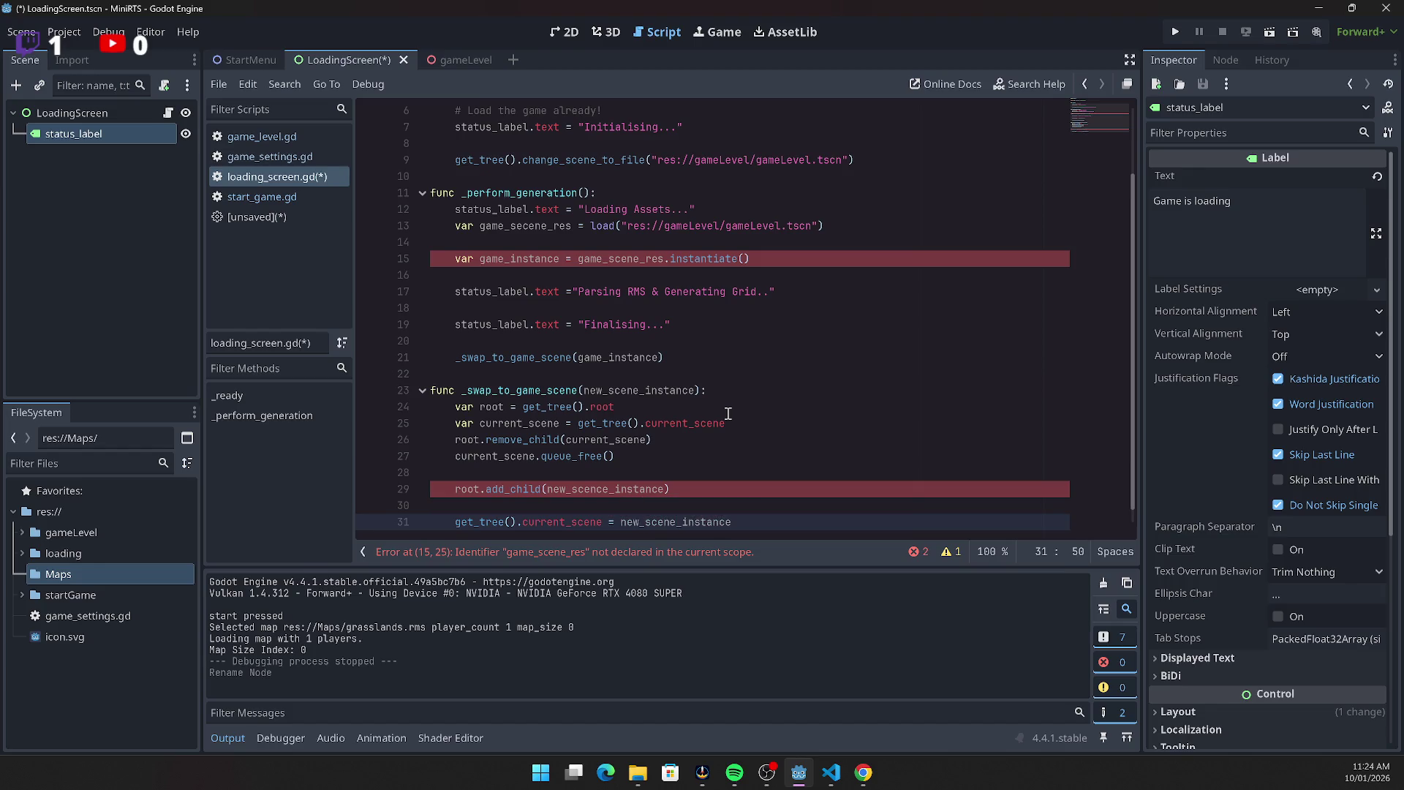
key(ctrl+s)
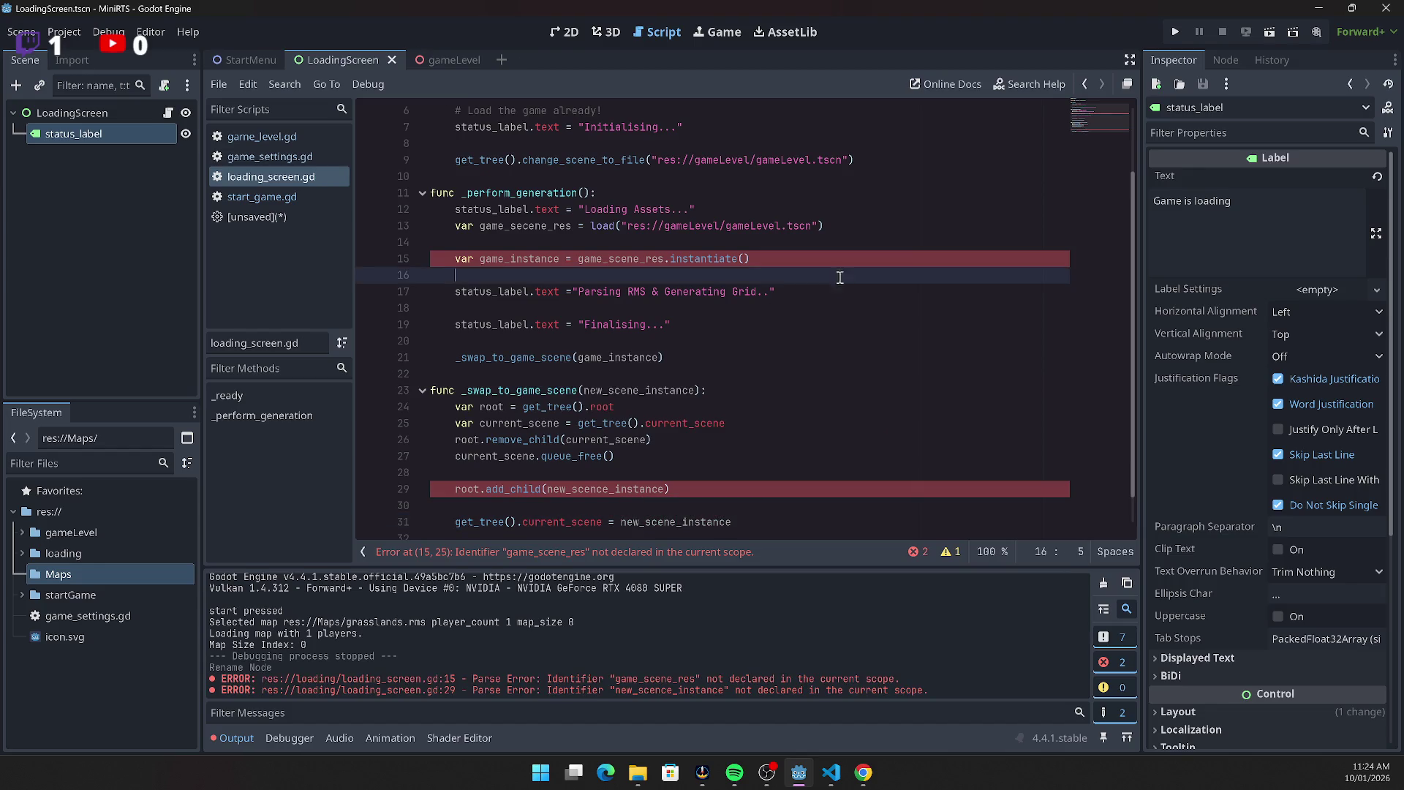
click(643, 261)
click(701, 259)
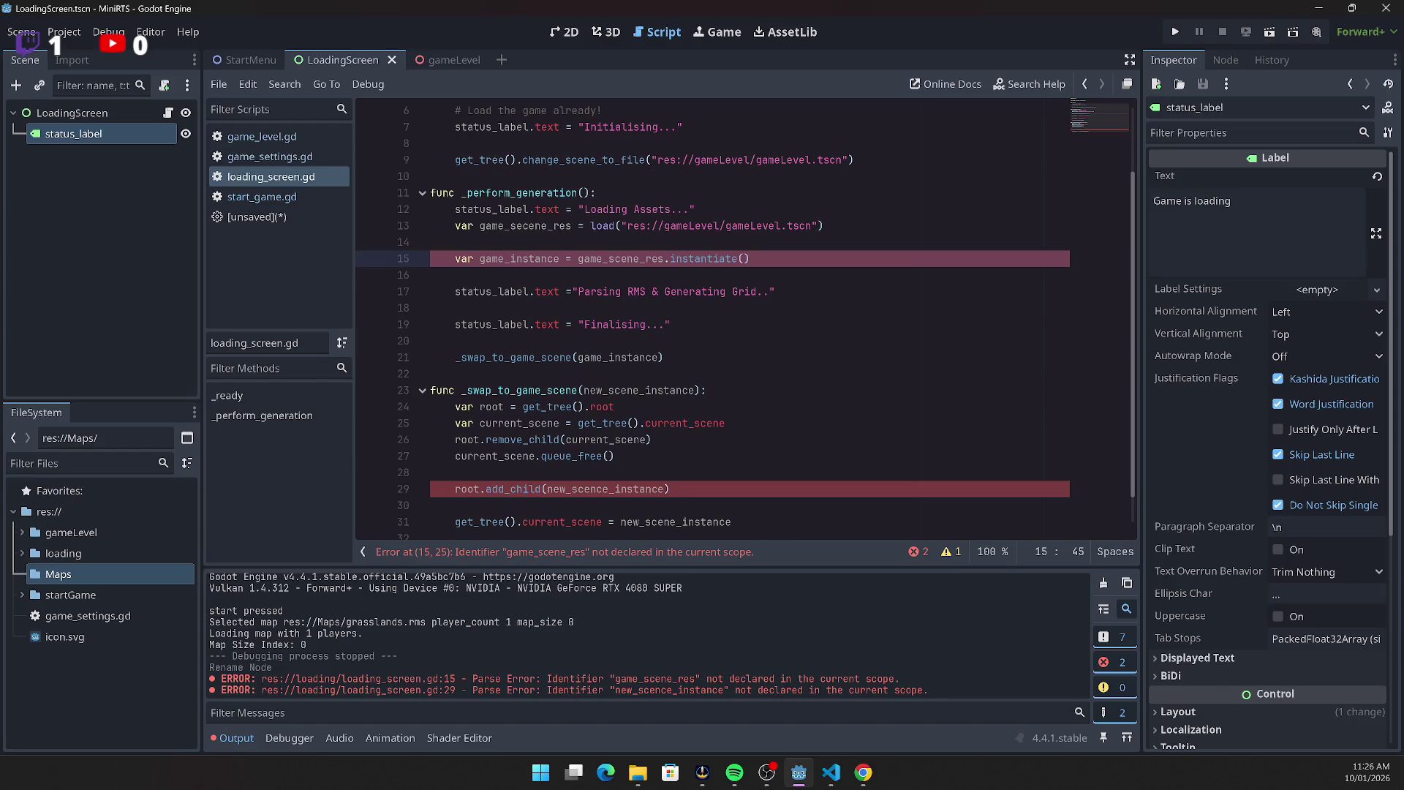
Add an instantiate() function printing "gameLevel: instantiate" to game_level.gd and save it.
click(267, 137)
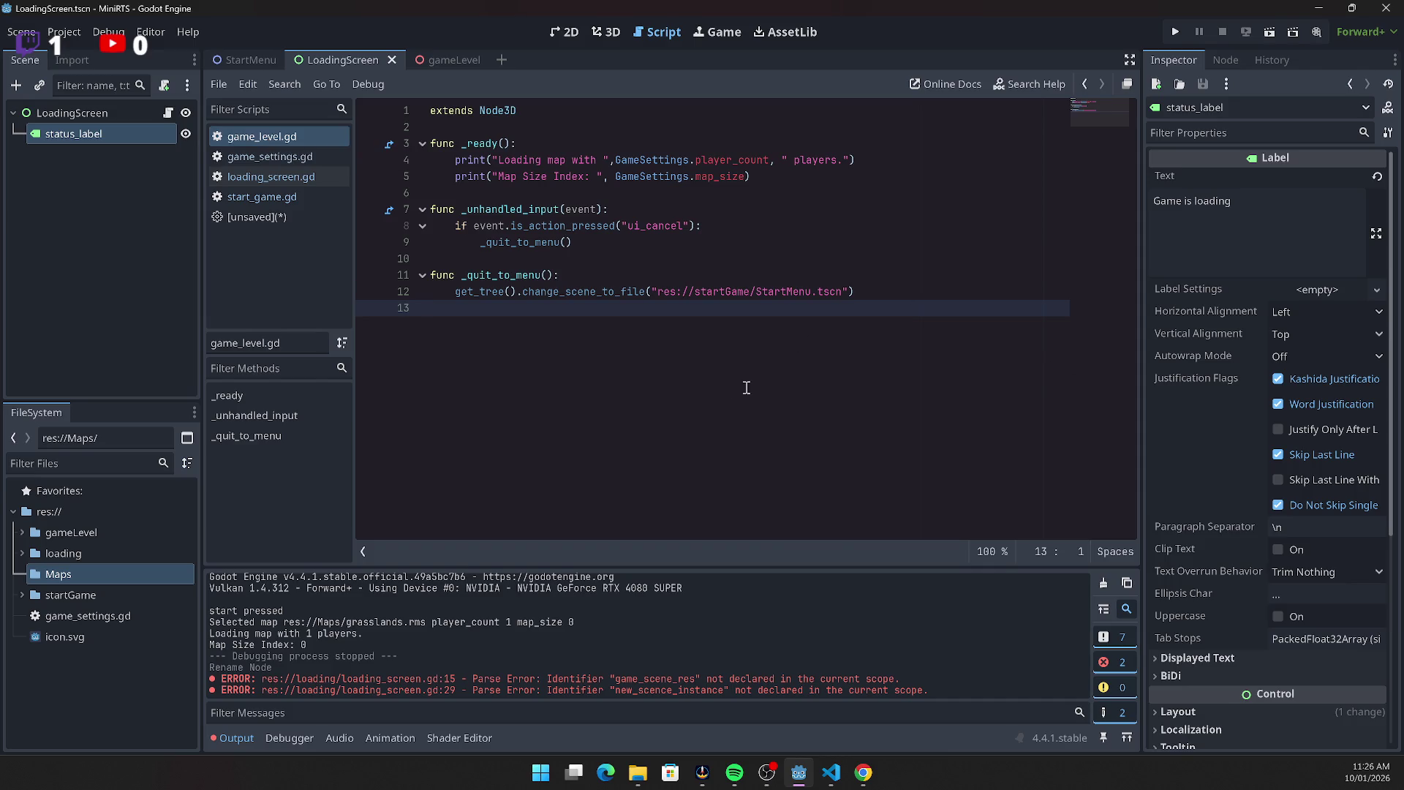
key(Return)
key(Return)
text(fuc inst)
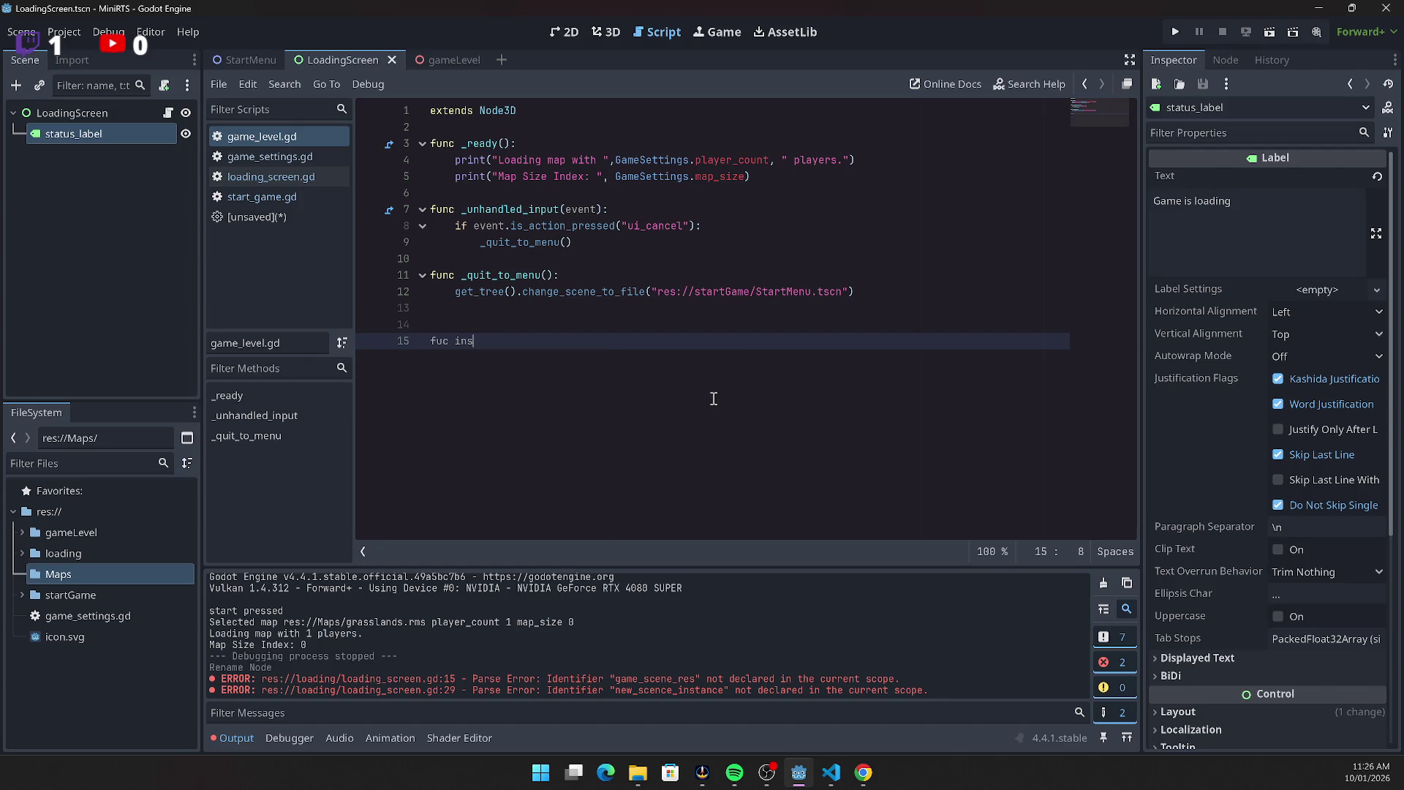
text(a)
text(ntiate()
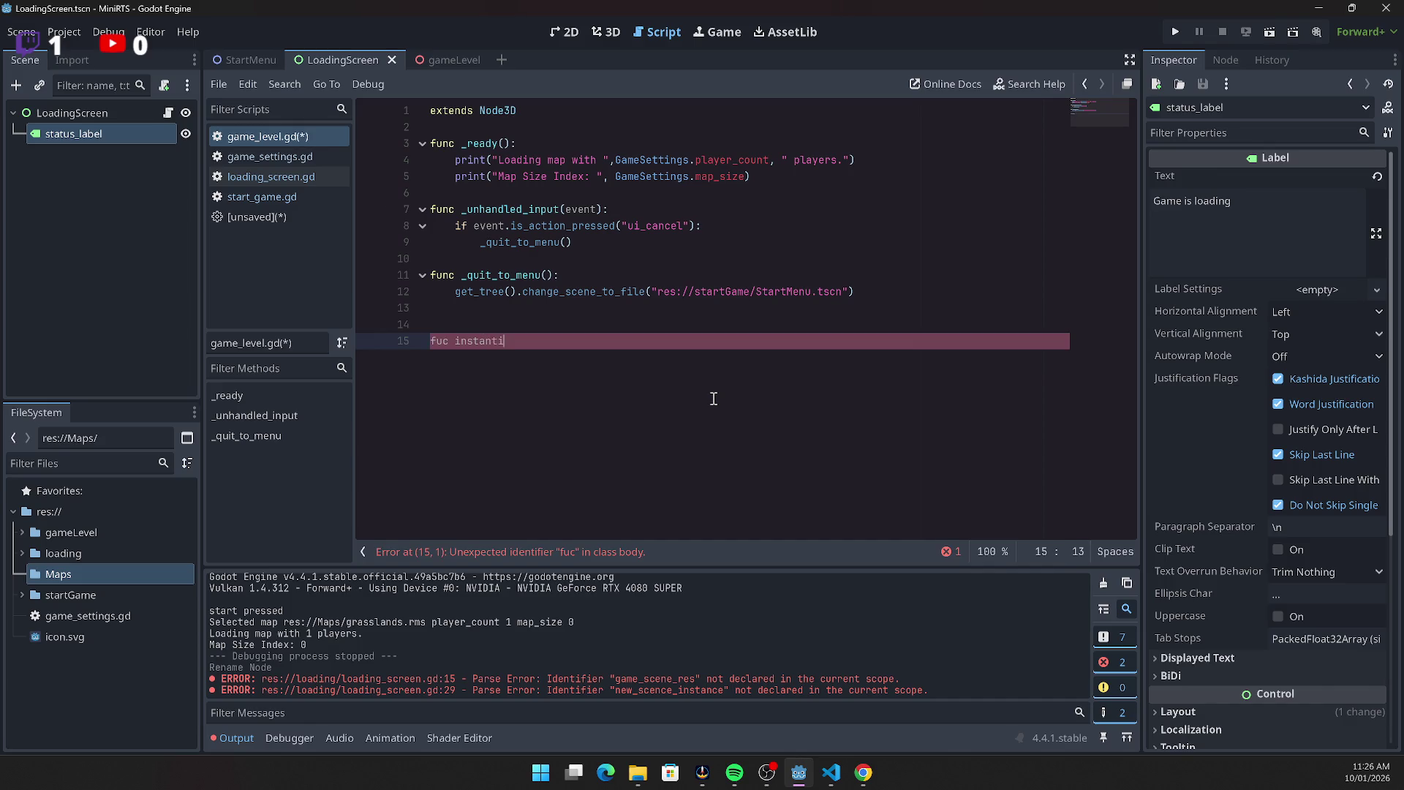
text():)
key(Left)
key(Left)
key(Left)
text(n)
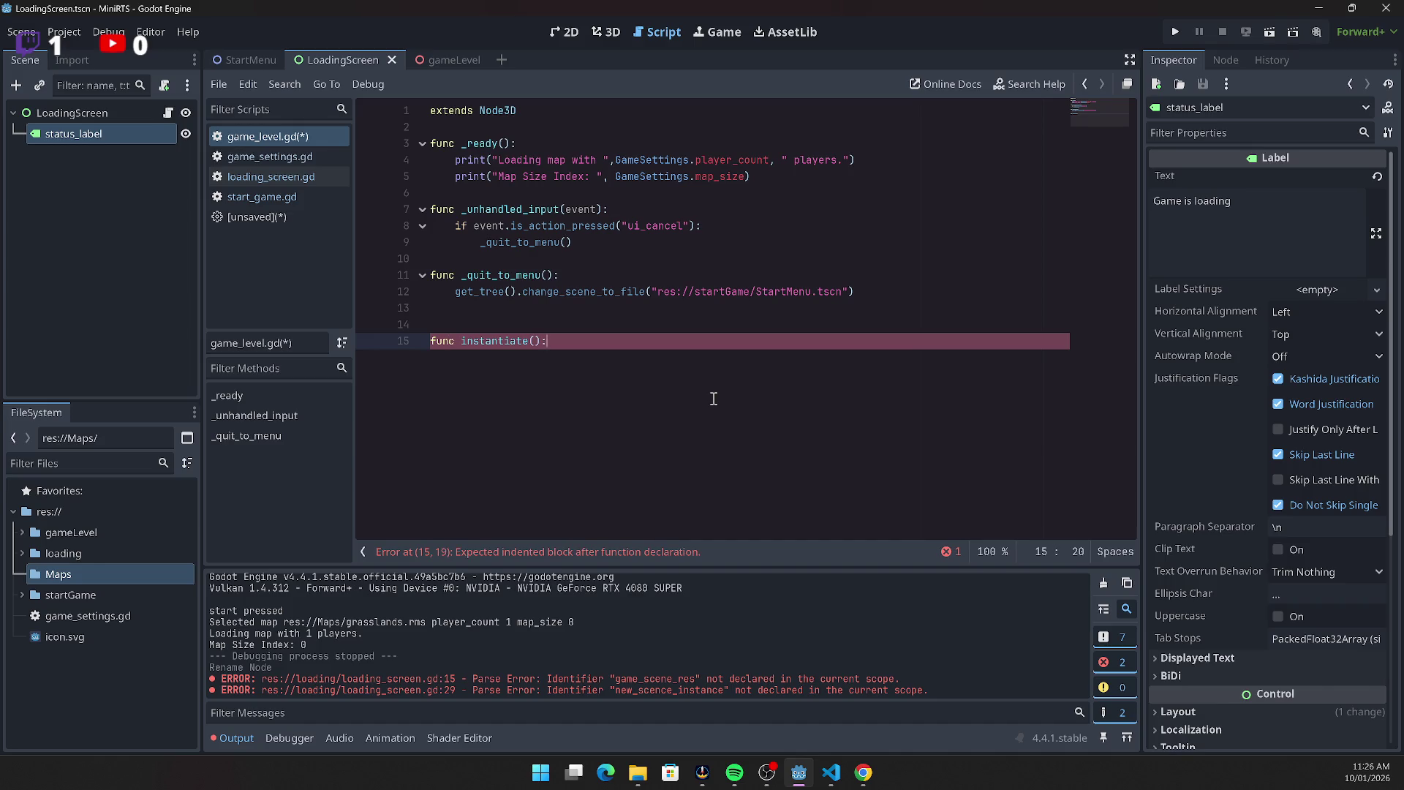
key(End)
key(Return)
text(print(")
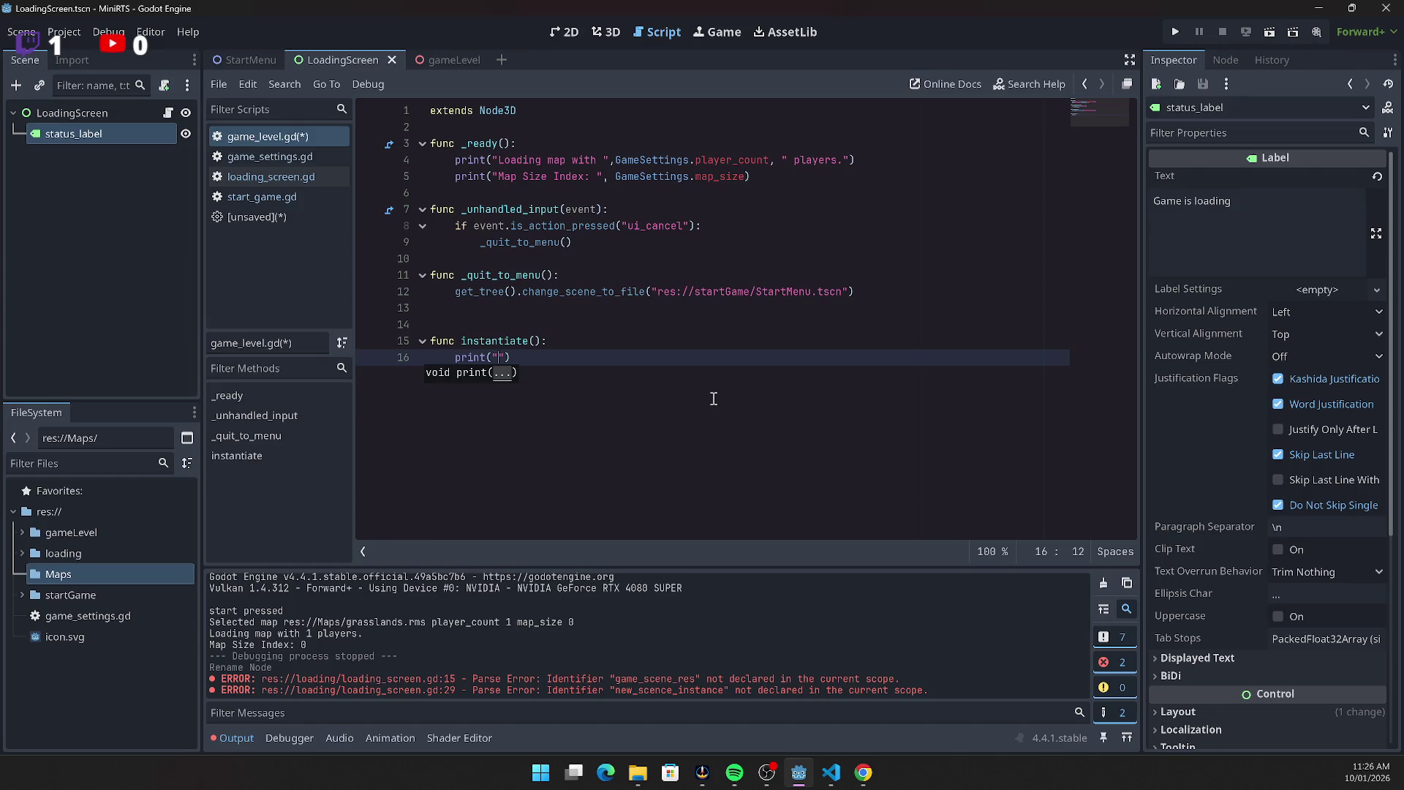
text(game)
text(Level: instantiate)
key(ctrl+s)
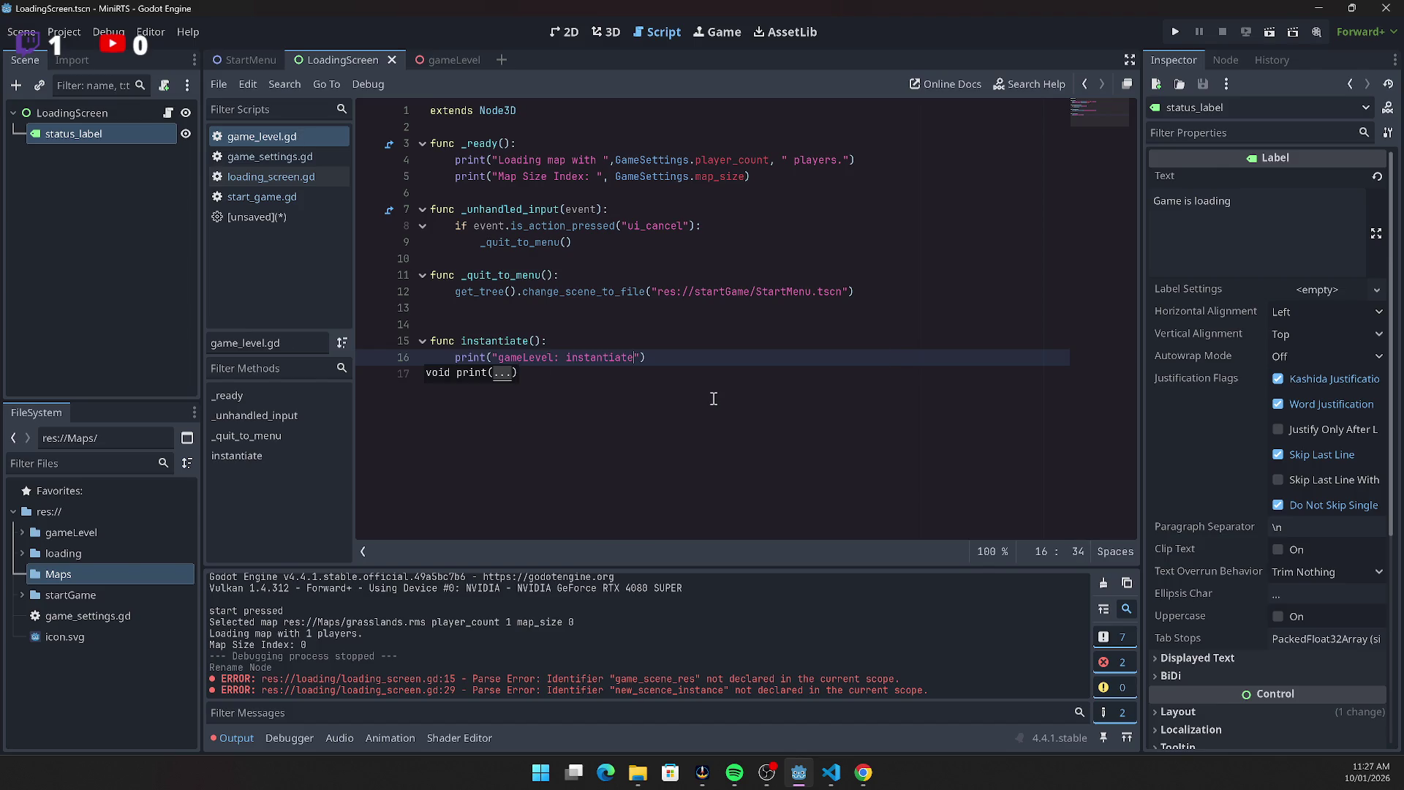
click(270, 177)
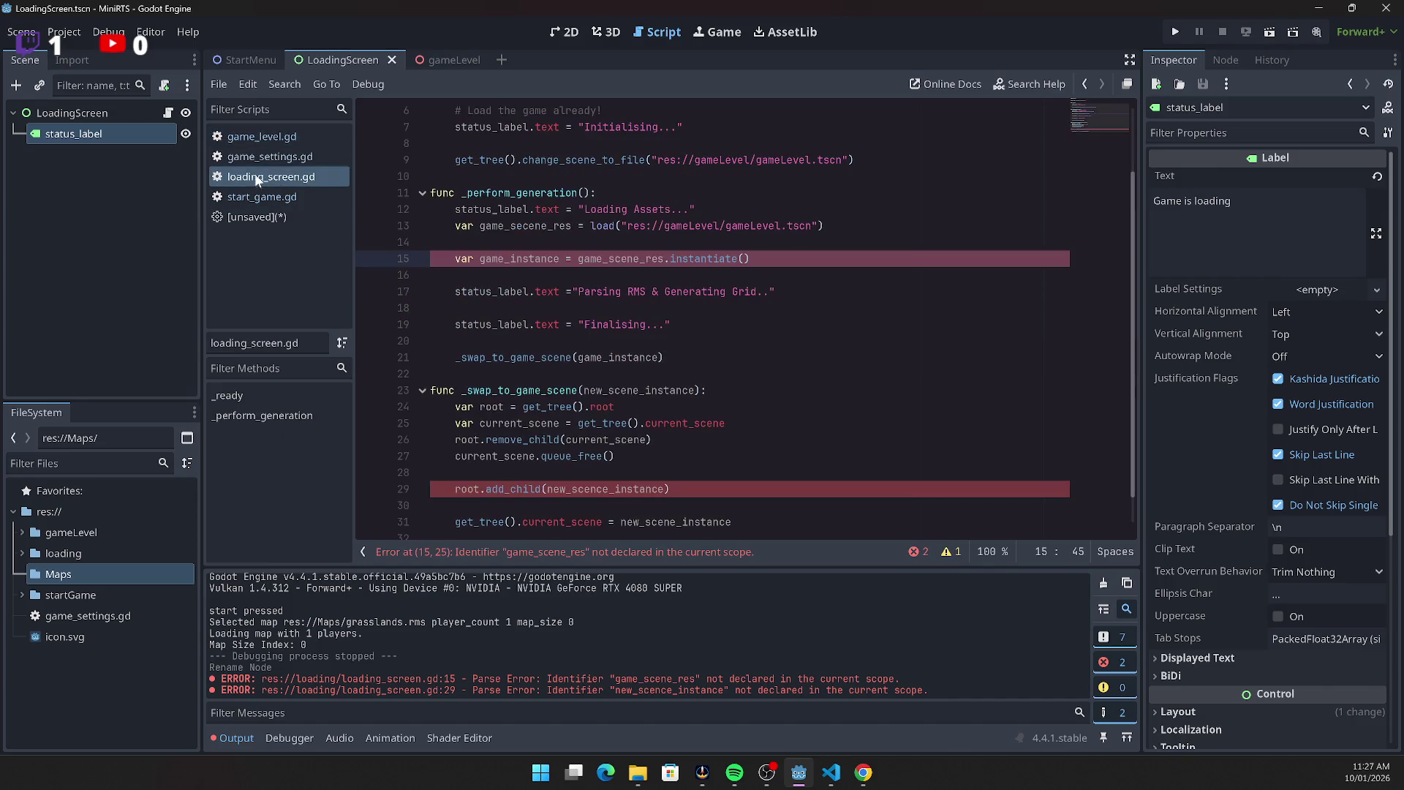
Check the load and instantiate lines in _perform_generation, then view the gameLevel scene tree.
click(758, 365)
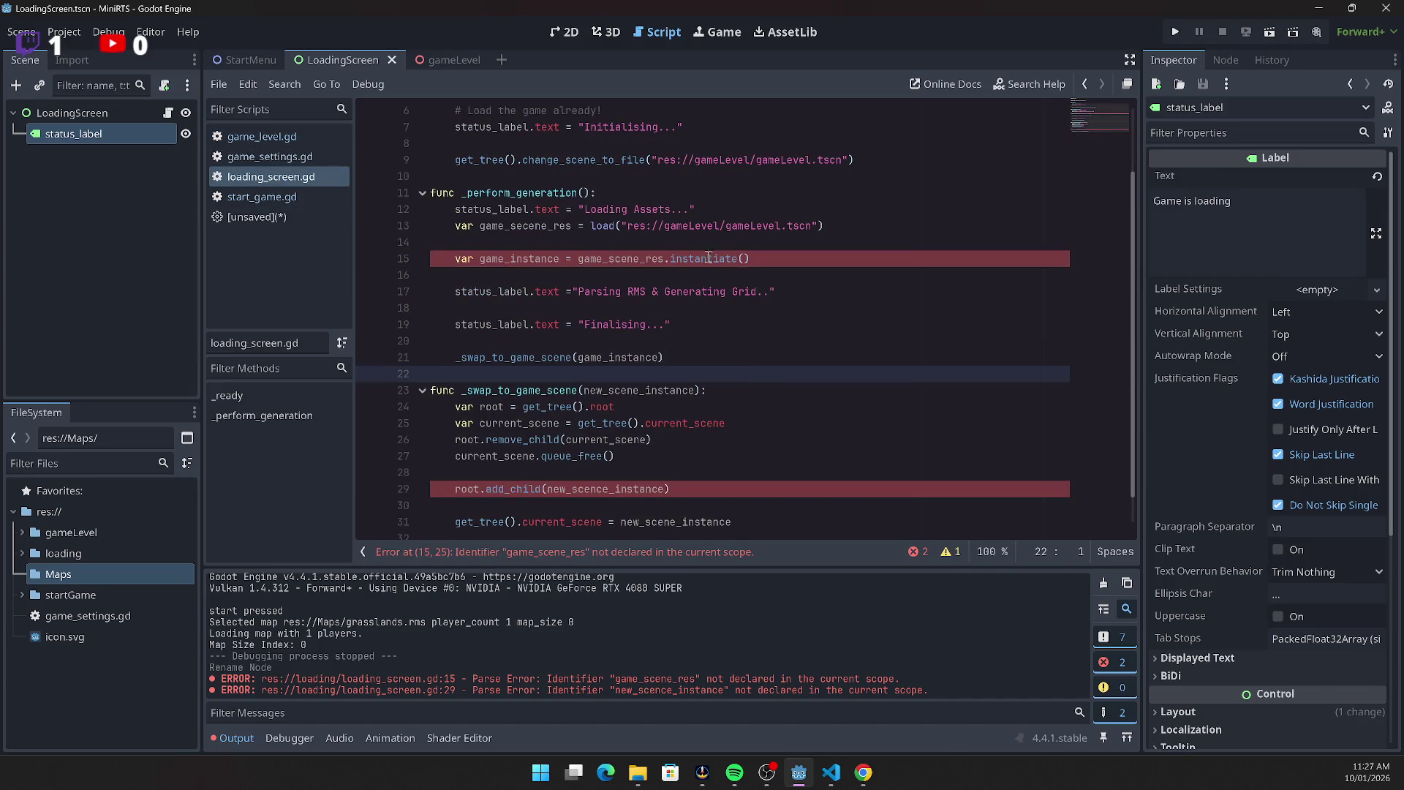
click(709, 341)
click(630, 257)
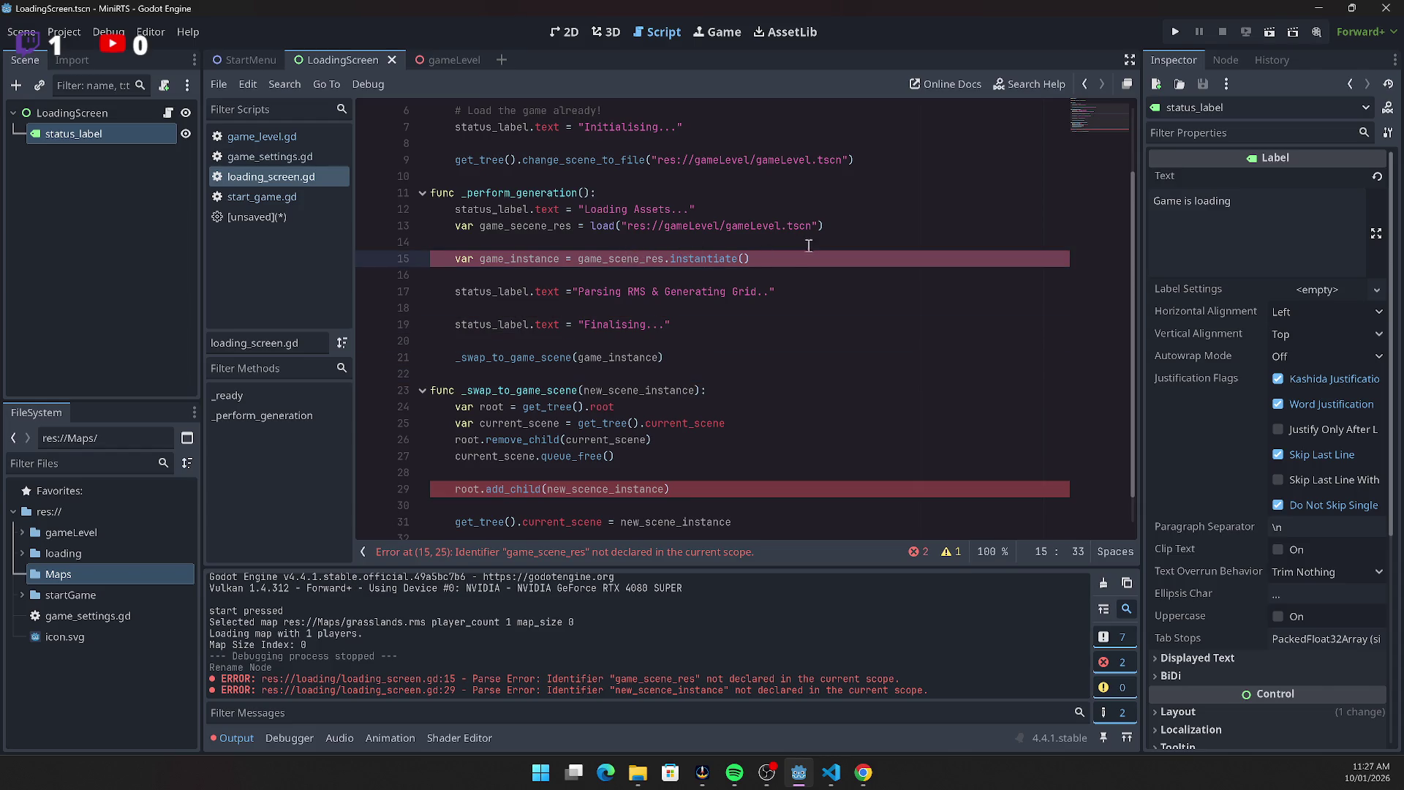
click(820, 225)
double_click(697, 258)
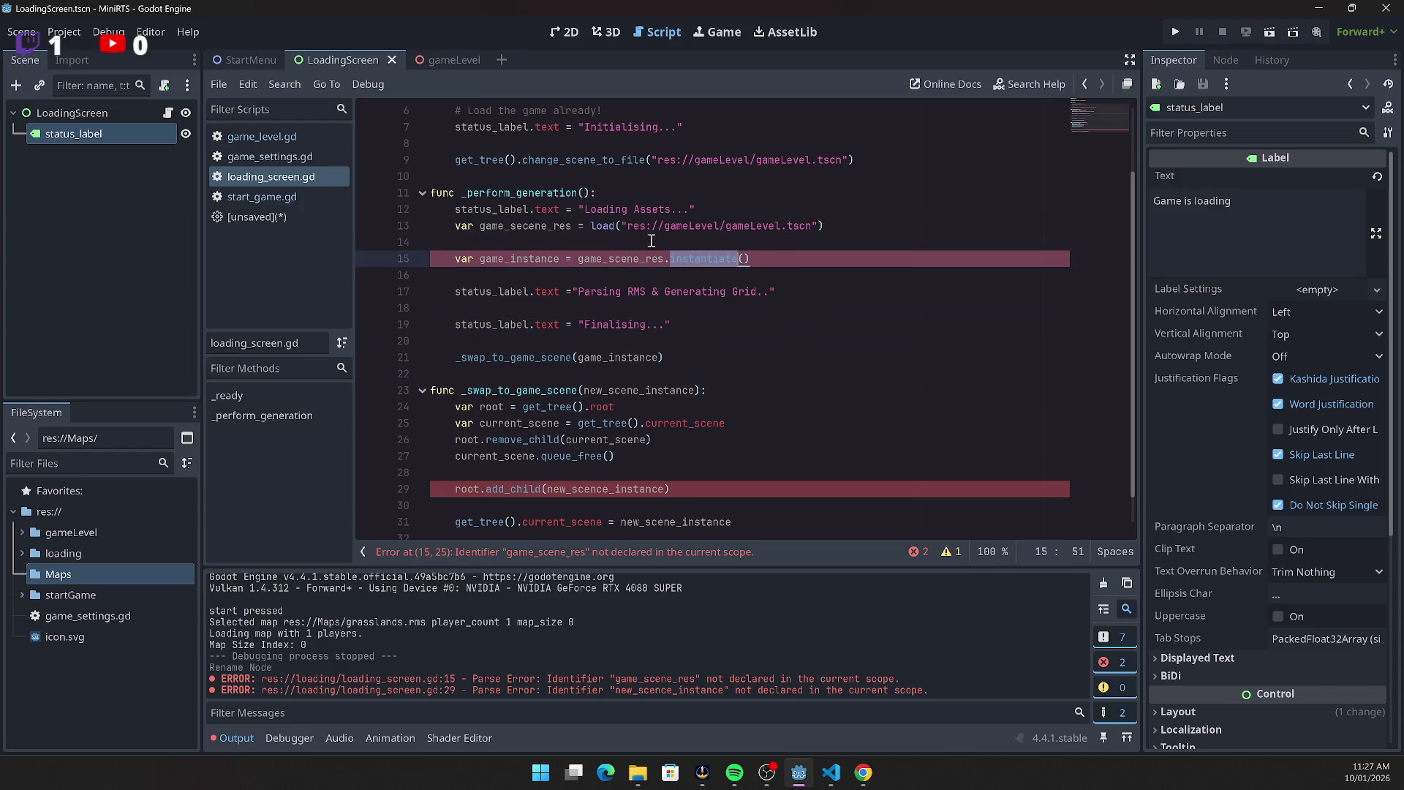
click(459, 55)
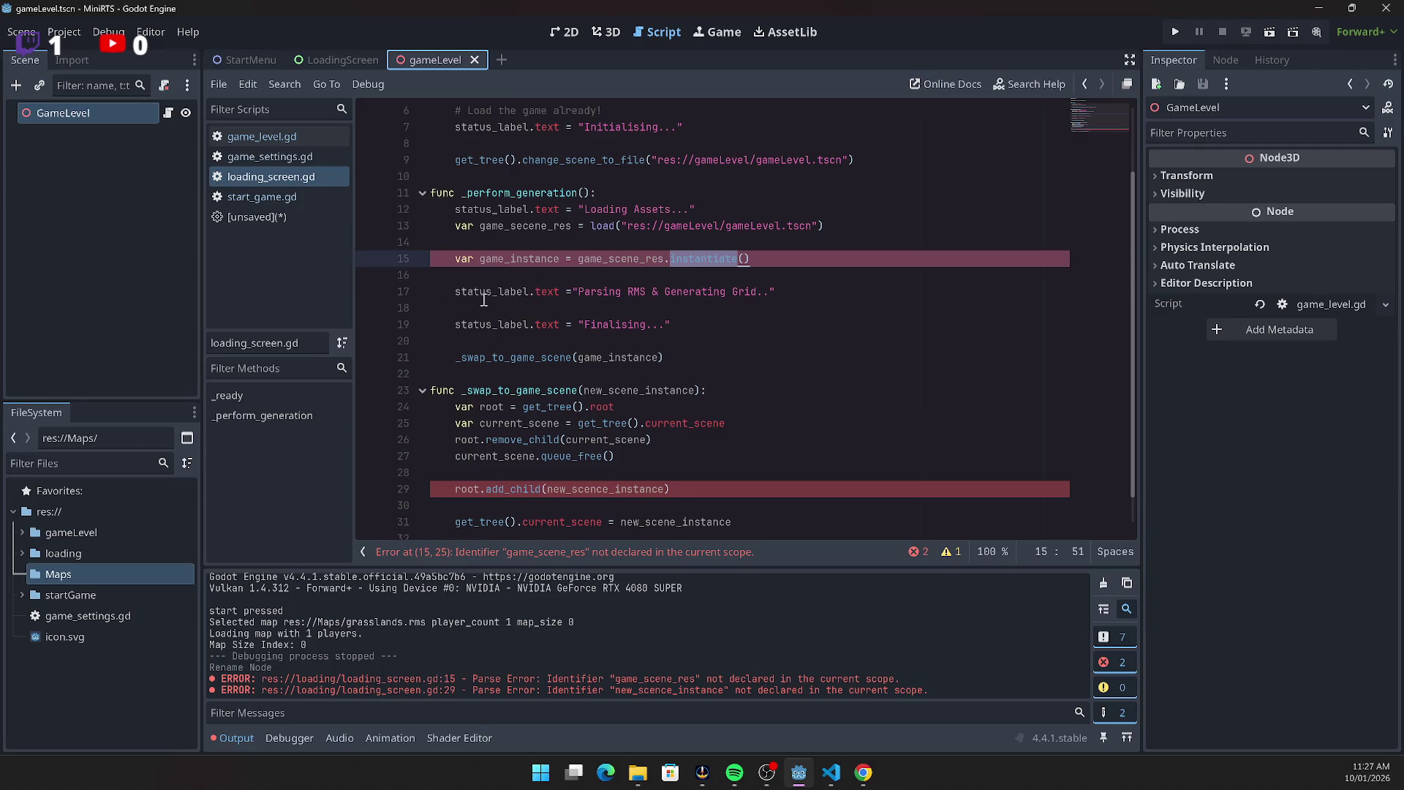
scroll(654, 297, up, 2)
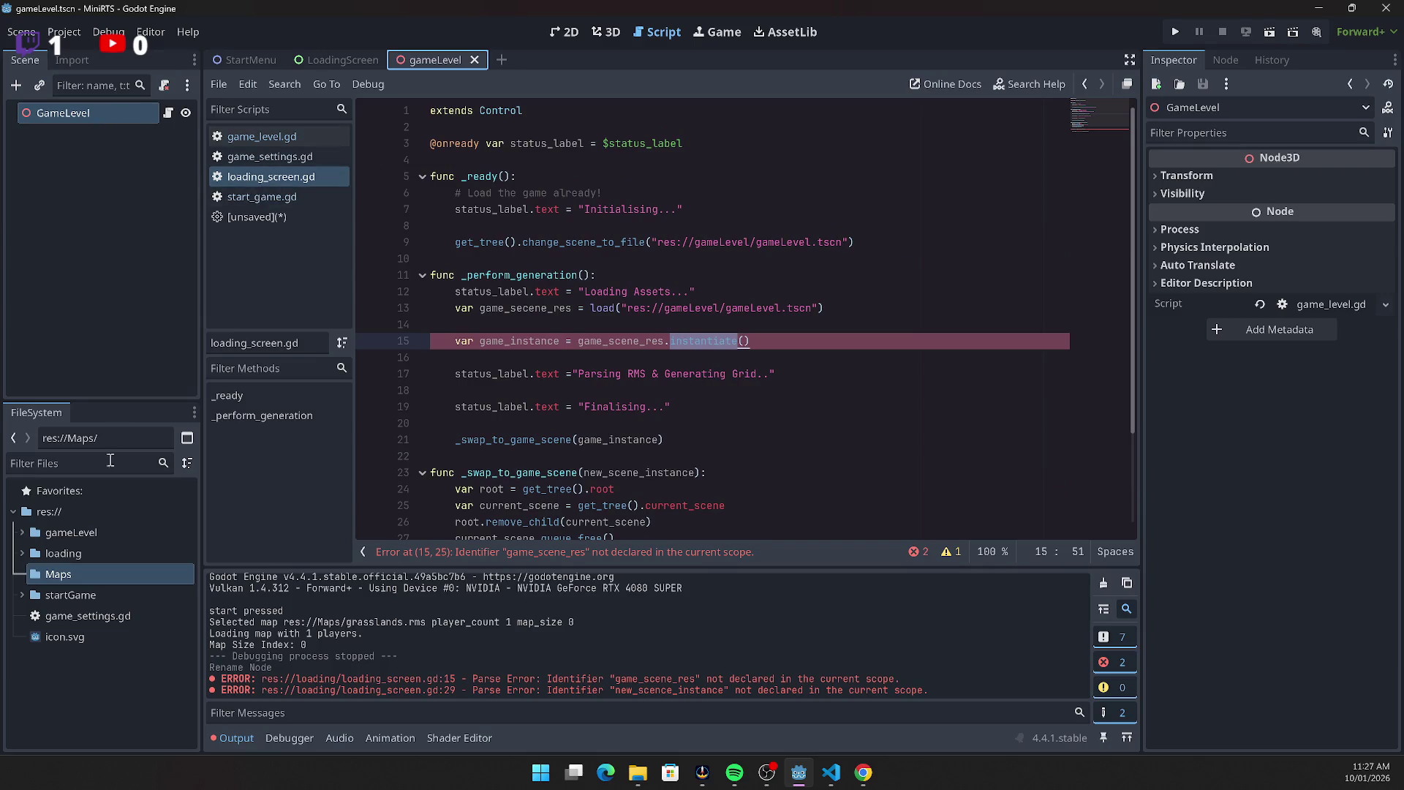
Open LoadingScreen.tscn and add a ProgressBar child node under LoadingScreen.
click(22, 553)
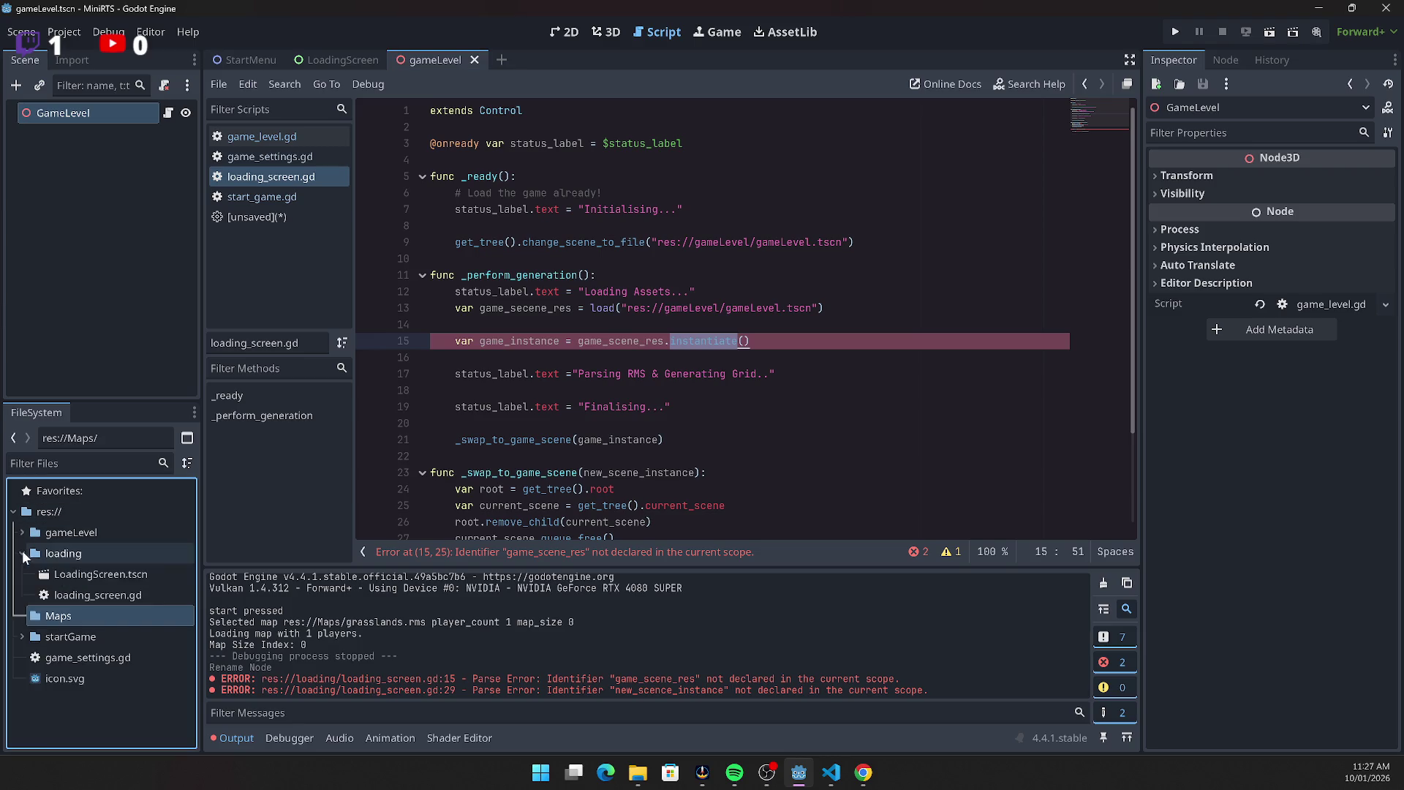
double_click(70, 576)
click(60, 111)
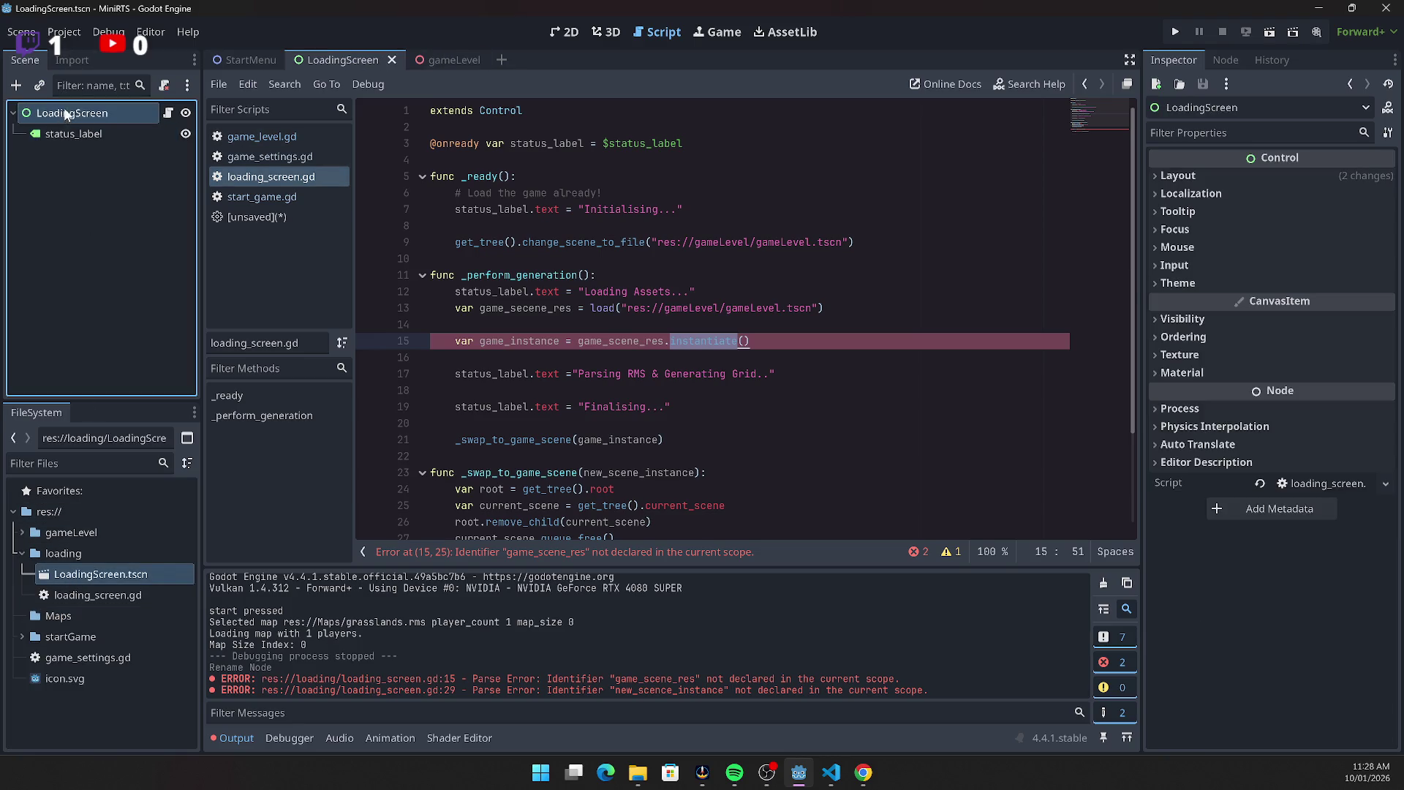
right_click(63, 112)
click(200, 148)
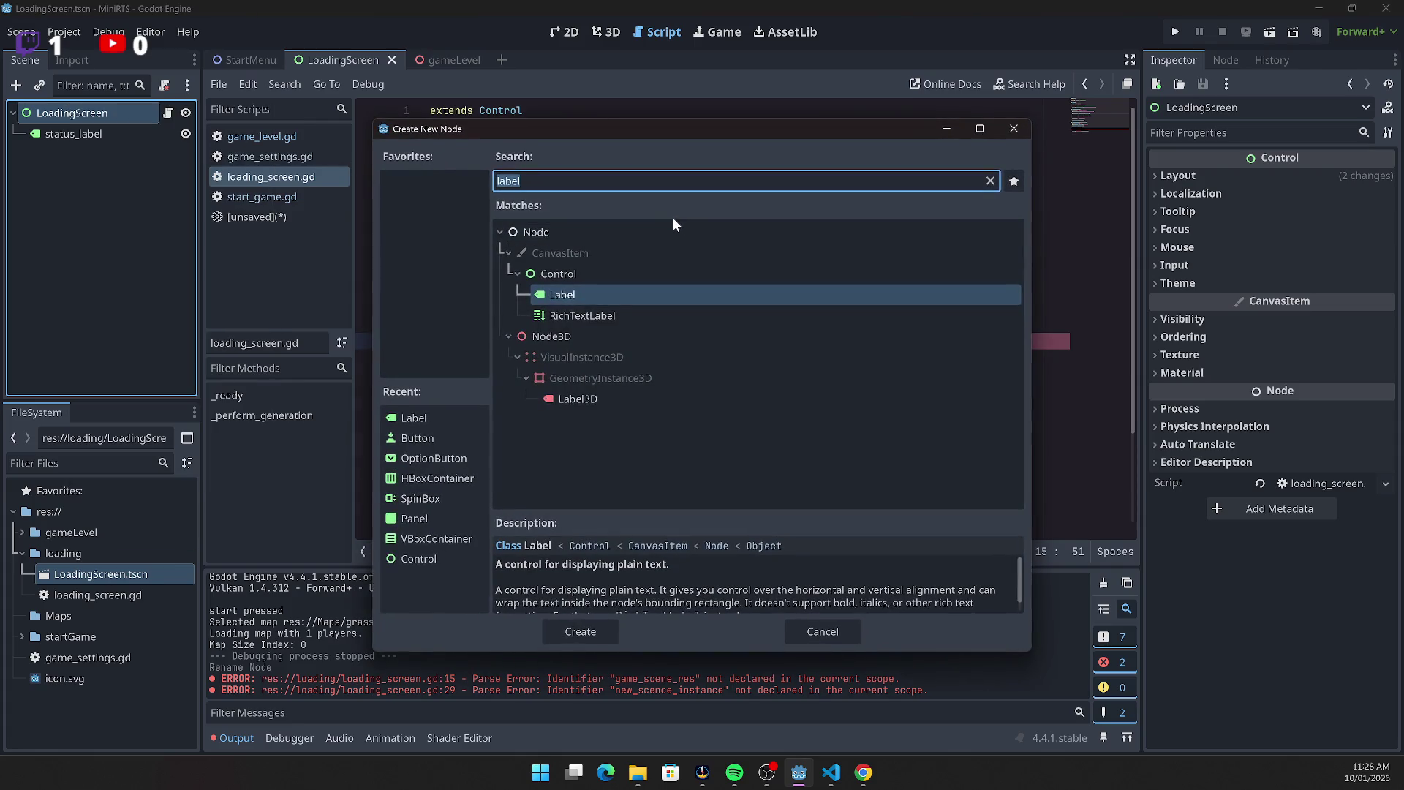
text(p)
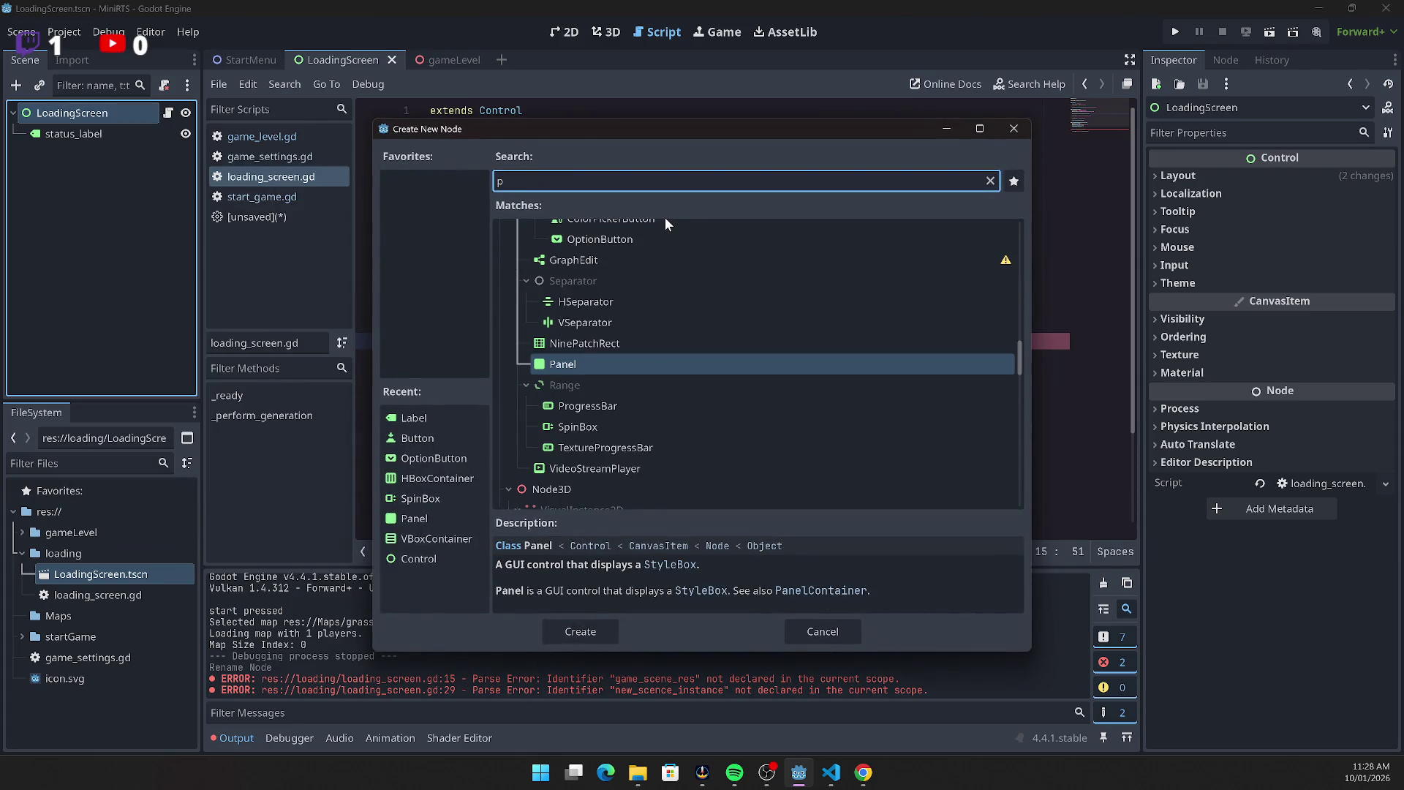
text(r)
click(575, 366)
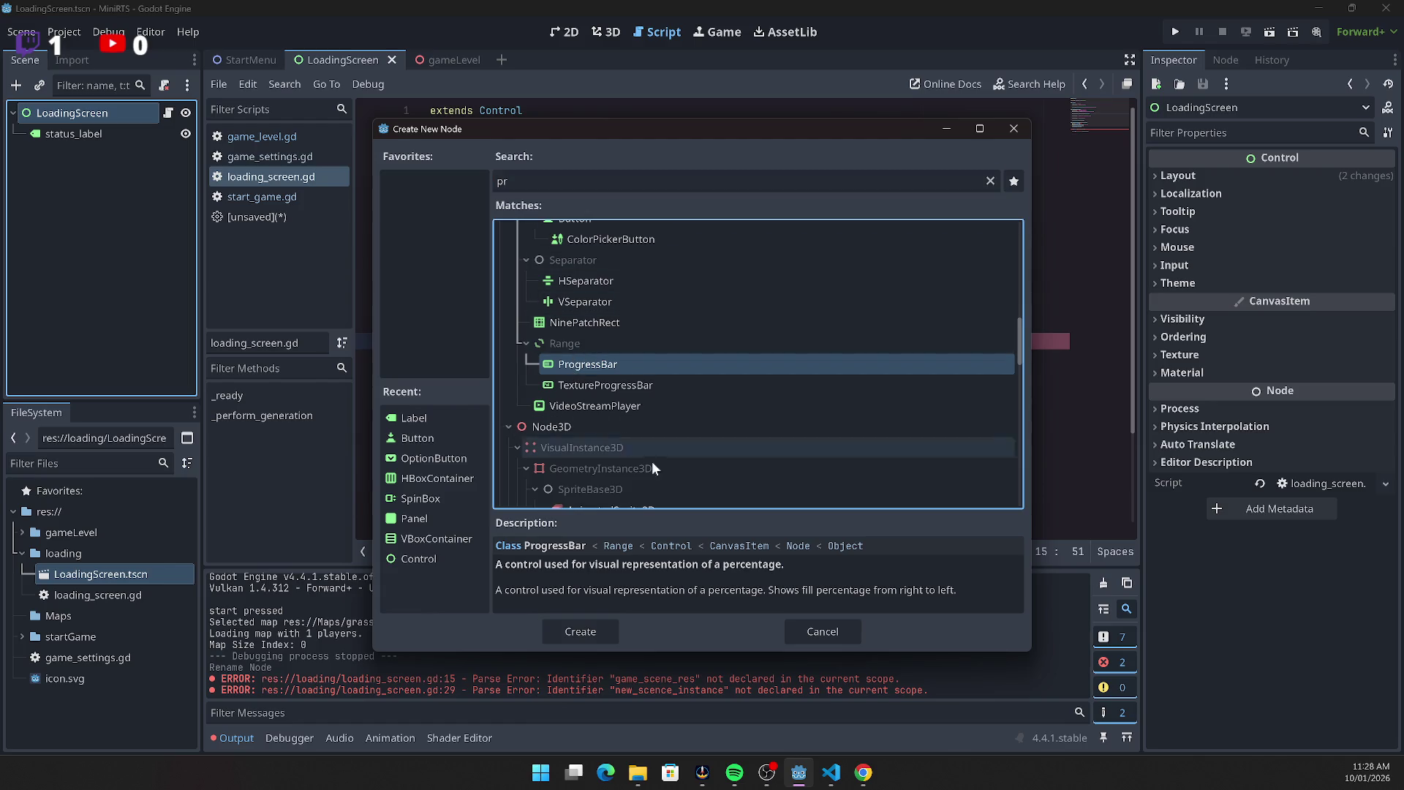
click(593, 632)
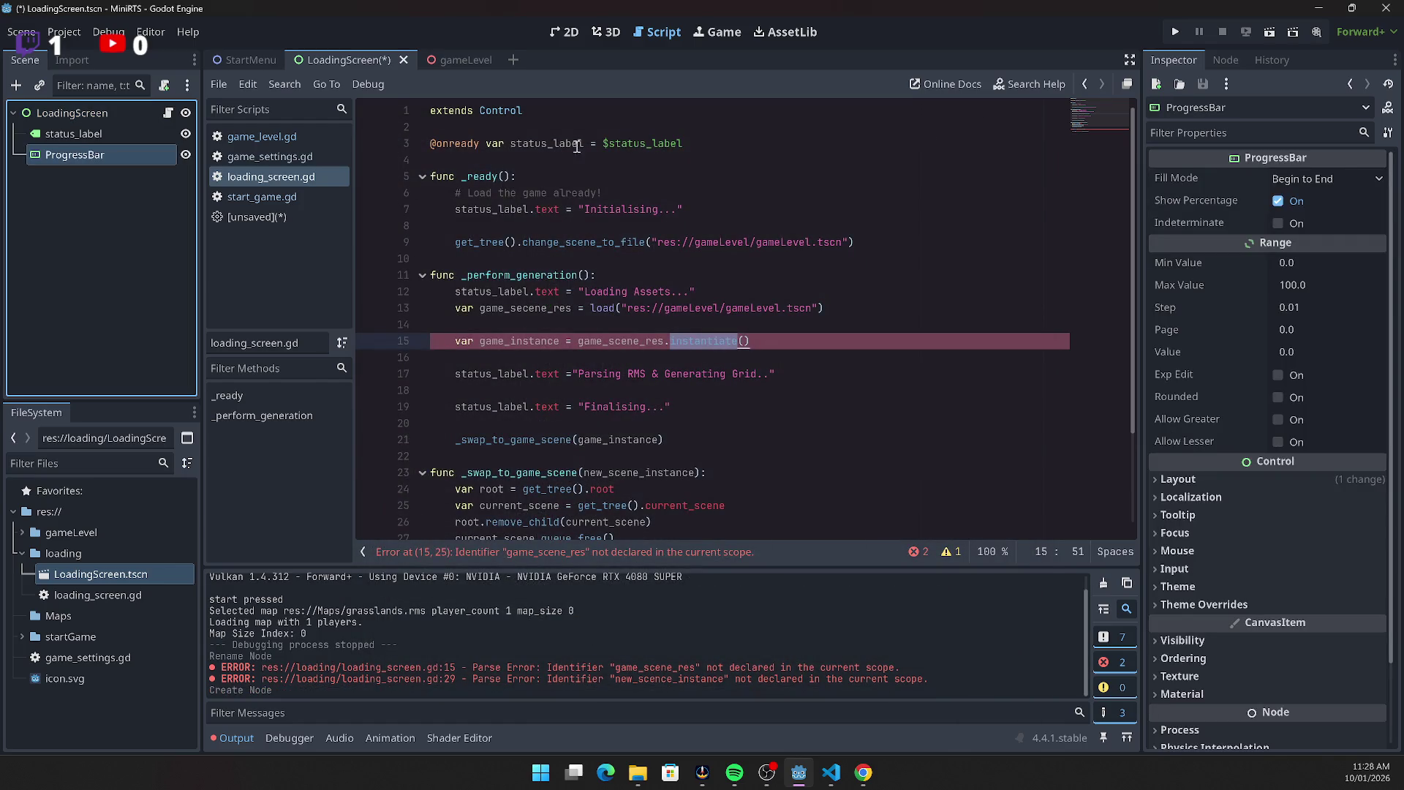
click(545, 144)
click(488, 161)
text(@on)
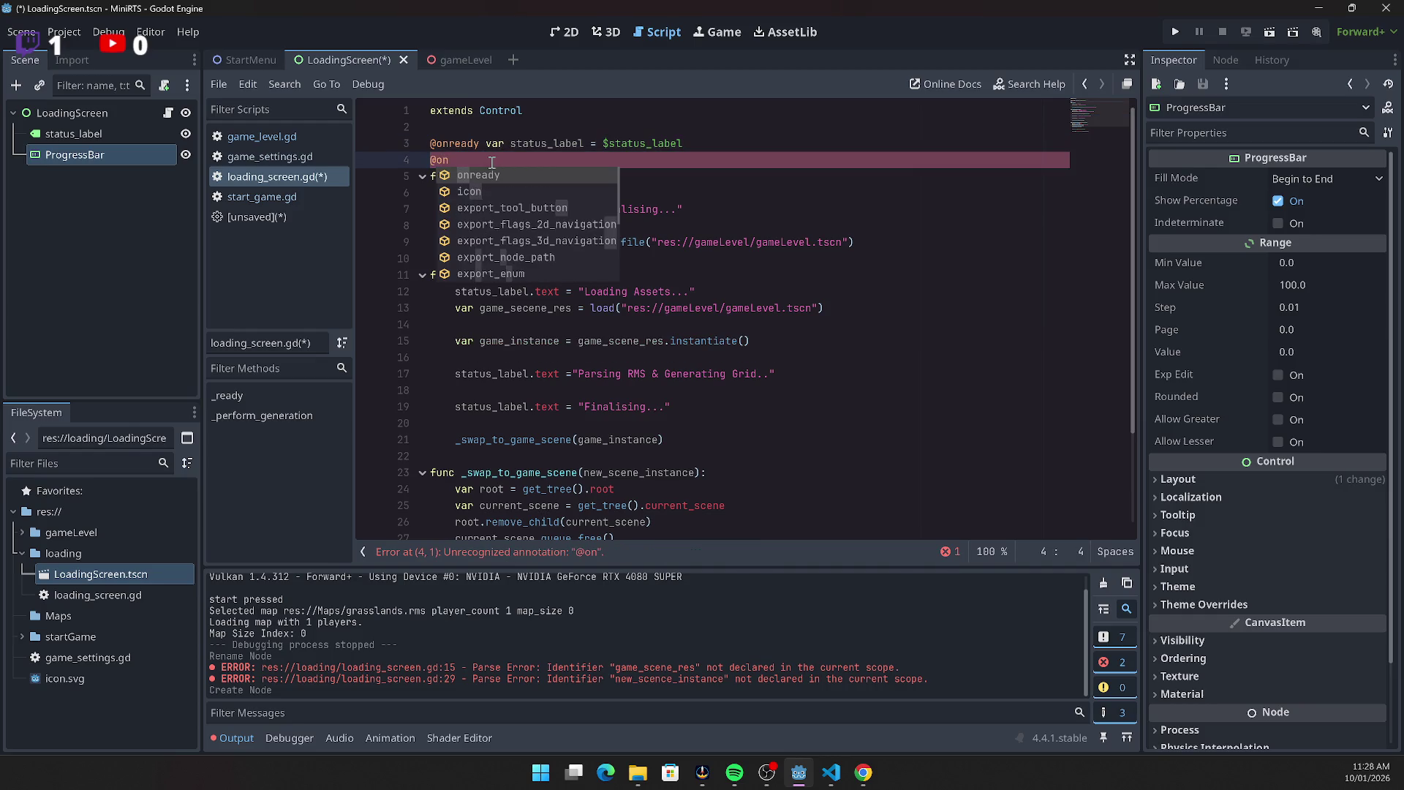
key(Return)
text(var )
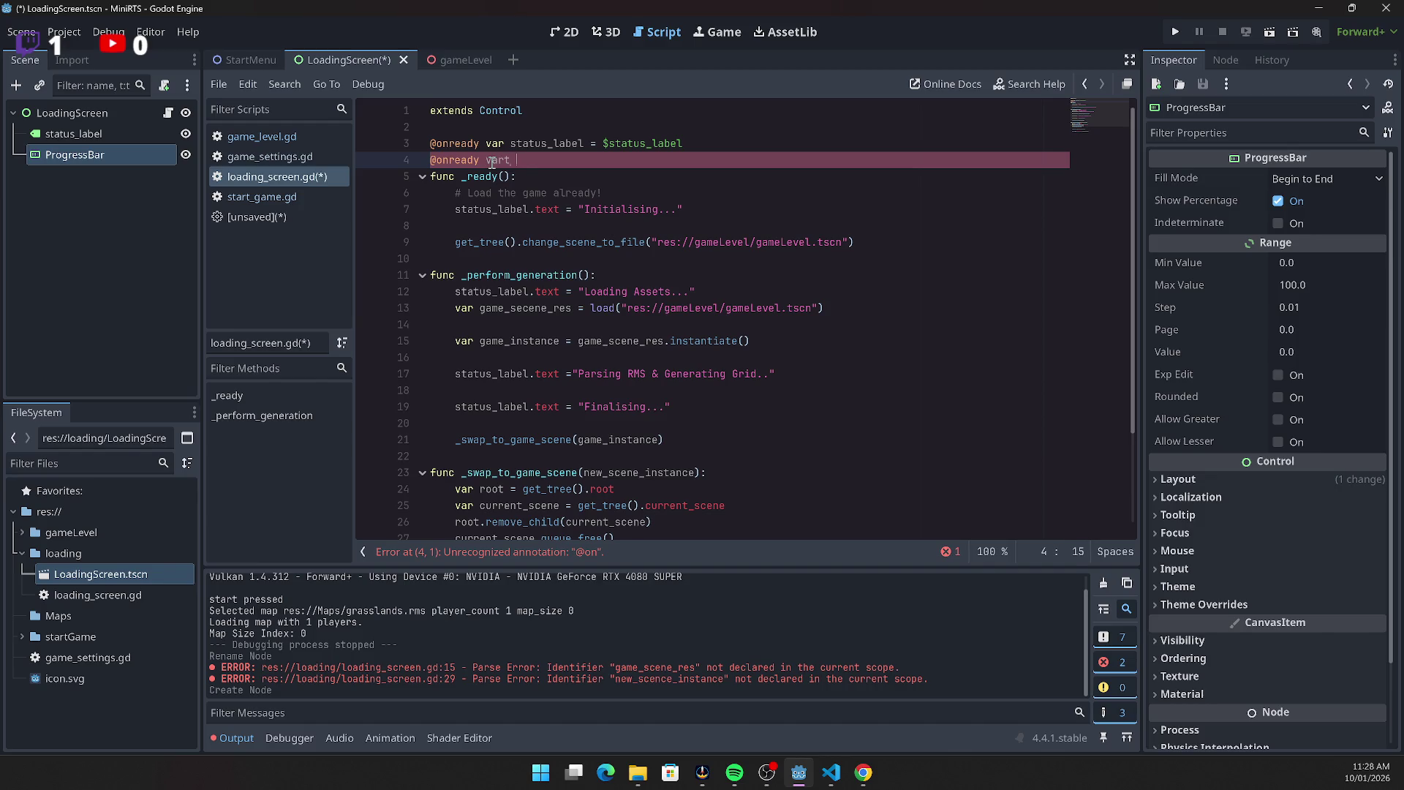
text(progre)
key(BackSpace)
key(BackSpace)
key(BackSpace)
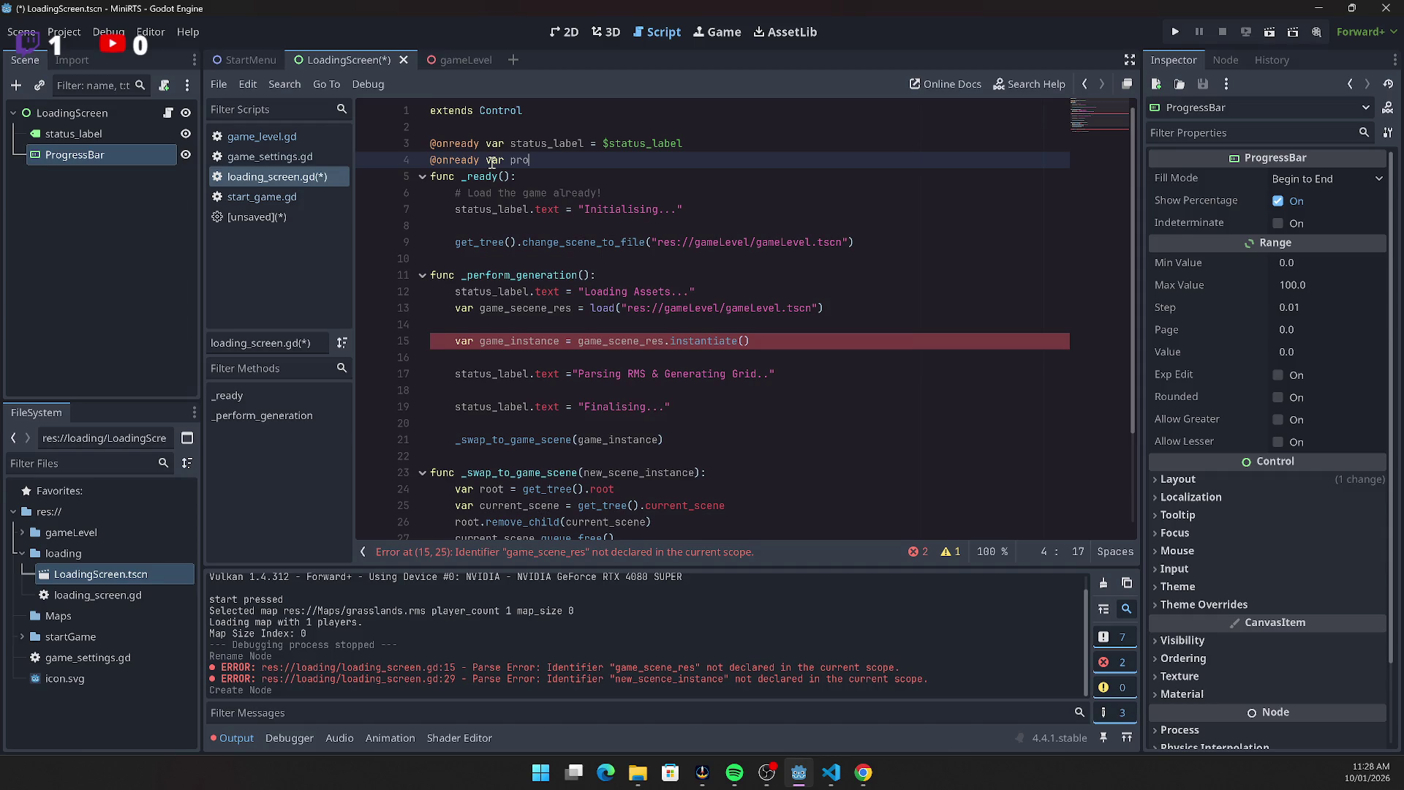
text(gress_bar = )
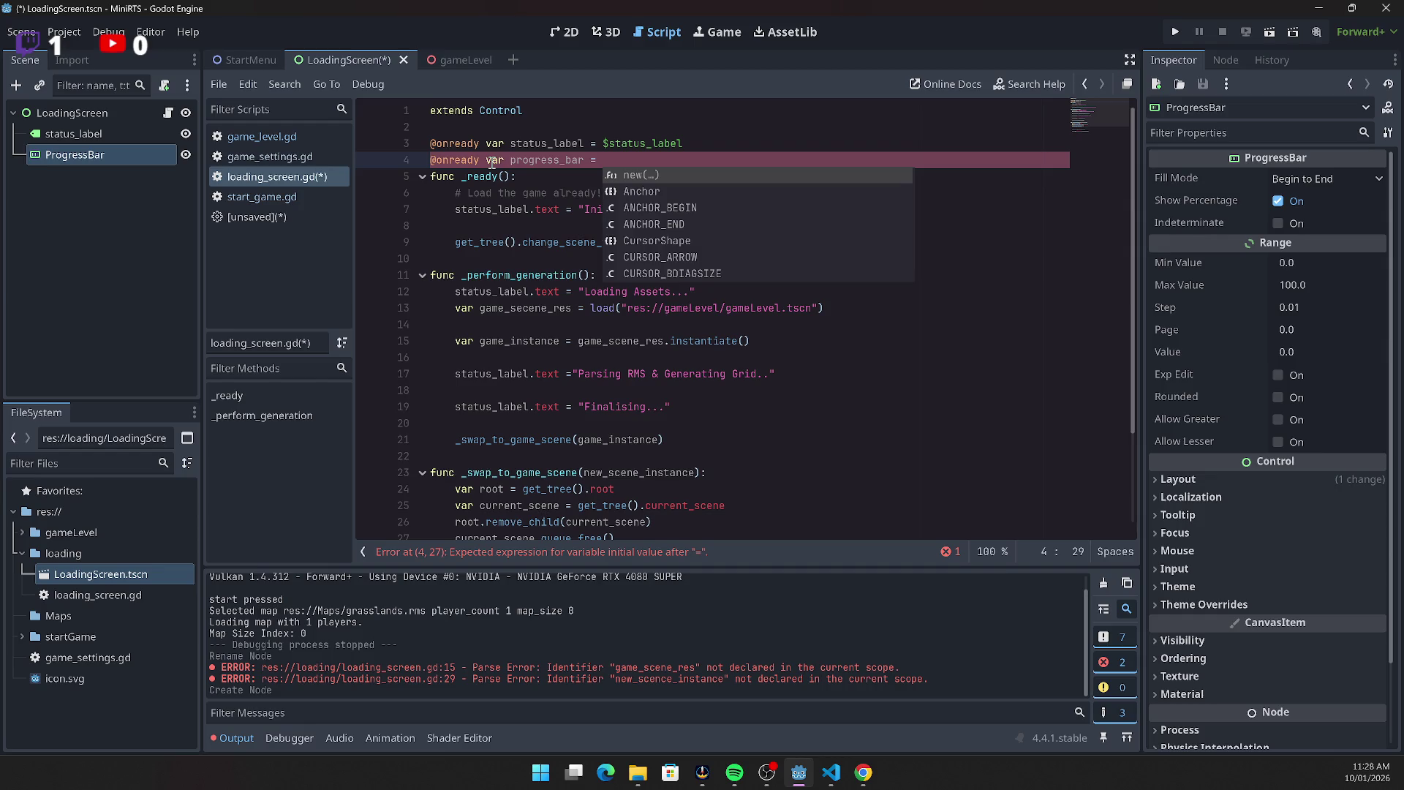
text($)
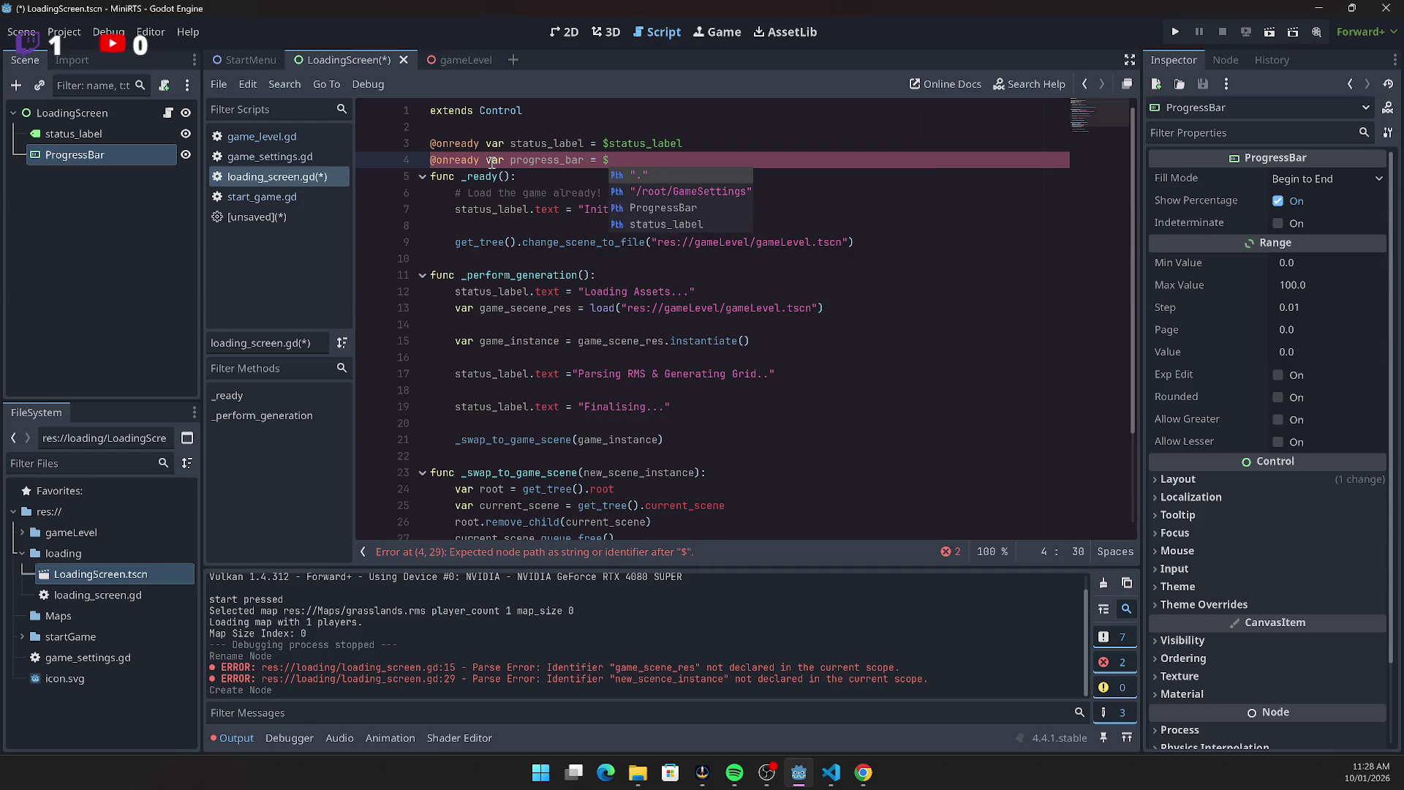
text(P)
key(Return)
key(Return)
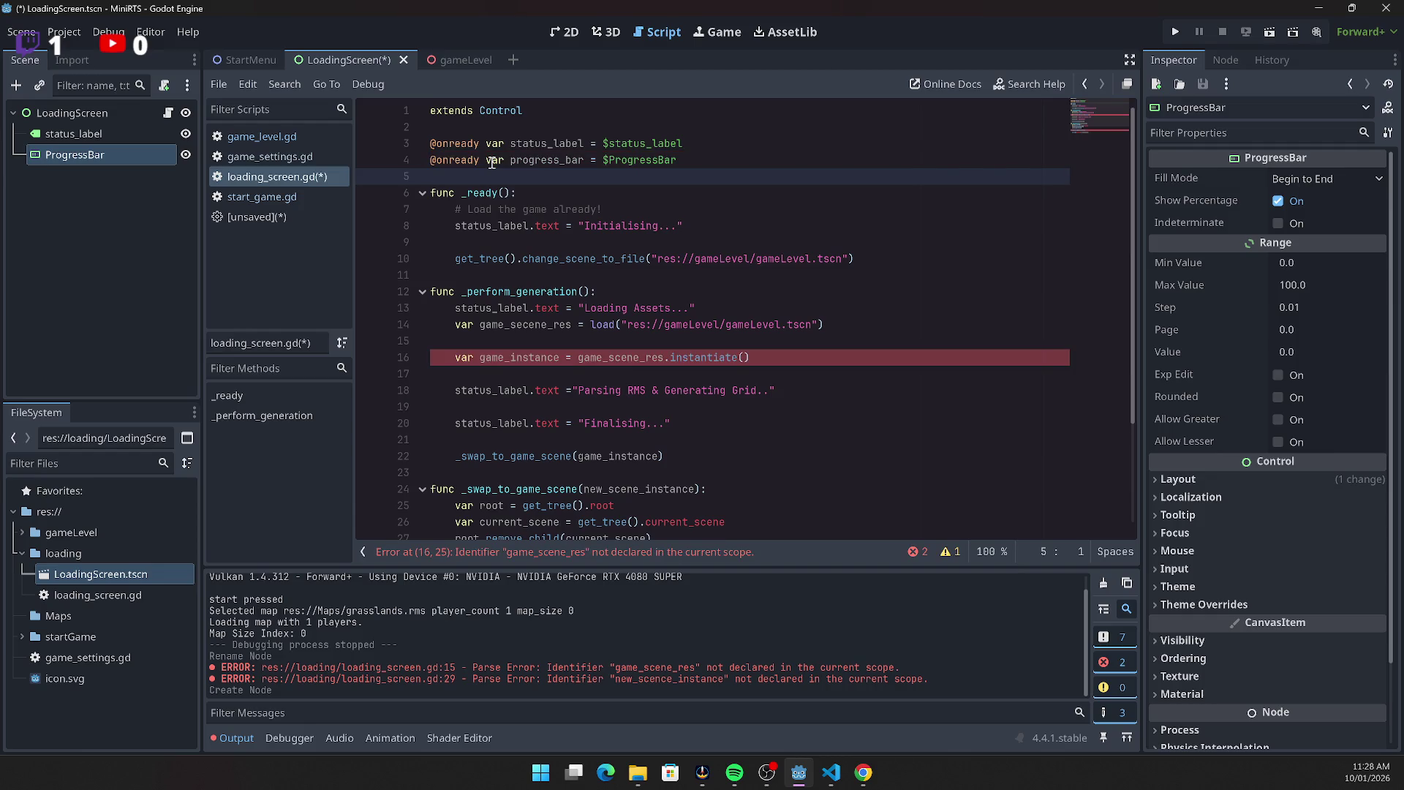
Add the comment "# 1. load the GameWorld Resource" at the top of _perform_generation.
scroll(662, 263, down, 2)
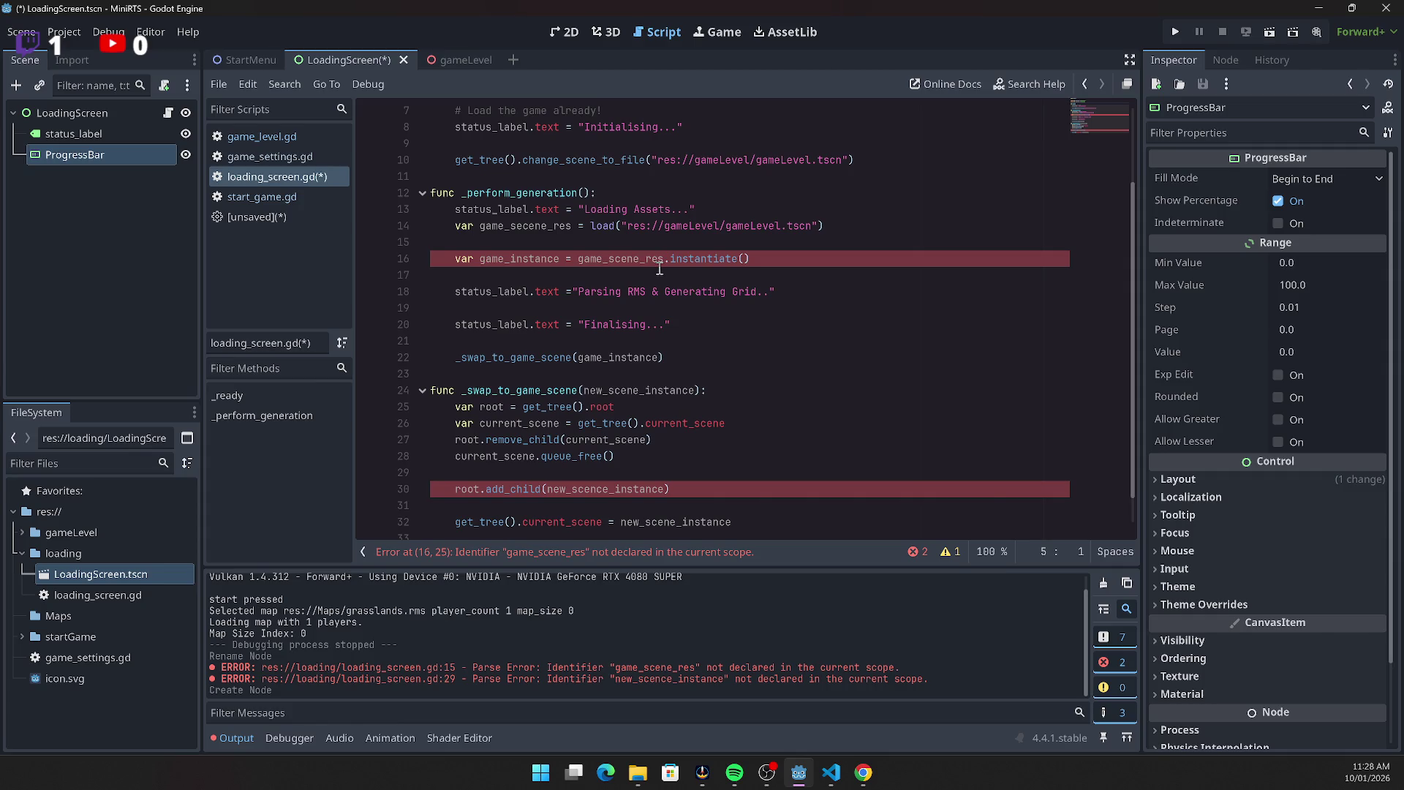
click(687, 199)
key(Return)
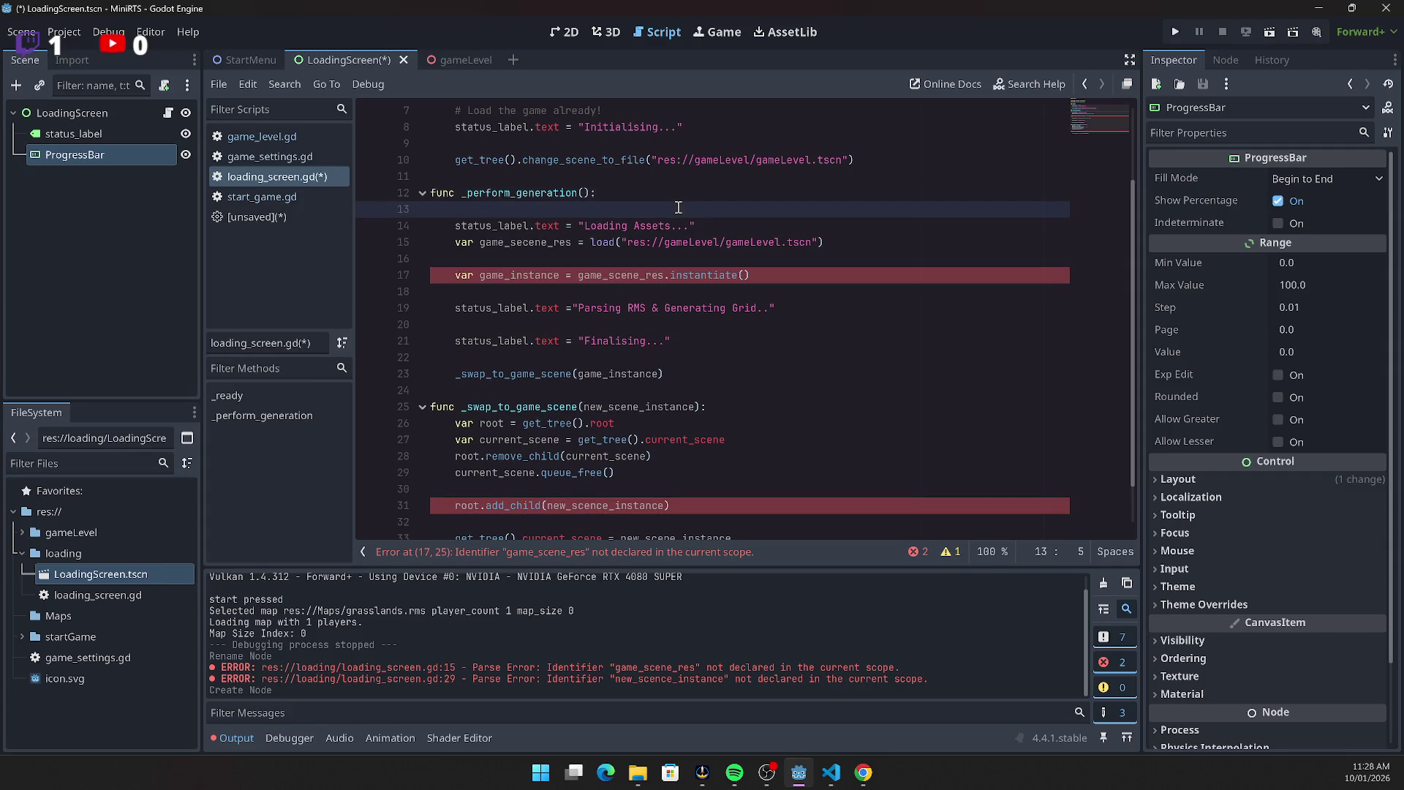
text(#1)
key(BackSpace)
text(1. loca)
text(d the Game)
text(W)
text(orld Resour)
text(ce)
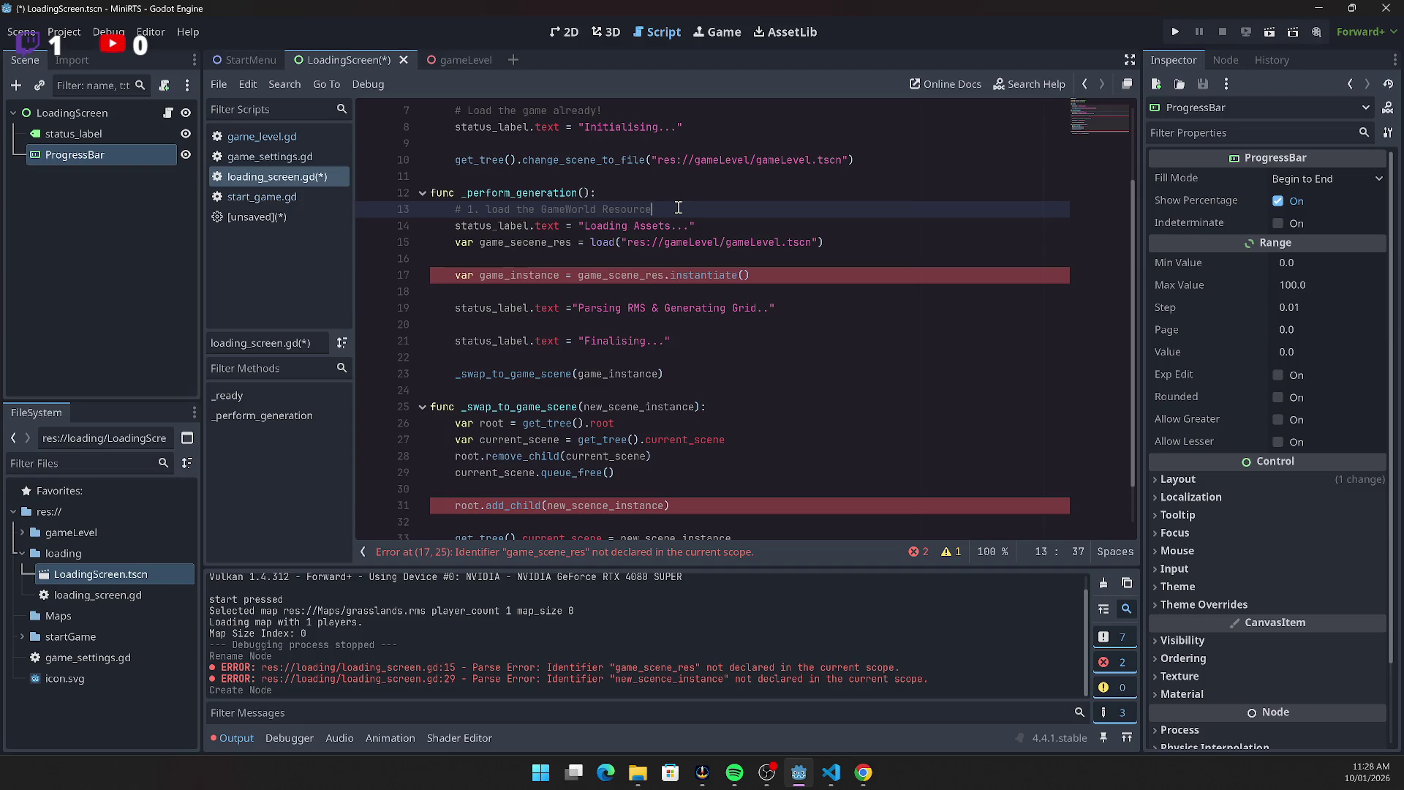
scroll(677, 219, down, 1)
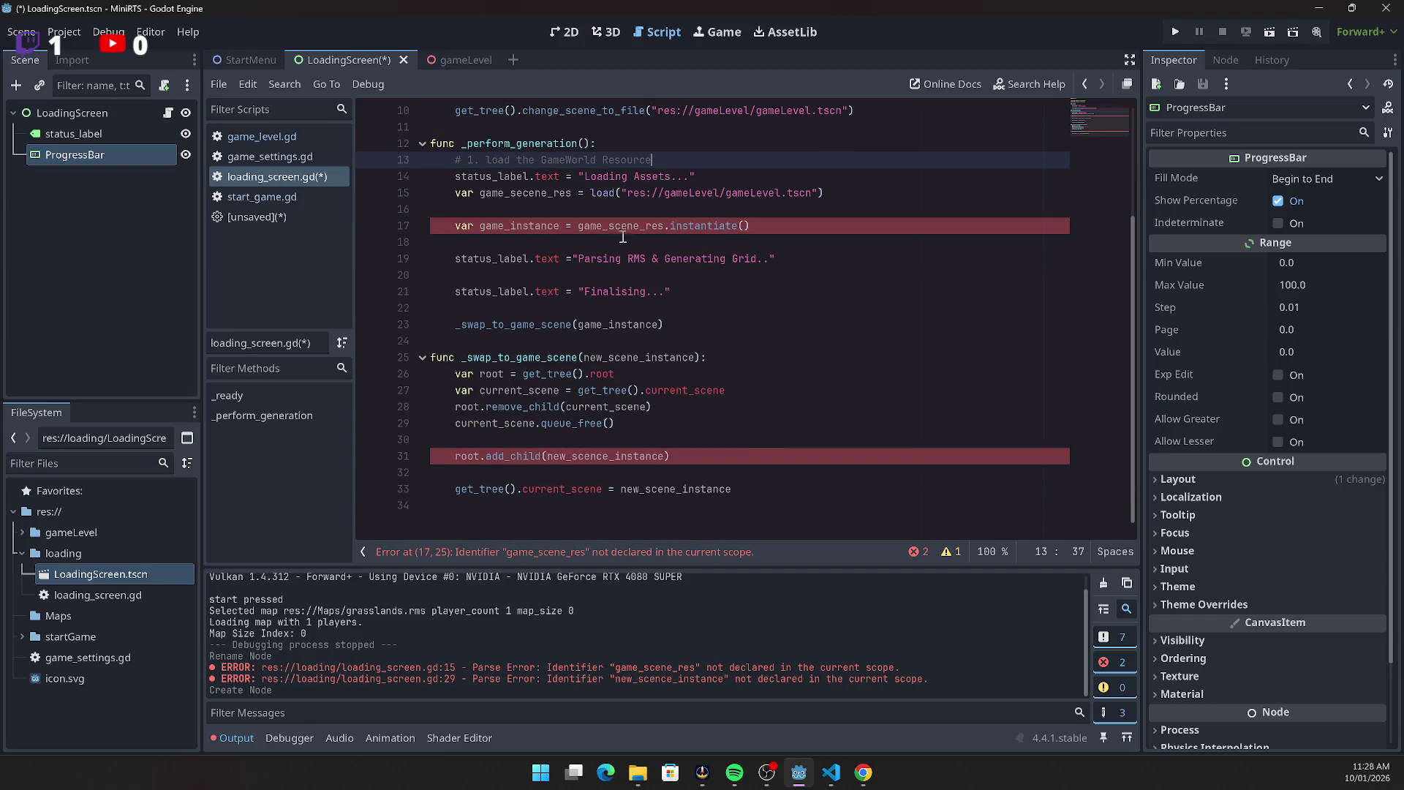
drag(603, 192, 605, 206)
click(680, 258)
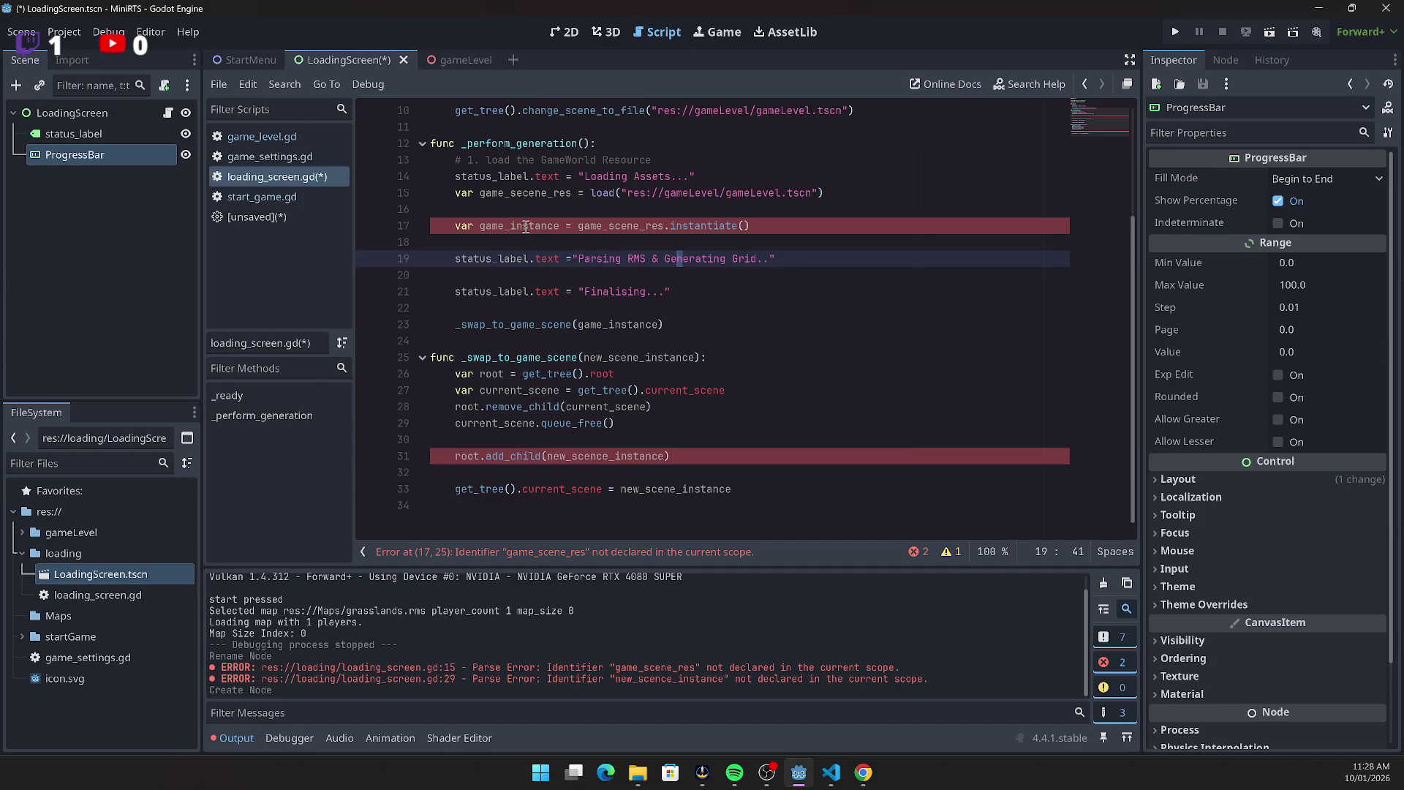
Correct game_secene_res to game_scene_res on line 15, clearing the line 17 error.
click(508, 181)
click(508, 189)
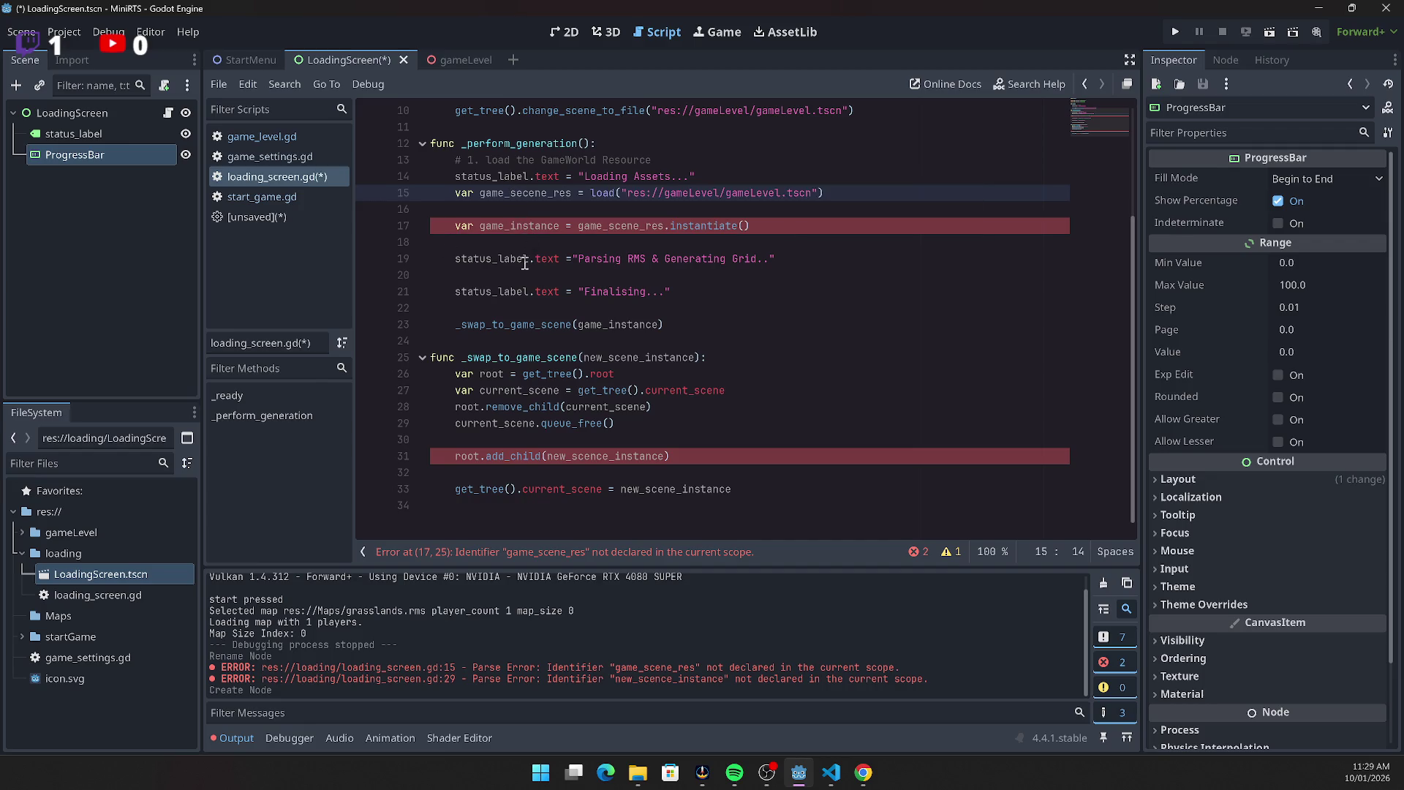
click(633, 227)
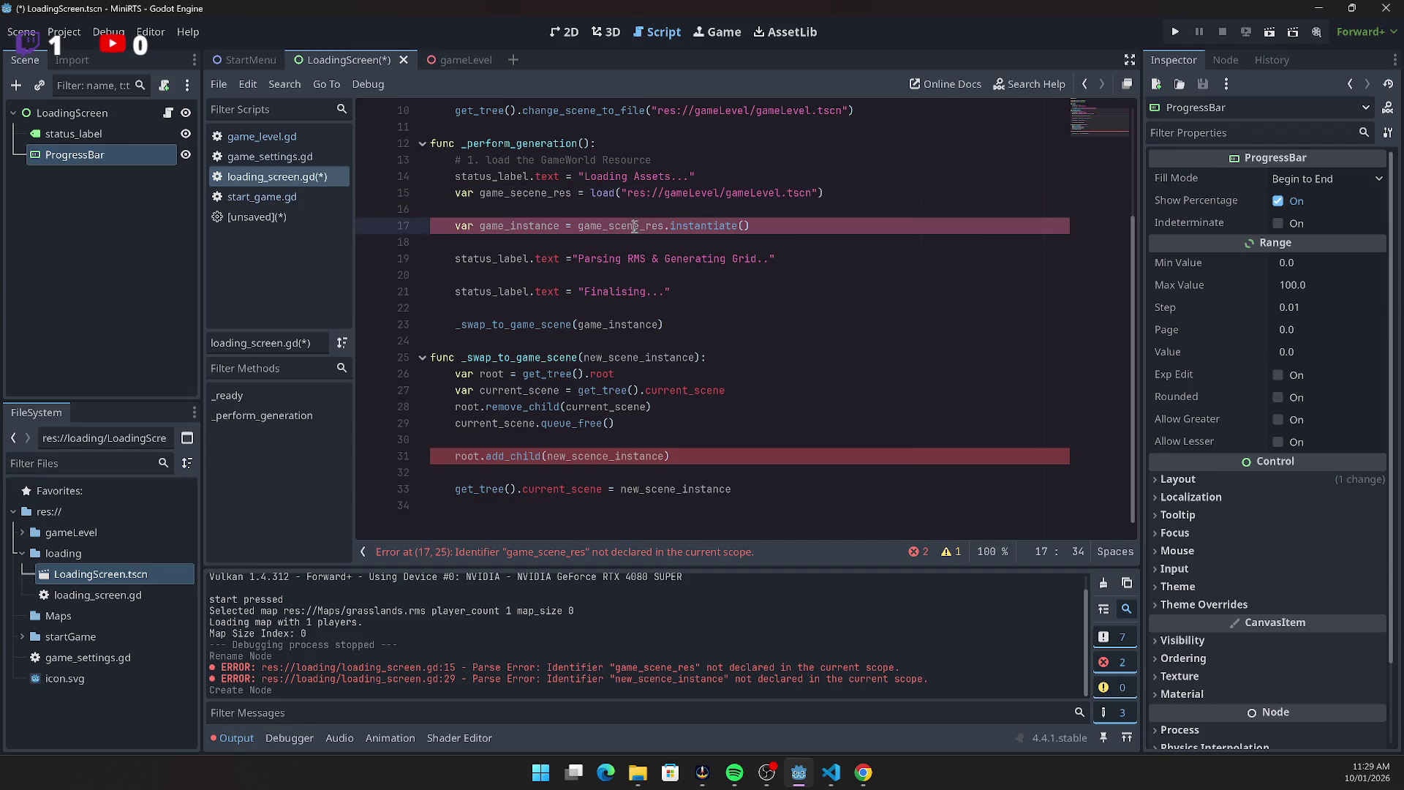
double_click(523, 193)
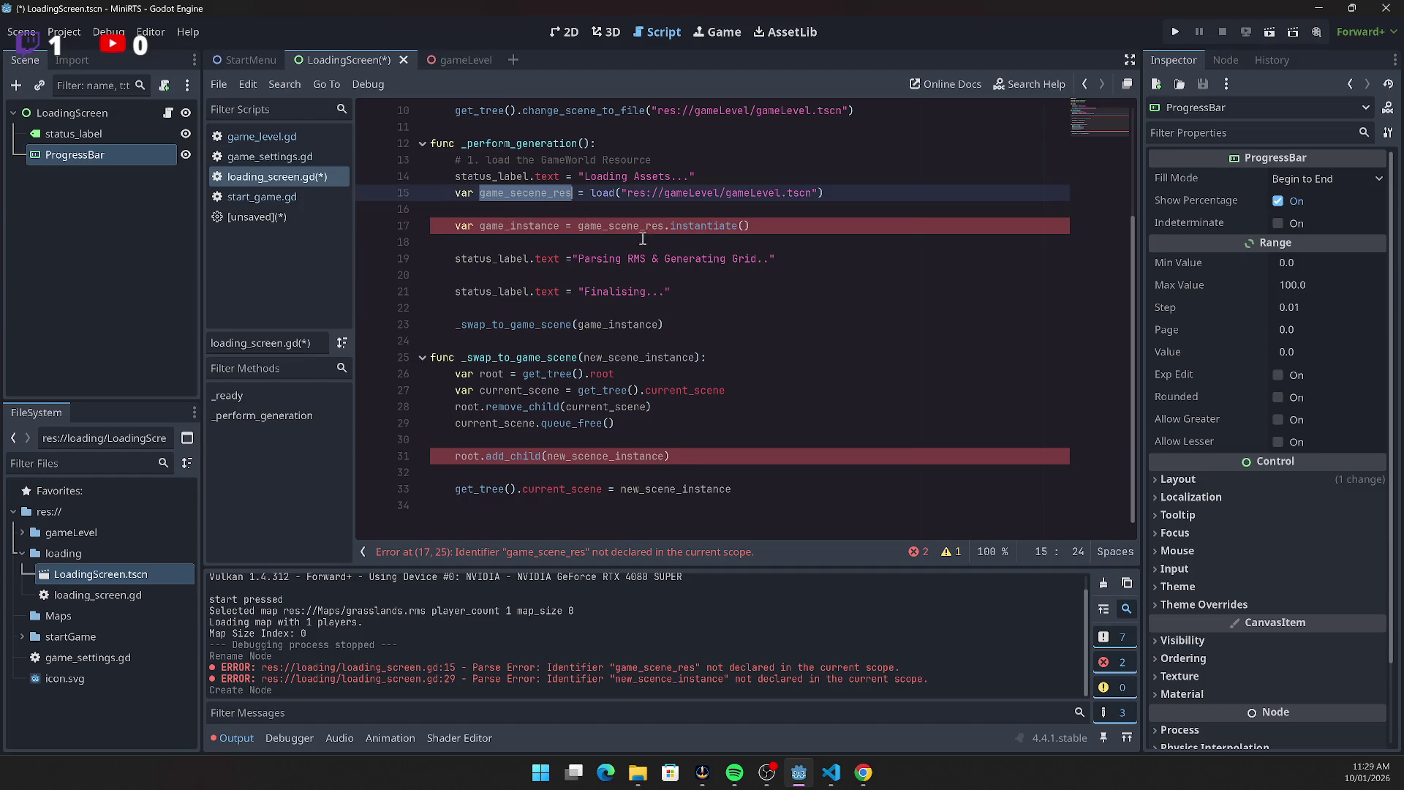
click(516, 192)
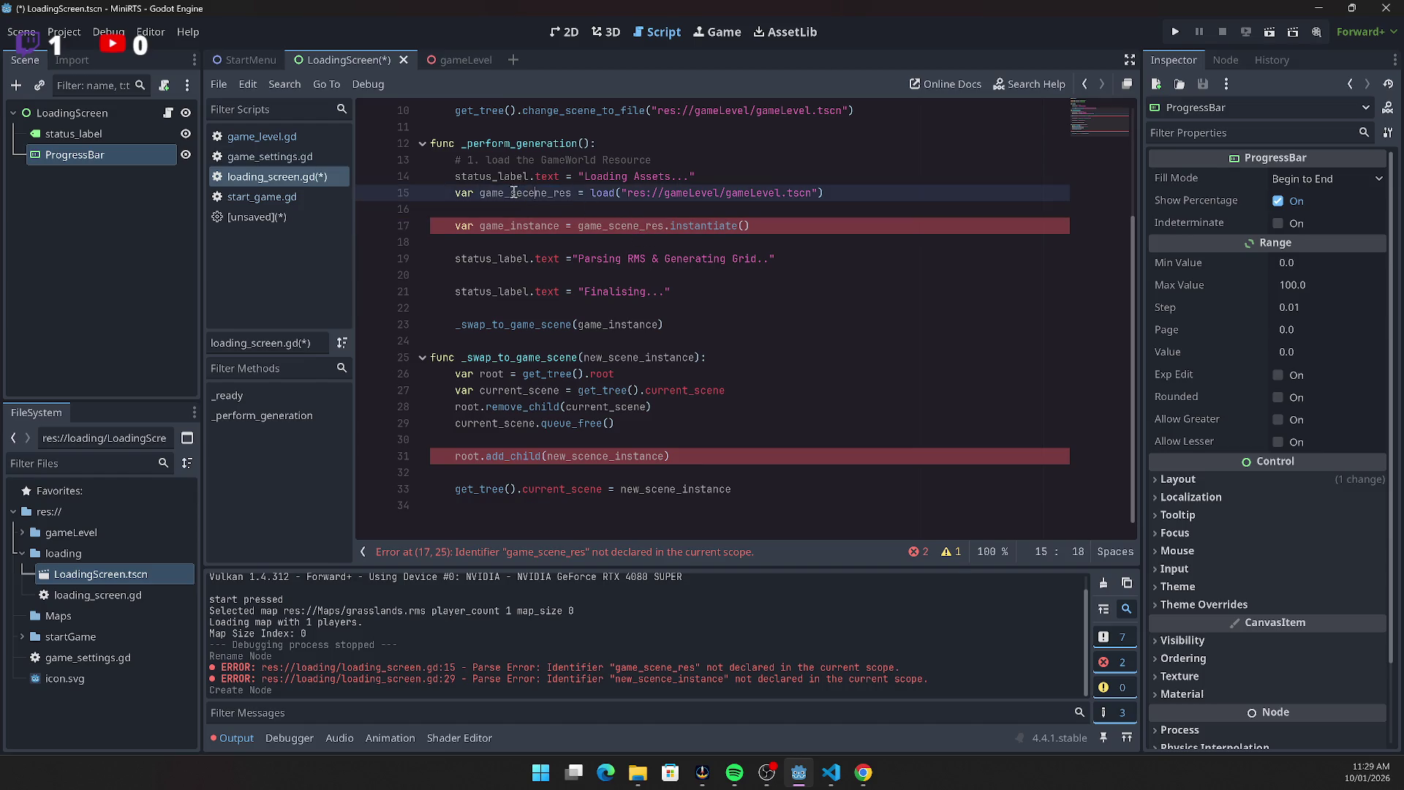
key(Delete)
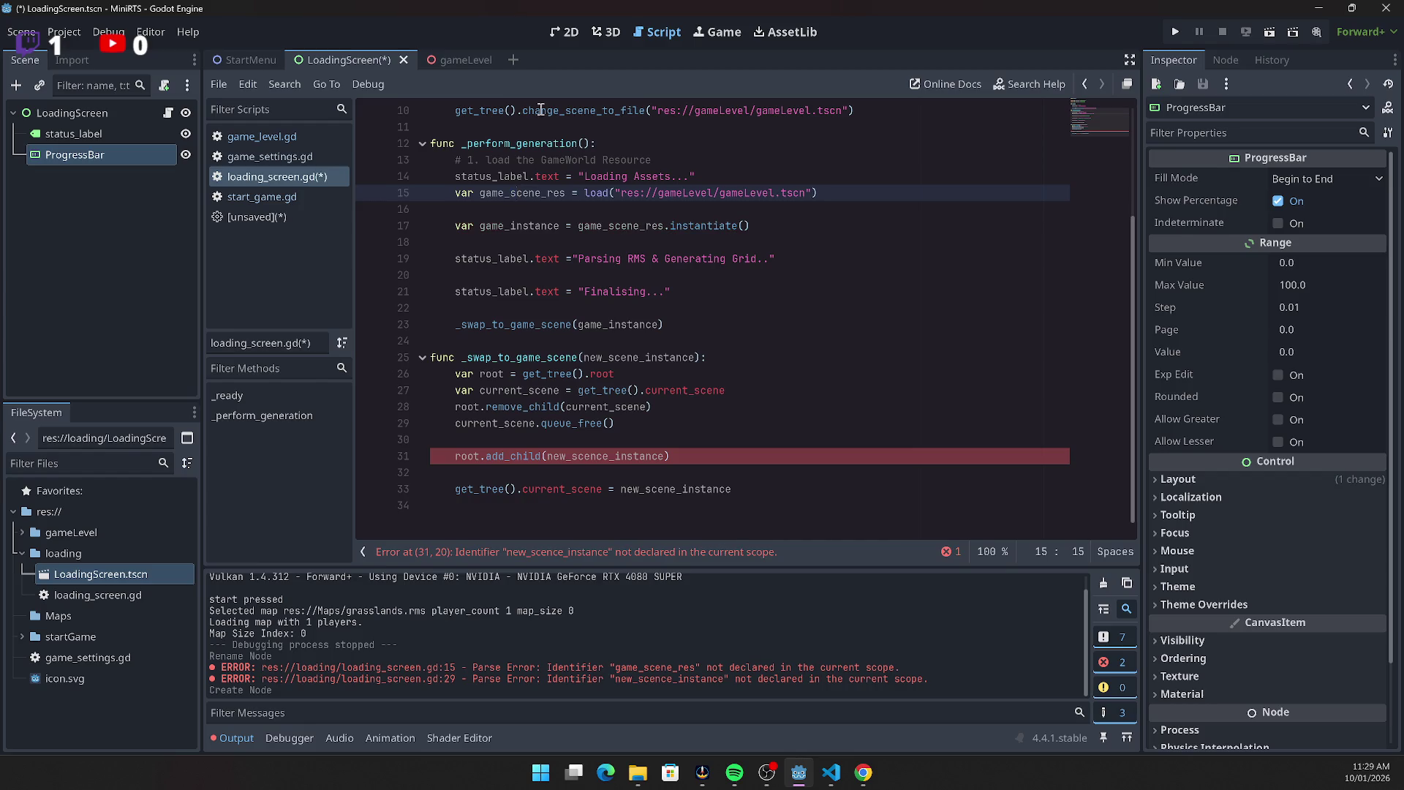
click(456, 59)
click(571, 456)
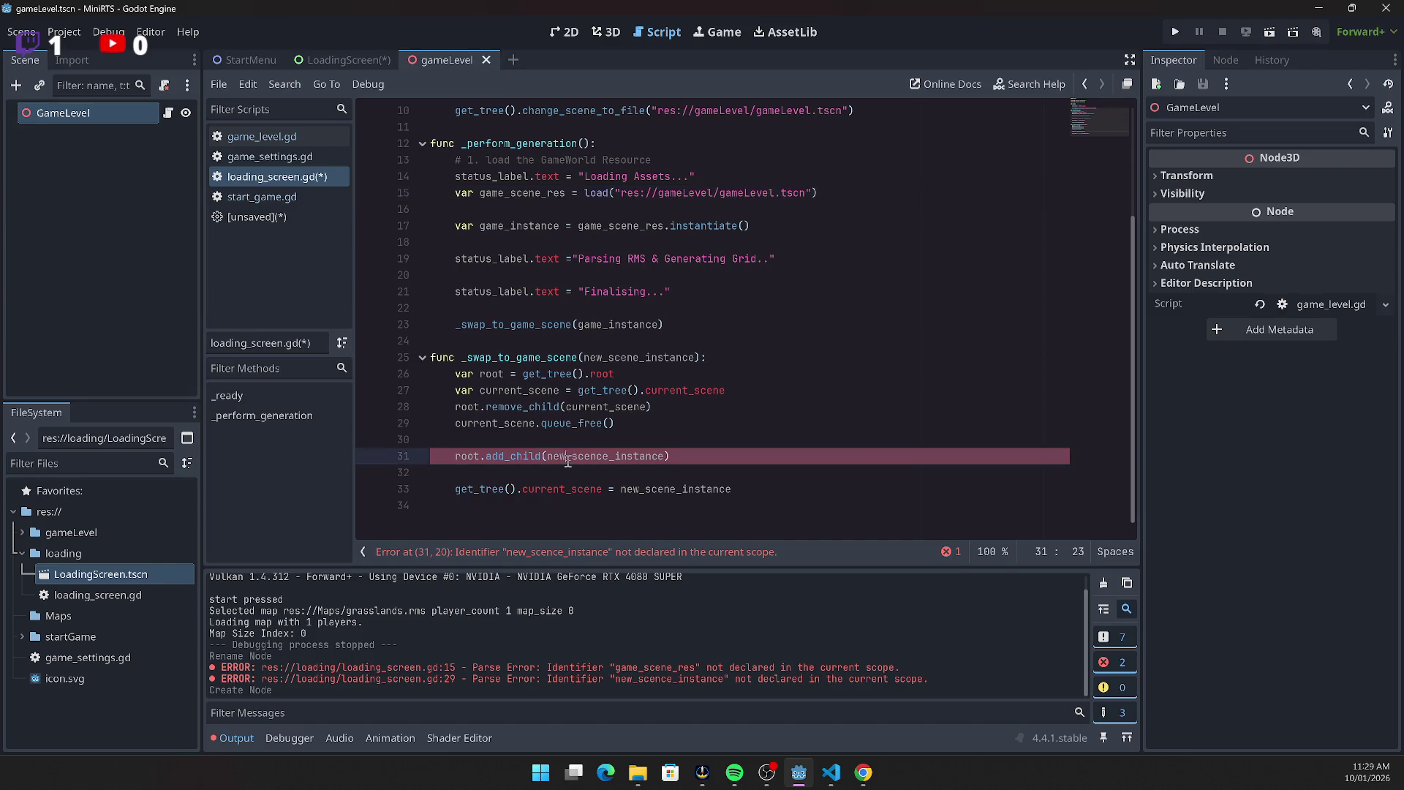
Delete the placeholder instantiate() function from game_level.gd and save the script.
click(342, 59)
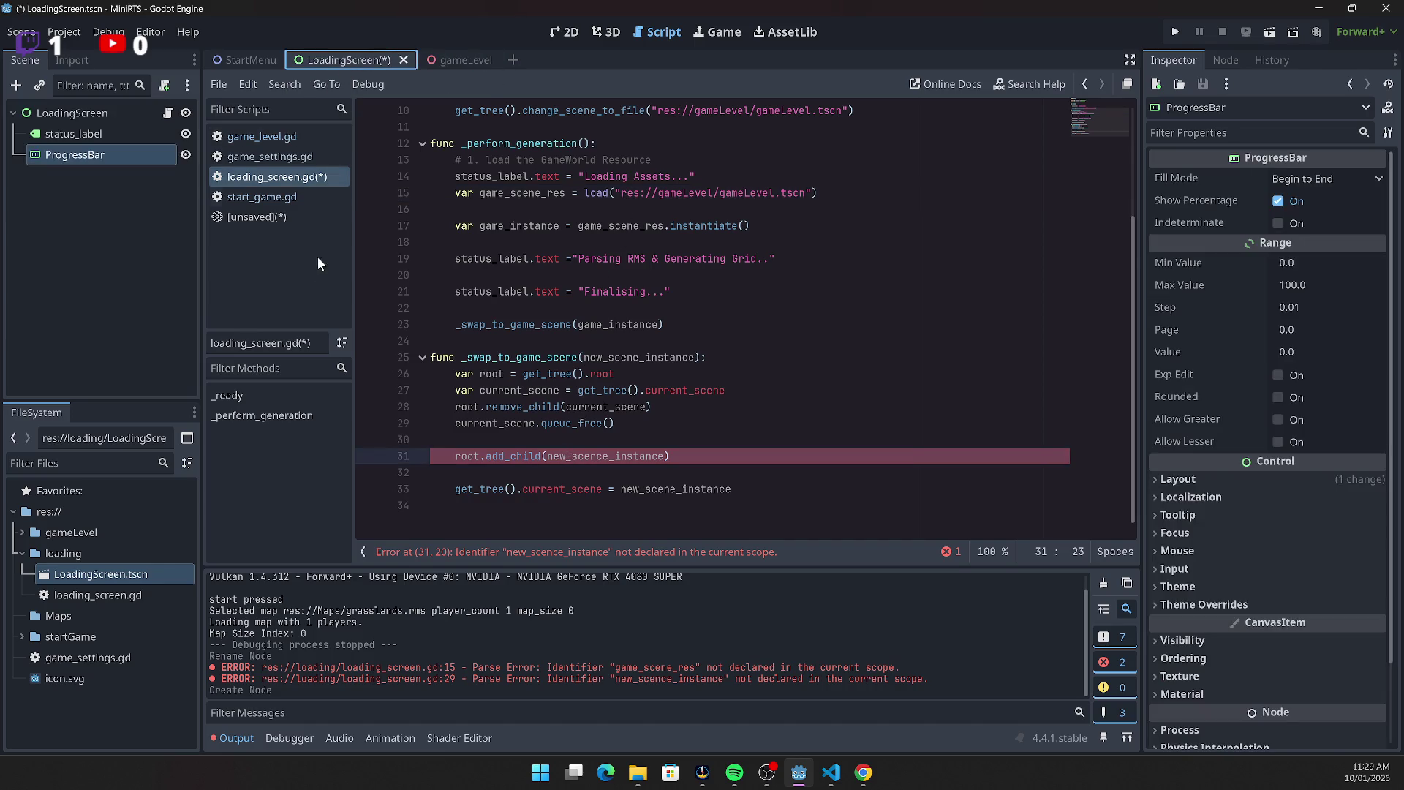
click(258, 198)
click(252, 137)
click(647, 357)
mouse_move(647, 357)
mouse_down()
mouse_move(439, 344)
mouse_move(318, 307)
mouse_up()
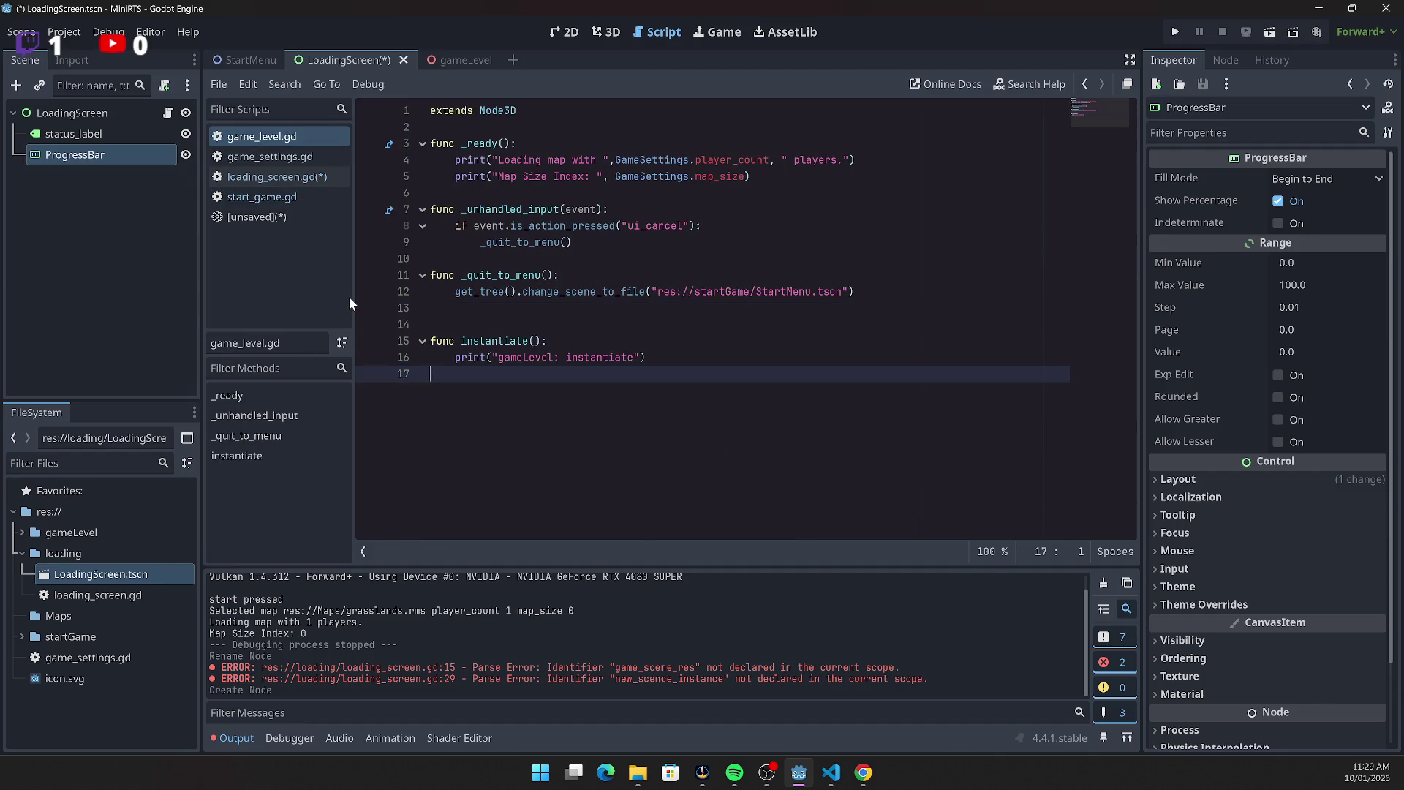
drag(746, 382, 389, 325)
key(BackSpace)
key(BackSpace)
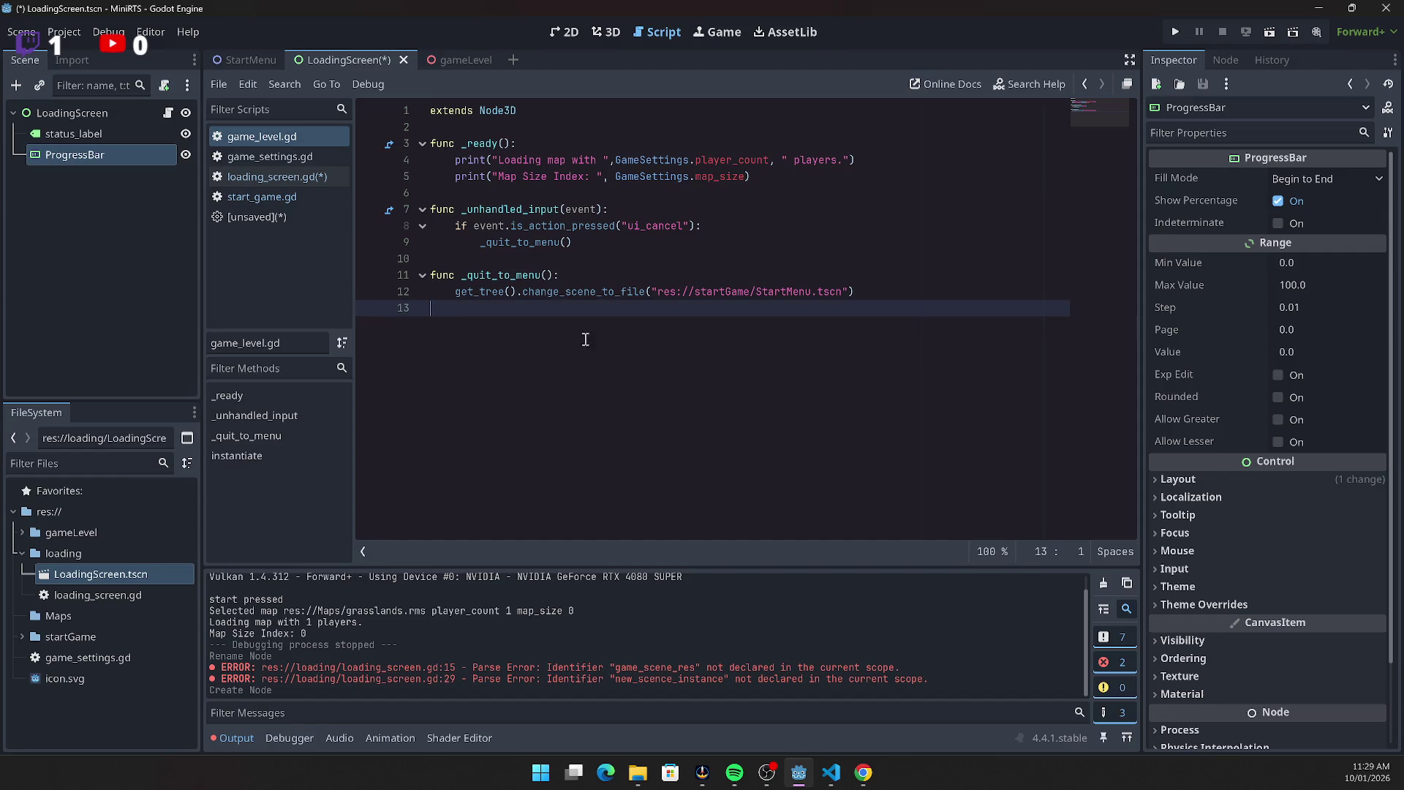
key(ctrl+s)
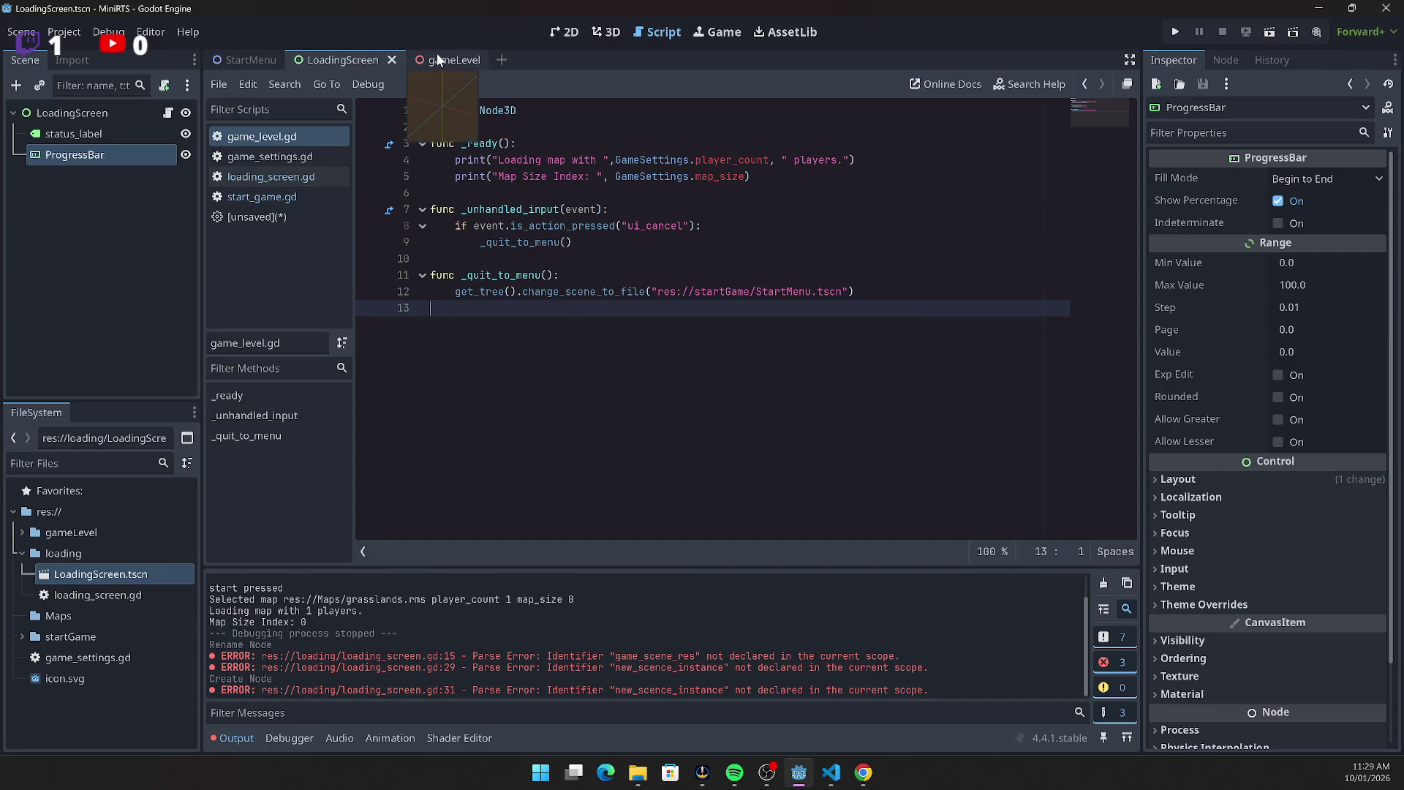
click(435, 59)
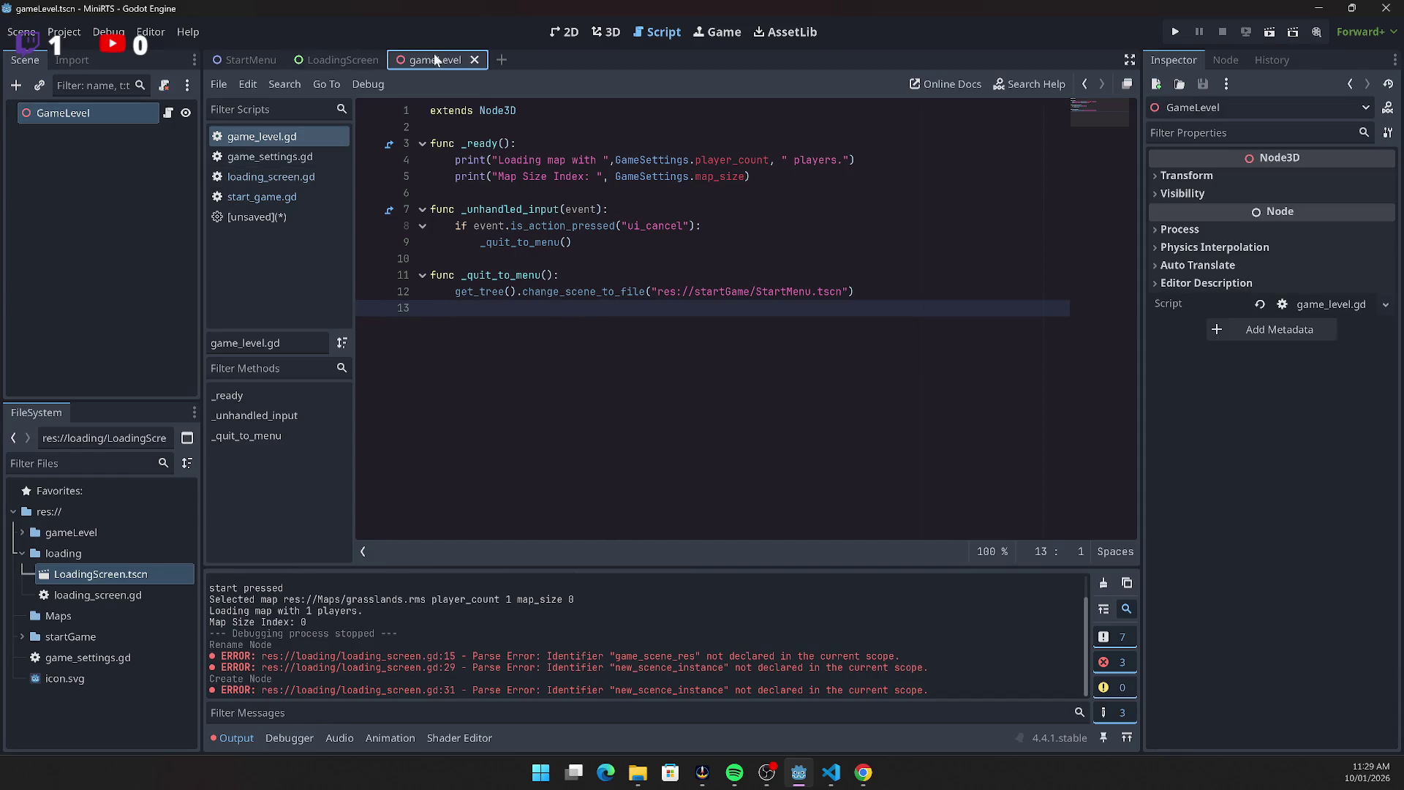
click(266, 176)
click(679, 505)
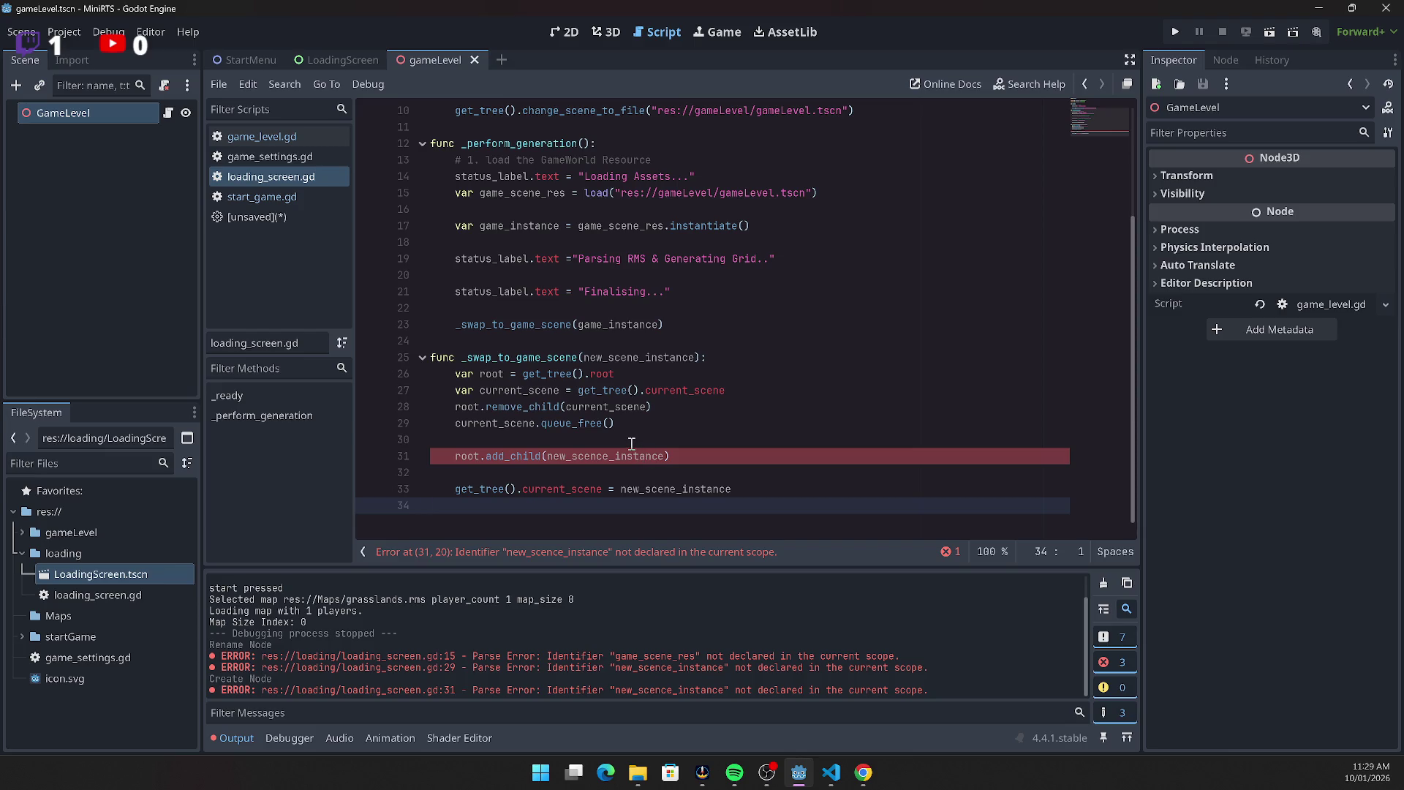
Add the comment '# 2. Instantiate new game scene in memory' above the instantiate line.
click(582, 205)
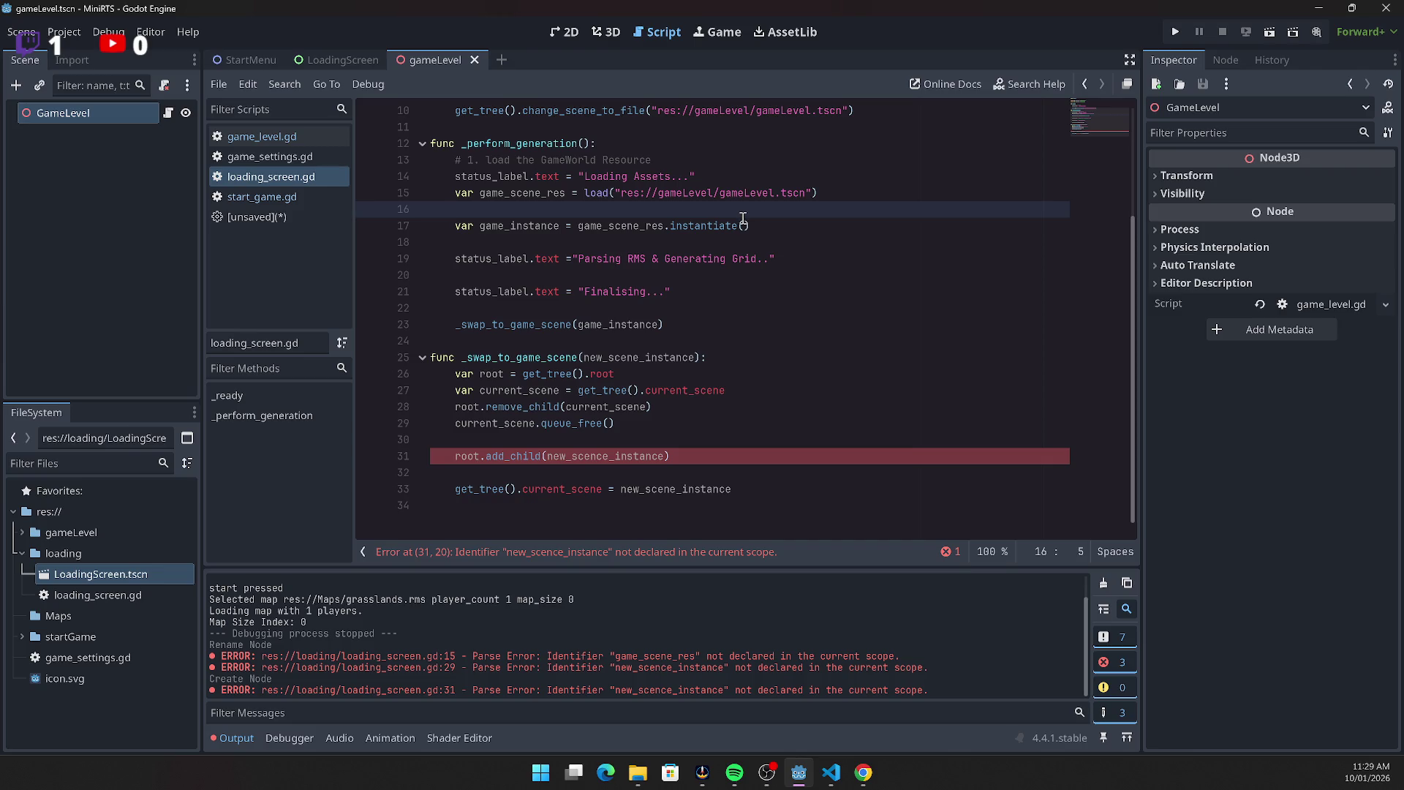
key(Return)
text(# 2. Instantiate )
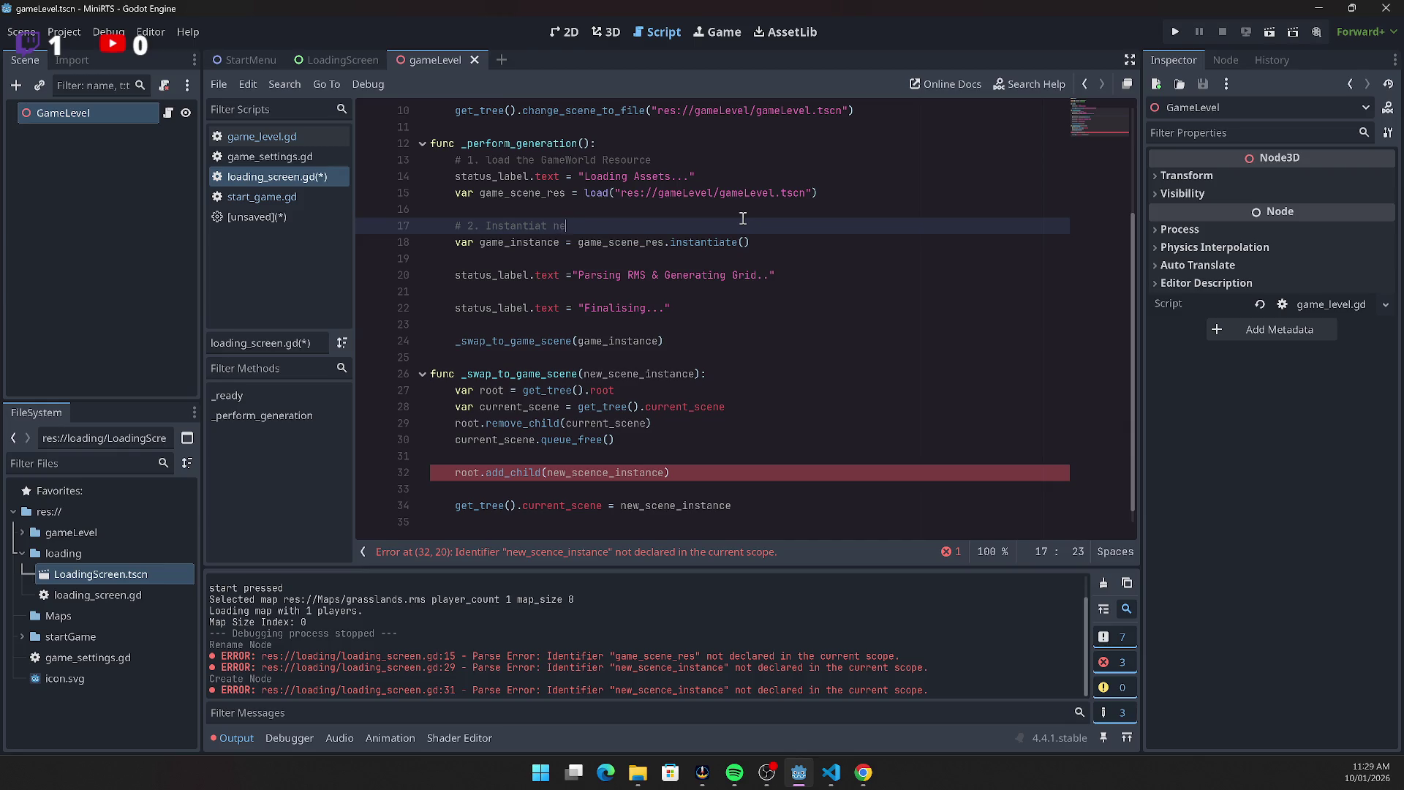
text(new )
text(game scene in )
text(memory)
Add a game_scene_res load line for gameLevel.tscn below the instantiate call, then delete it as a duplicate.
key(Down)
key(End)
key(Return)
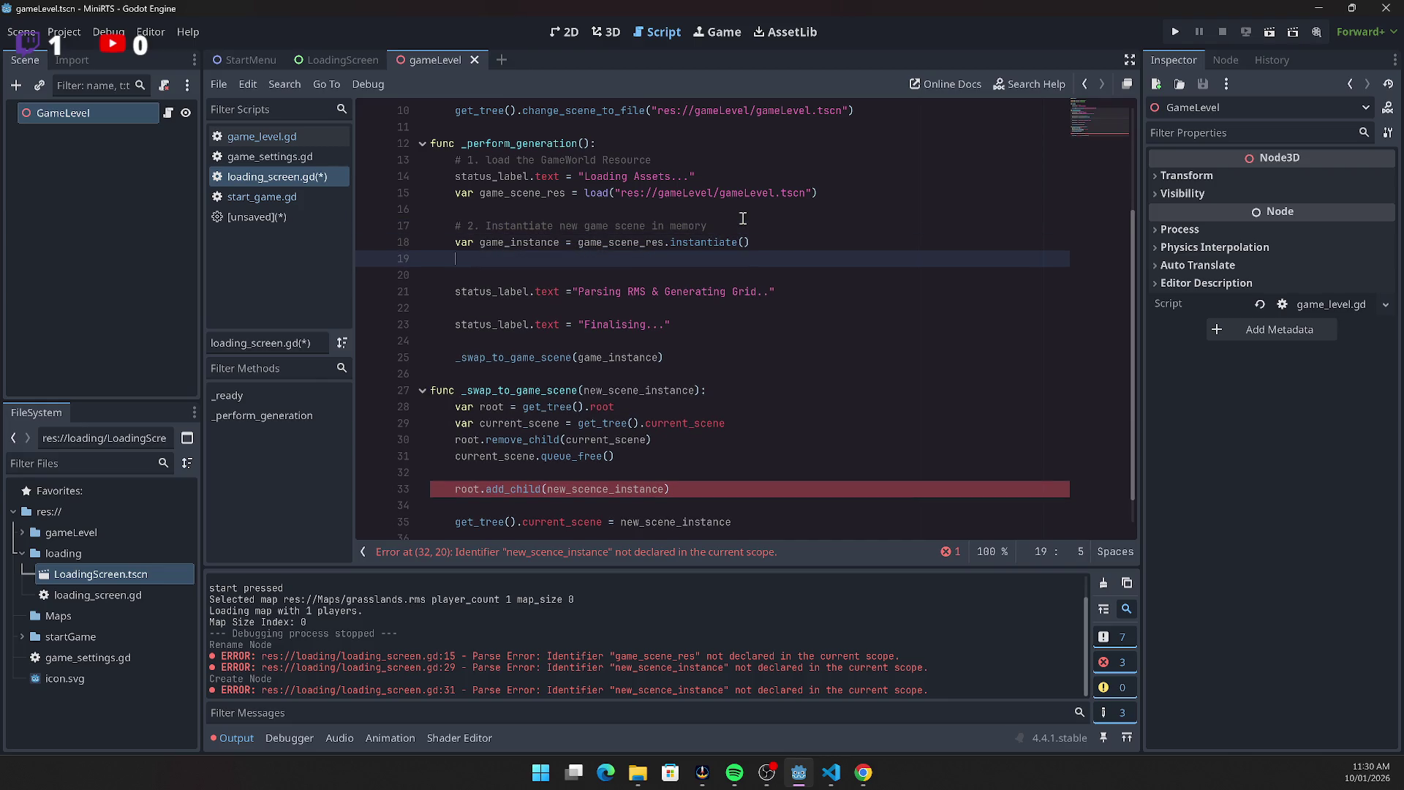
text(var game_s)
text(cene)
text(_res = )
text(load()
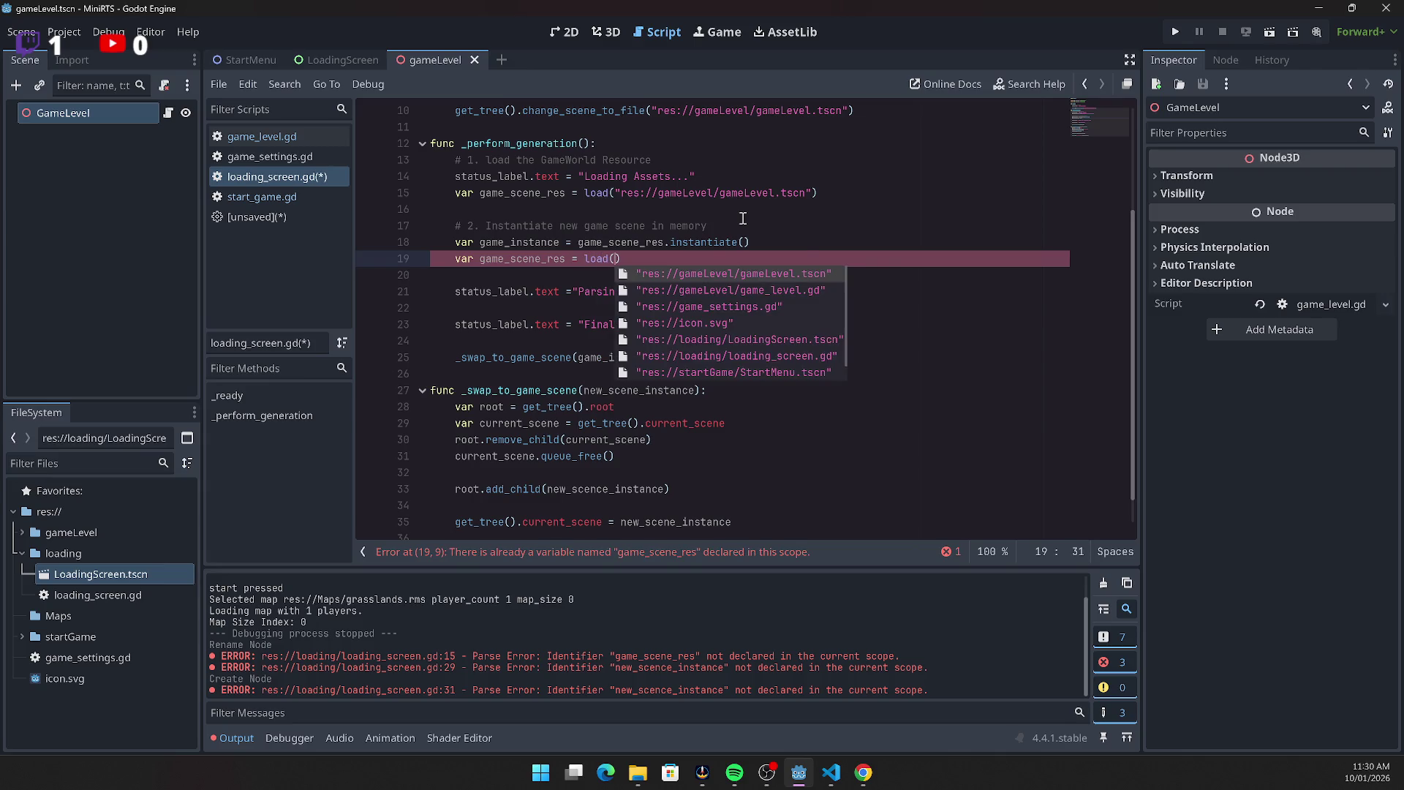
key(Down)
key(Up)
key(Return)
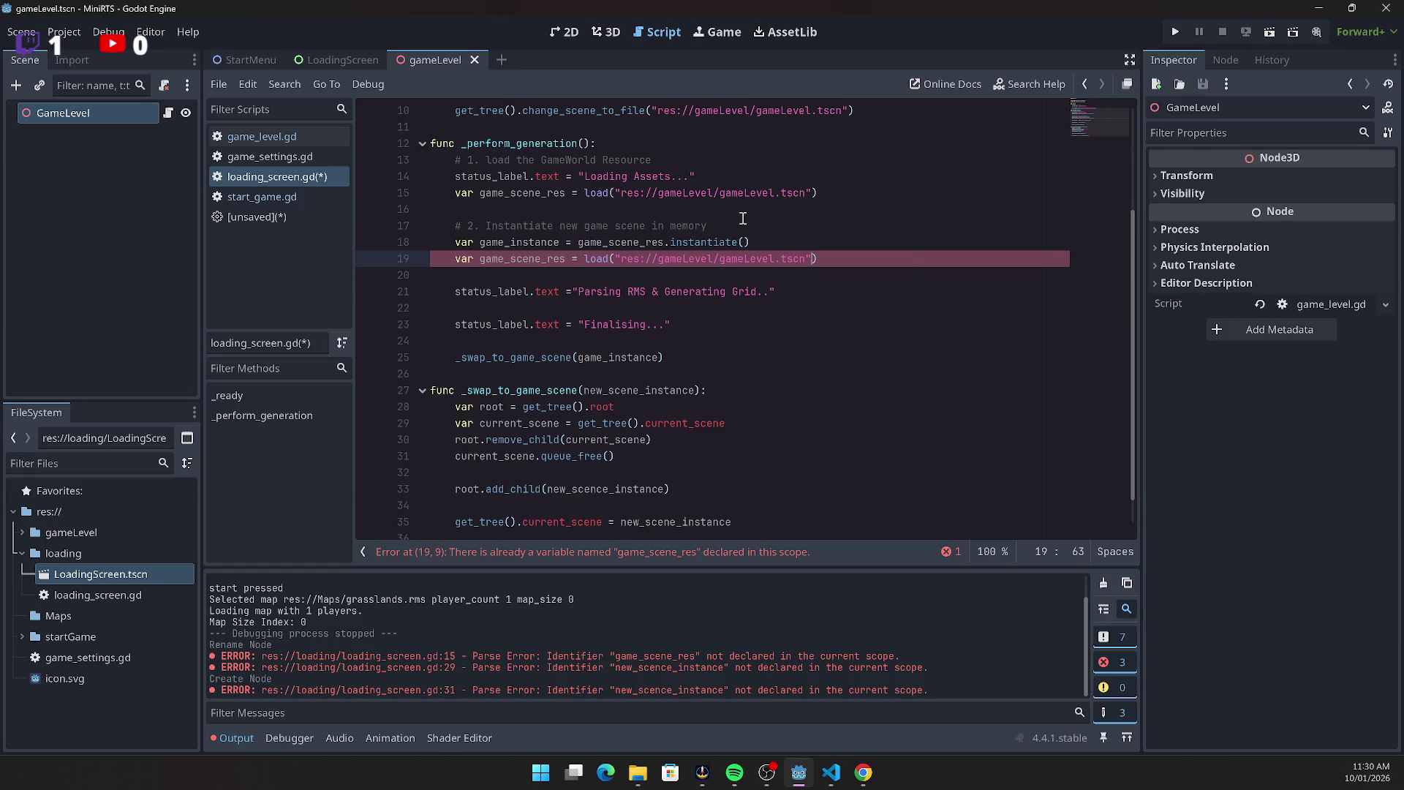
key(shift+Home)
key(BackSpace)
key(Down)
key(Up)
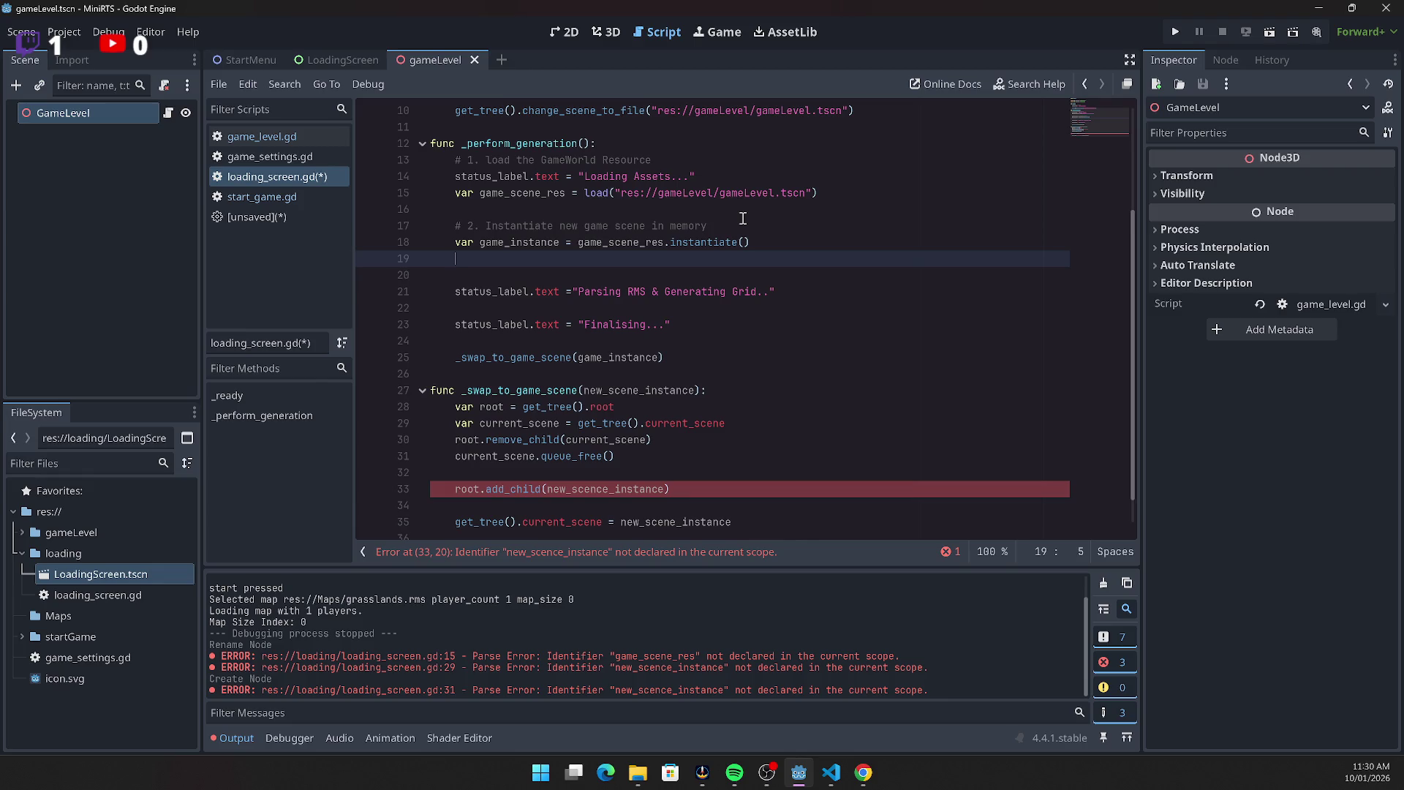
Write progress_bar.value = 20 on the emptied line after instantiation.
text(progress)
text(_)
text(bar = 2)
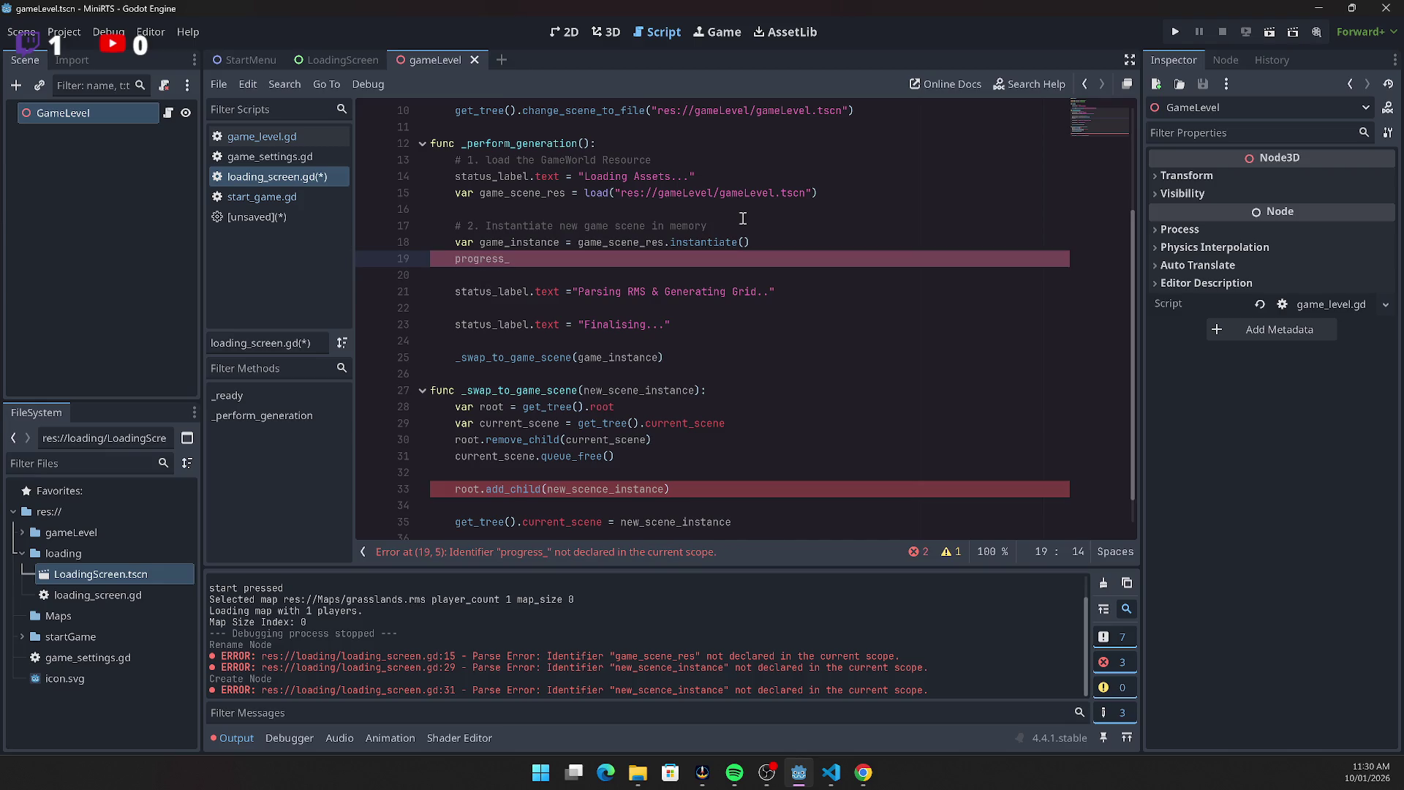
text(0)
key(BackSpace)
key(BackSpace)
key(BackSpace)
text(.value = 20)
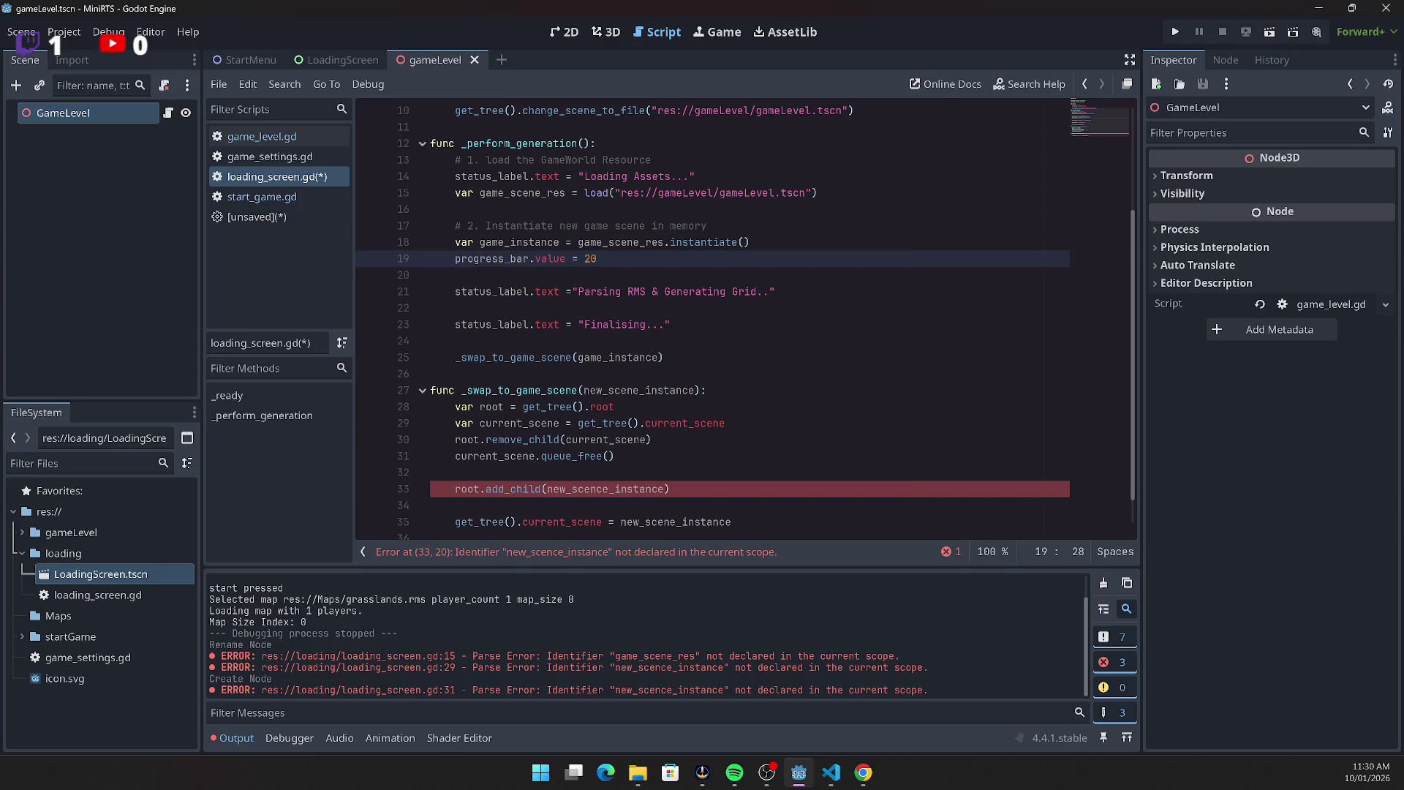
scroll(805, 318, down, 2)
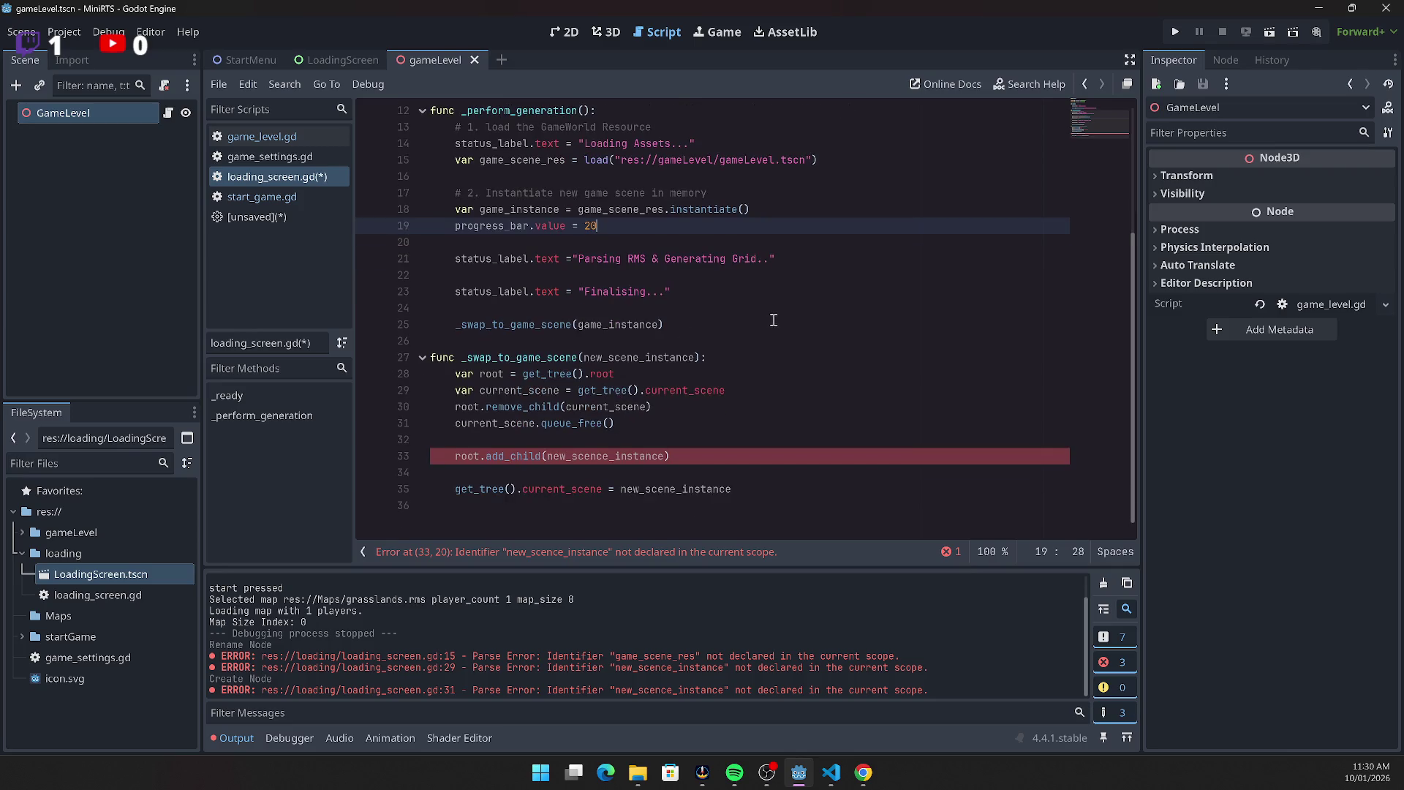
Add the comment '# 3. Trigger the map generation' on a new blank line.
click(713, 242)
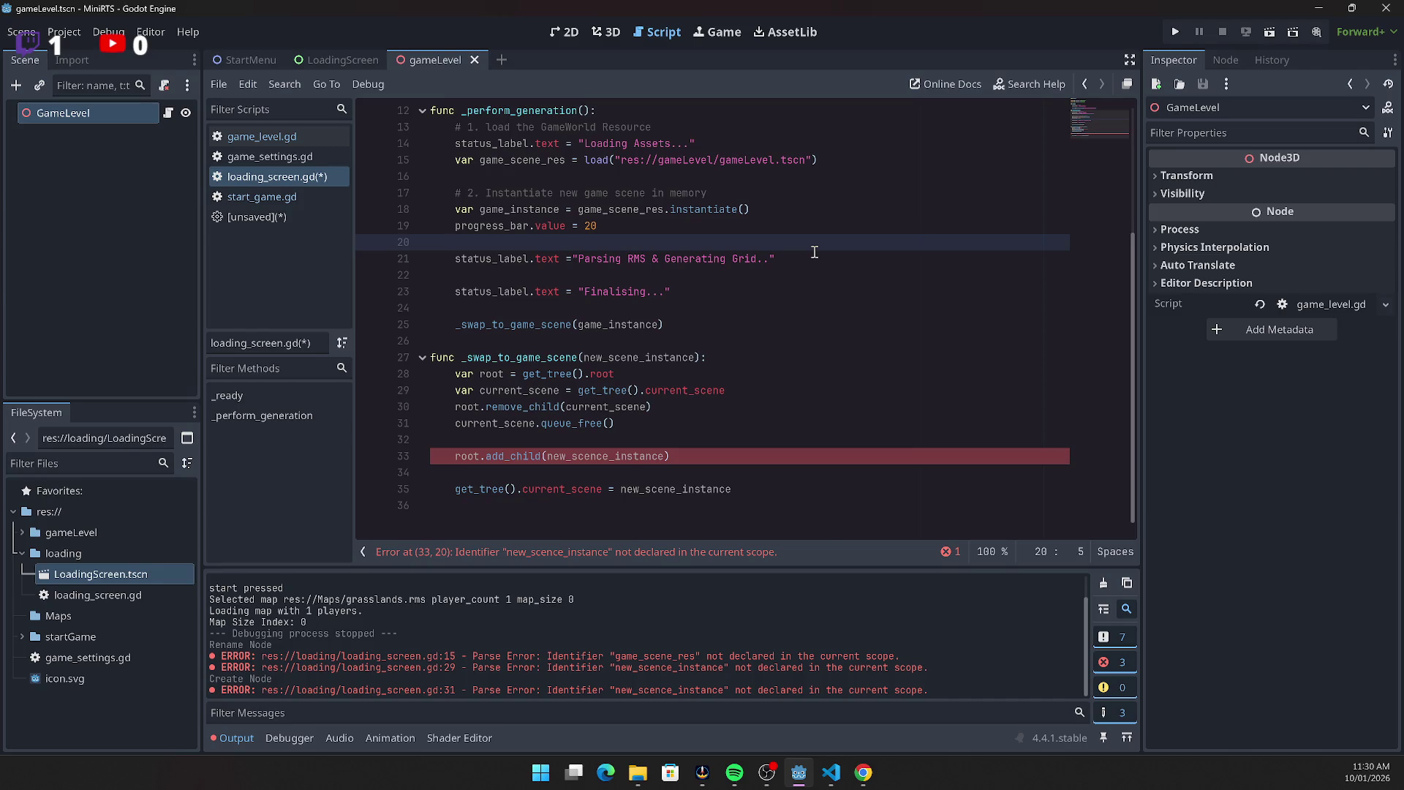
key(Return)
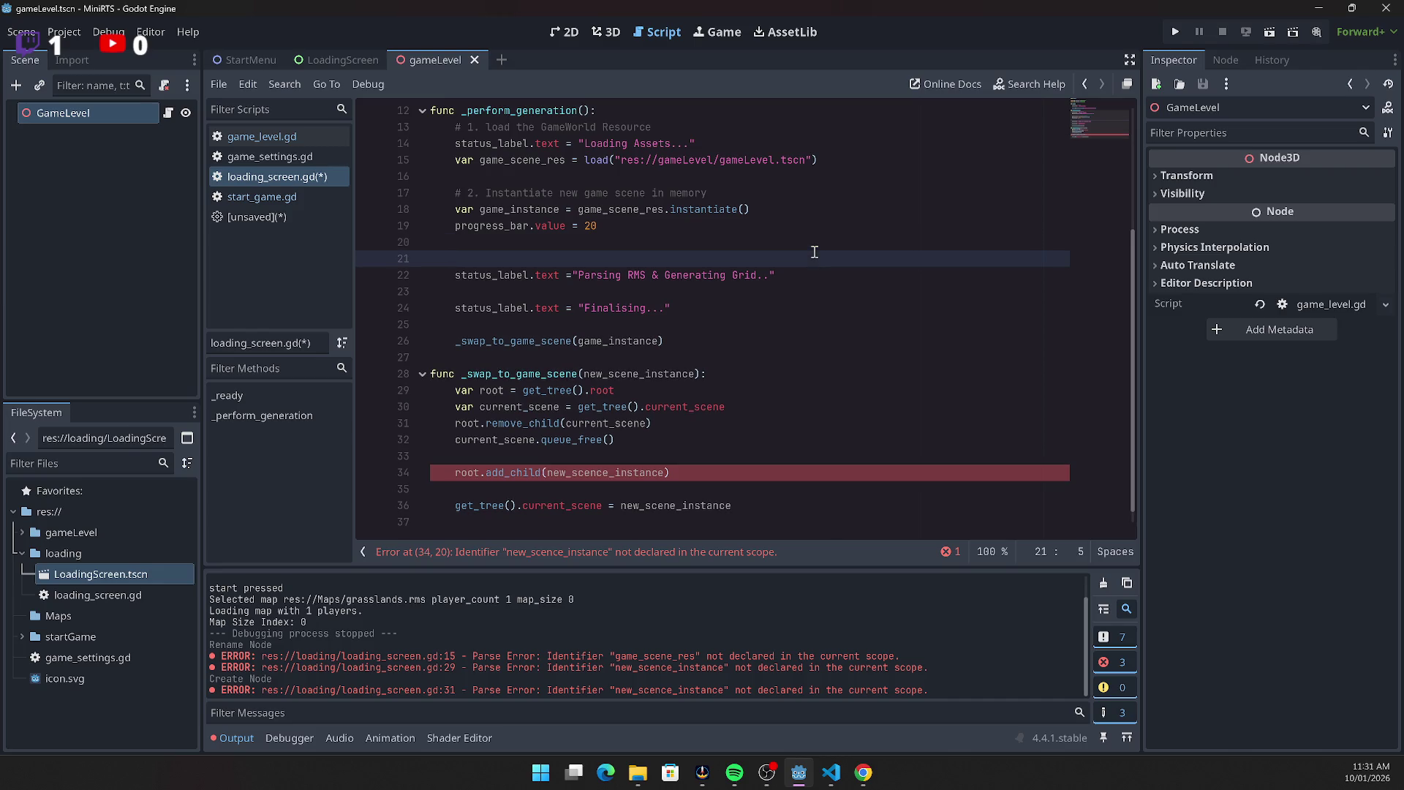
drag(672, 308, 485, 259)
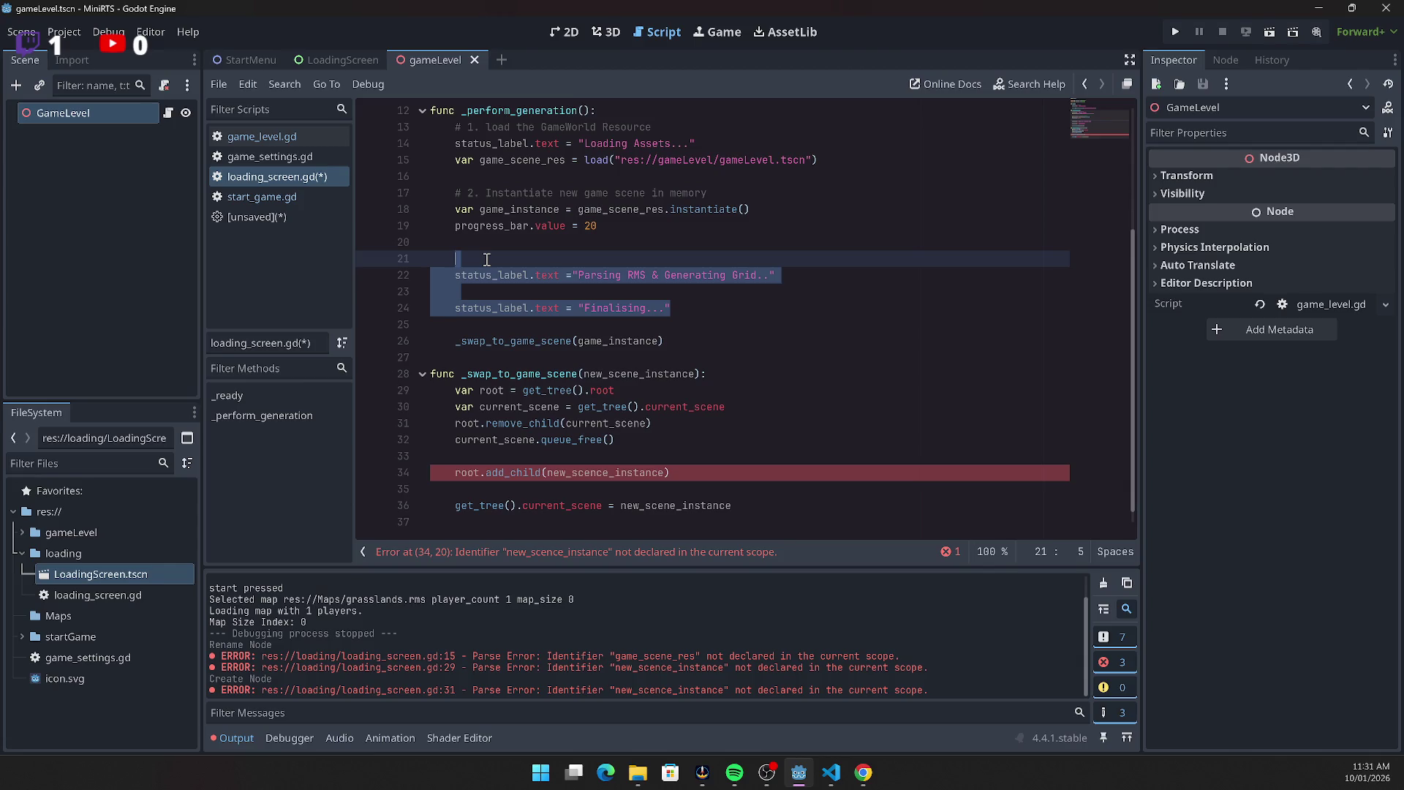
click(486, 259)
text(# 3. )
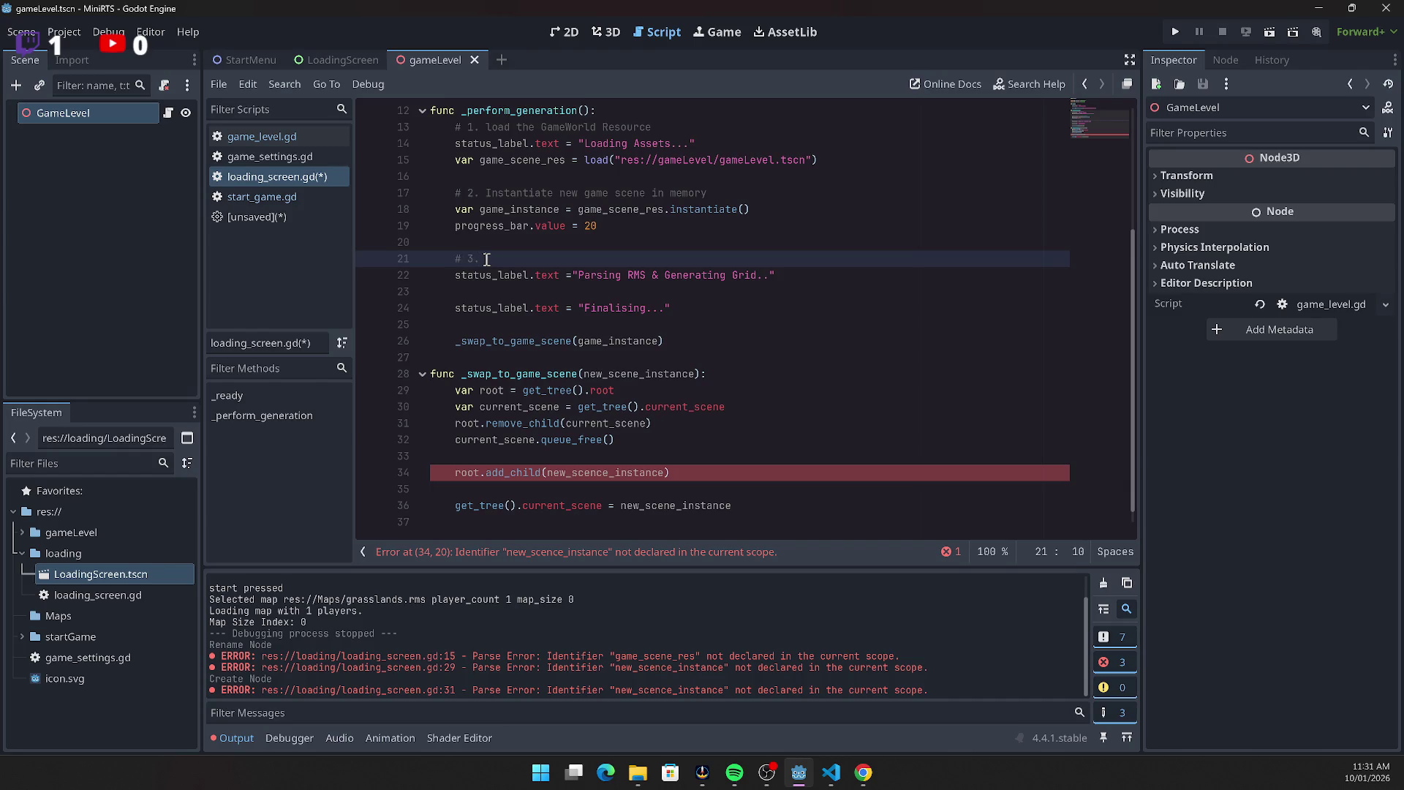
text(Trigger the )
text(map generatio)
text(n)
Add 'await get_Tree().process_frame()' after the parsing status line.
key(Down)
key(End)
key(Return)
text(await get_Tree().process_fr)
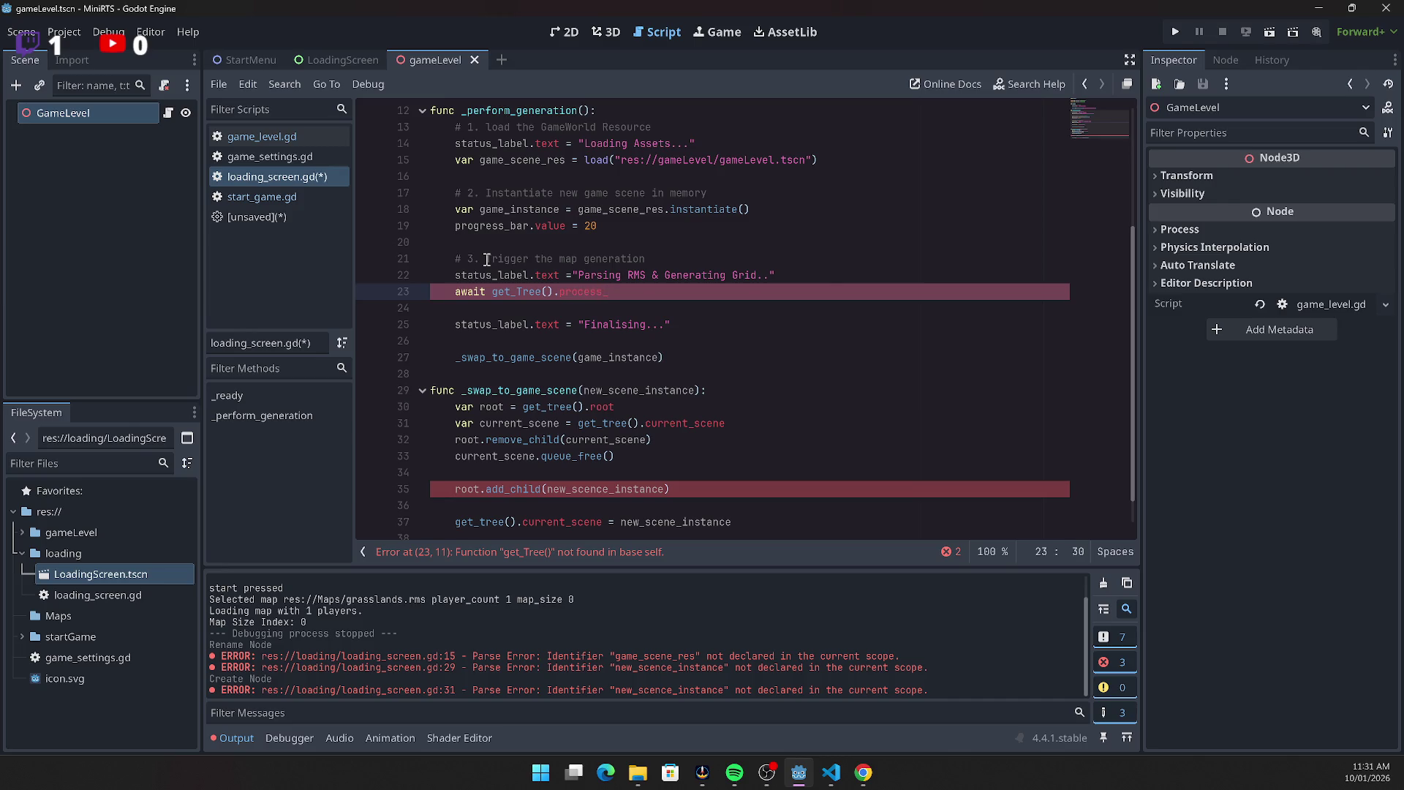
text(ame())
key(Return)
key(Return)
Call game_instance.build_map_from_rms with GameSettings.selected_rms_path, map_size and player_count arguments.
text(game_ins)
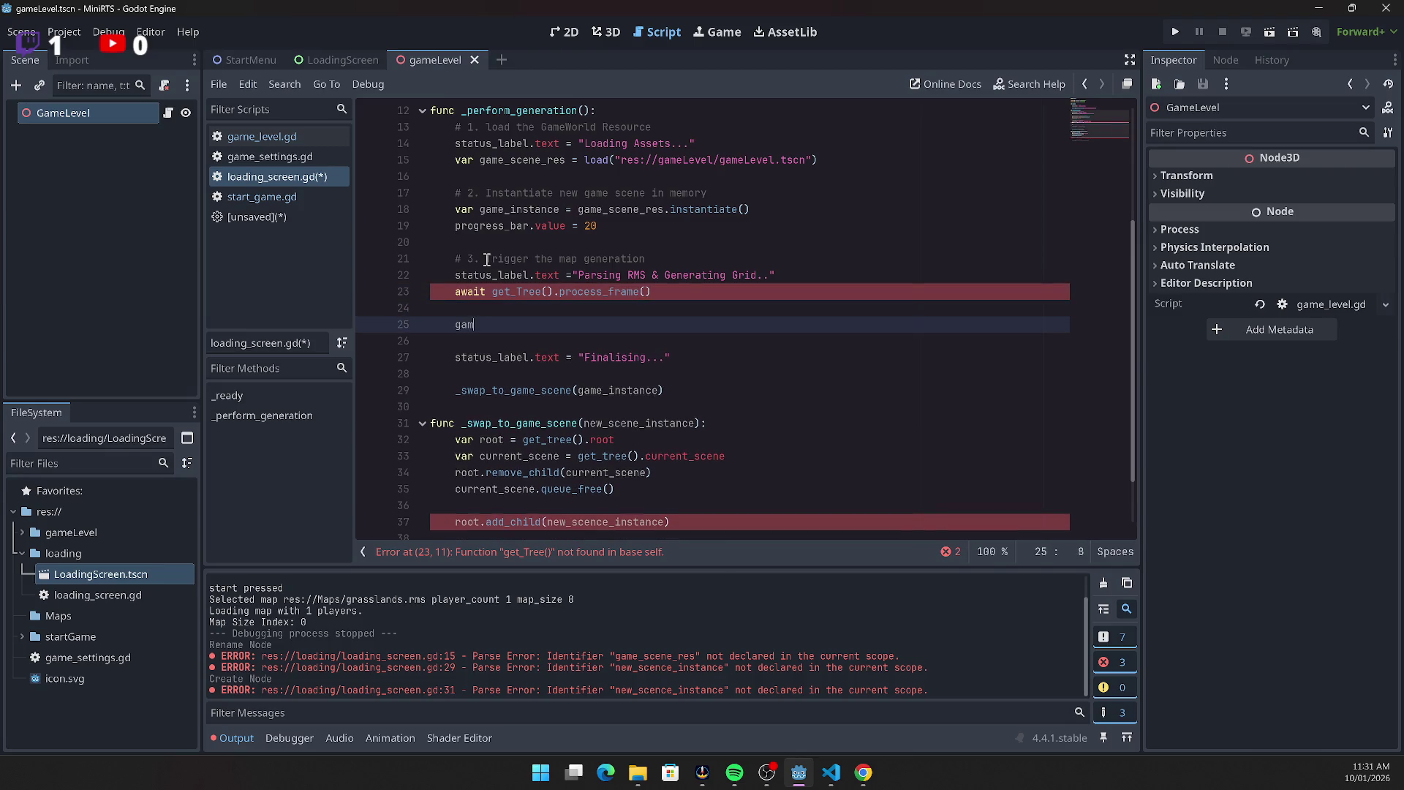
text(tance.build)
text(_map_)
text(from_)
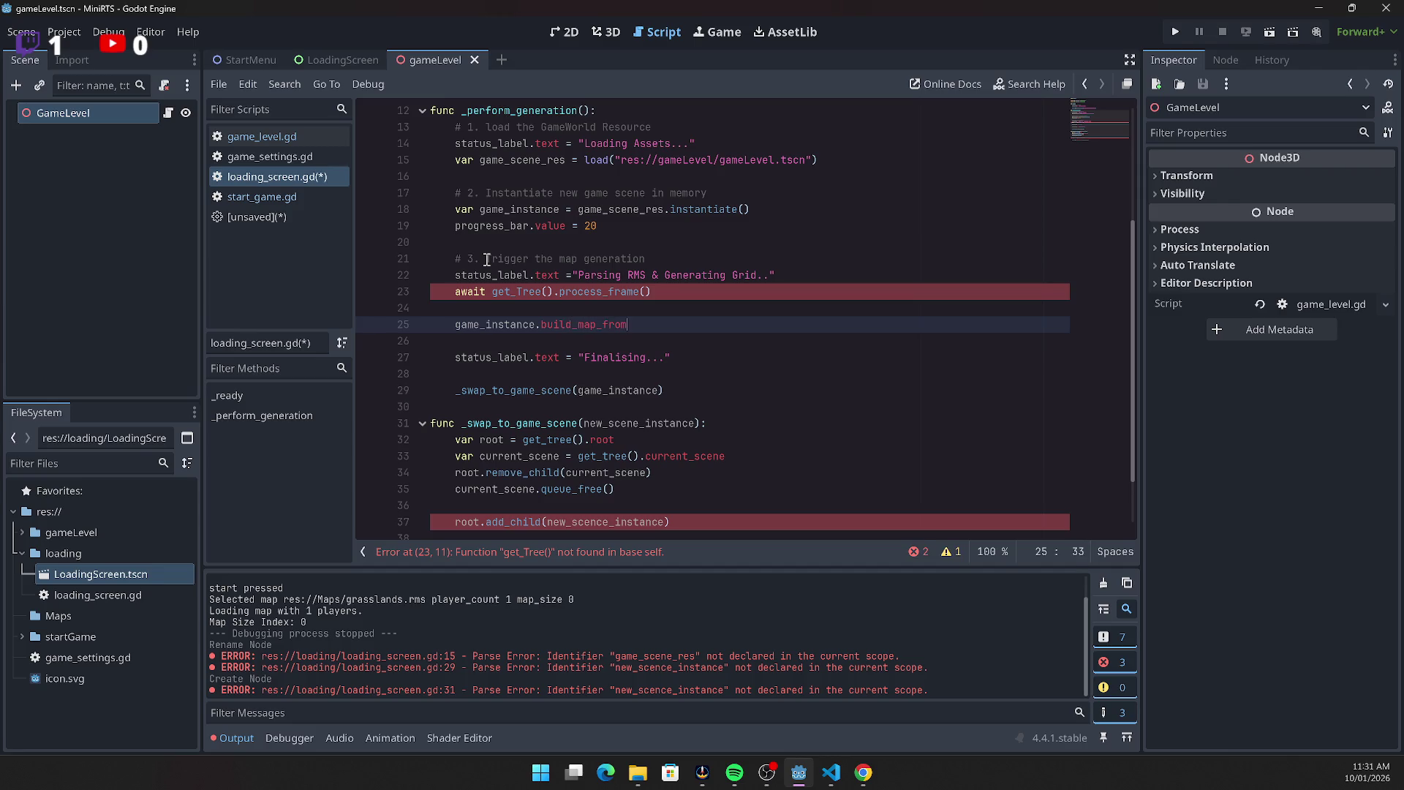
text(rms()
key(Return)
text(GameS)
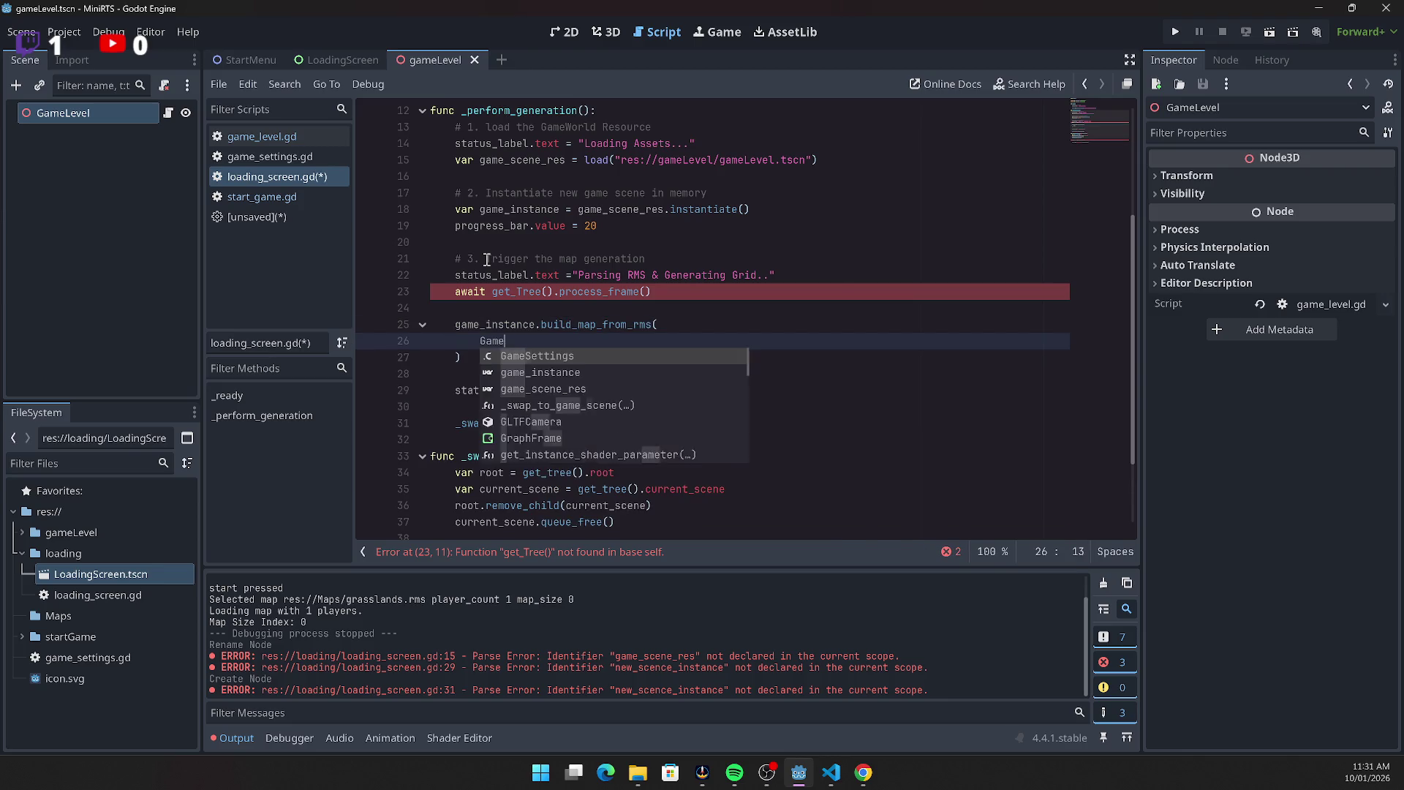
key(Return)
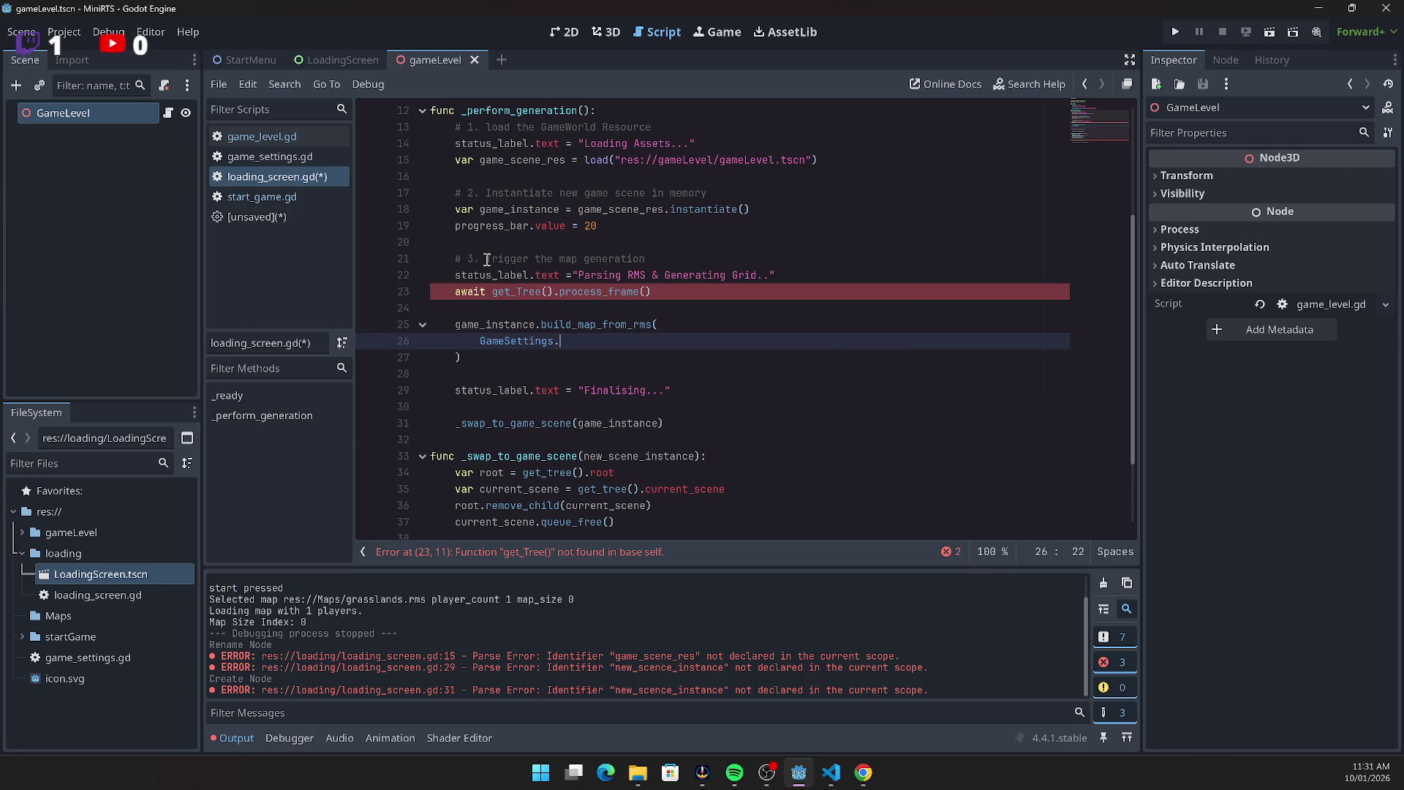
text(sel)
key(Return)
text(_rms_path)
text(,)
key(Return)
text(GameSe)
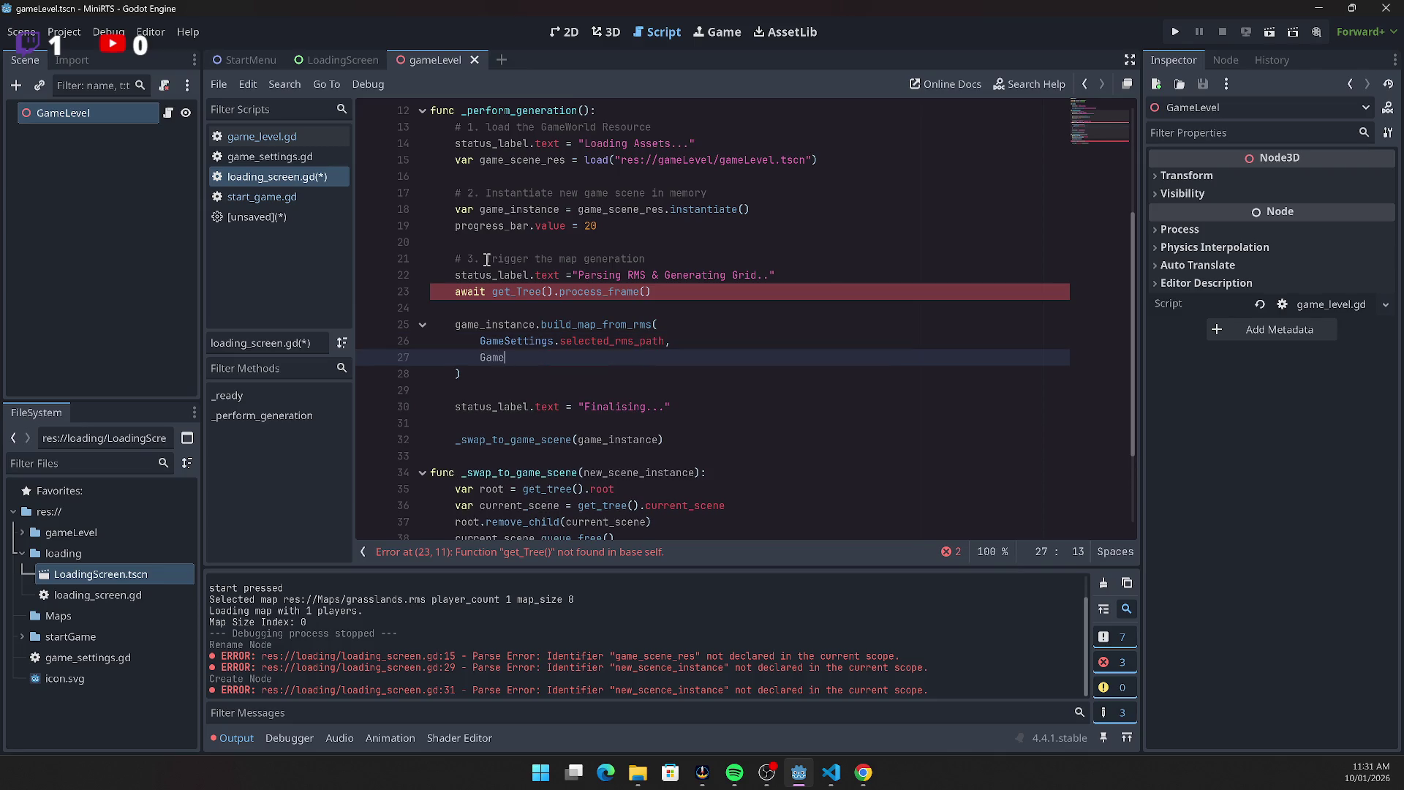
text(ttings.map)
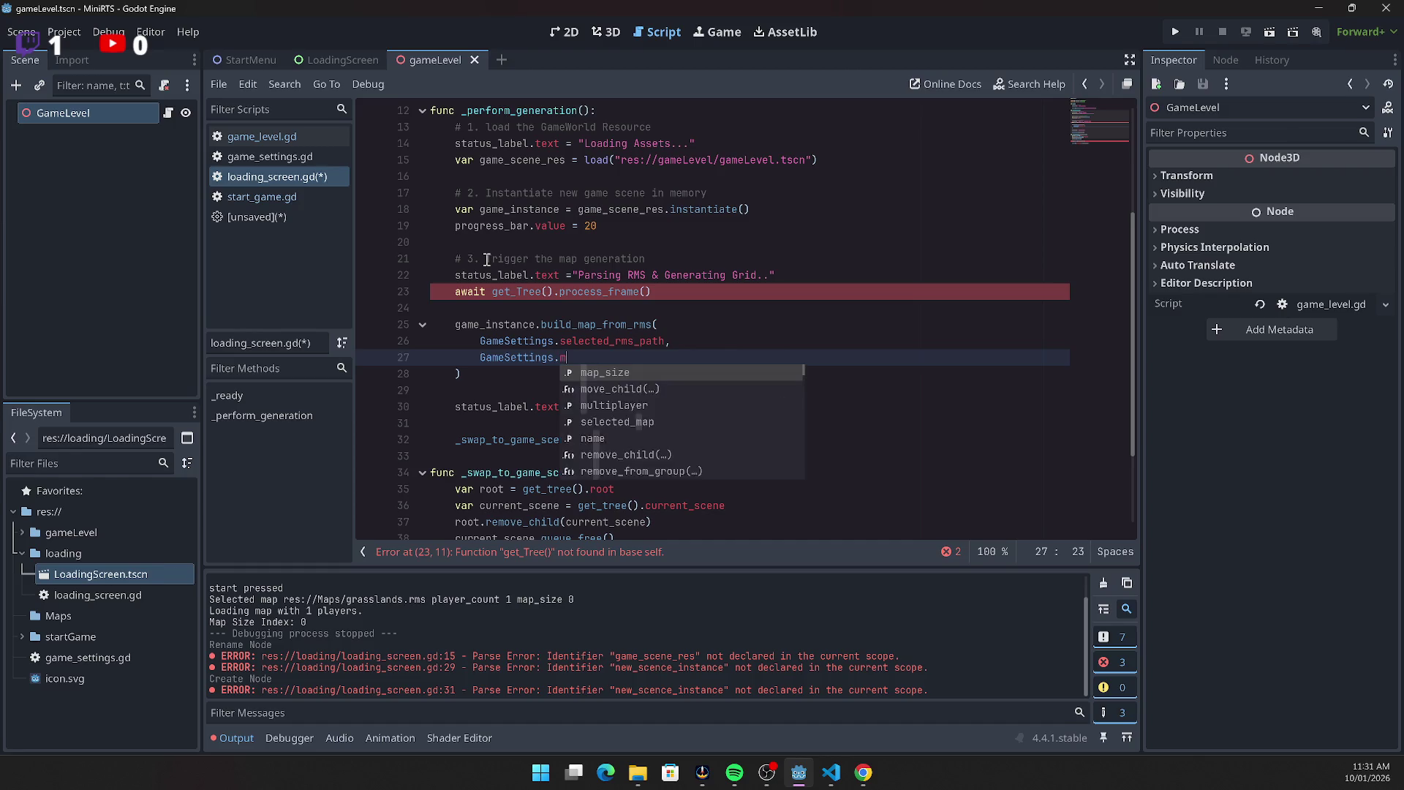
key(Return)
text(,)
key(Return)
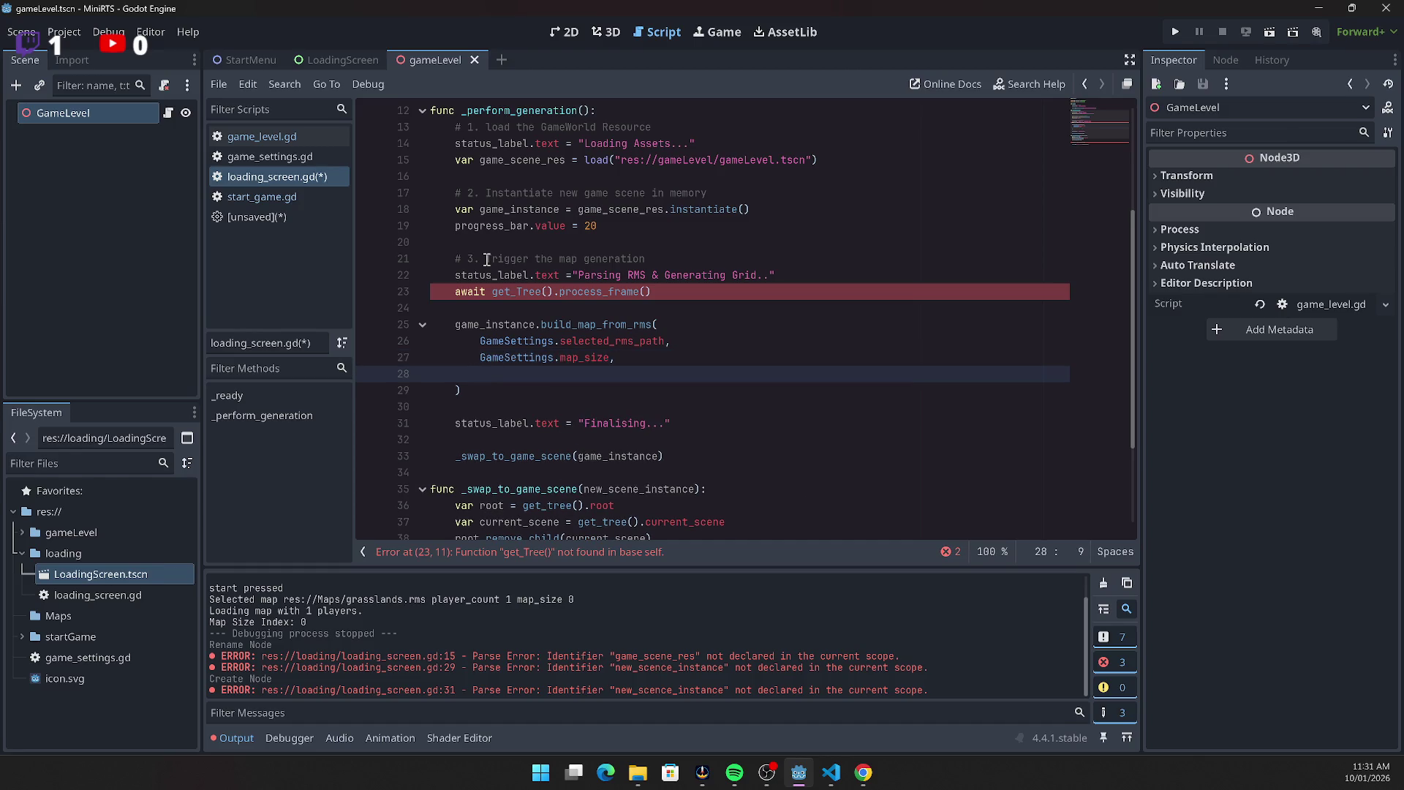
text(GameSetting)
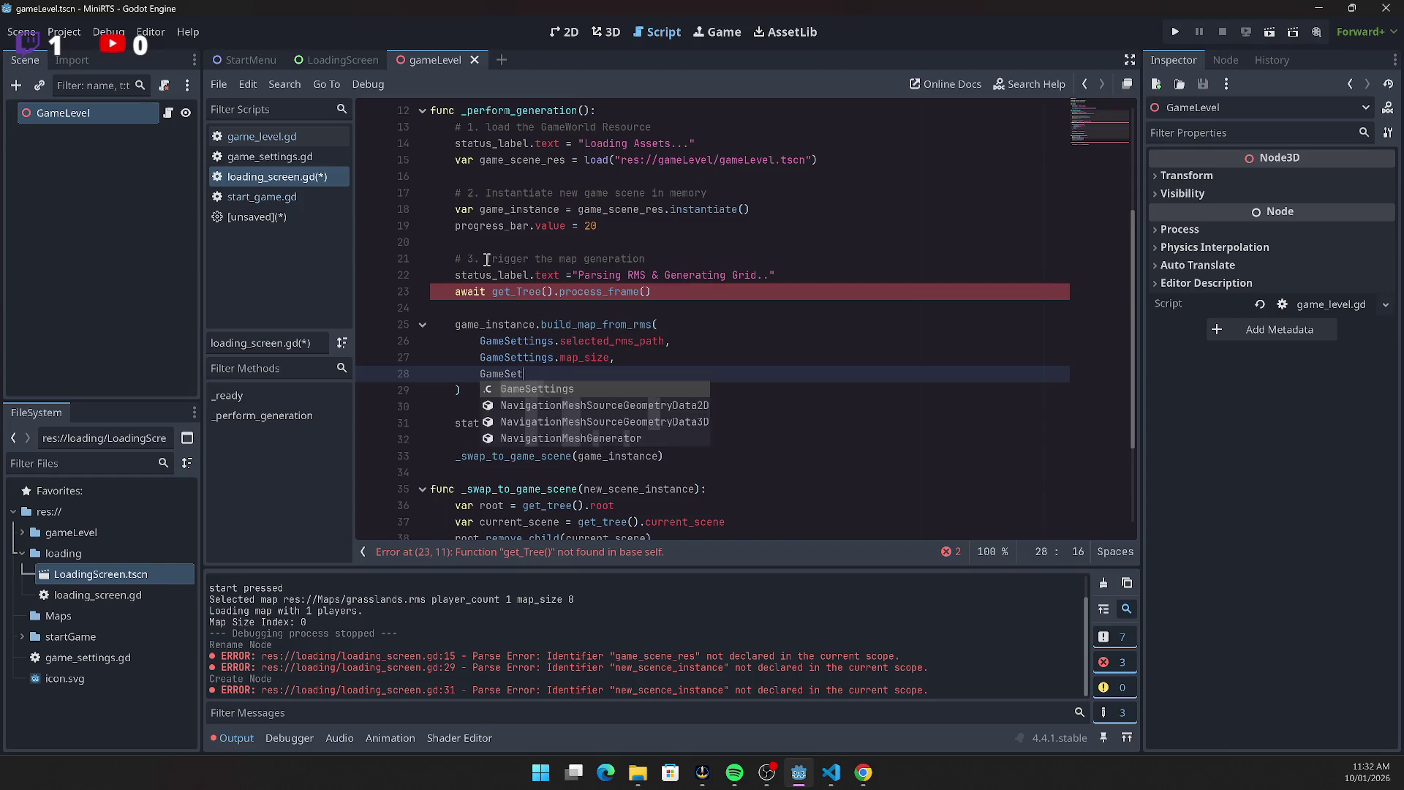
text(s.pla)
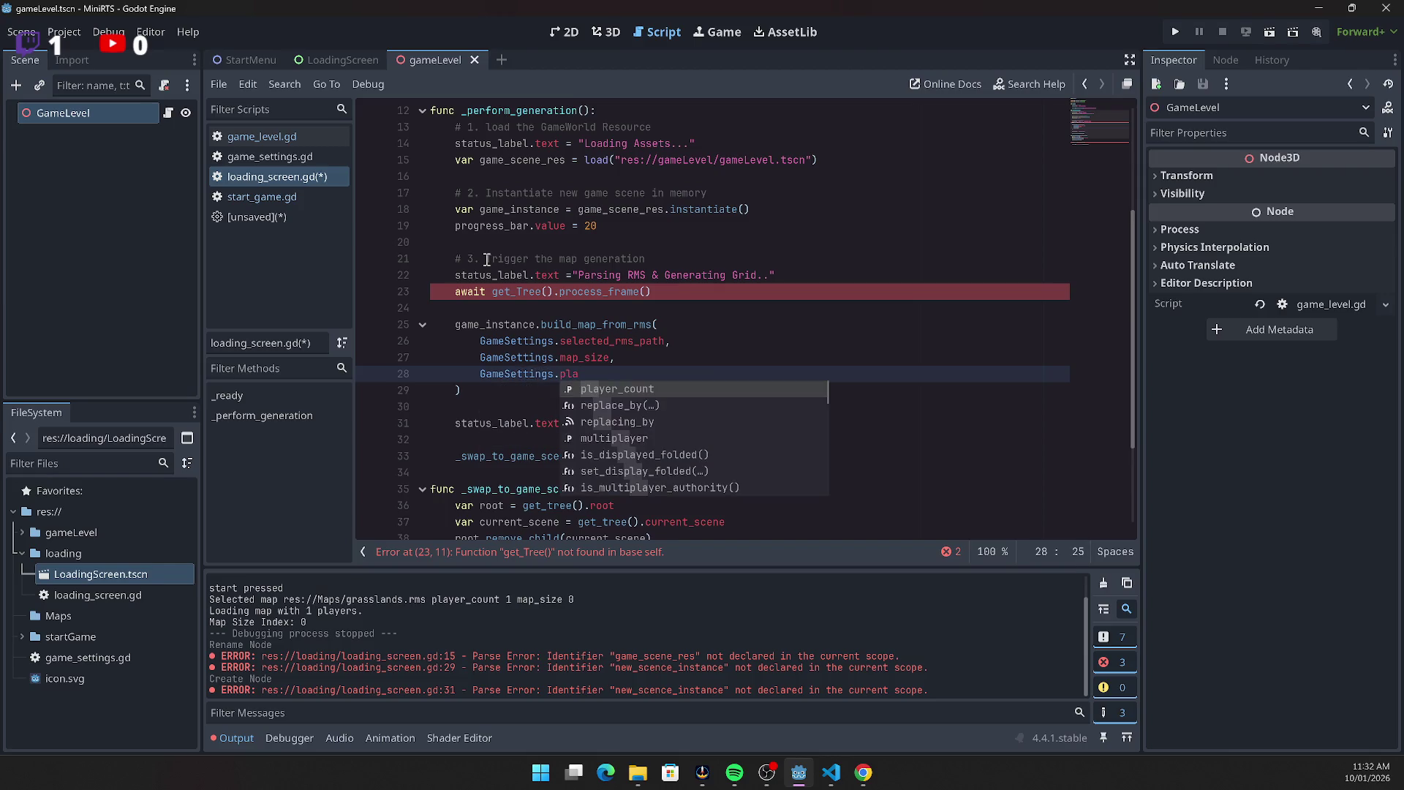
key(Return)
Replace the first argument with GameSettings.selected_map.
key(Up)
key(Up)
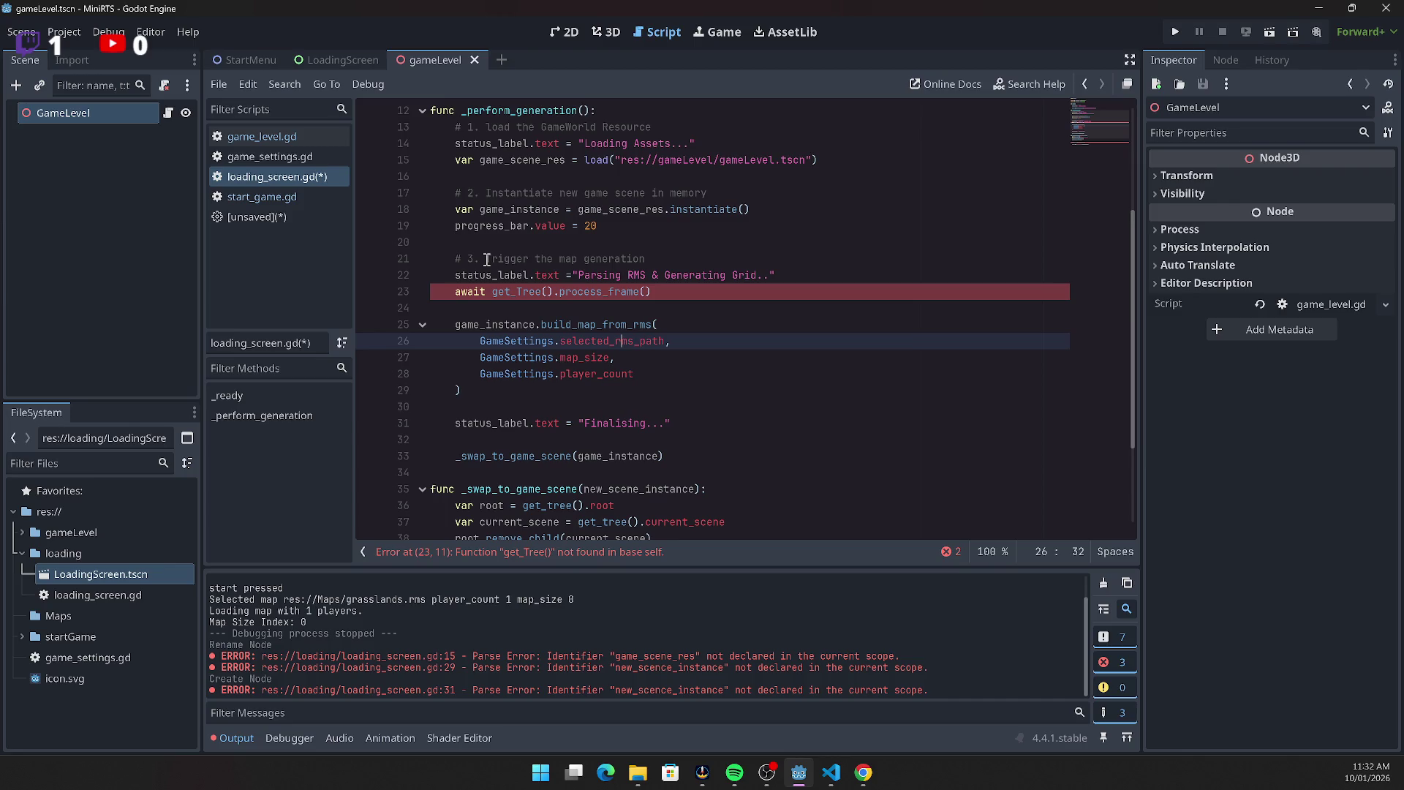
key(ctrl+d)
text(sel;)
key(BackSpace)
key(BackSpace)
key(BackSpace)
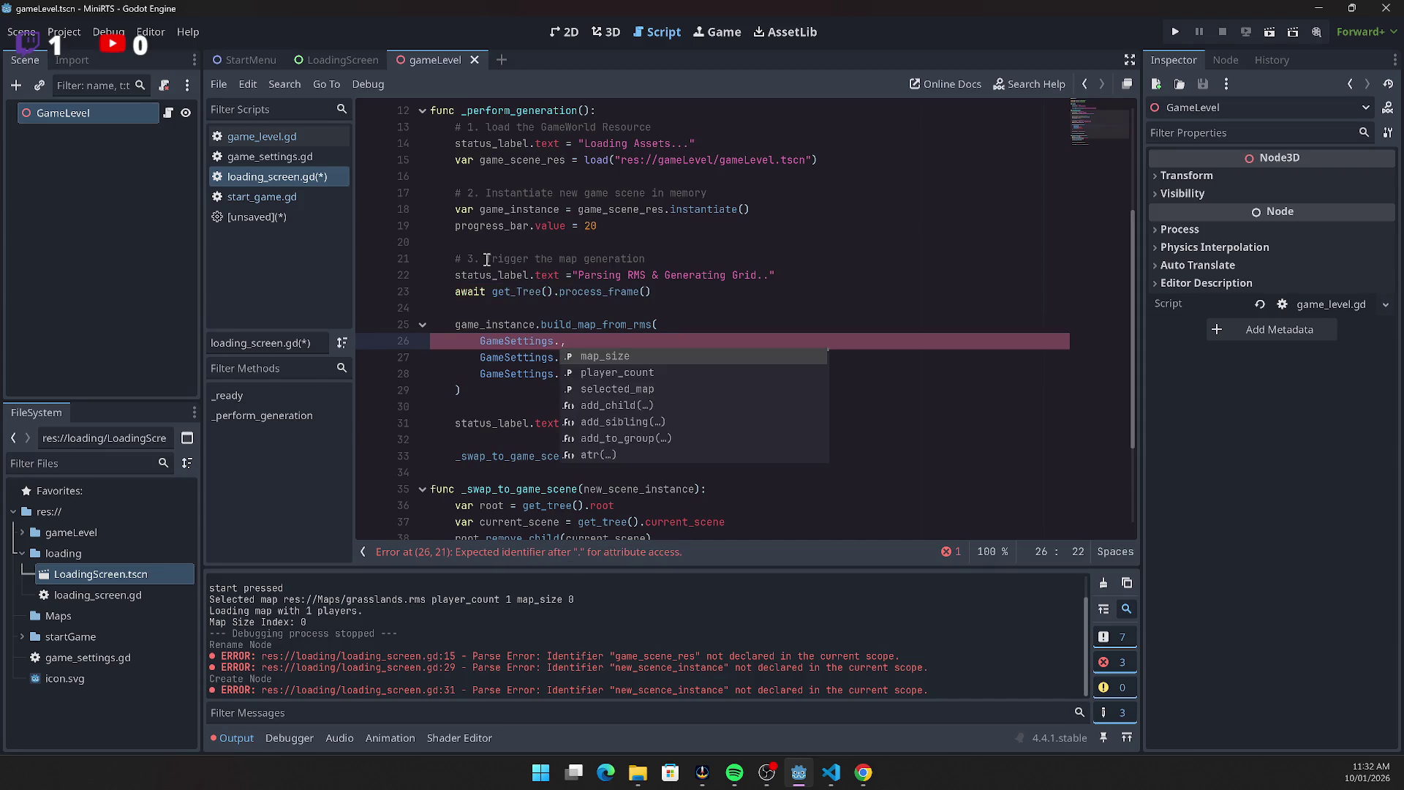
key(Down)
key(Down)
key(Return)
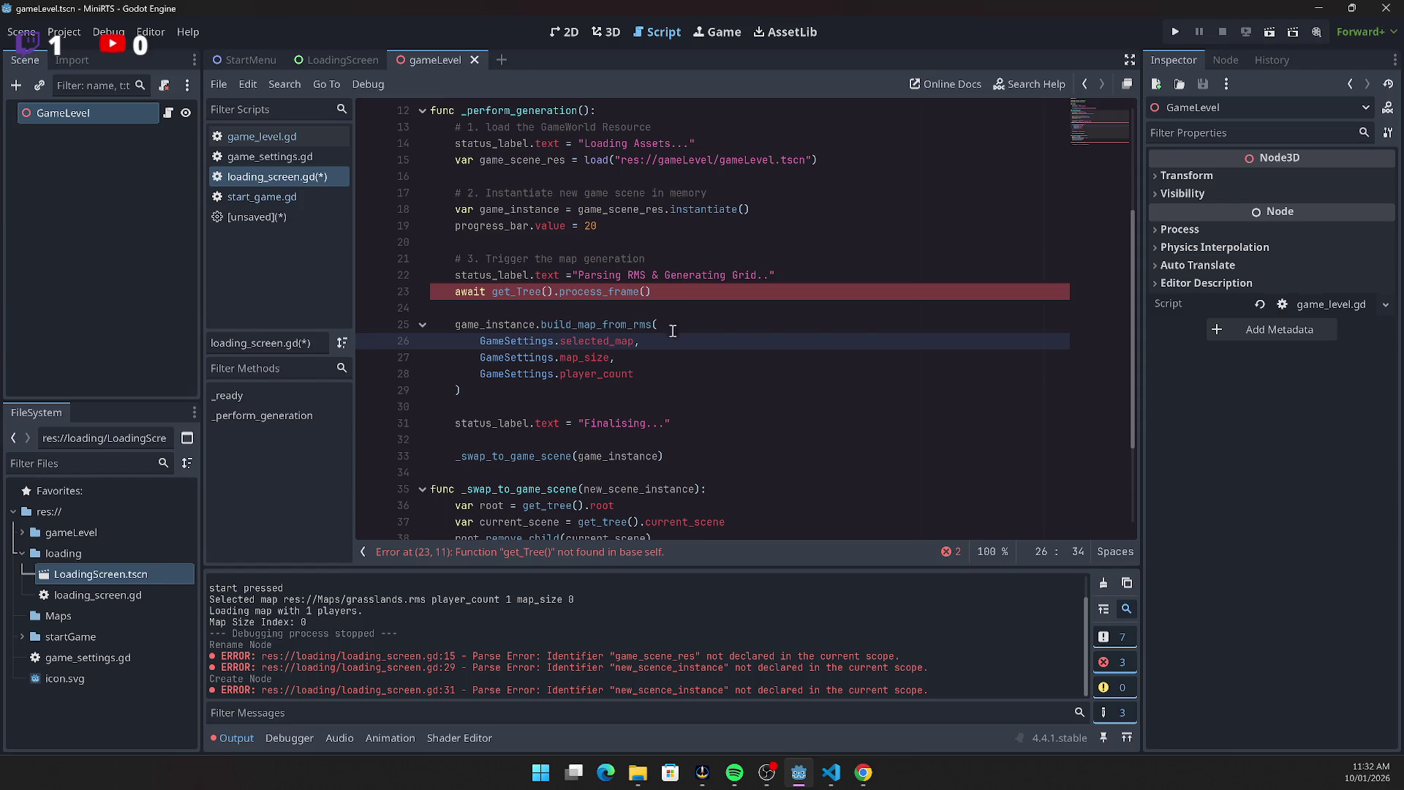
click(673, 422)
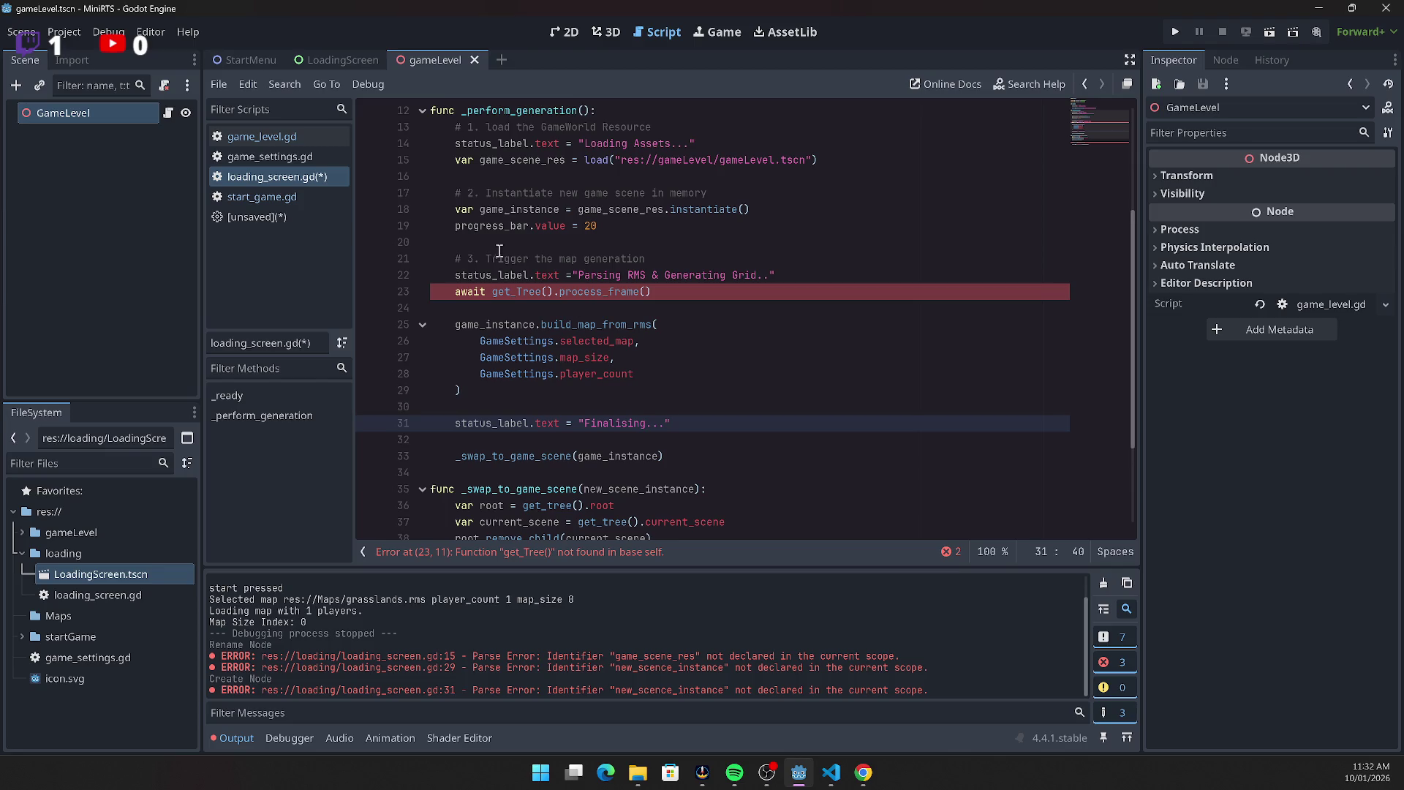
Remove the parentheses after process_frame on line 23.
click(520, 291)
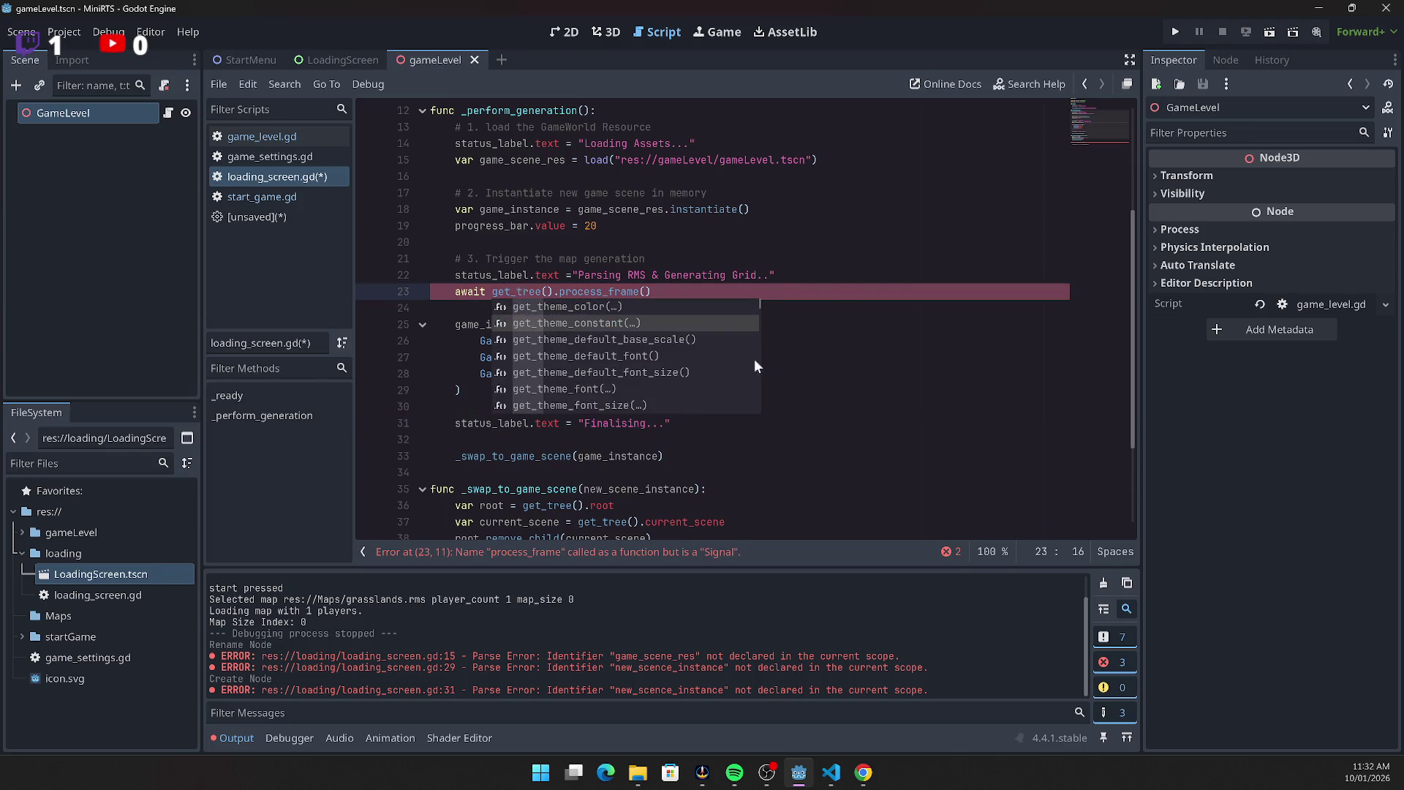
click(828, 260)
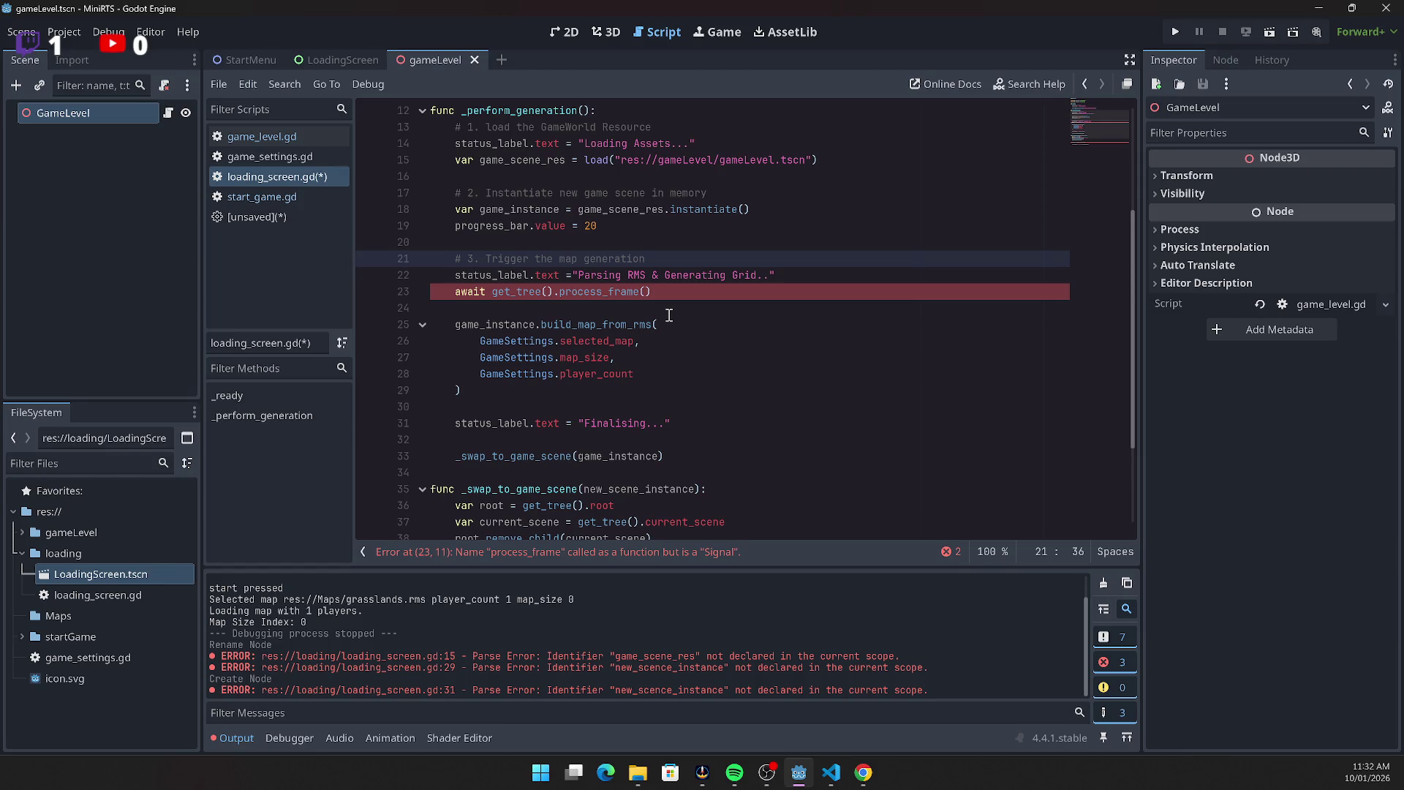
click(652, 292)
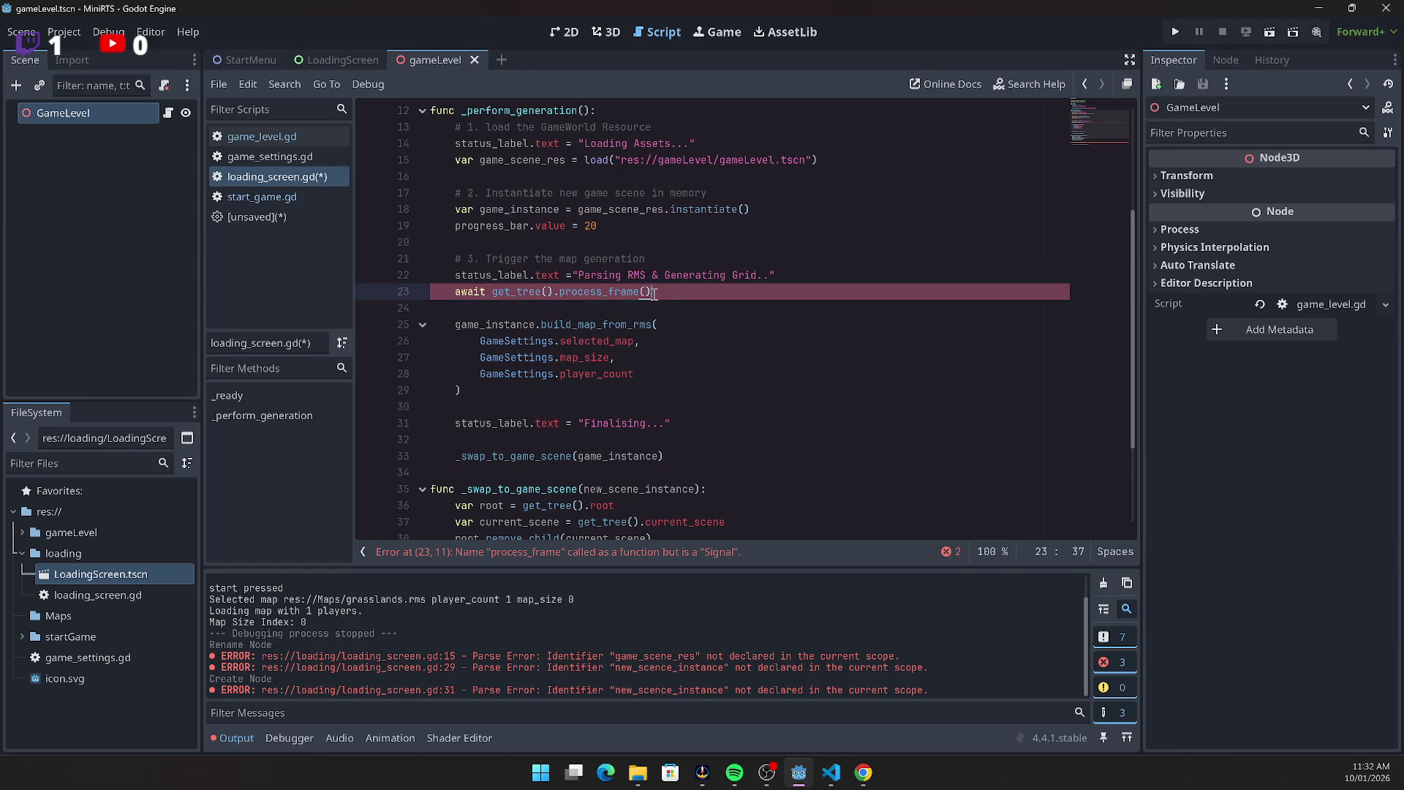
key(BackSpace)
key(BackSpace)
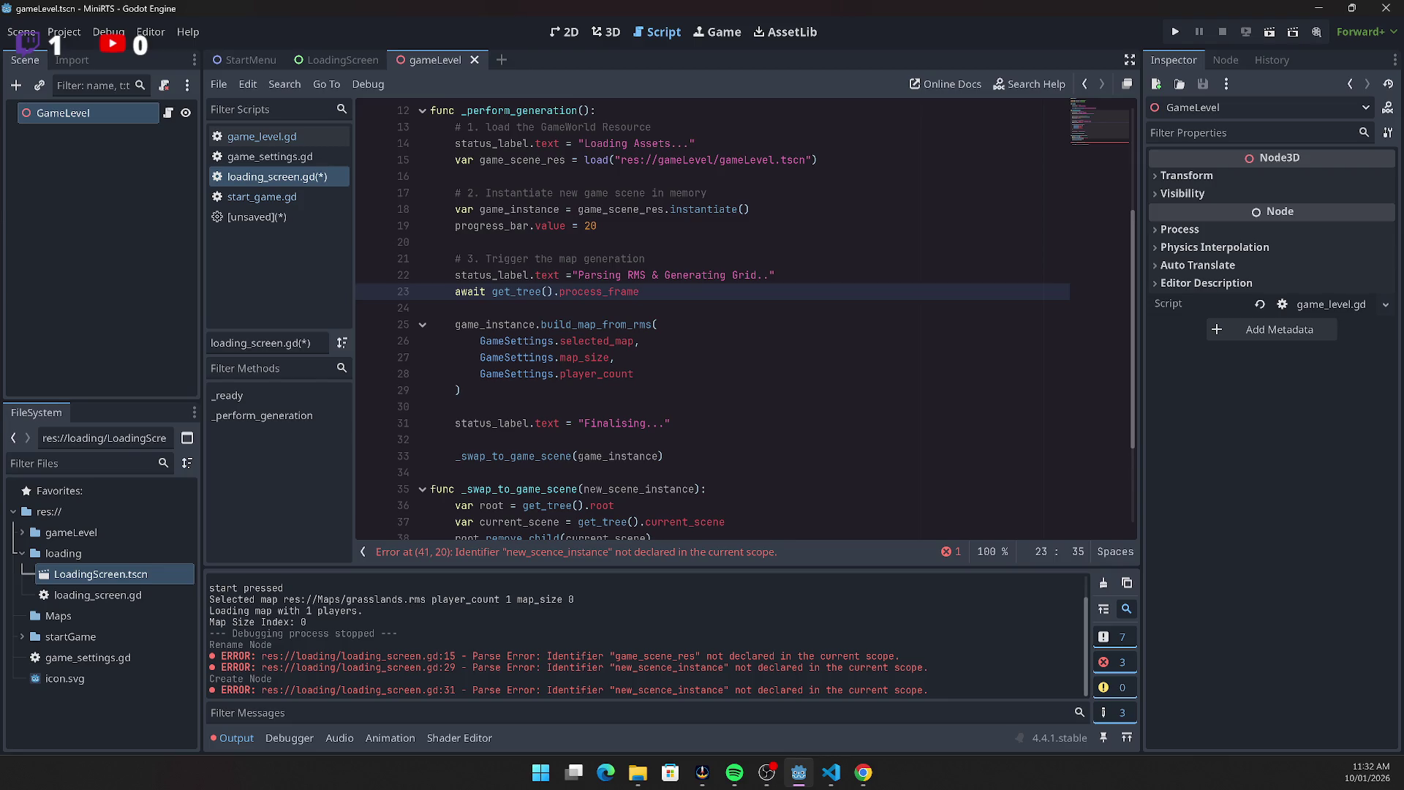
Add 'progress_bar = 90' and the comment '# 4. Final Handoff switch to main game scene' below the map call.
click(564, 397)
key(Return)
key(Return)
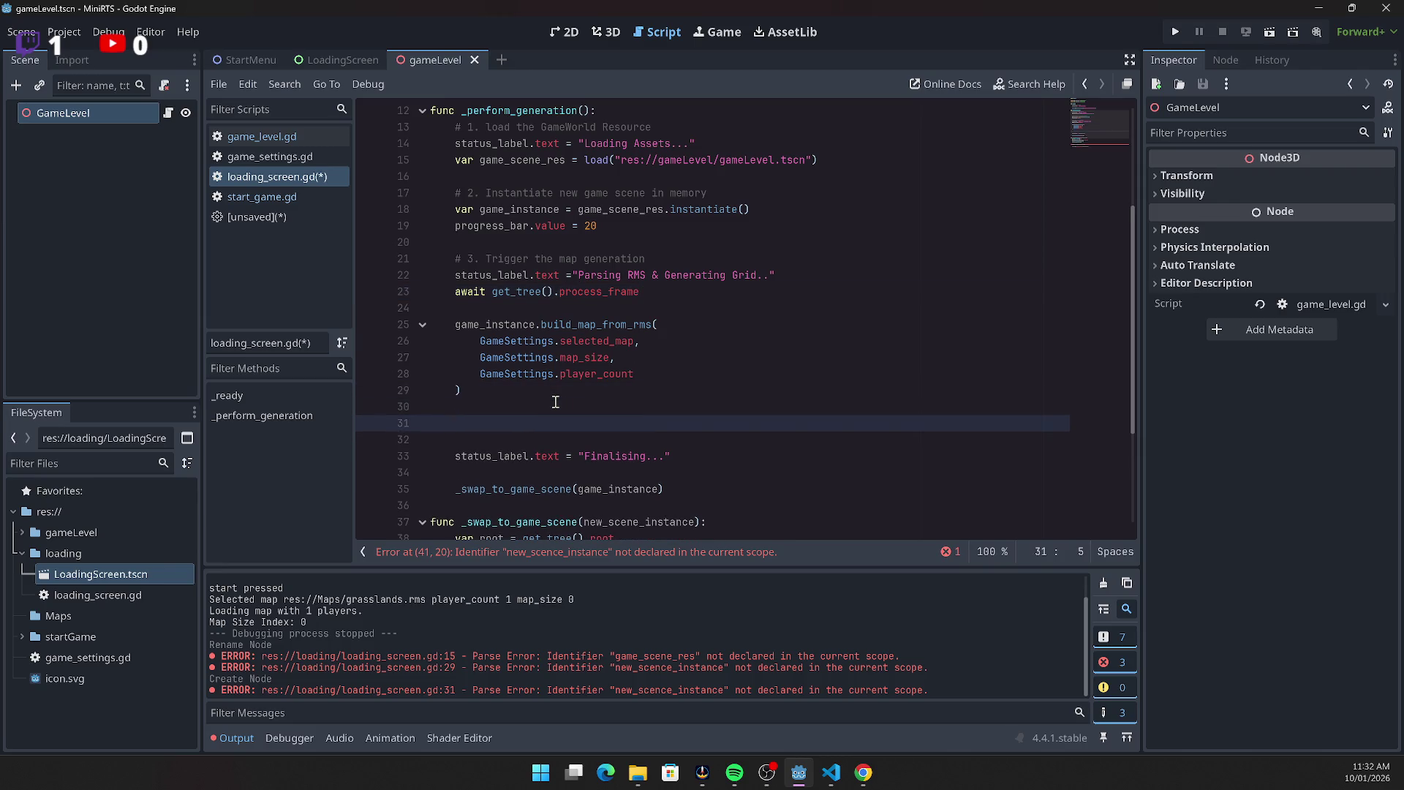
text(progress_bar)
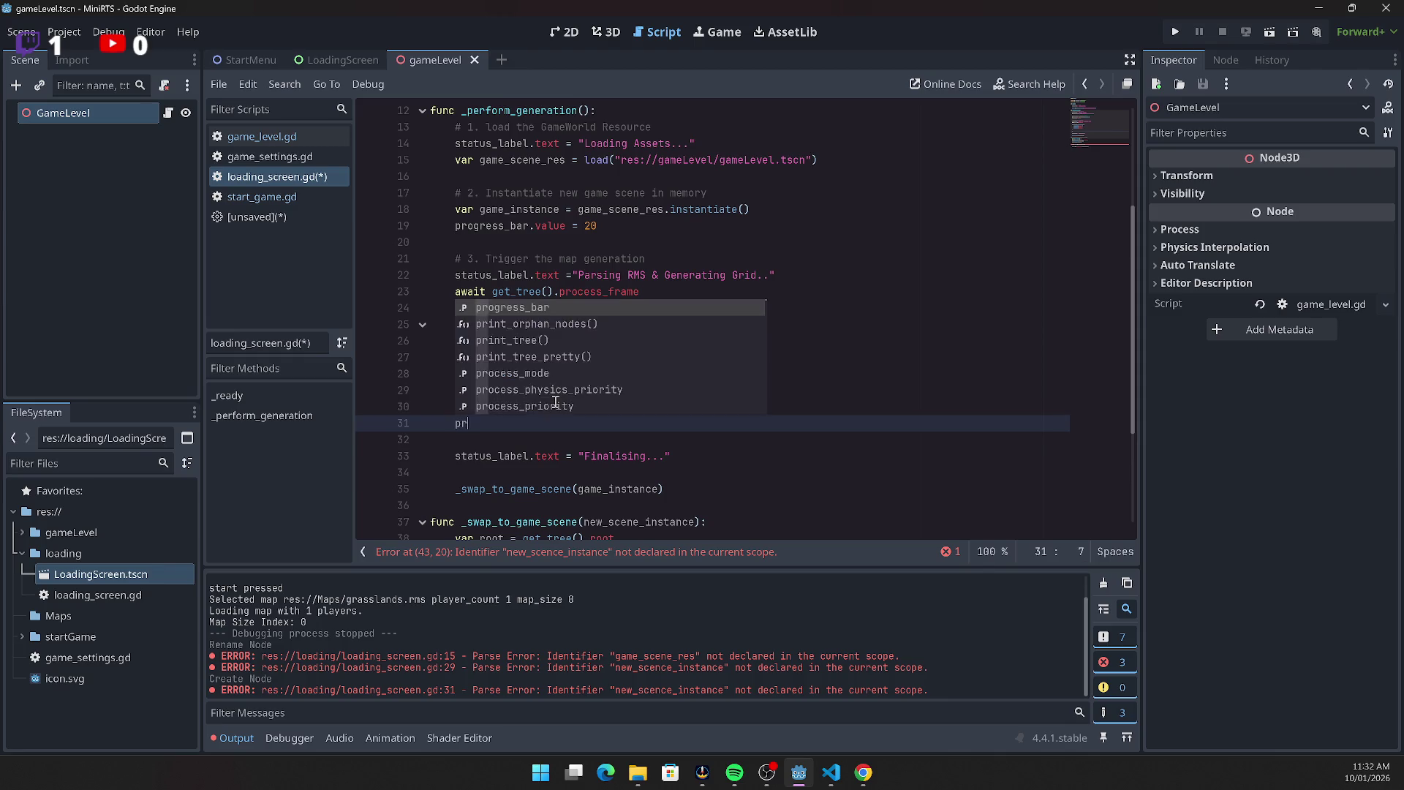
text( =)
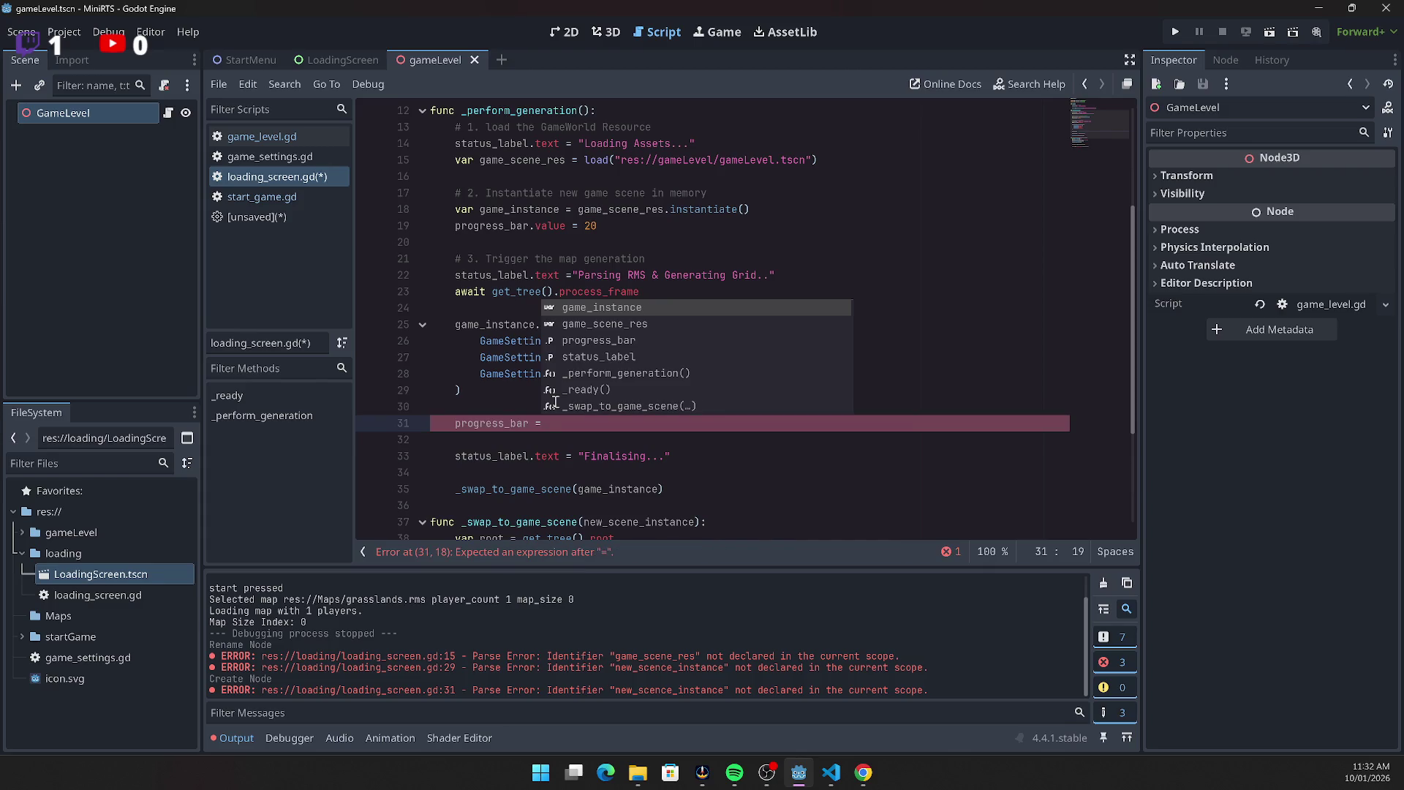
text( 90)
key(Return)
key(Return)
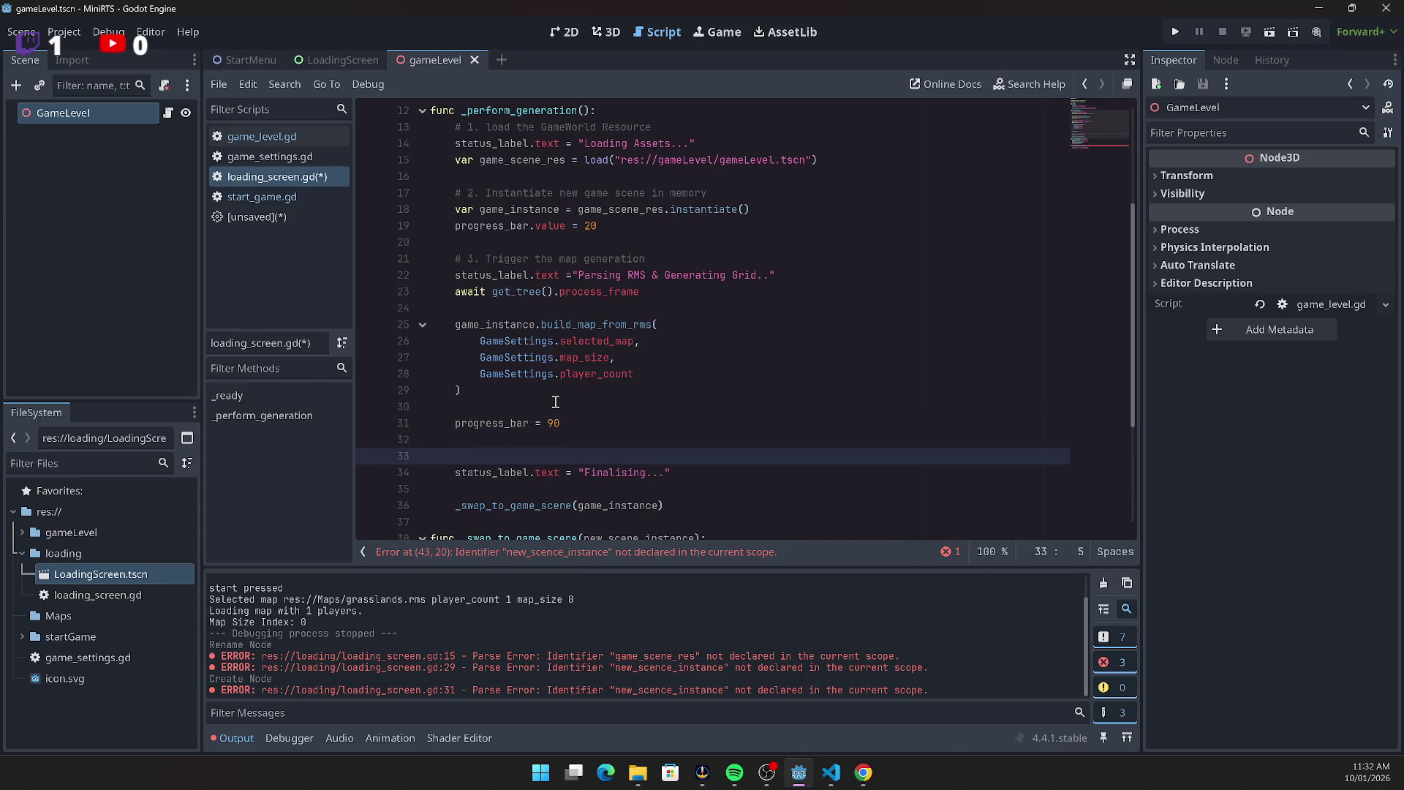
text(# 4. Final)
text(Handoff )
text(switch to main game scenc)
key(BackSpace)
text(e)
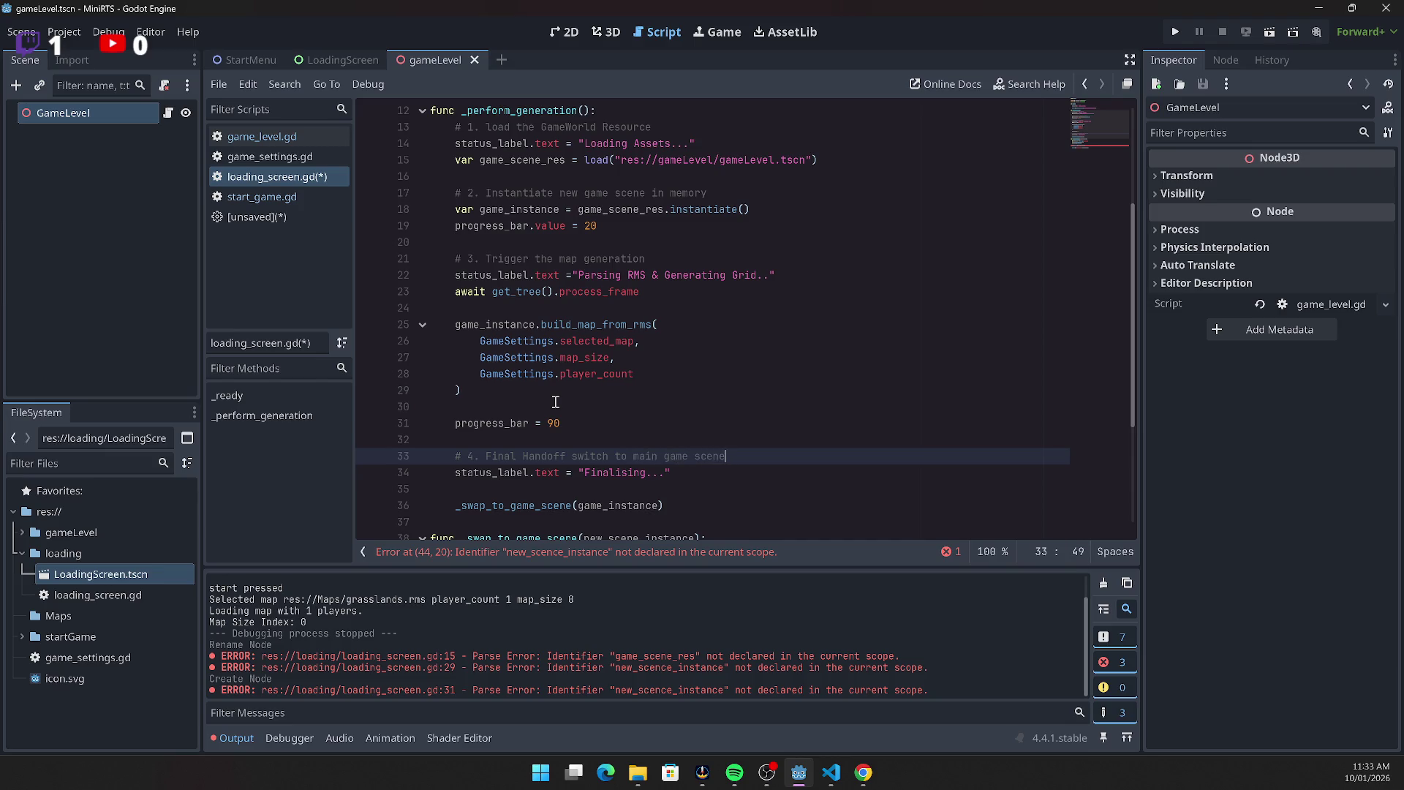
Add 'await get_tree().process_frame' below the Finalising status line.
key(Down)
key(Return)
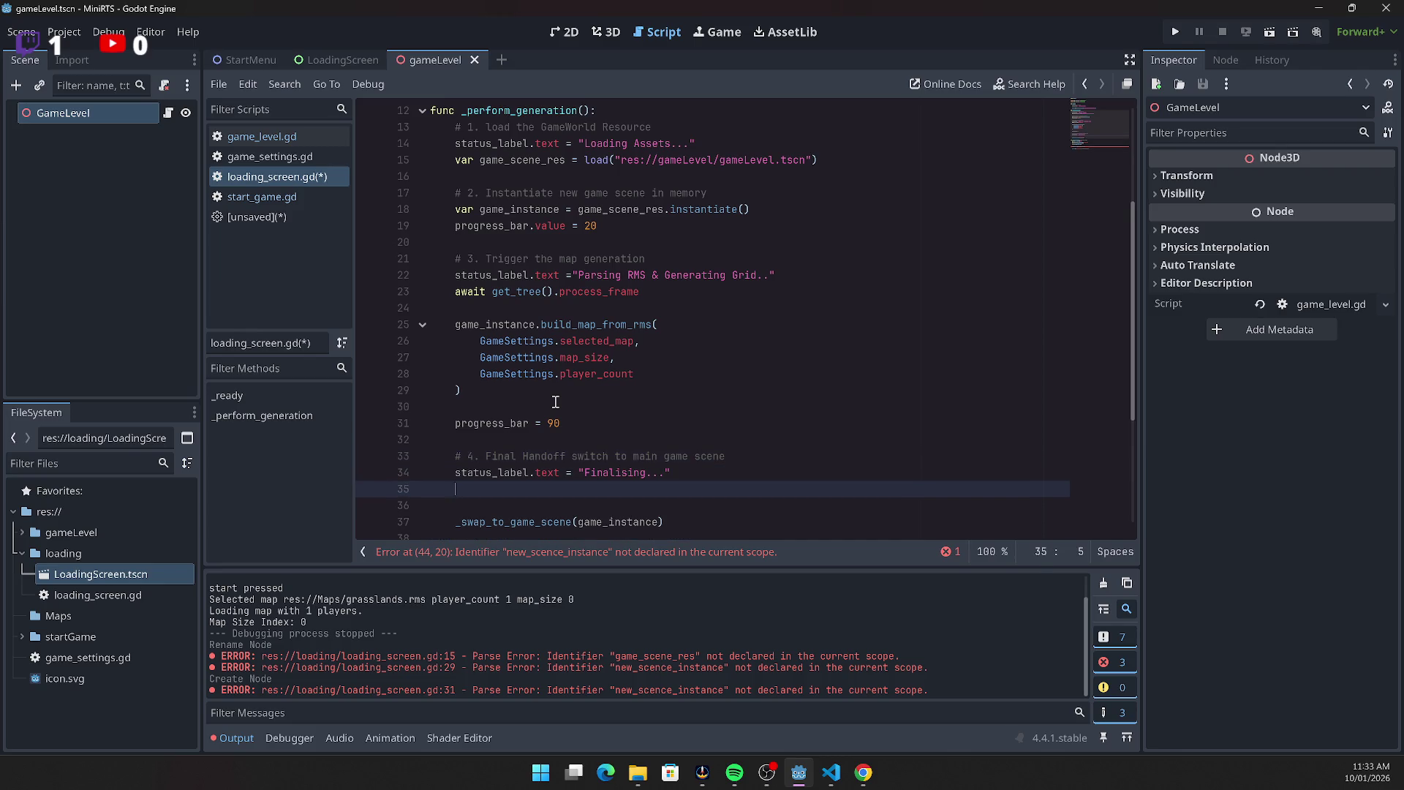
text(await get)
text(_T)
key(BackSpace)
text(tree.)
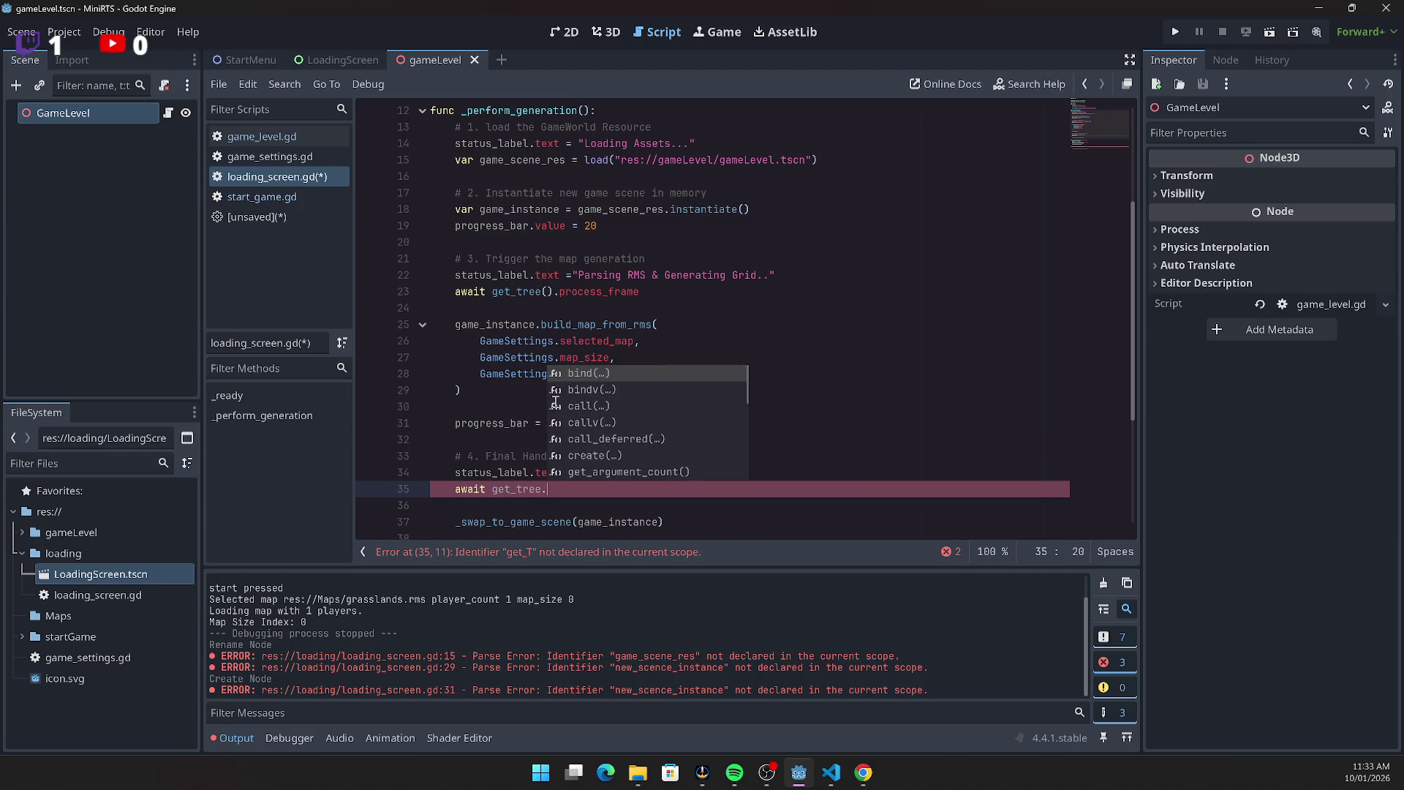
key(BackSpace)
text(().pro)
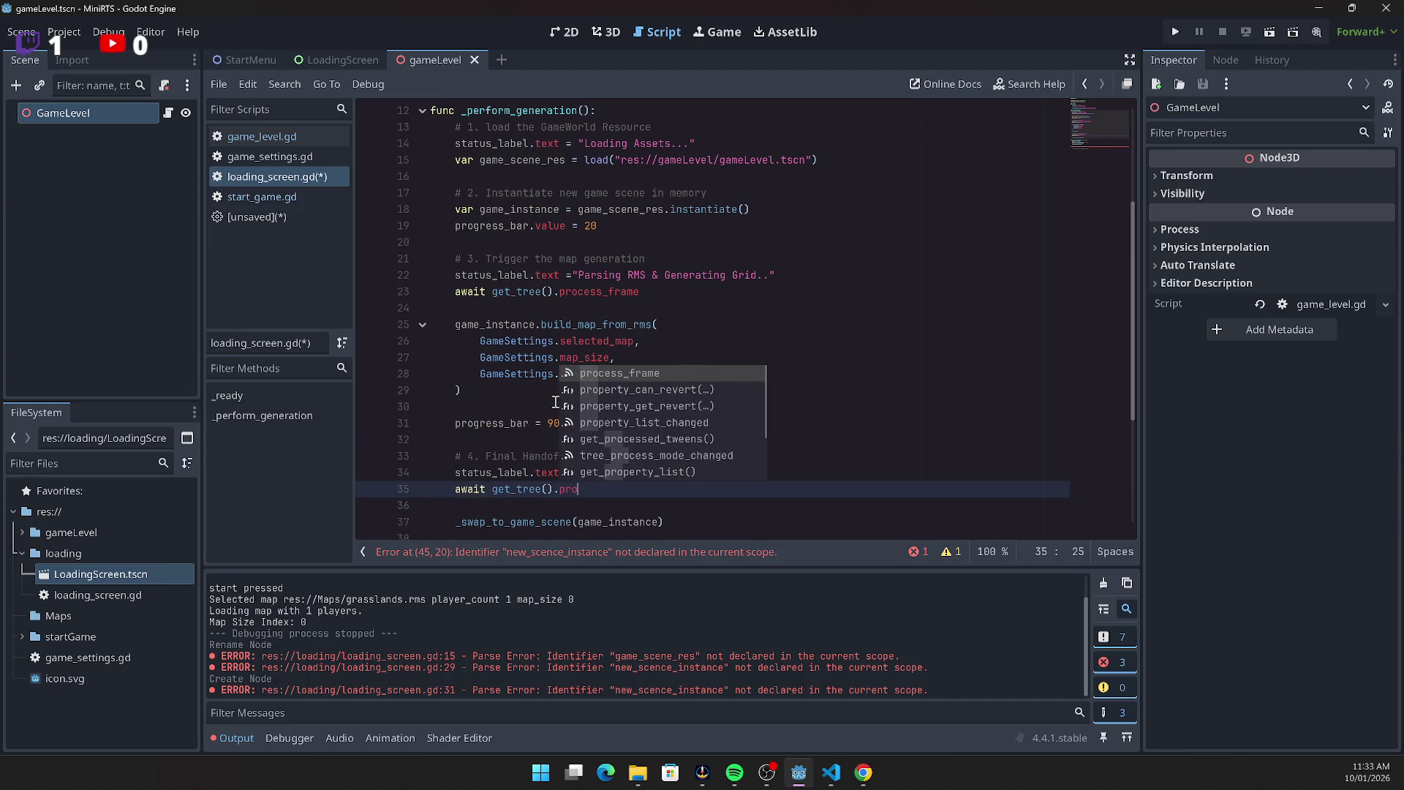
key(Return)
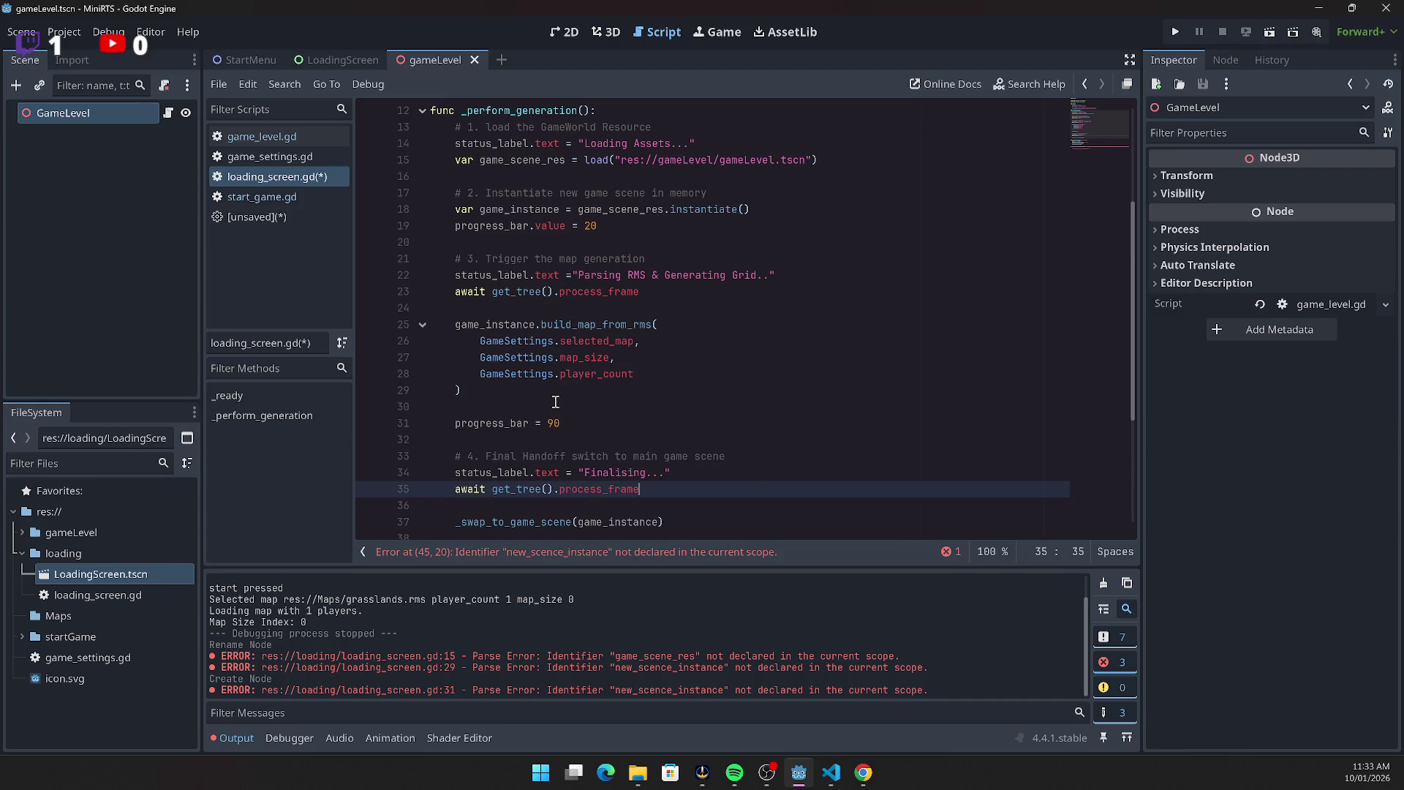
key(Down)
key(Down)
key(Down)
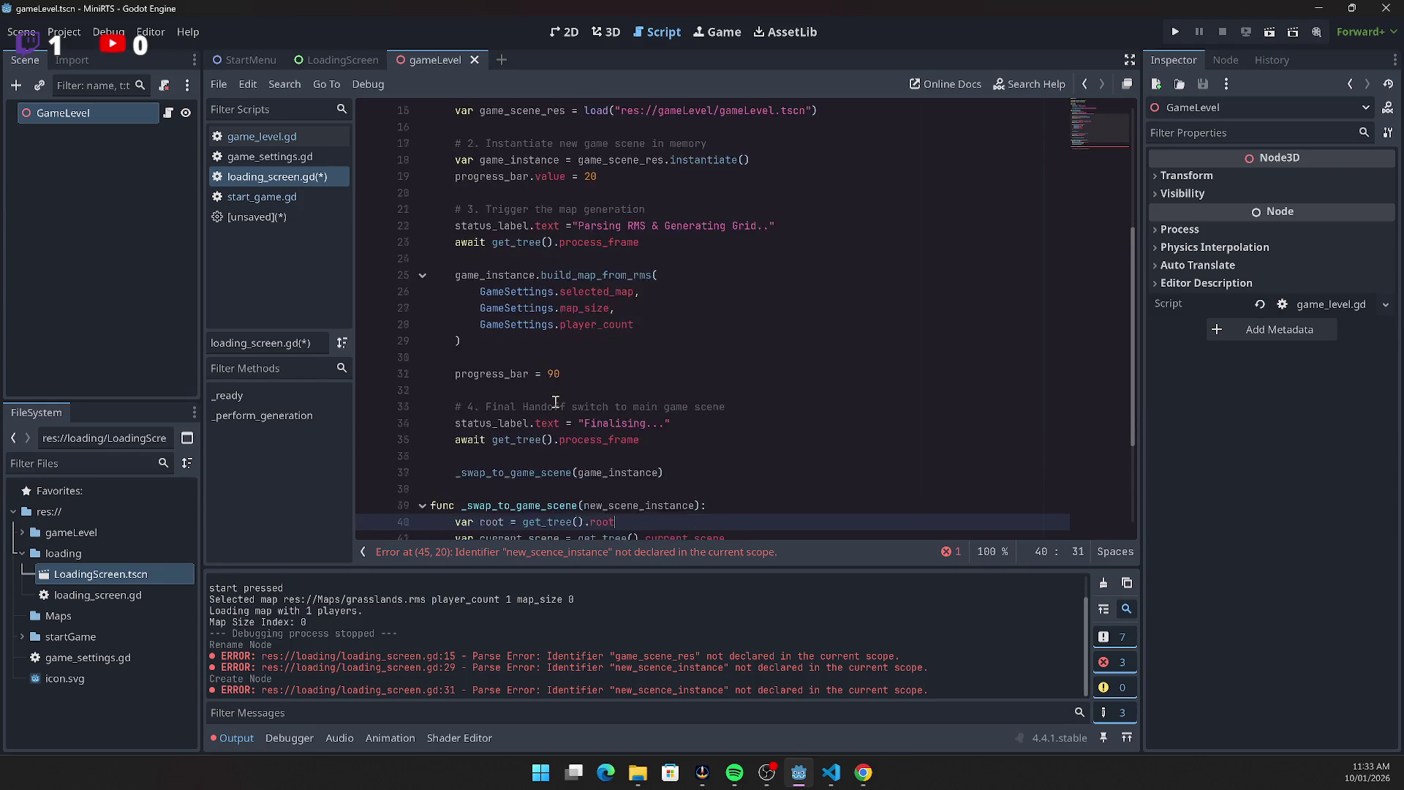
key(Down)
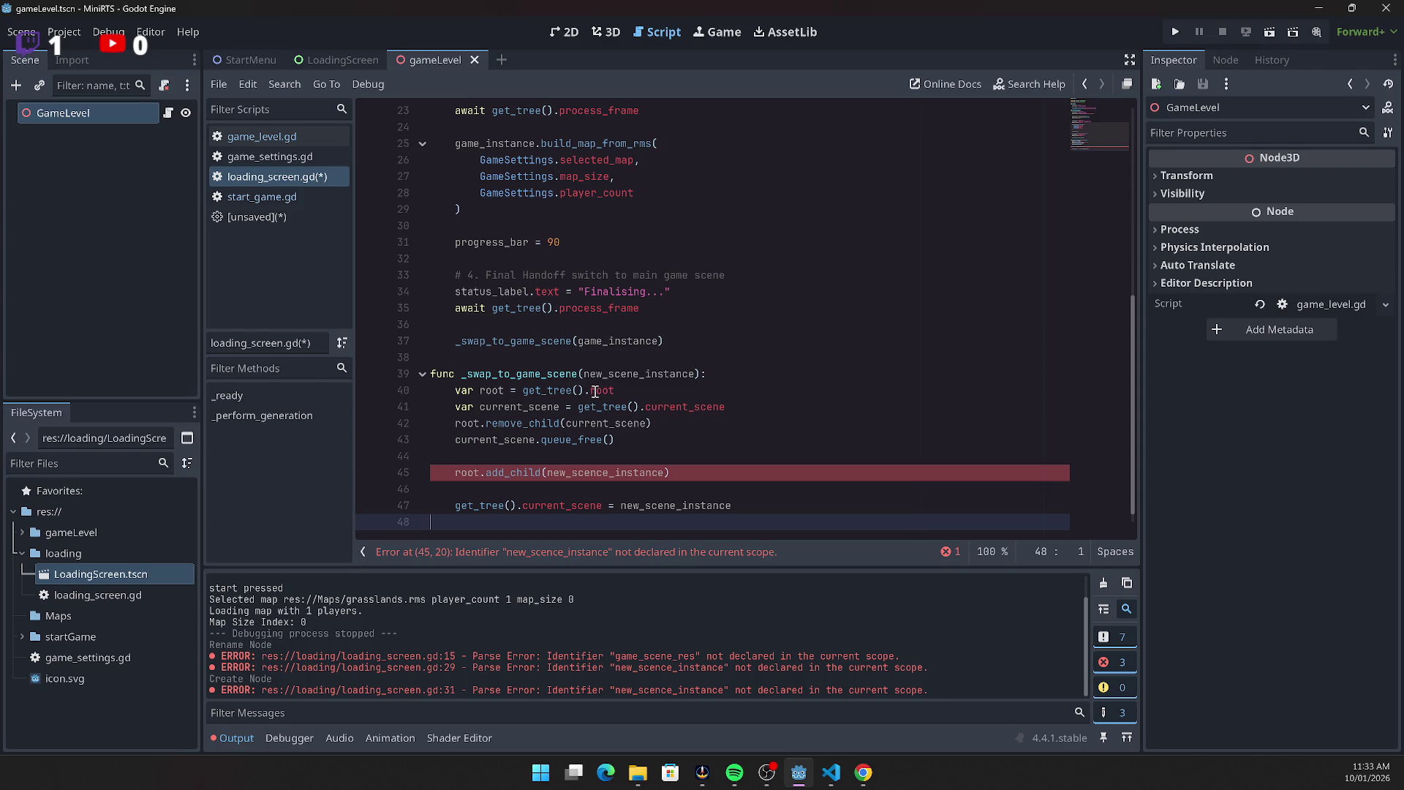
Add the comments '# remove the loading screen' and '#add new game scene' in _swap_to_game_scene.
click(634, 387)
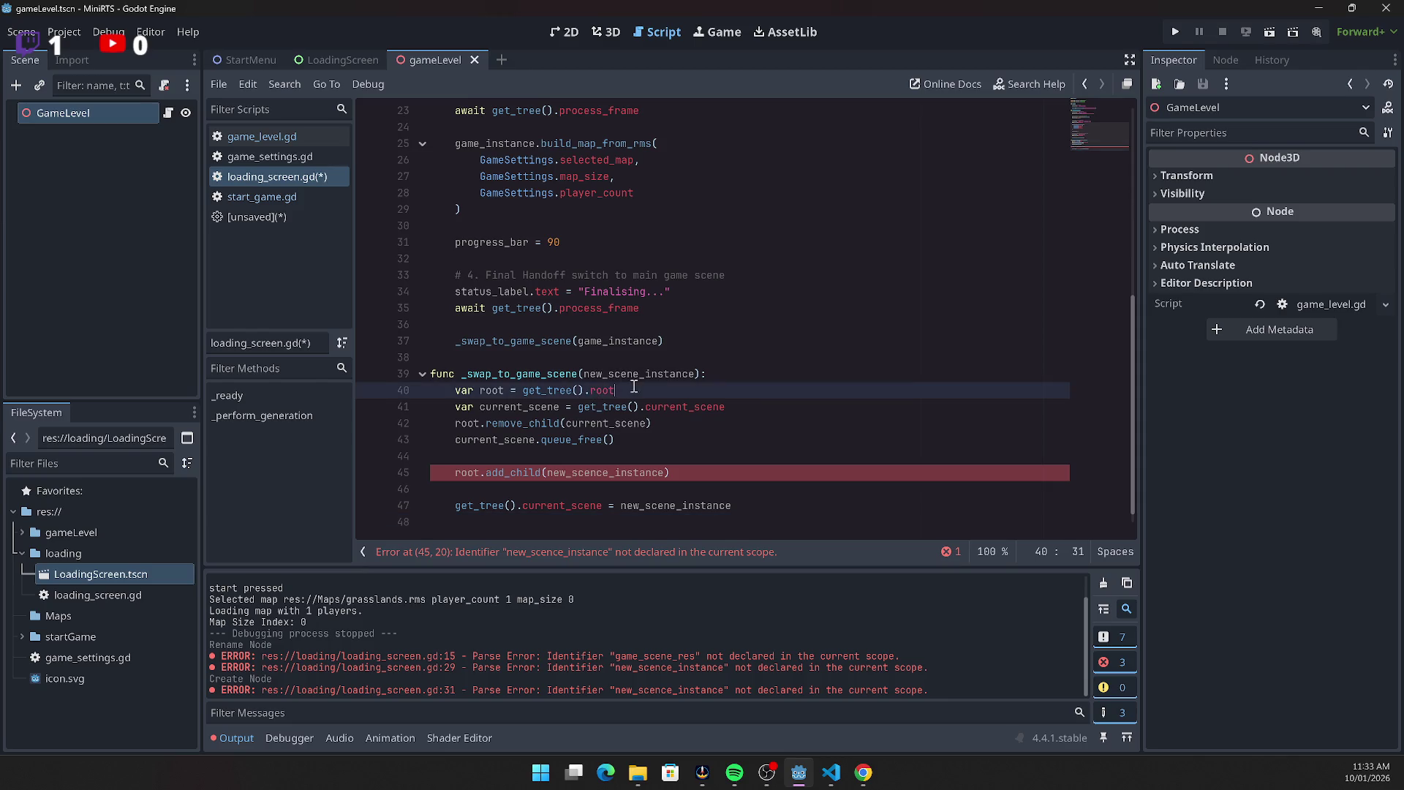
key(Return)
key(Return)
text(# remove the loading screen)
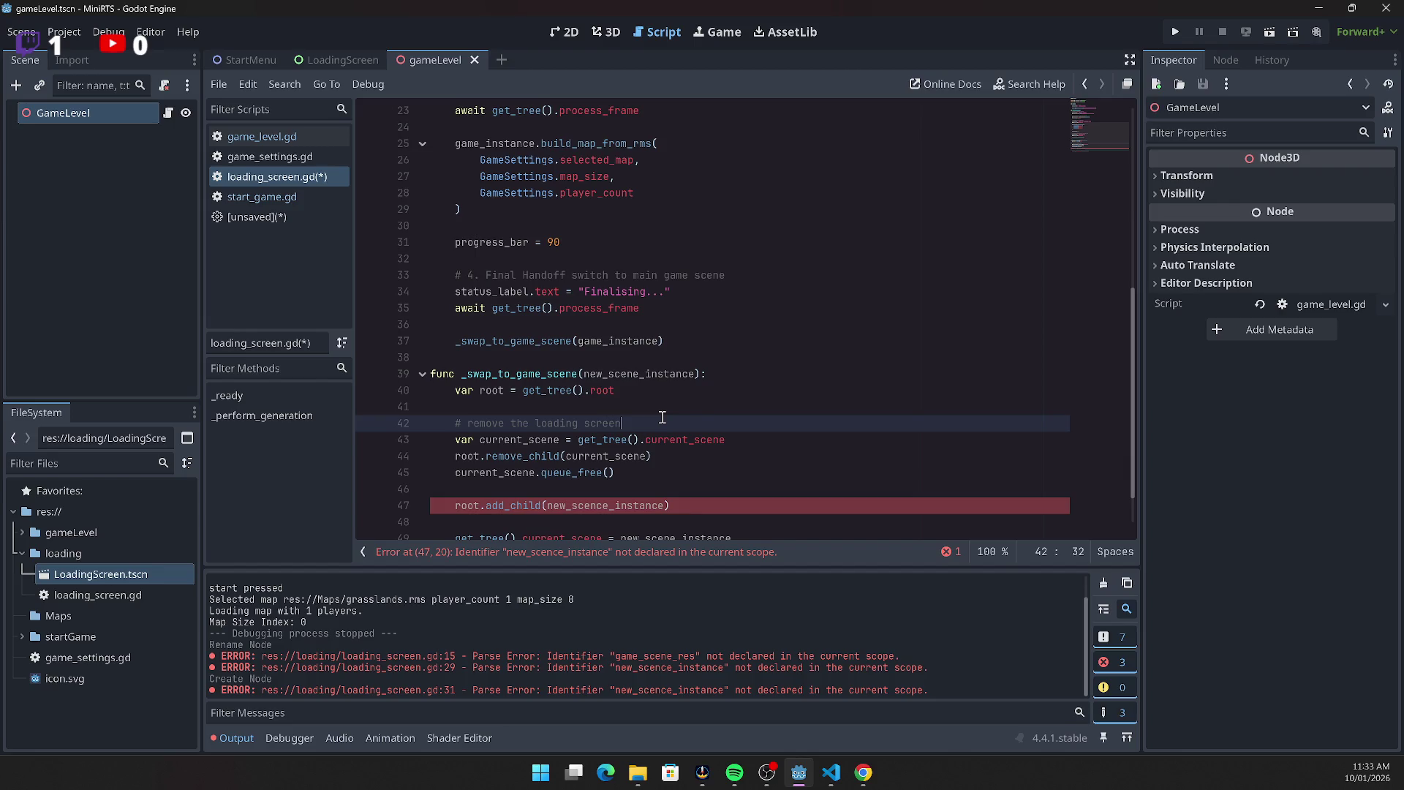
key(Down)
key(Down)
key(Down)
key(Return)
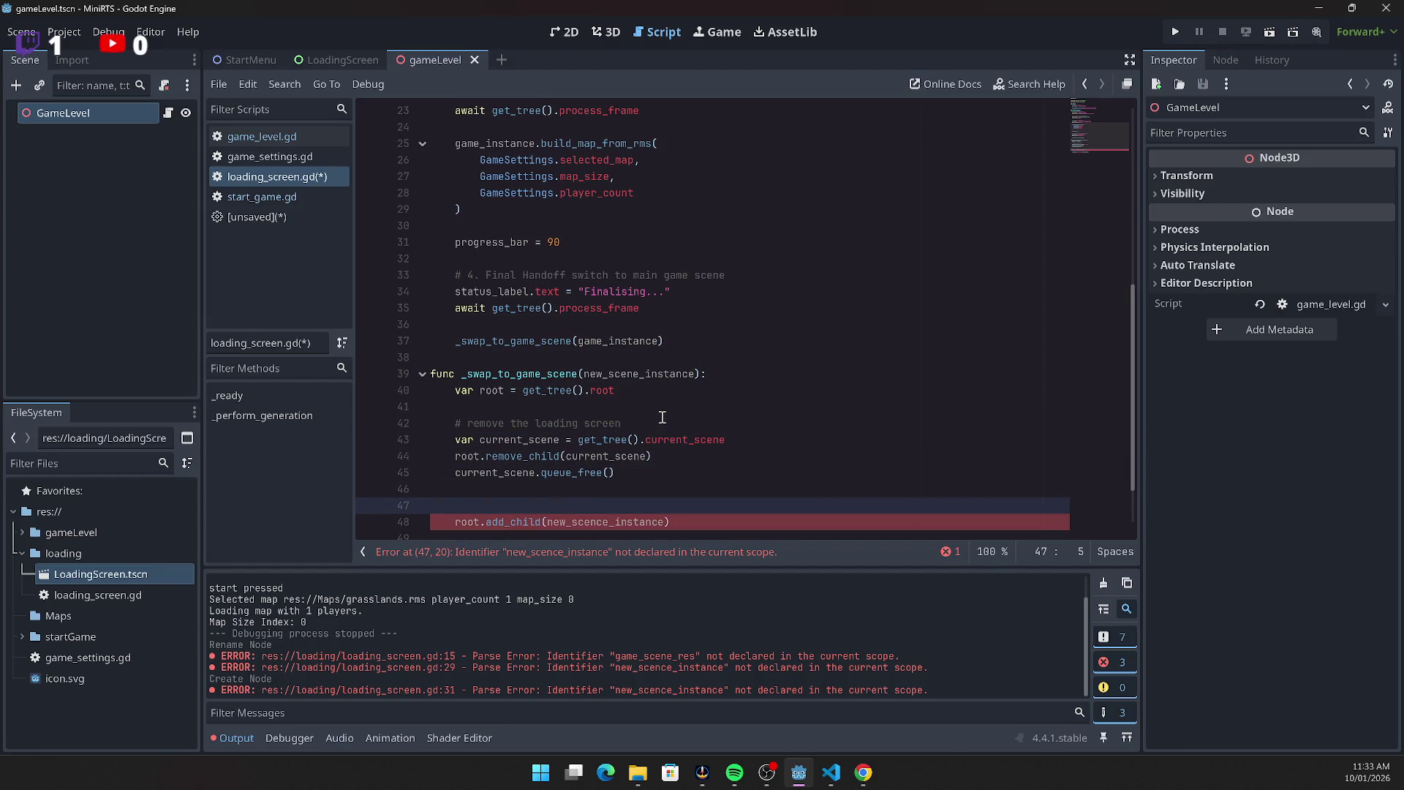
text(#add new g)
text(ame sce)
text(ne)
Correct new_scence_instance to new_scene_instance on line 48 and save loading_screen.gd.
scroll(757, 325, down, 2)
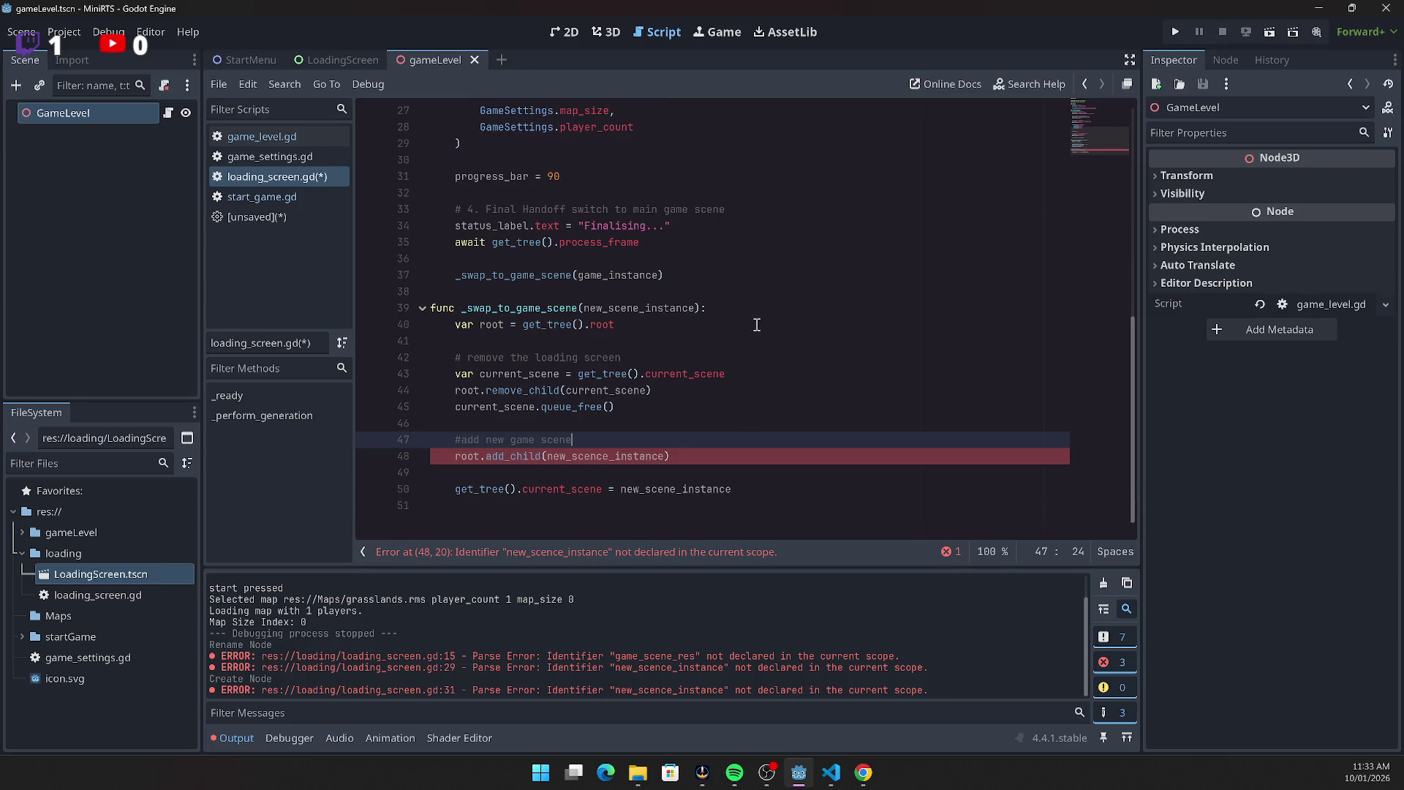
click(599, 455)
key(Delete)
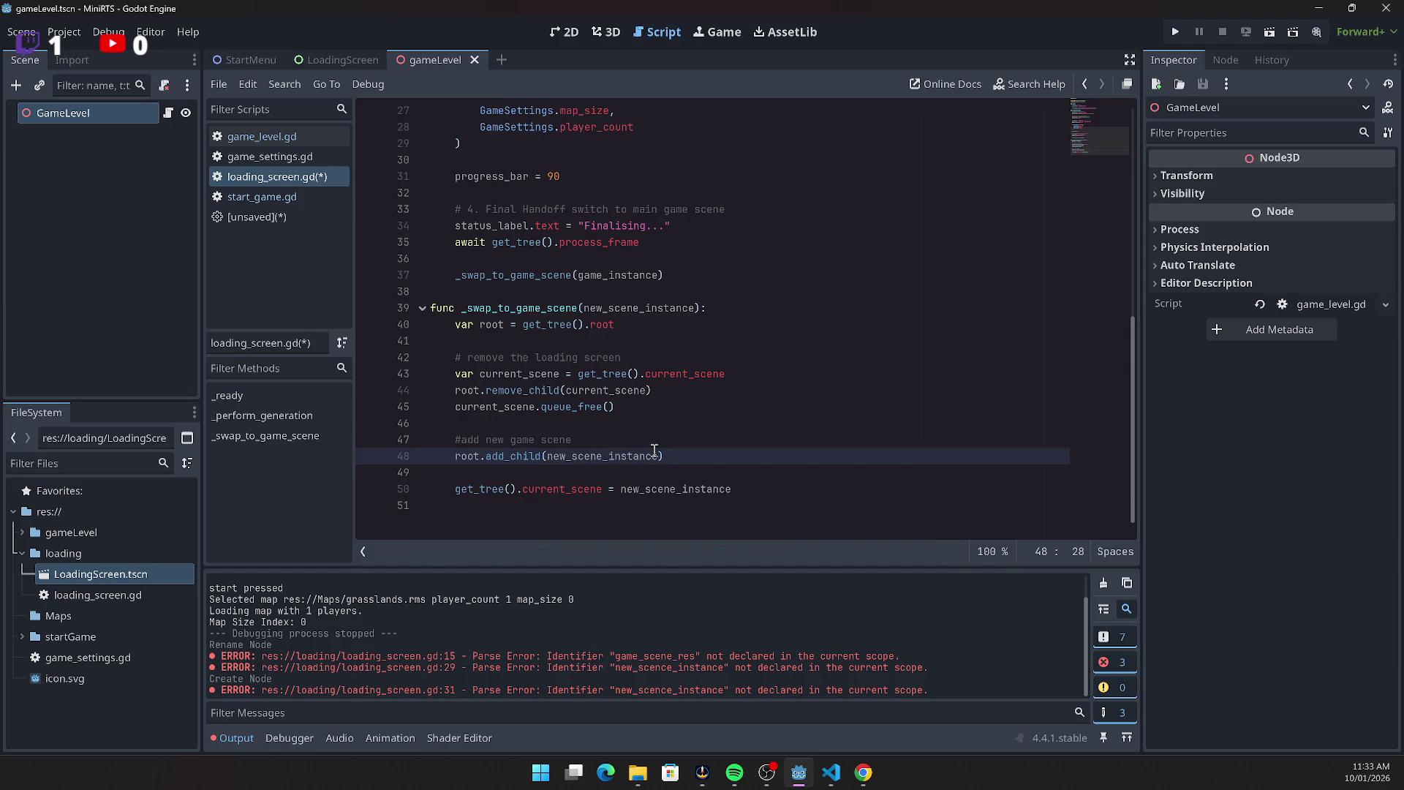
key(ctrl+s)
scroll(654, 450, up, 6)
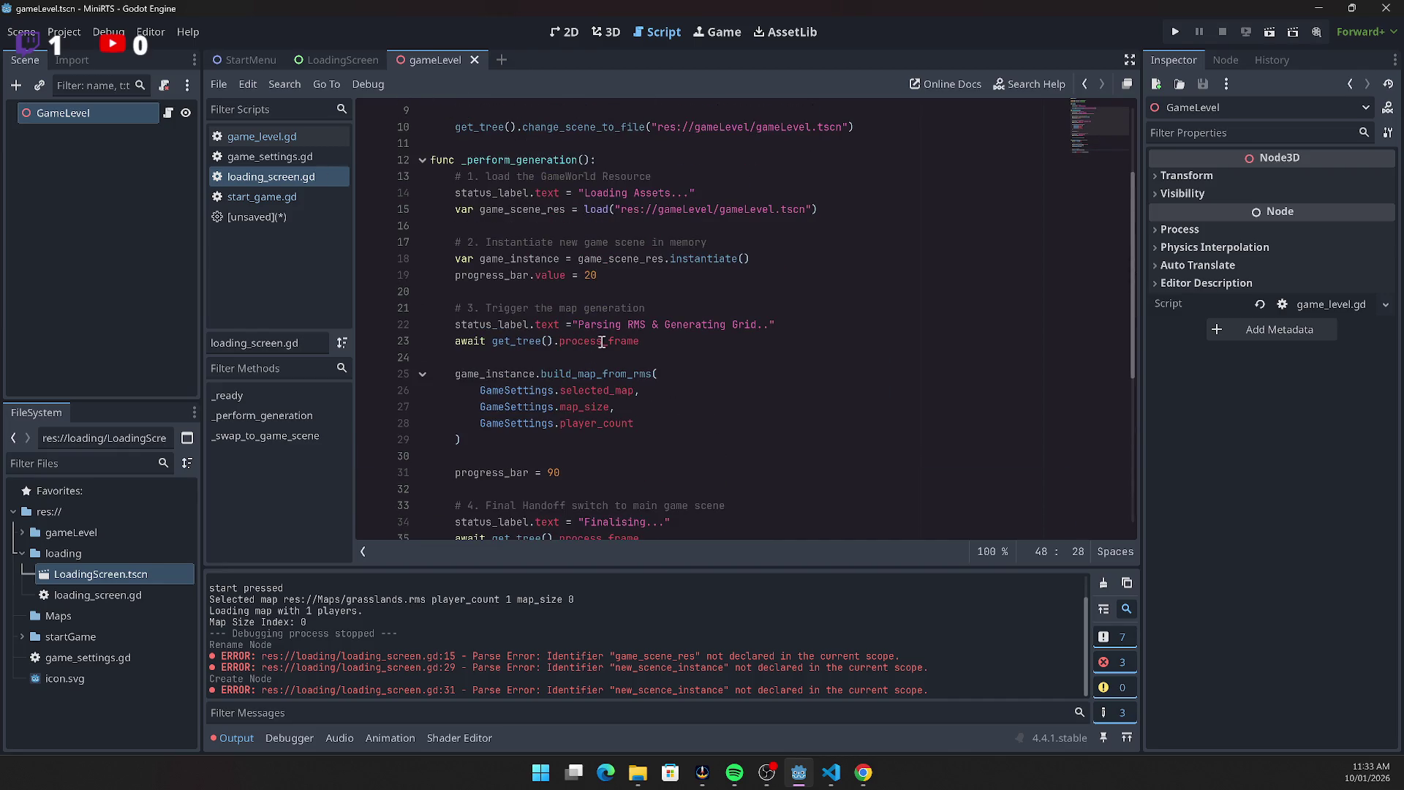
Open game_level.gd from the script list and place the caret in its code.
click(596, 361)
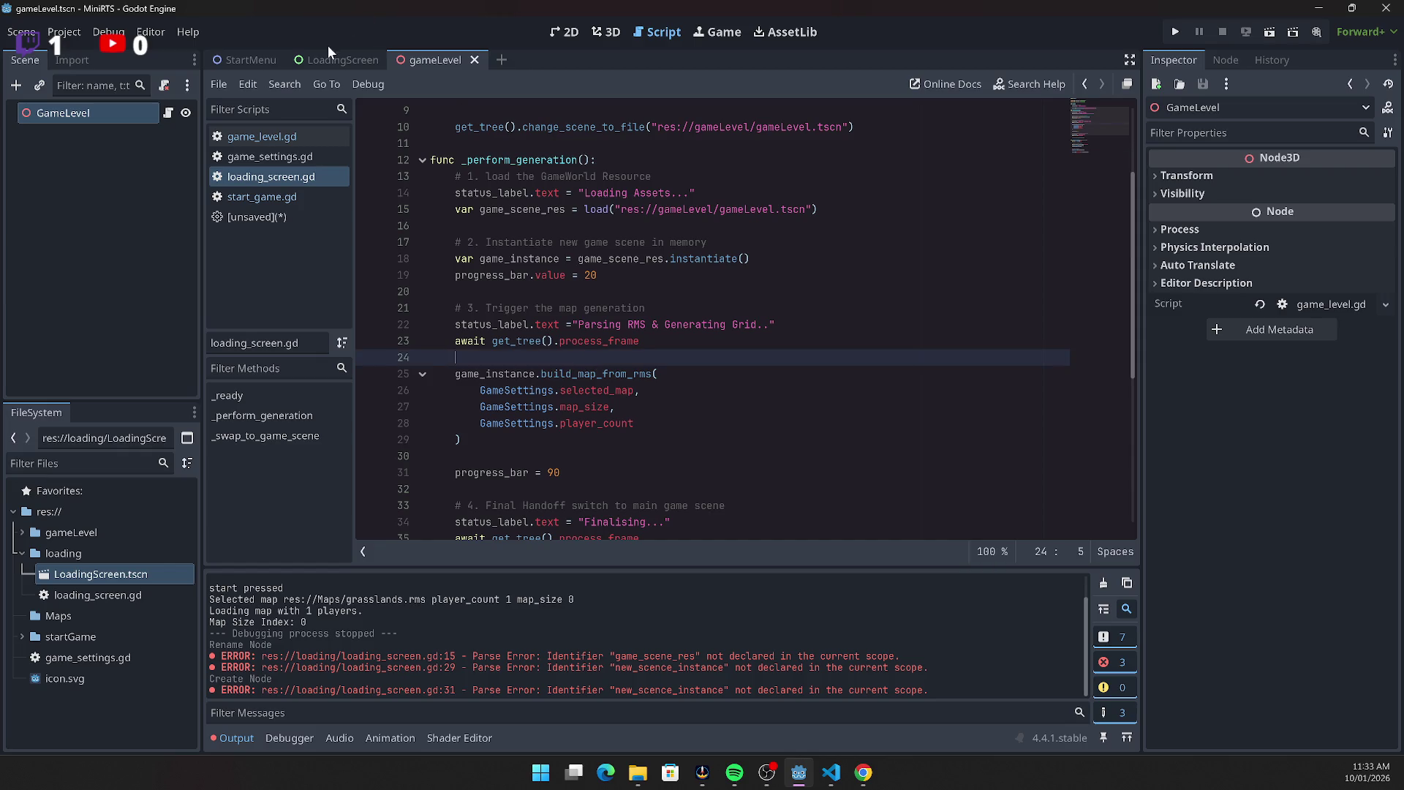
click(273, 136)
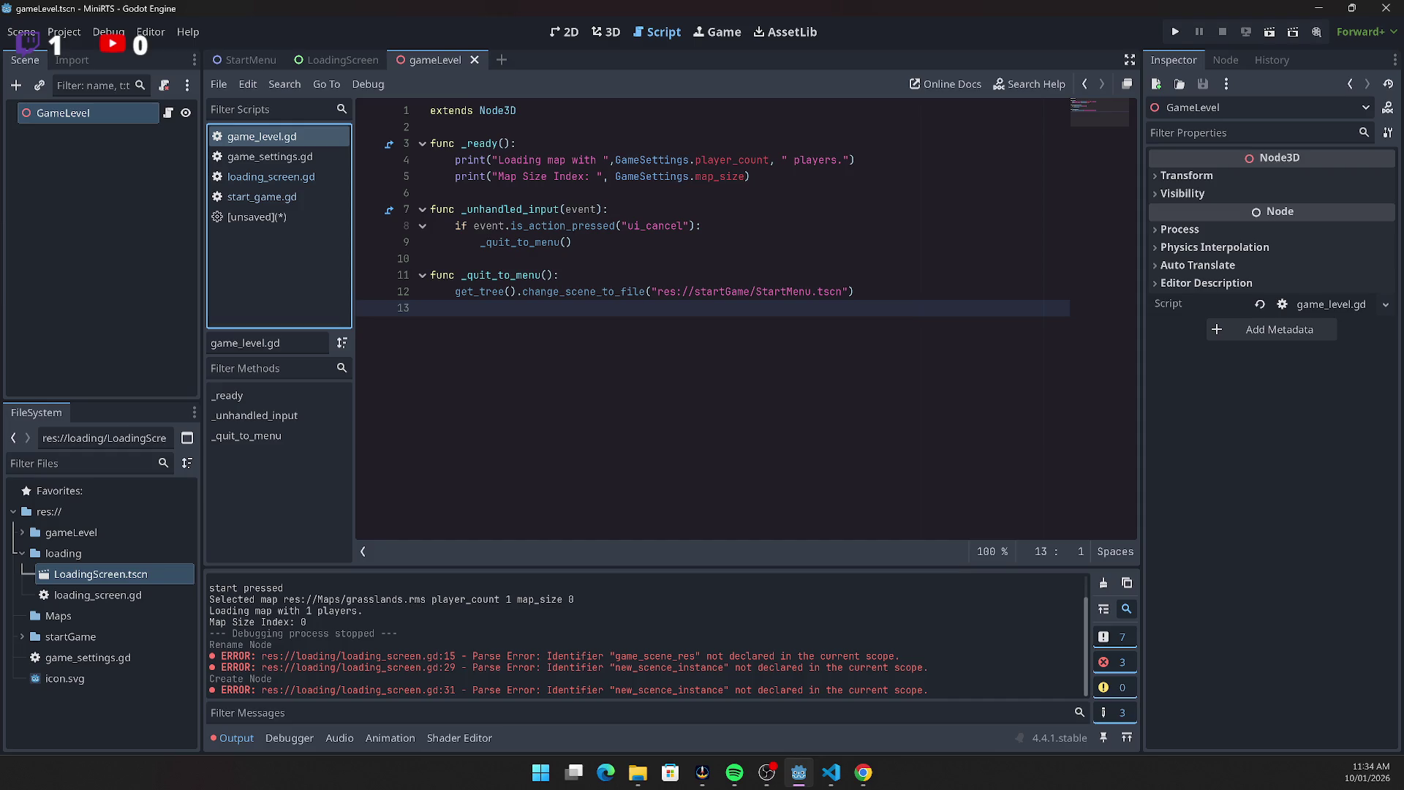
click(489, 325)
Declare func build_mapo_from_rms(rms_path: String, map_size, int, player_count: int) at the end of the script.
key(Return)
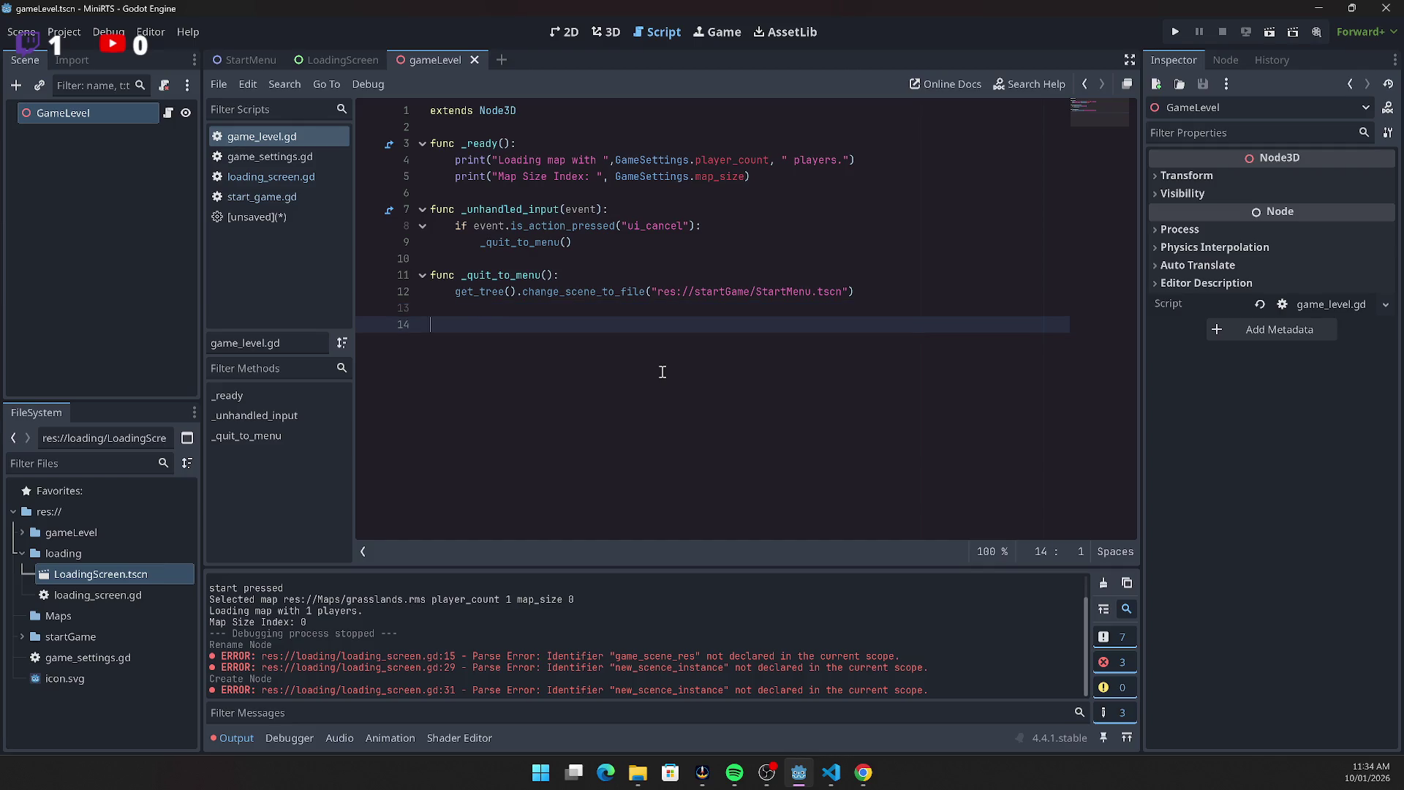
text(func )
text(build_mapo)
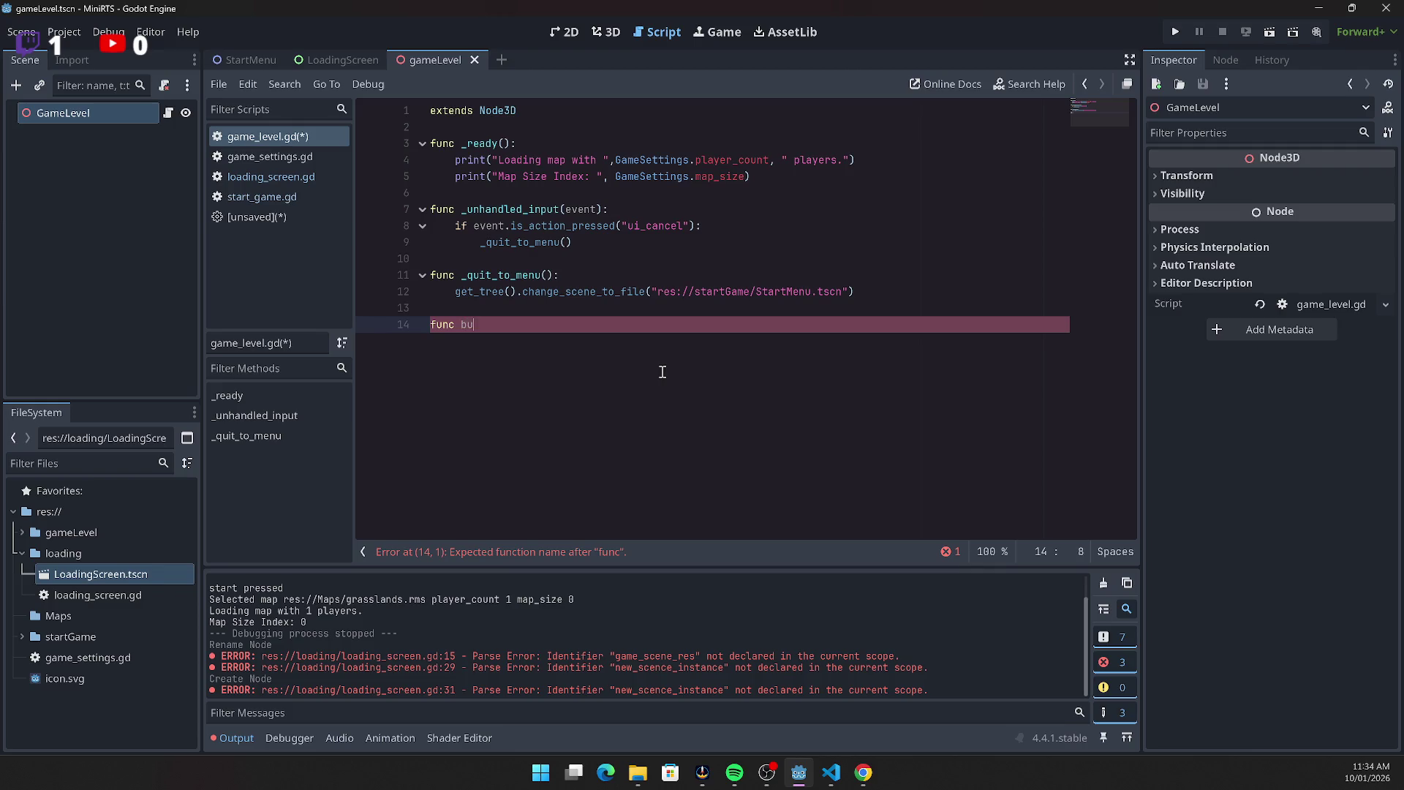
text(_from_r)
text(ms(rms)
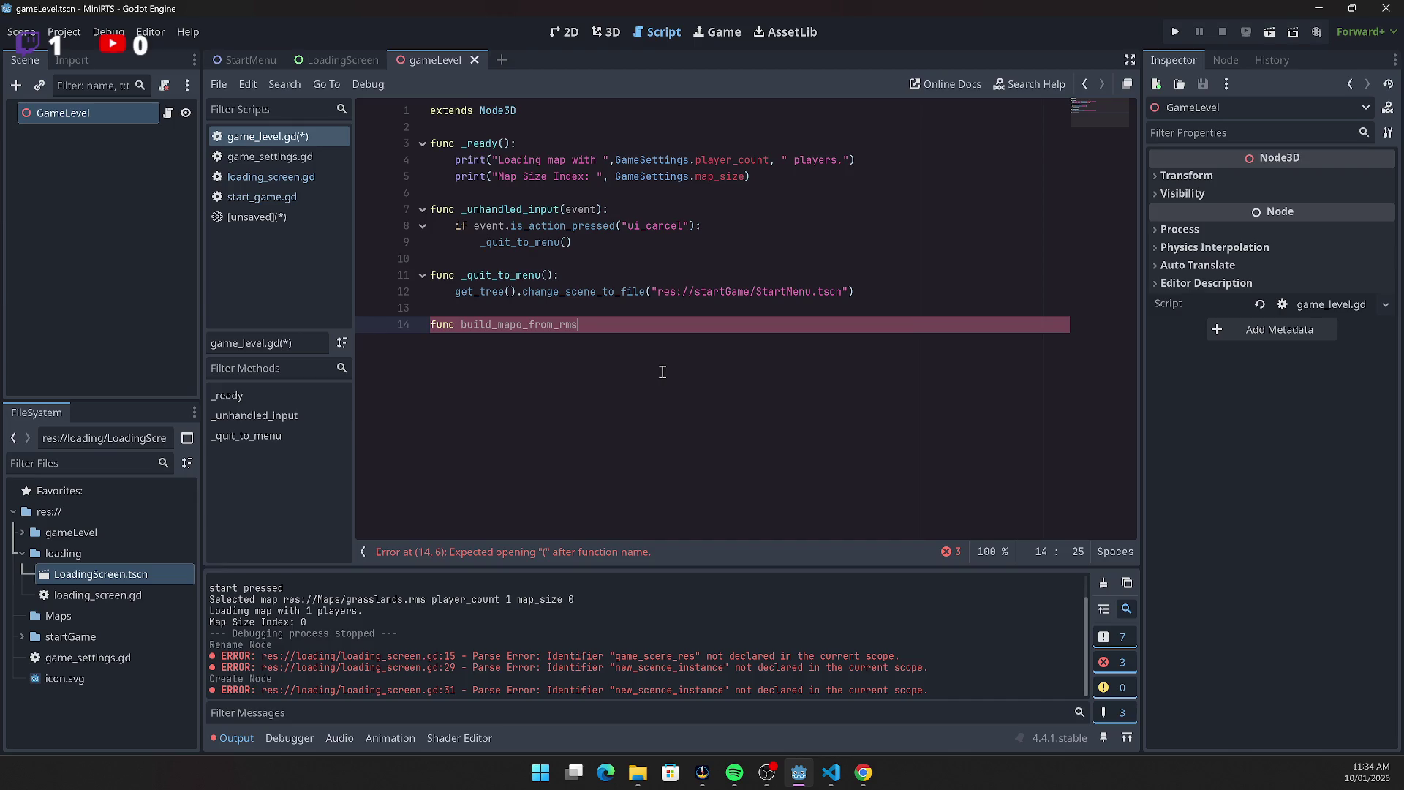
text(_)
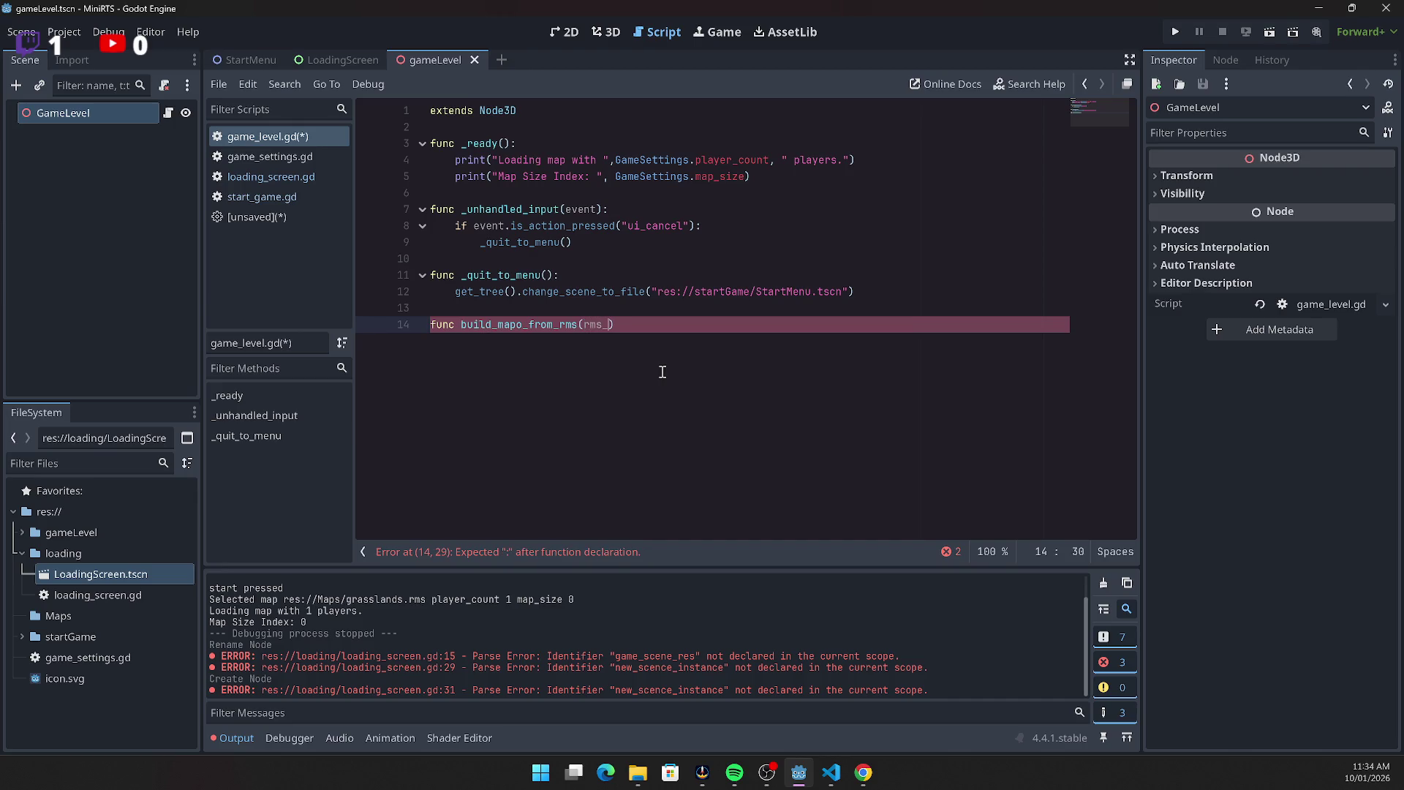
text(path:)
text( String, m)
text(ap)
text(_size, int)
text(, player_)
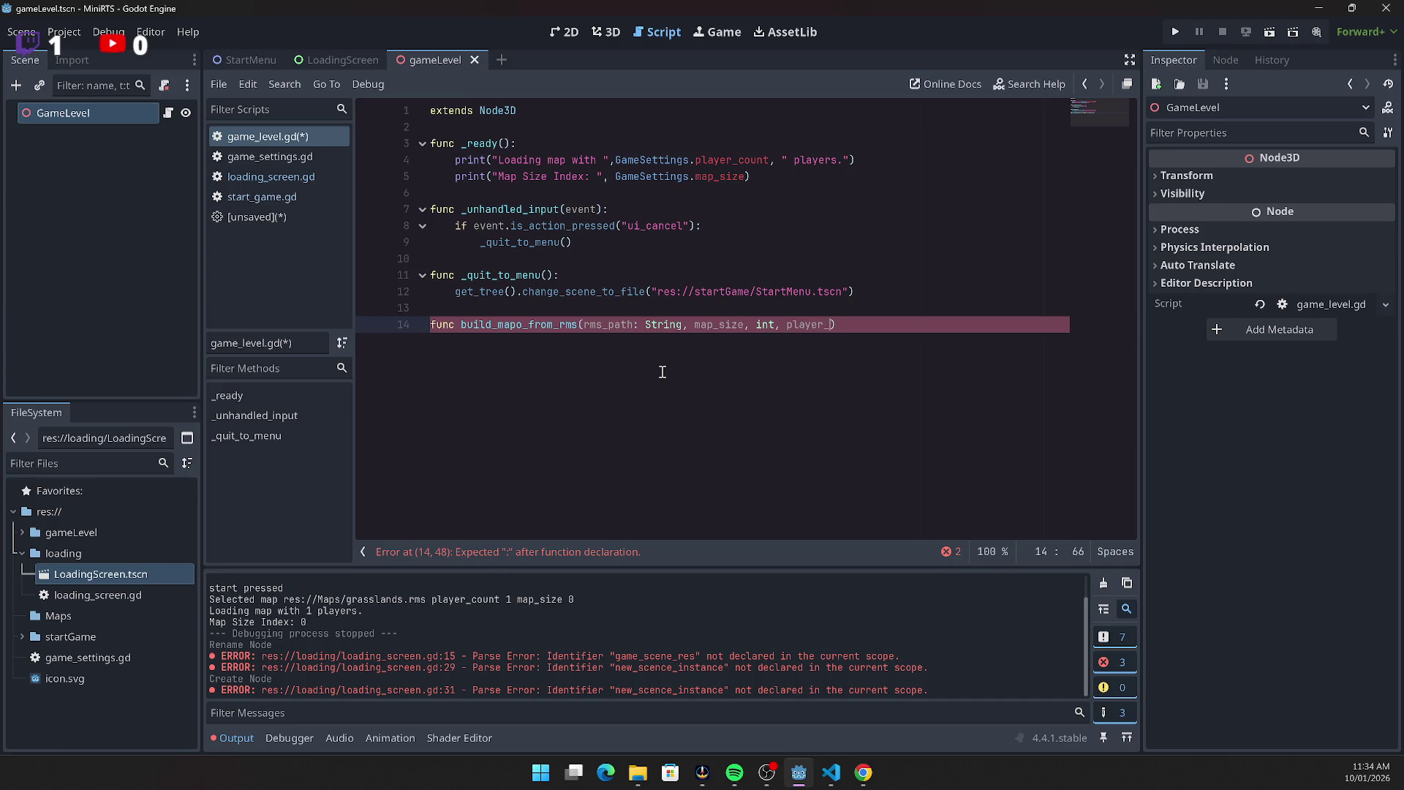
text(count:L)
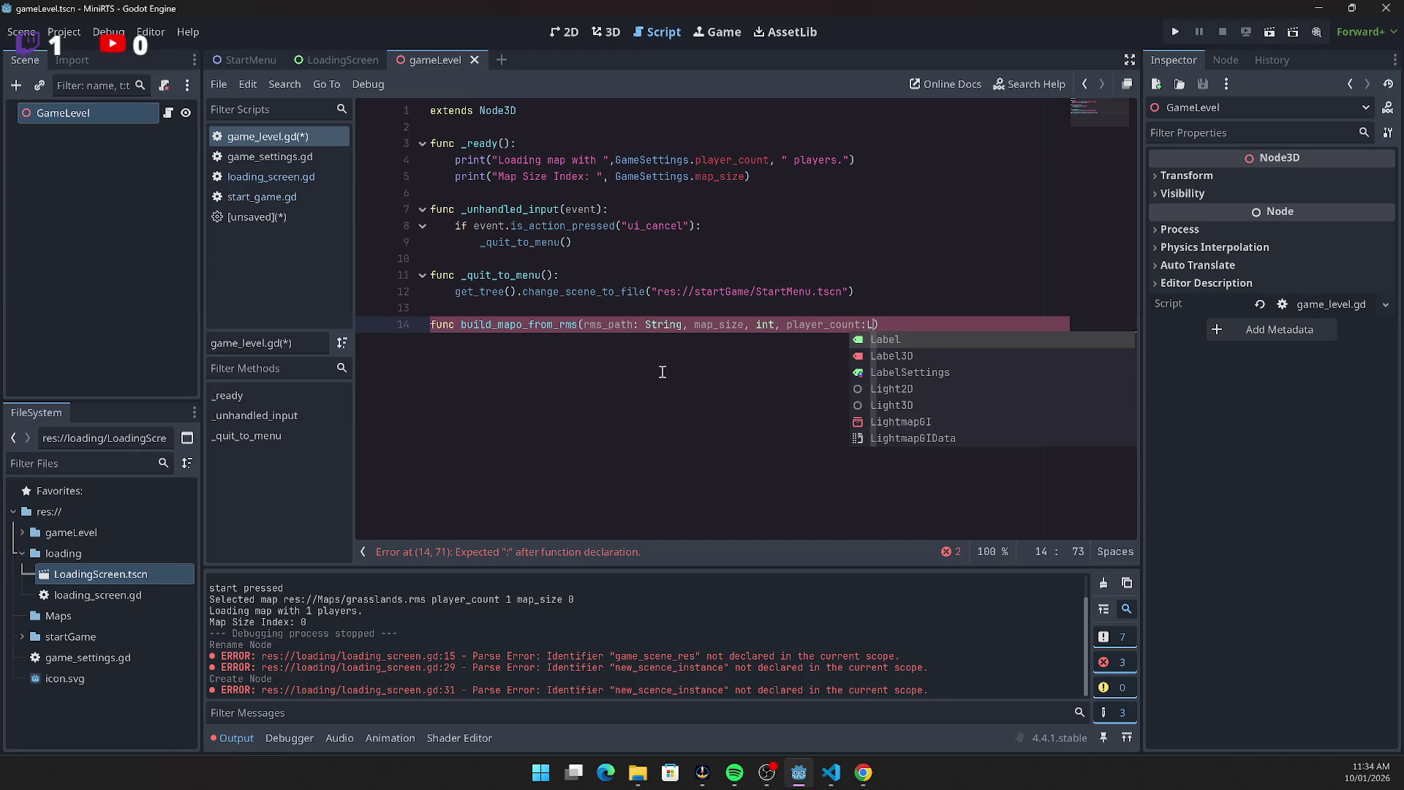
key(BackSpace)
text(int))
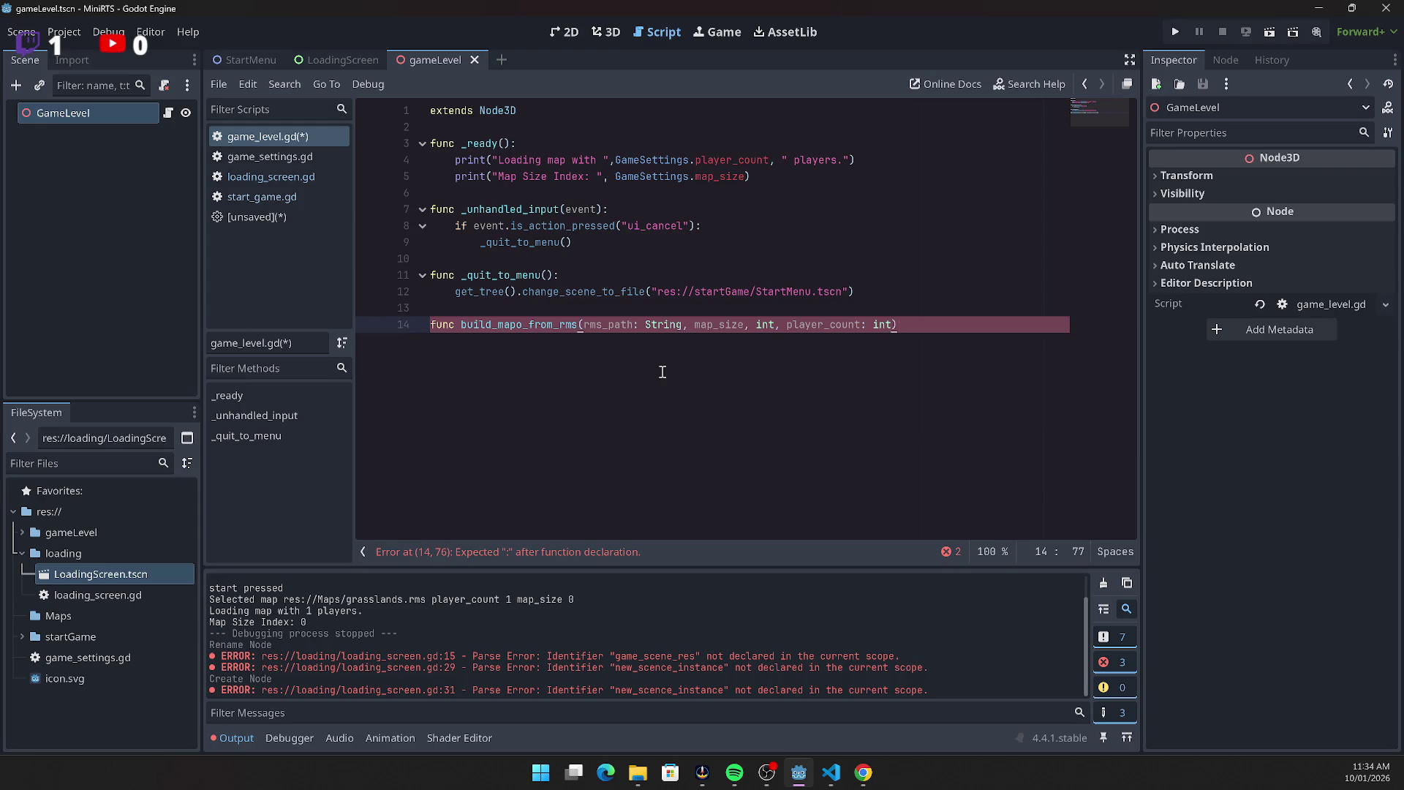
key(BackSpace)
key(BackSpace)
text(:)
key(Return)
Add print("GameWorld: Building map in memory...") as the function's first line.
text(pri)
key(Return)
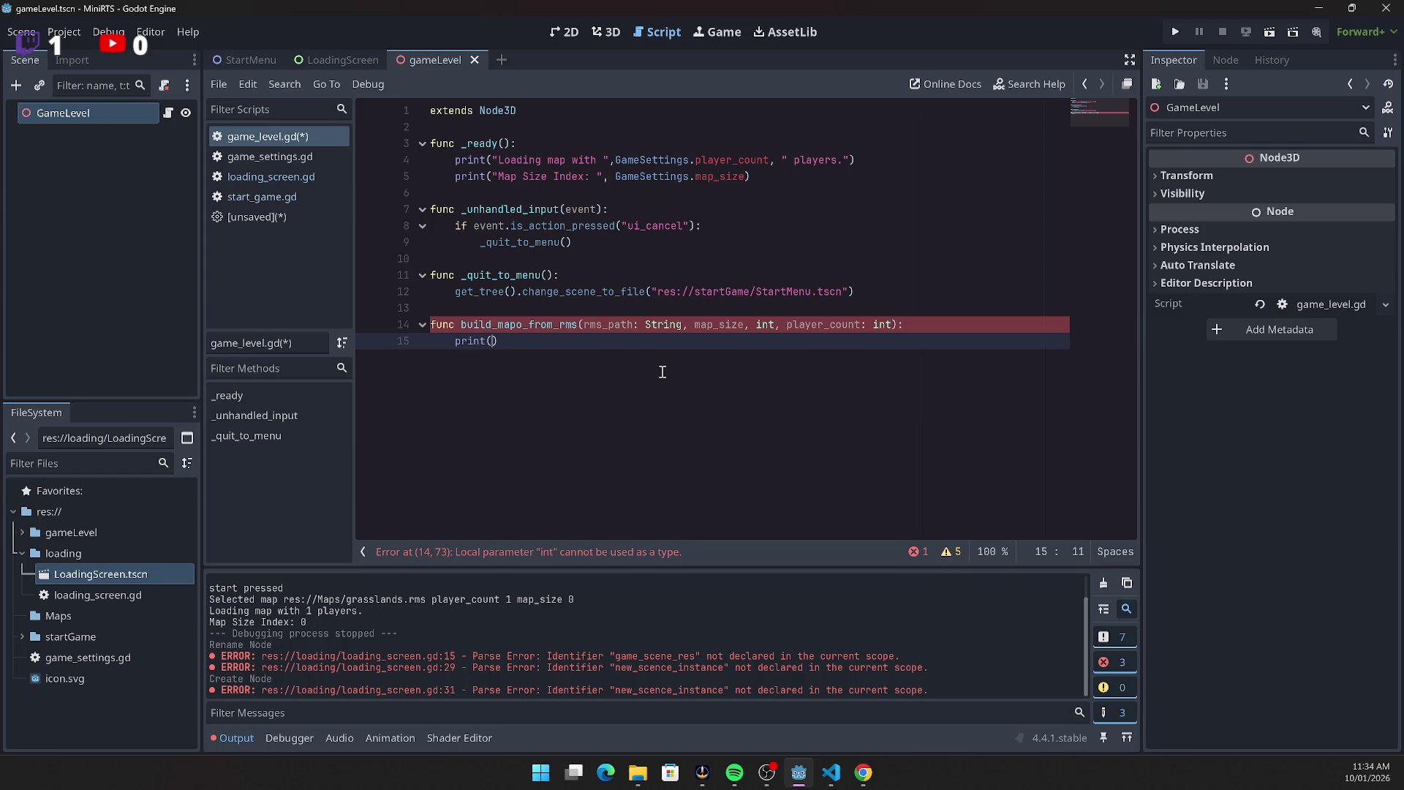
text("GameWorld)
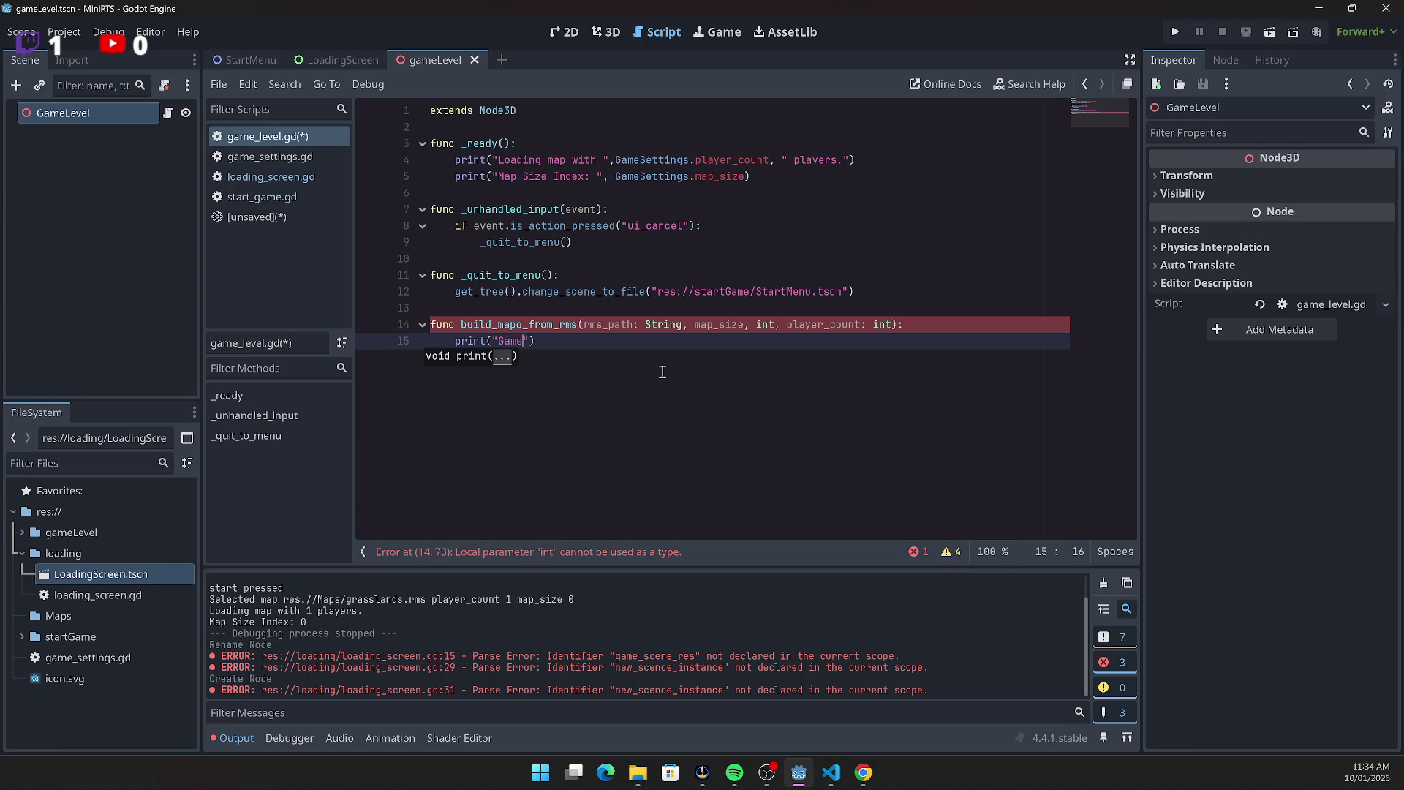
text(:L)
key(BackSpace)
text(b)
key(BackSpace)
text(Bui)
text(lding map in mem)
text(opry)
key(BackSpace)
key(BackSpace)
key(BackSpace)
text(ry.)
text(..)
key(Return)
key(Return)
text(va)
key(BackSpace)
key(BackSpace)
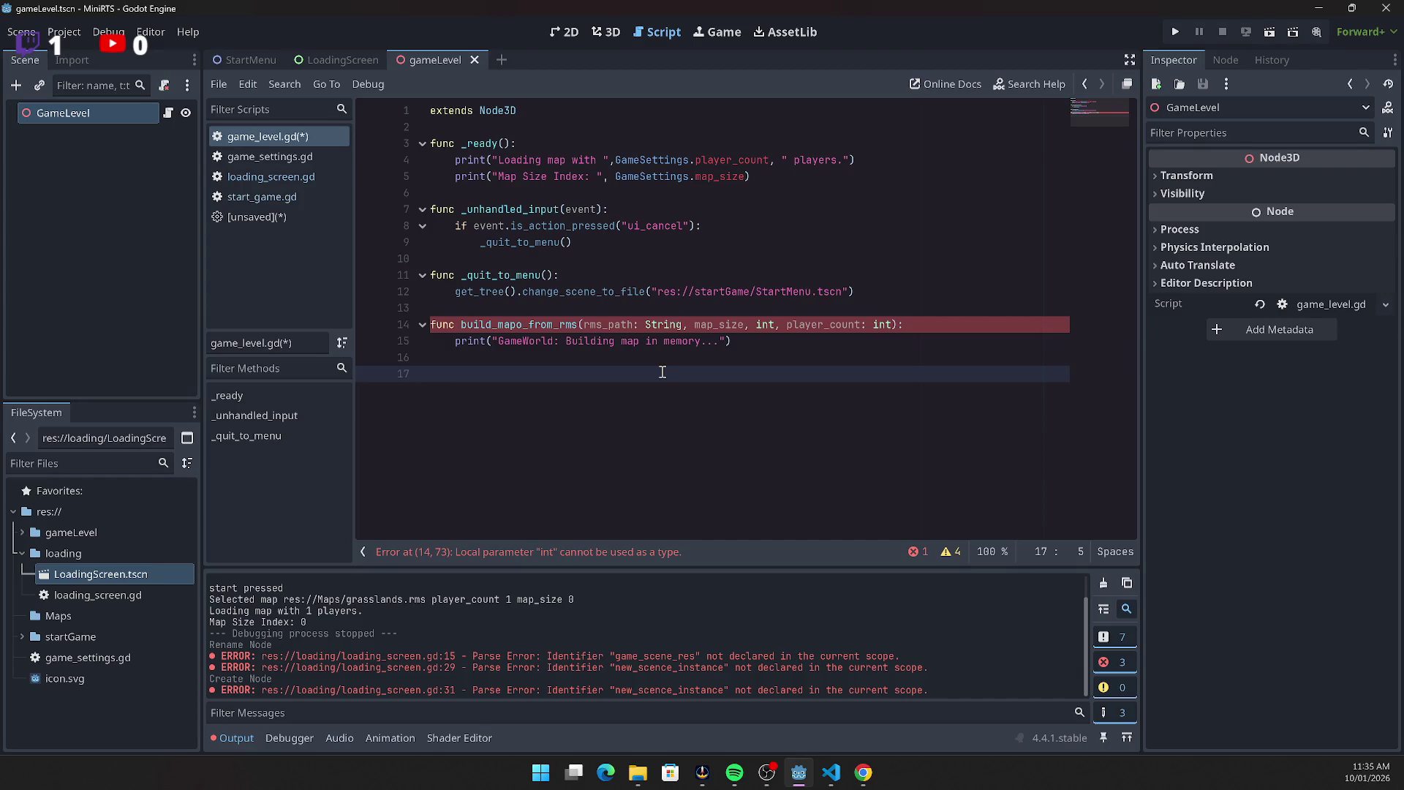
Add print("GameWorld: Map is now Ready.") and save game_level.gd.
text(print)
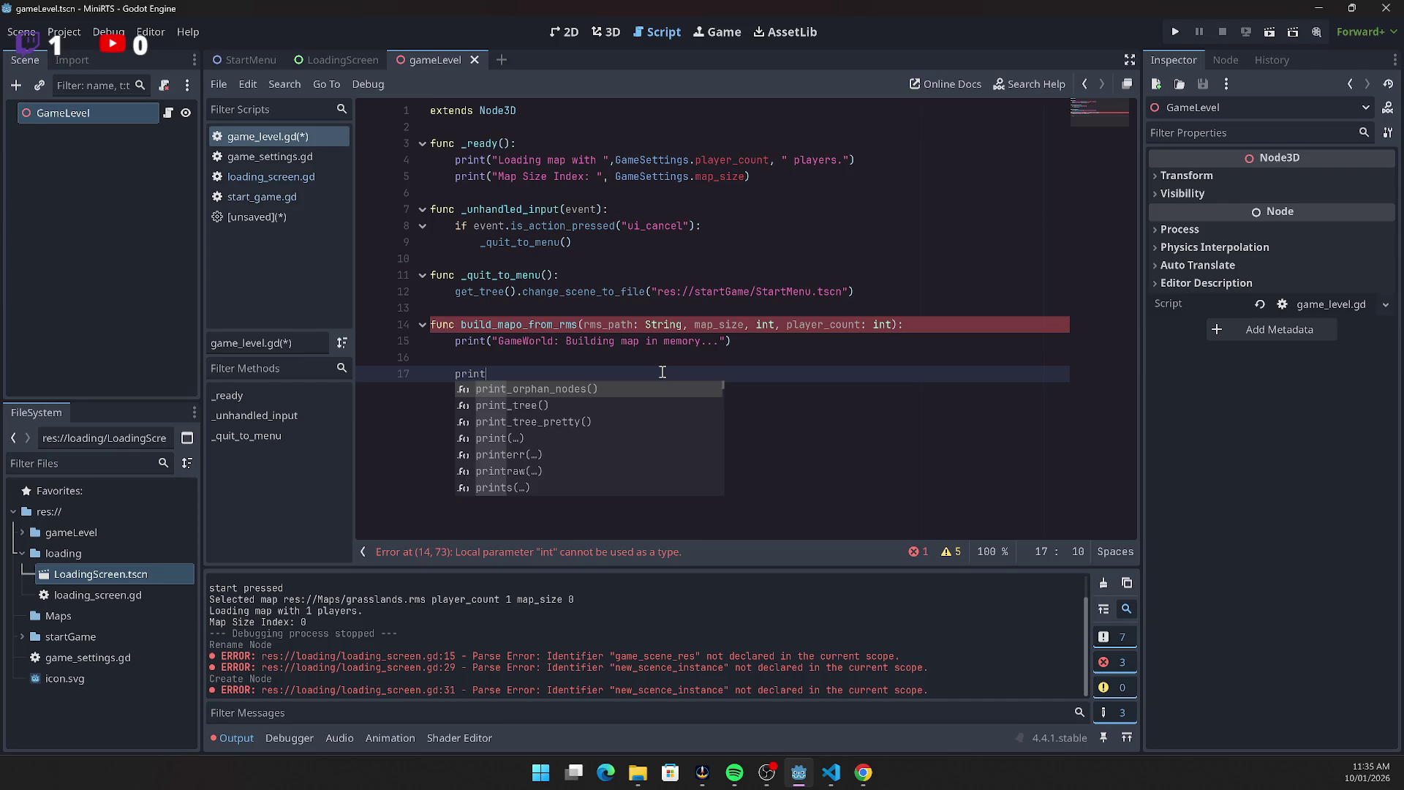
text(("GameWorld)
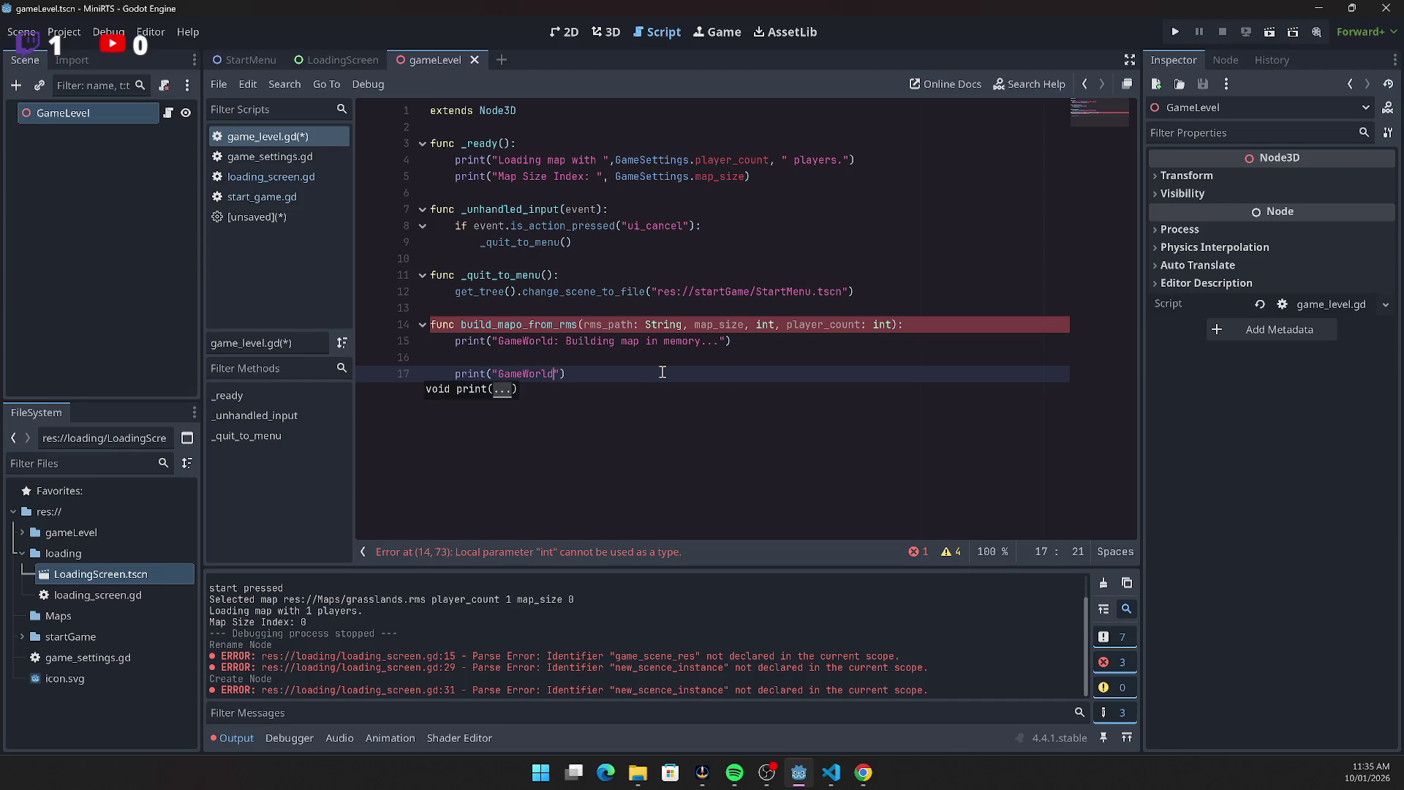
text(: Map is )
text(now Ready)
key(ctrl+s)
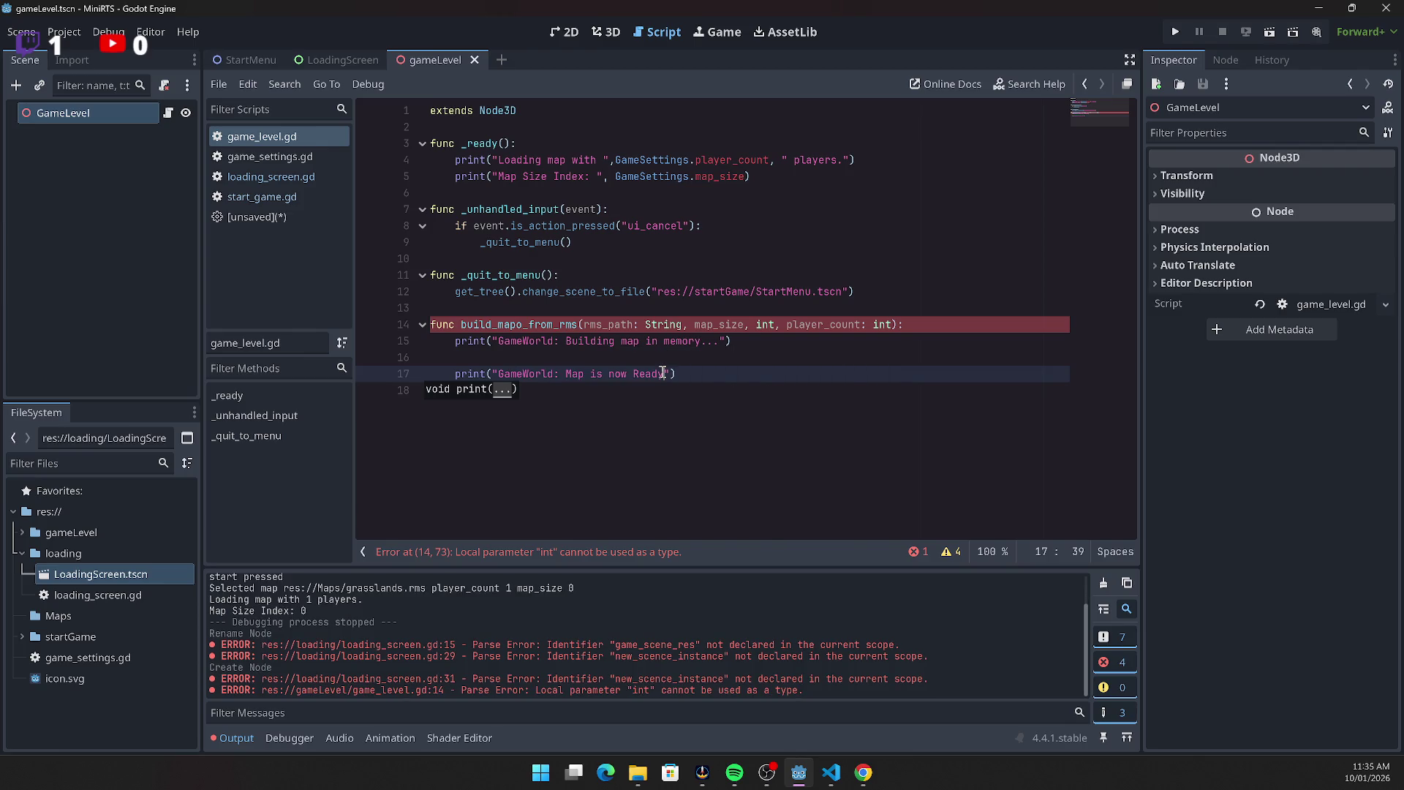
text(.)
Select the comma after map_size in the build_mapo_from_rms header on line 14.
key(alt+Tab)
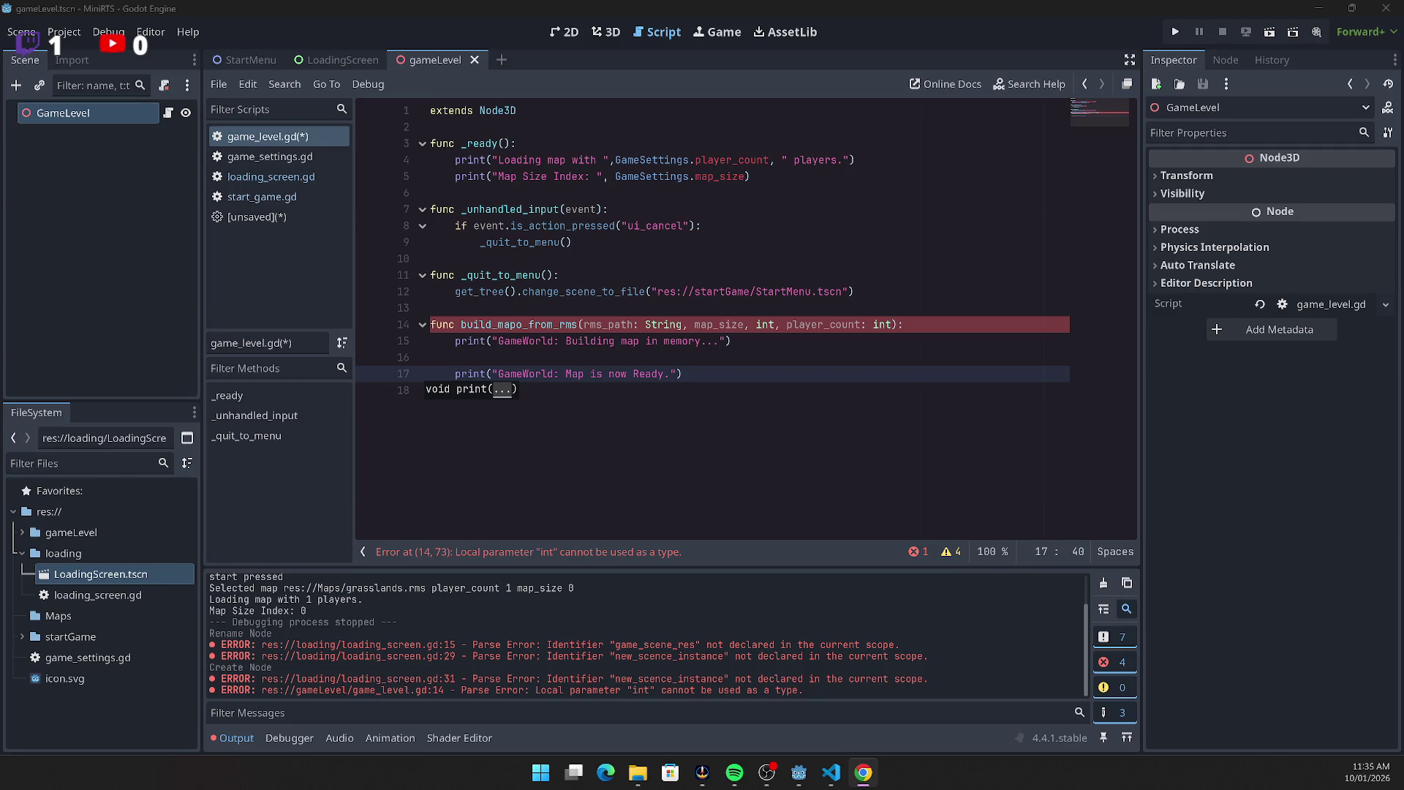
click(746, 462)
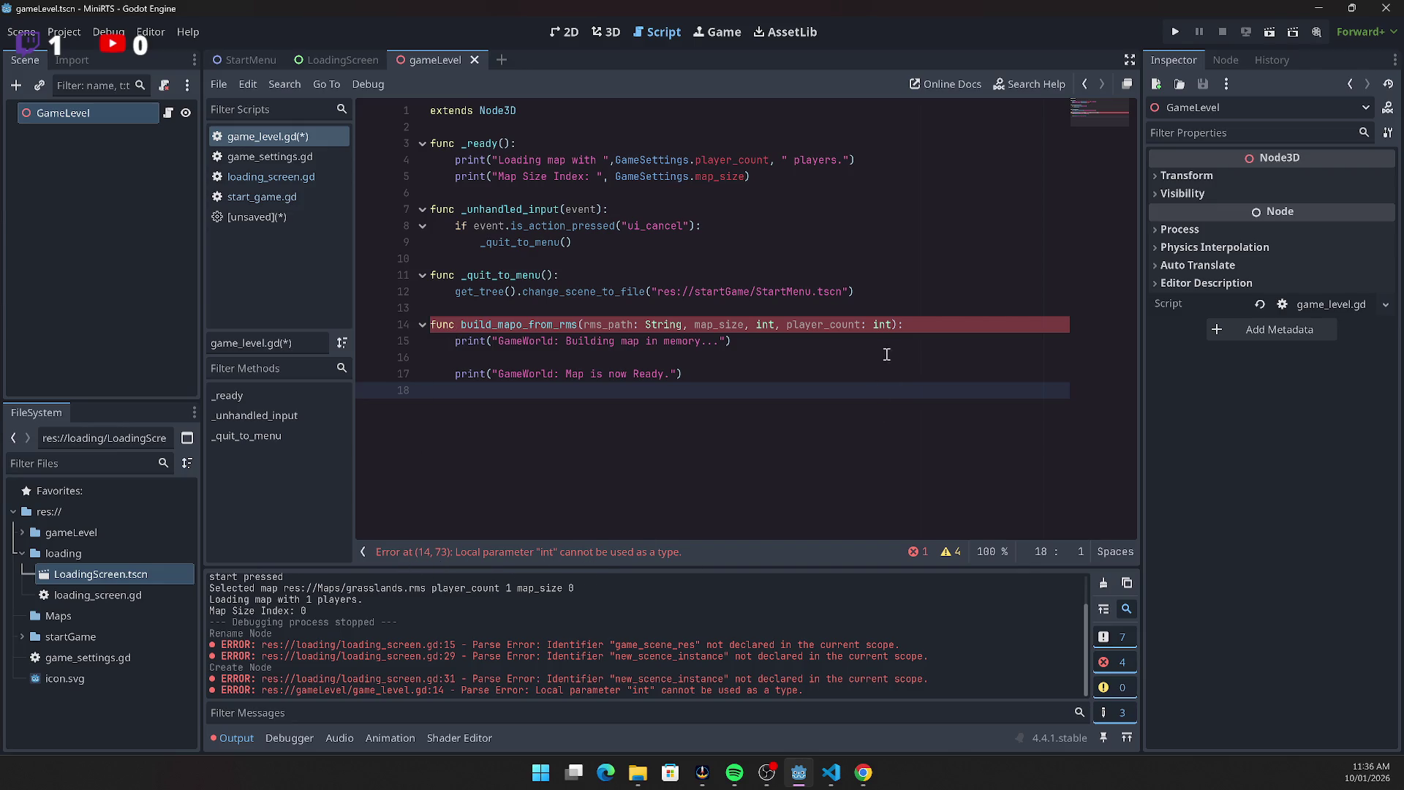
click(886, 325)
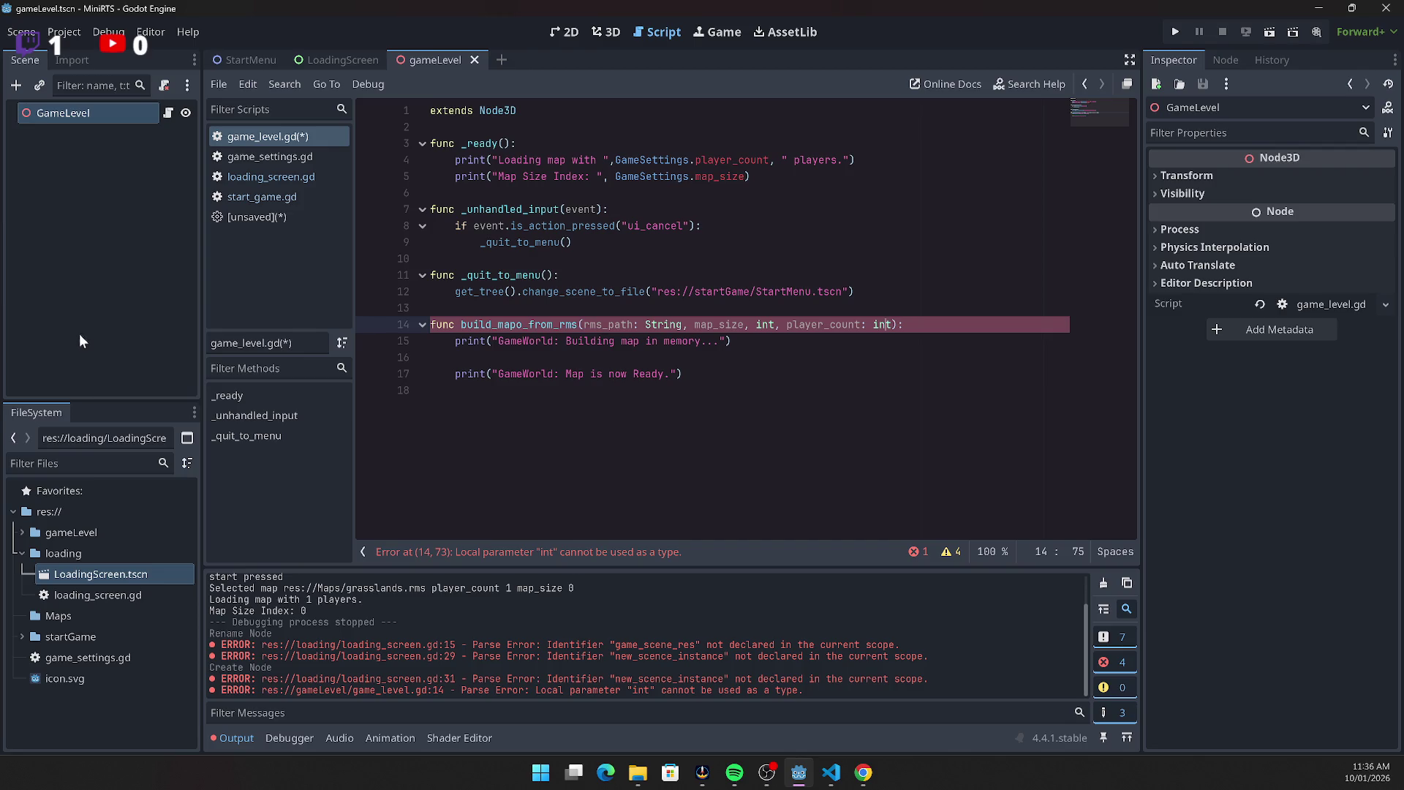
click(750, 324)
key(shift+Left)
Replace the comma with a colon to type map_size as int, then run the project and start a game.
text(:)
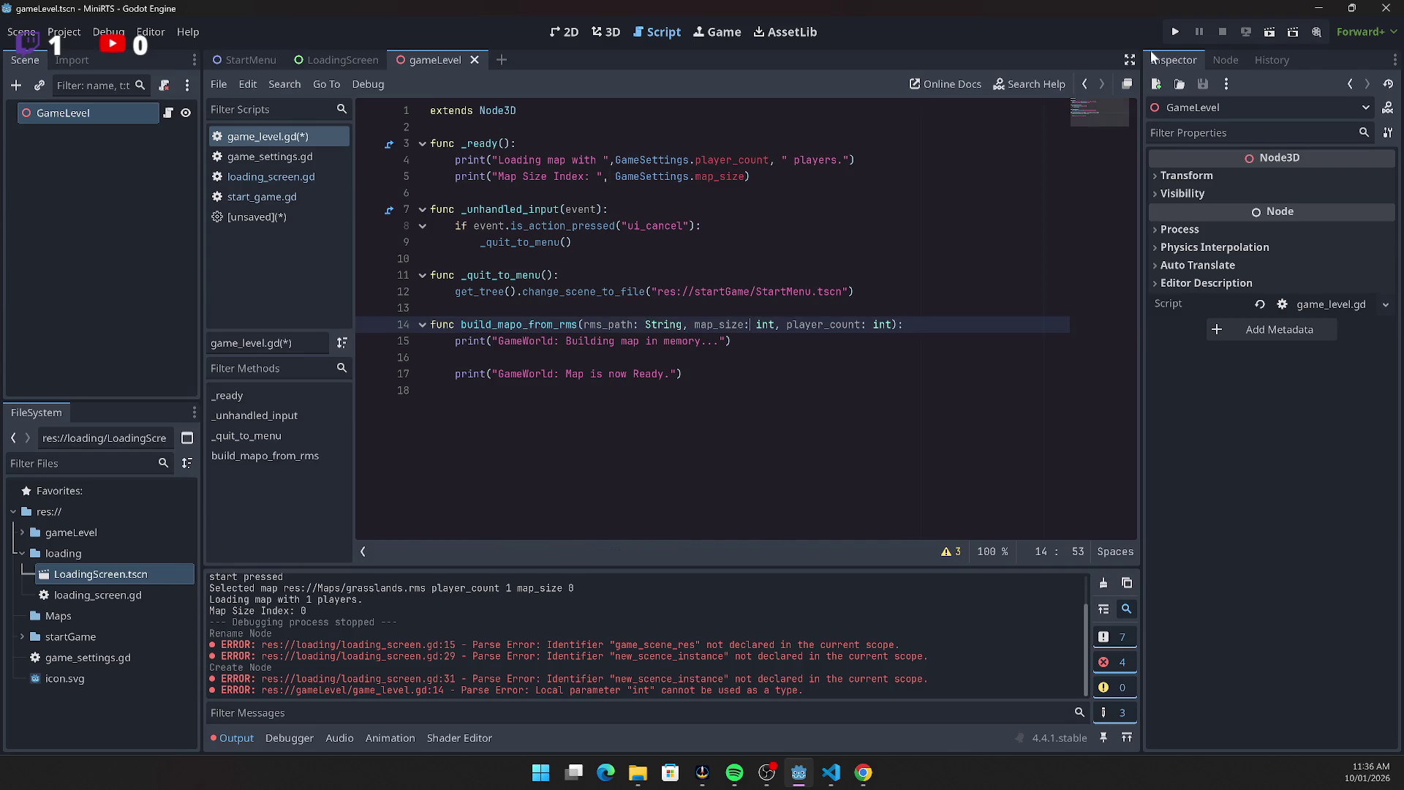
click(1176, 31)
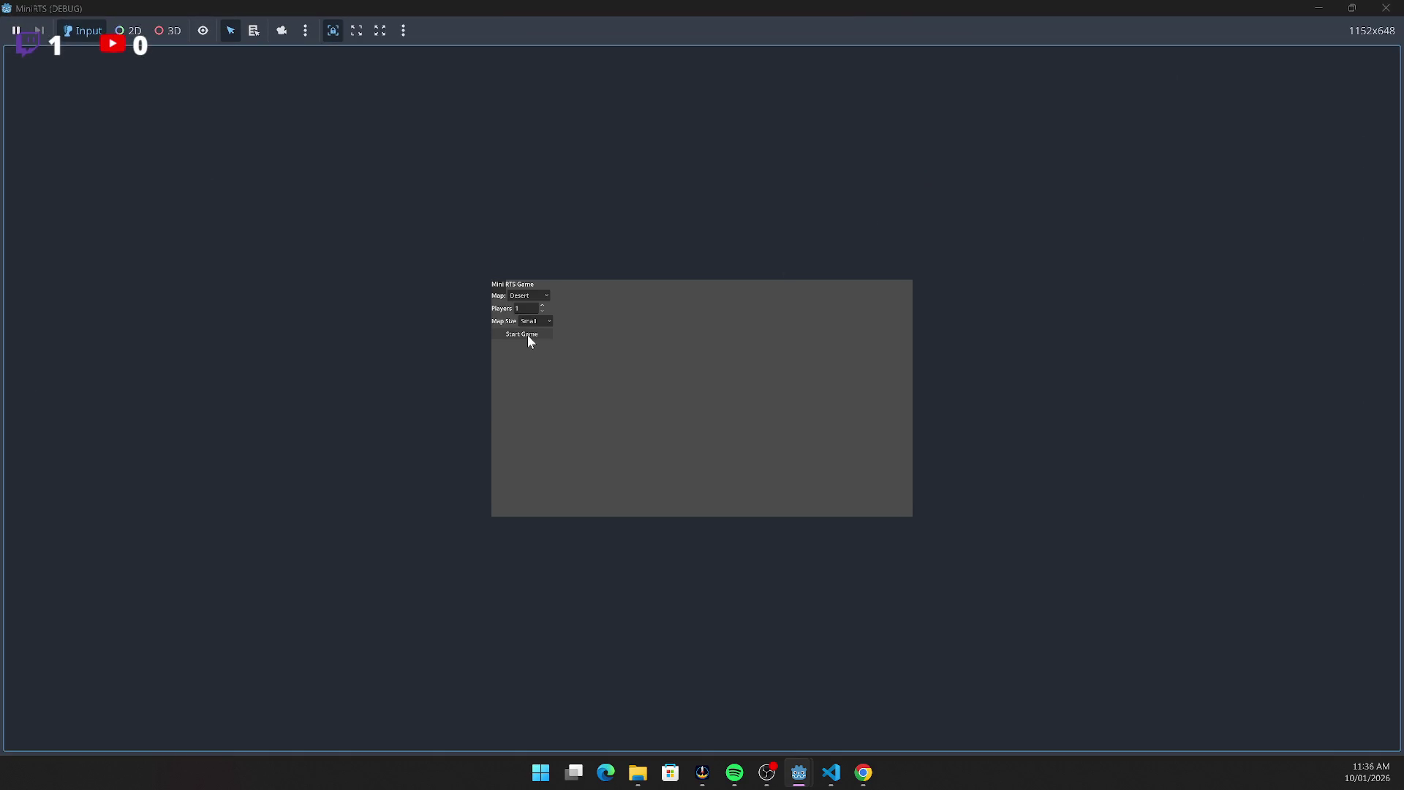
click(531, 338)
click(1387, 8)
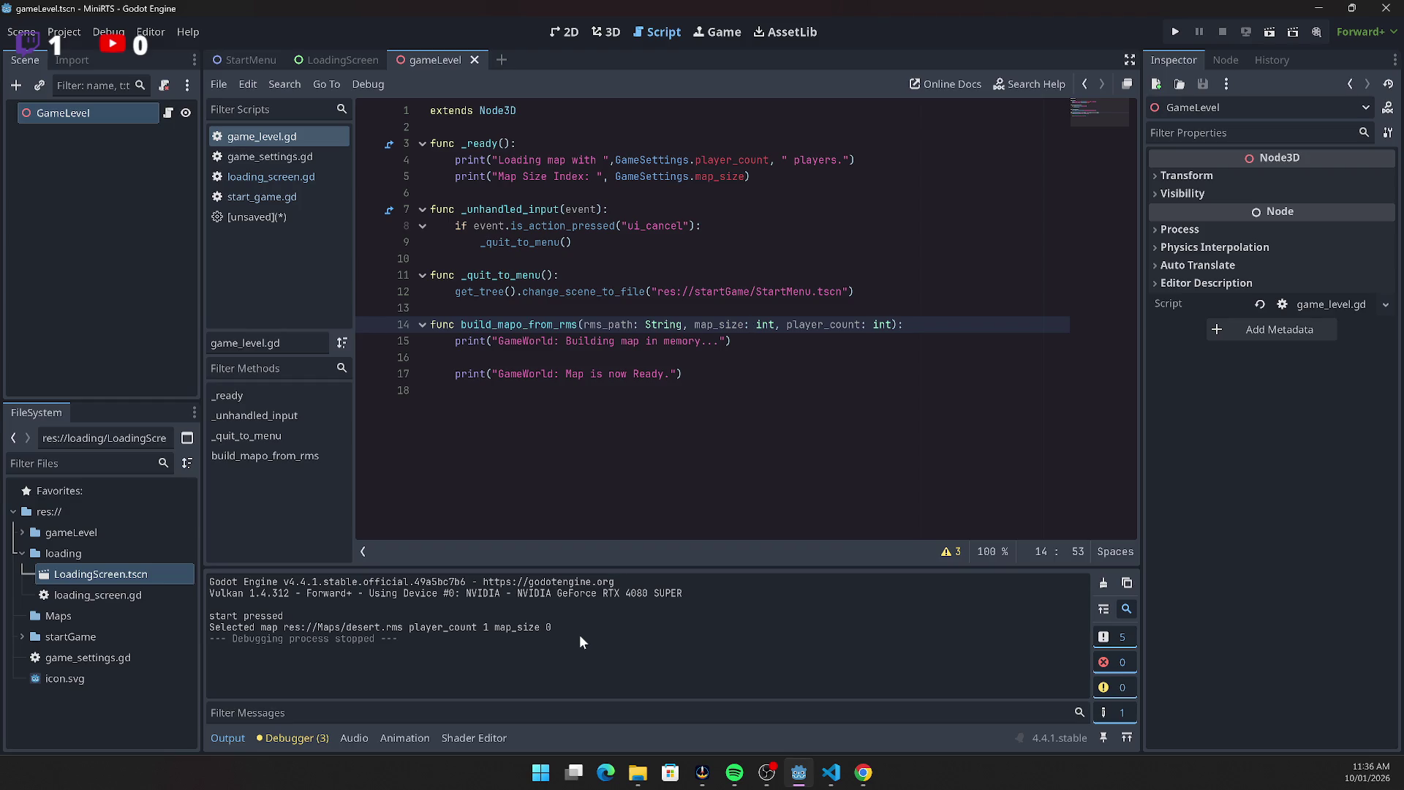
Run the project again, start a game from the menu, and stop it with F8.
click(713, 372)
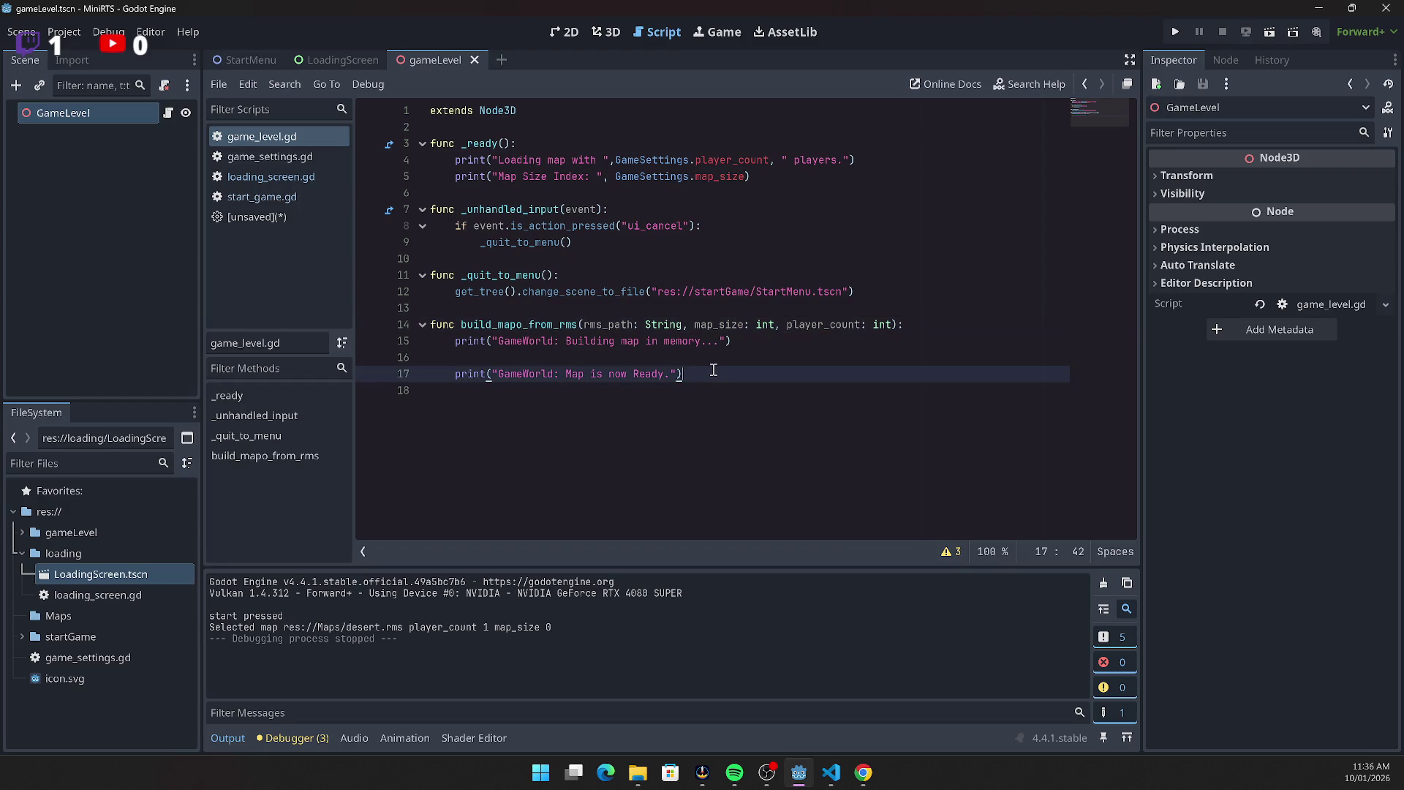
click(1177, 31)
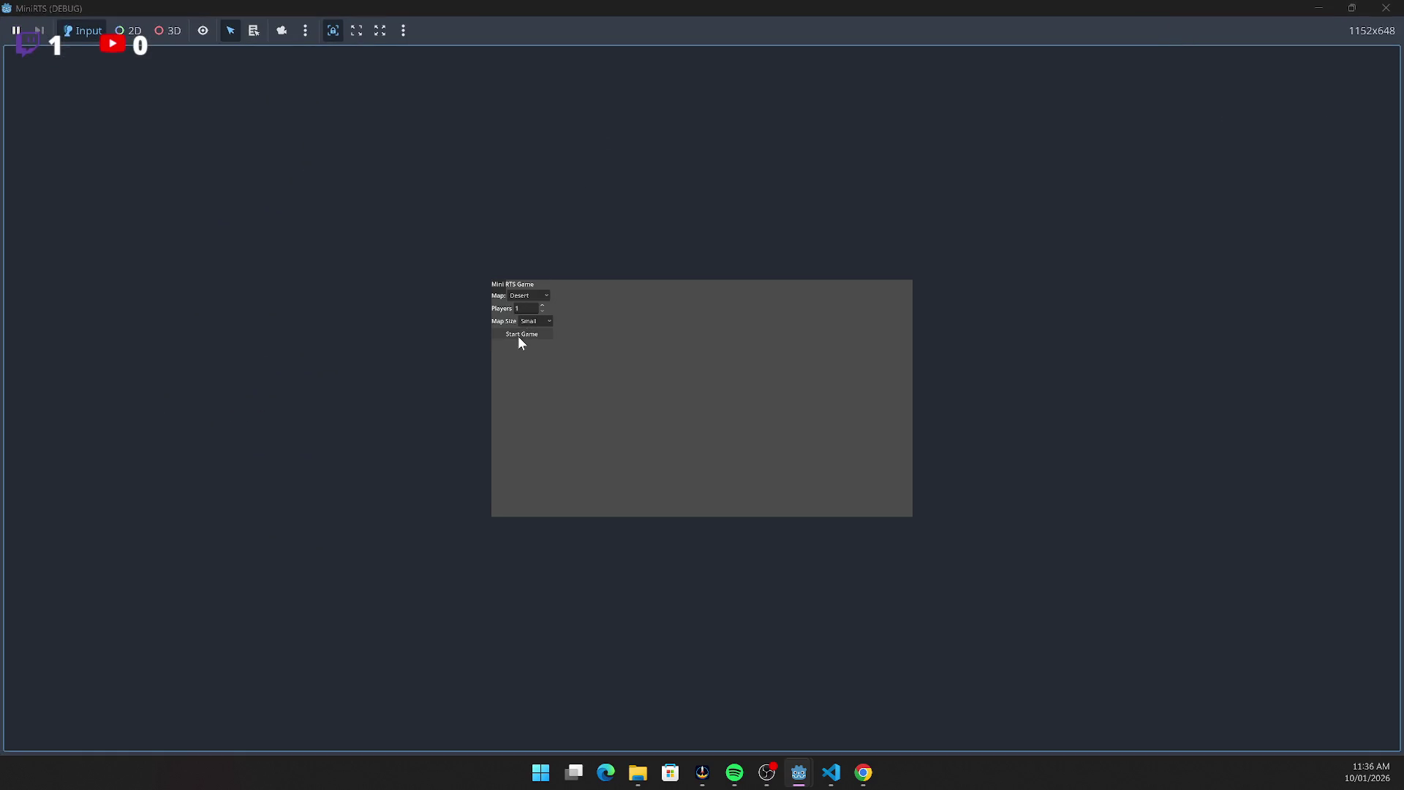
click(519, 337)
key(F8)
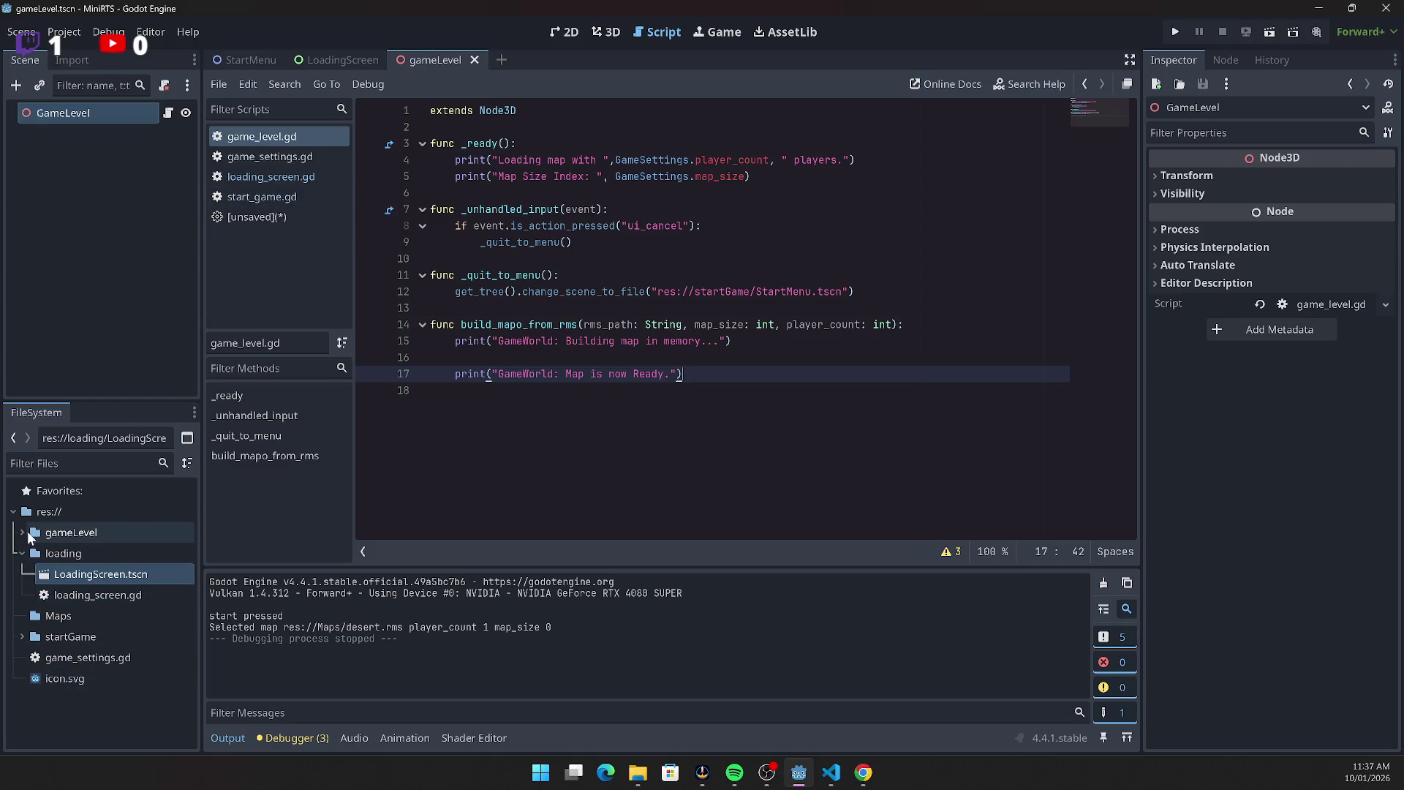
Expand the gameLevel folder and select gameLevel.tscn, dismissing the new-node dialog.
click(22, 531)
click(73, 559)
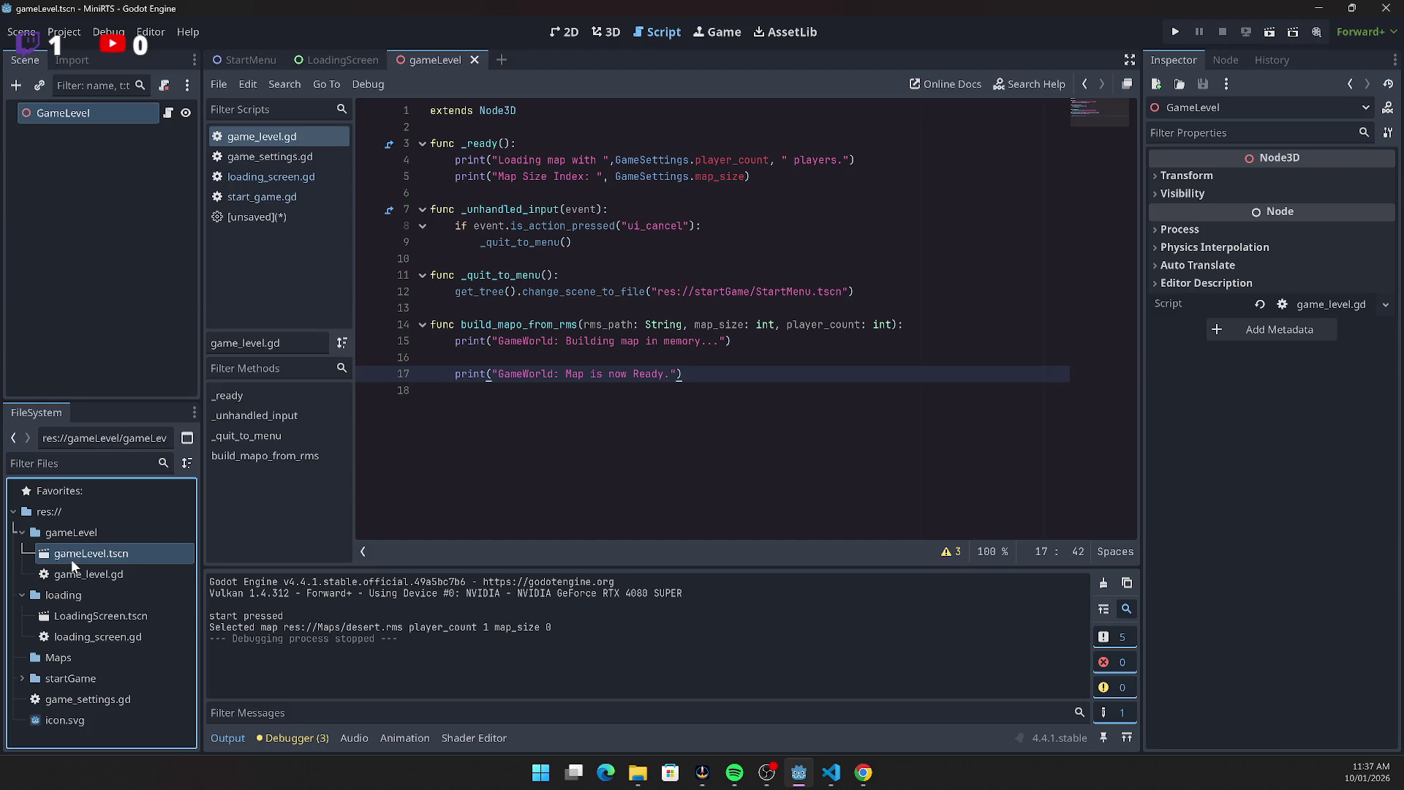
click(16, 85)
text(pr)
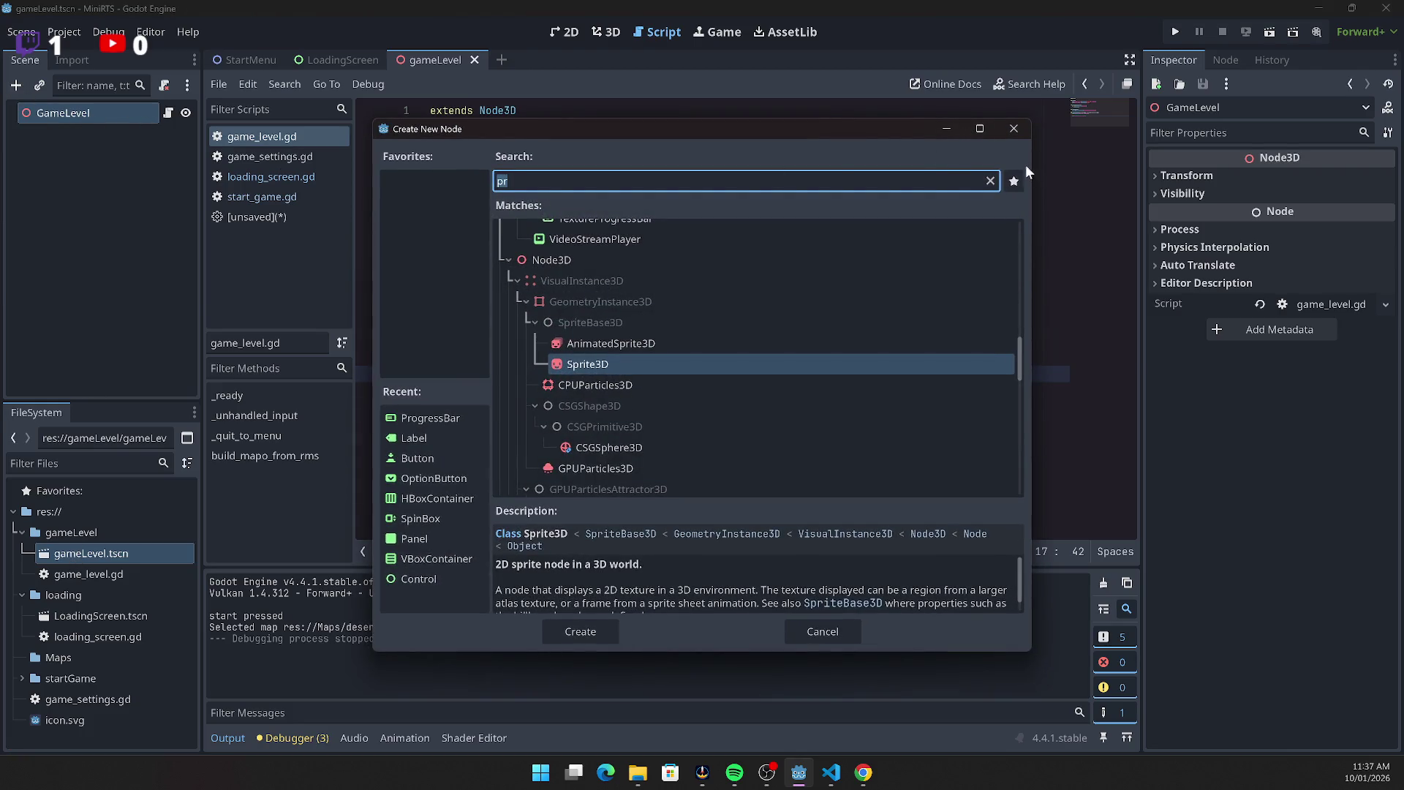
click(1014, 129)
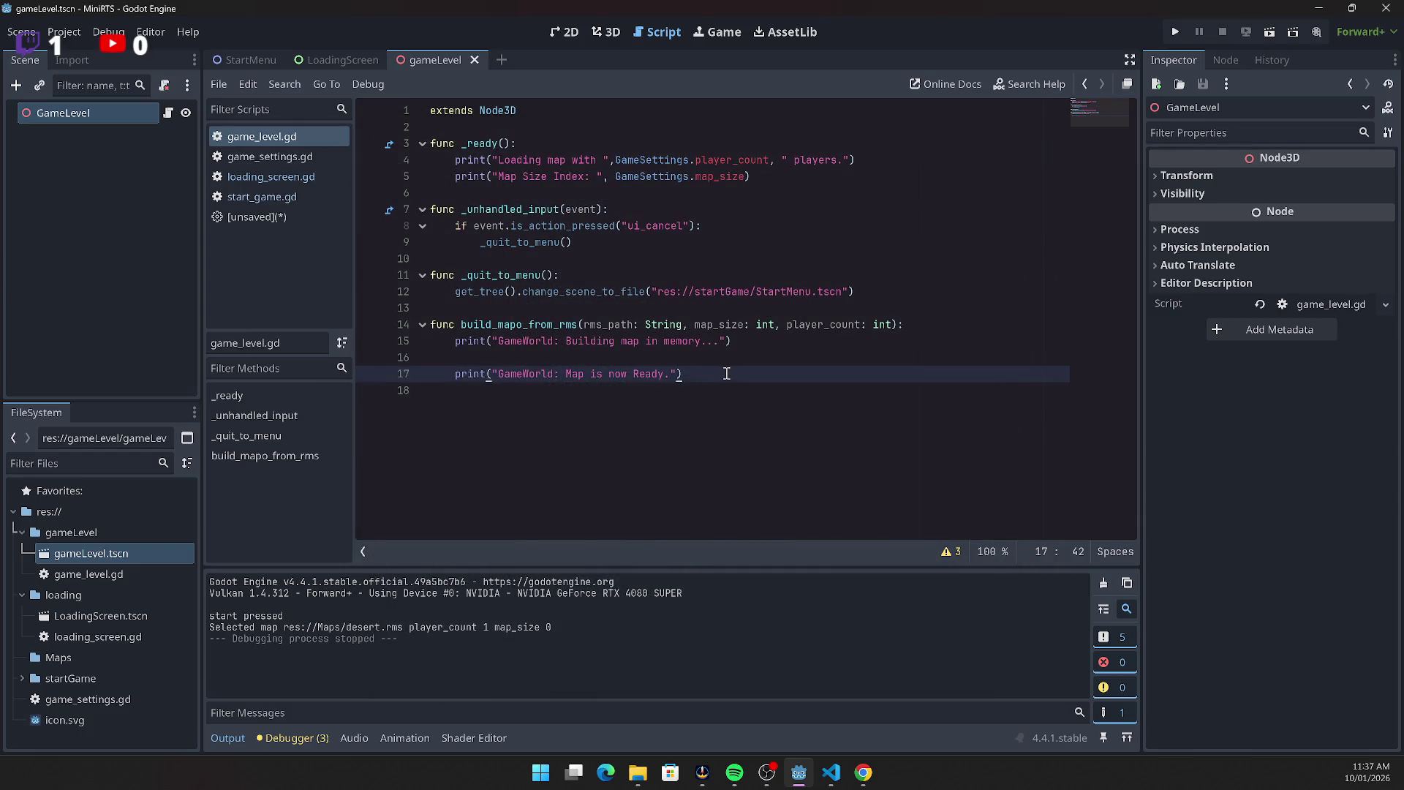
click(578, 324)
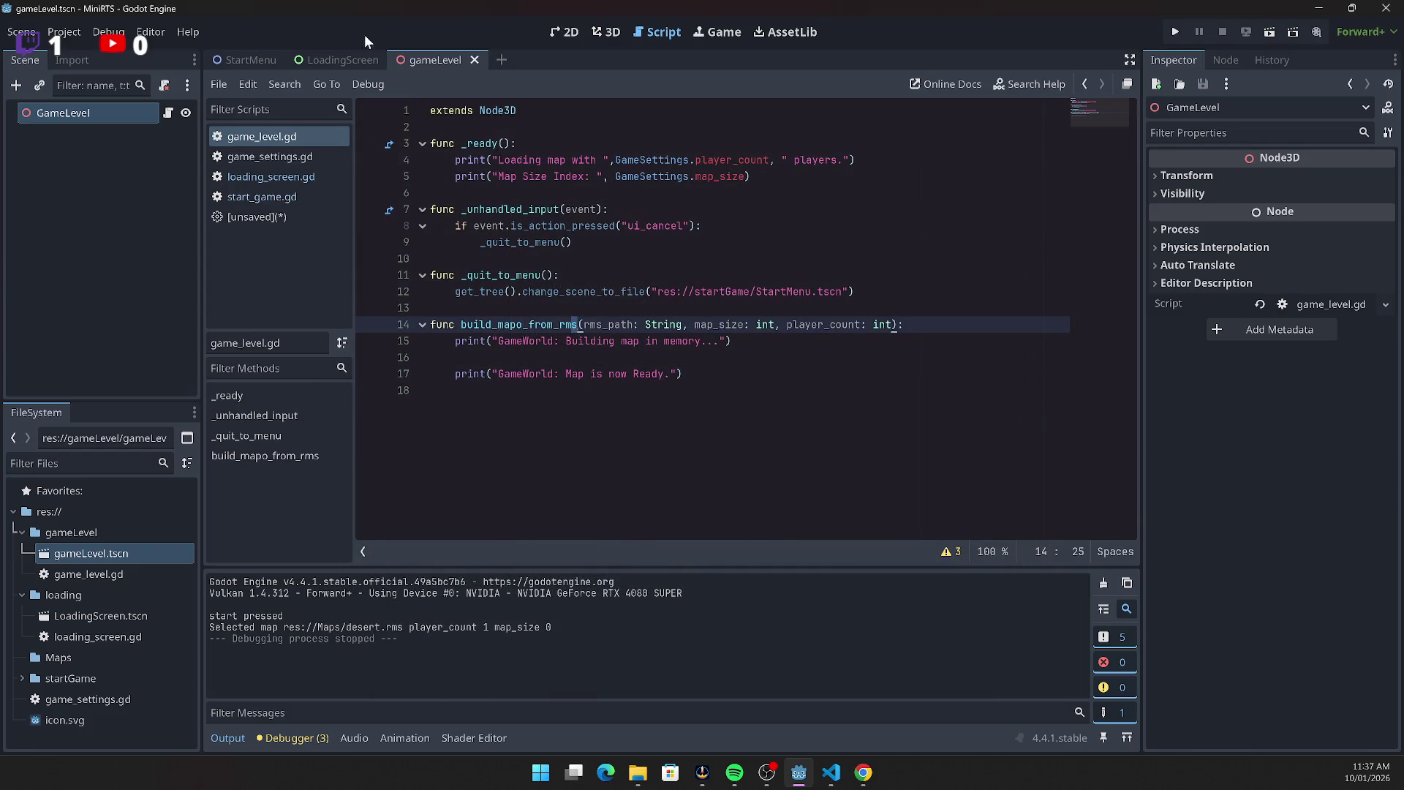
Switch to the LoadingScreen scene and open loading_screen.gd to review _perform_generation.
click(341, 60)
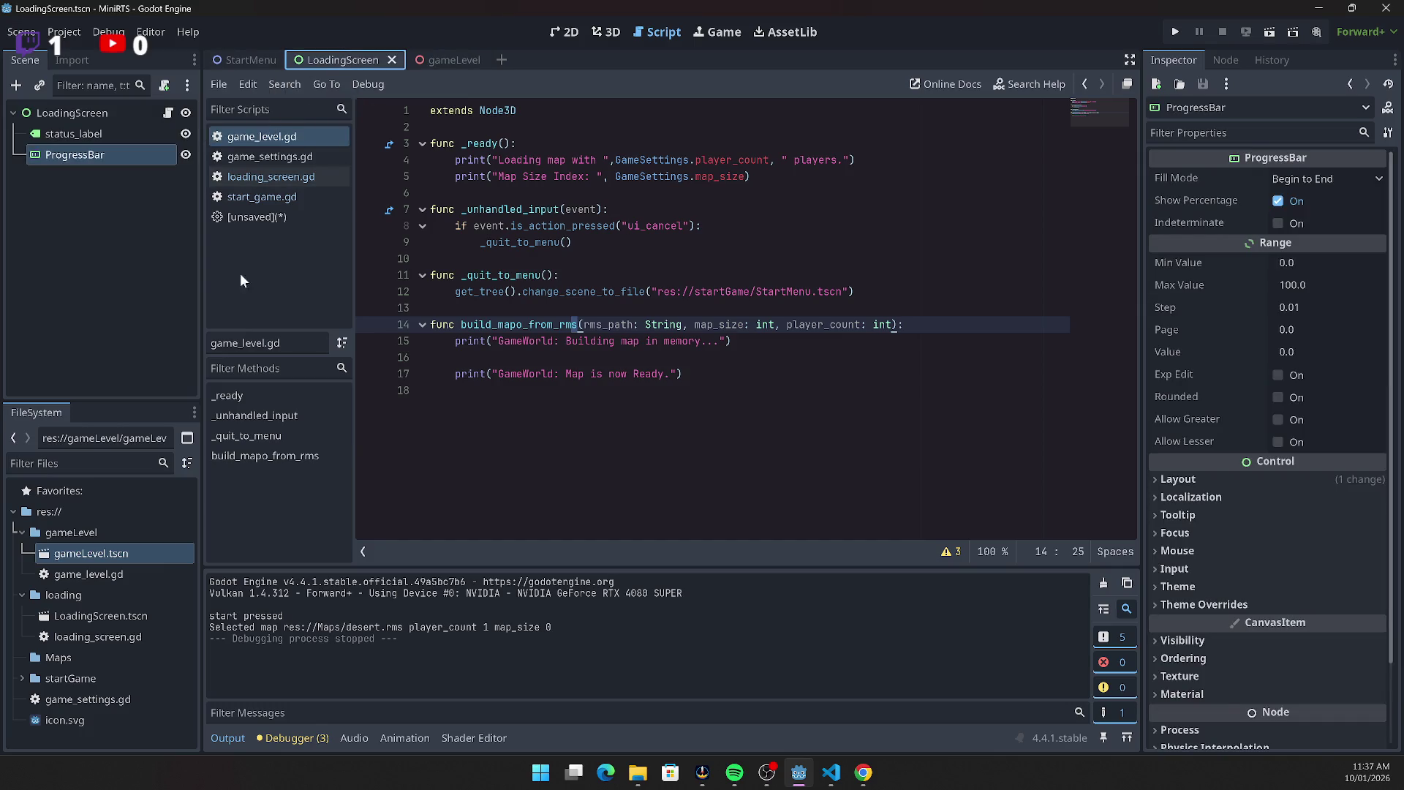
click(265, 177)
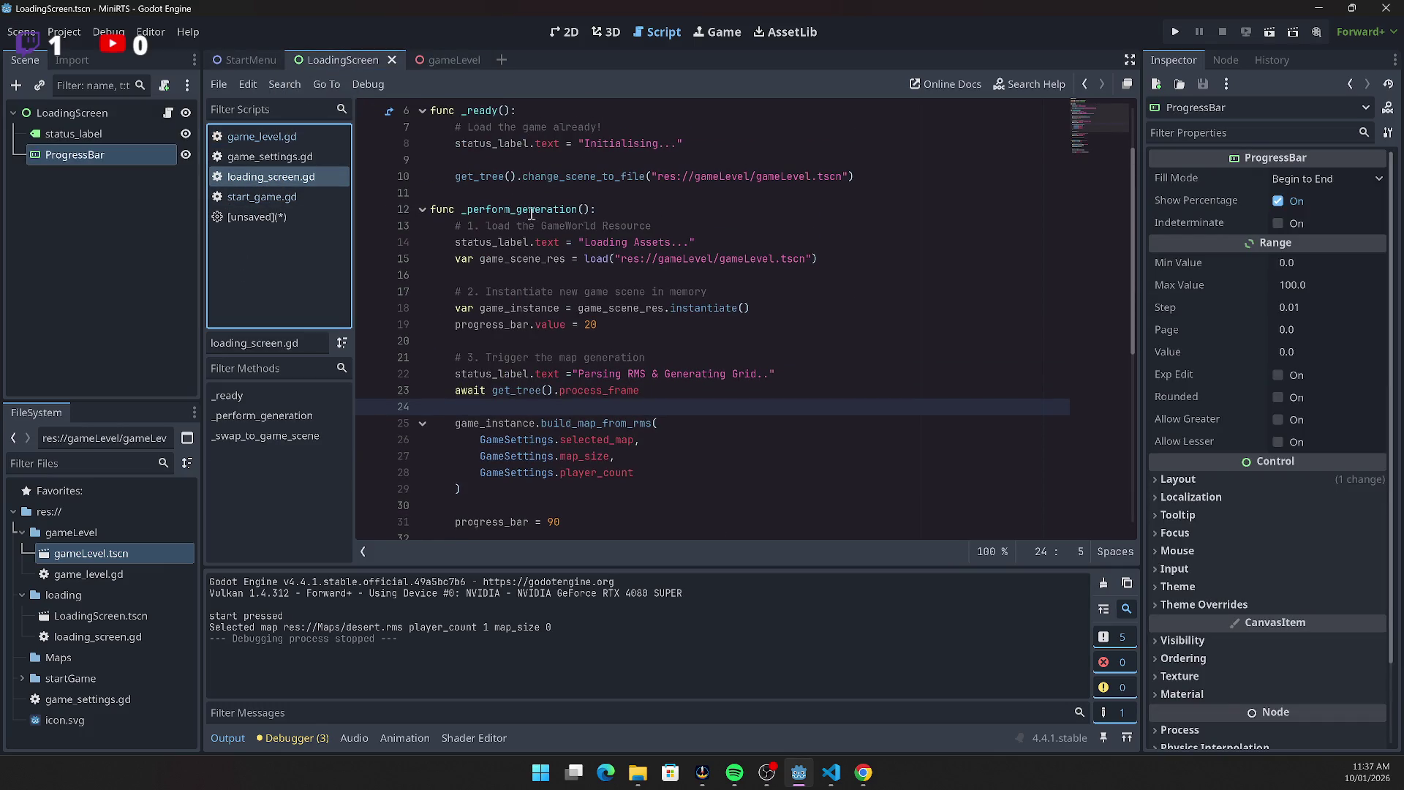
double_click(505, 209)
scroll(578, 376, down, 2)
scroll(578, 376, down, 4)
scroll(577, 369, down, 1)
scroll(576, 365, up, 3)
scroll(576, 364, up, 6)
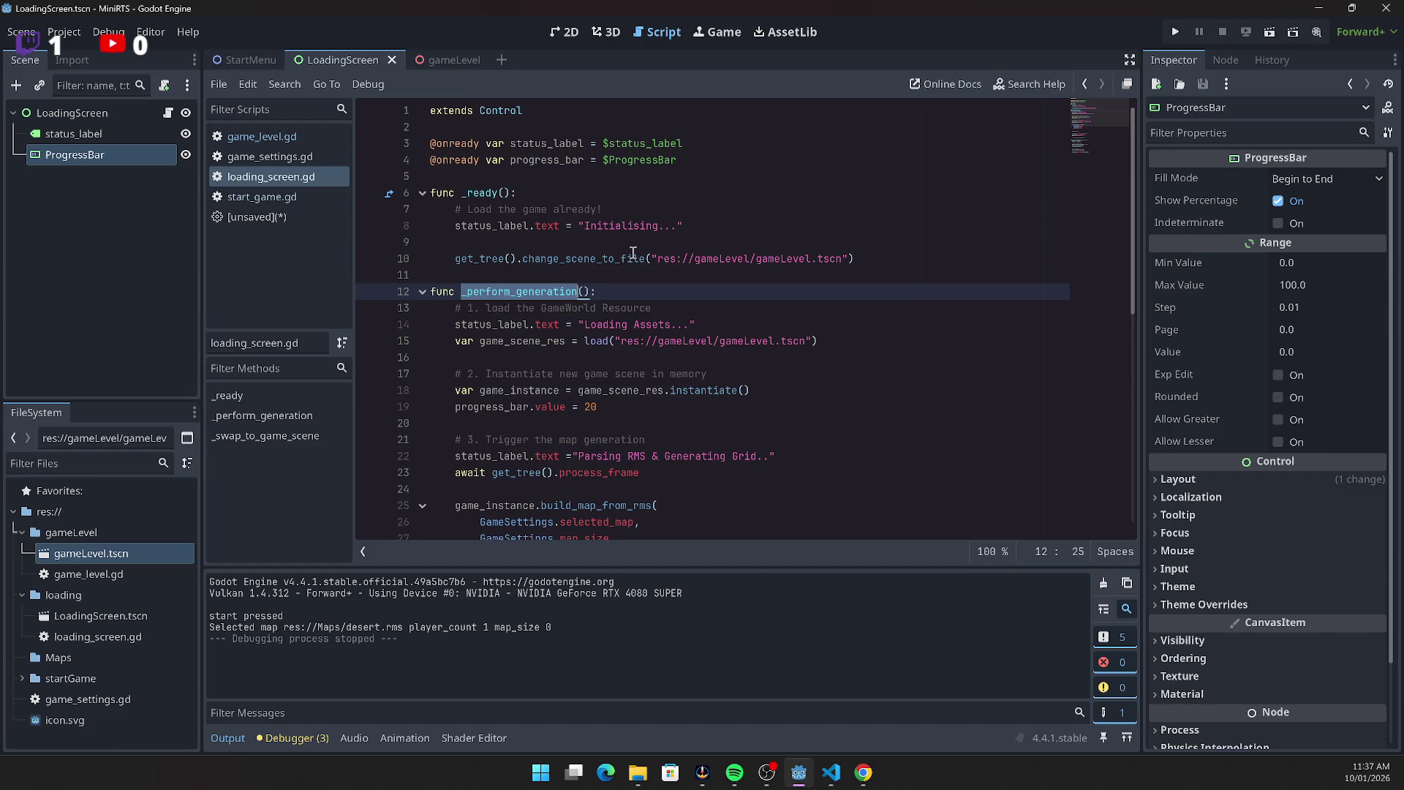
Replace the change_scene_to_file line in _ready with call_deferred("_perform_generation") and save.
click(888, 258)
key(shift+Up)
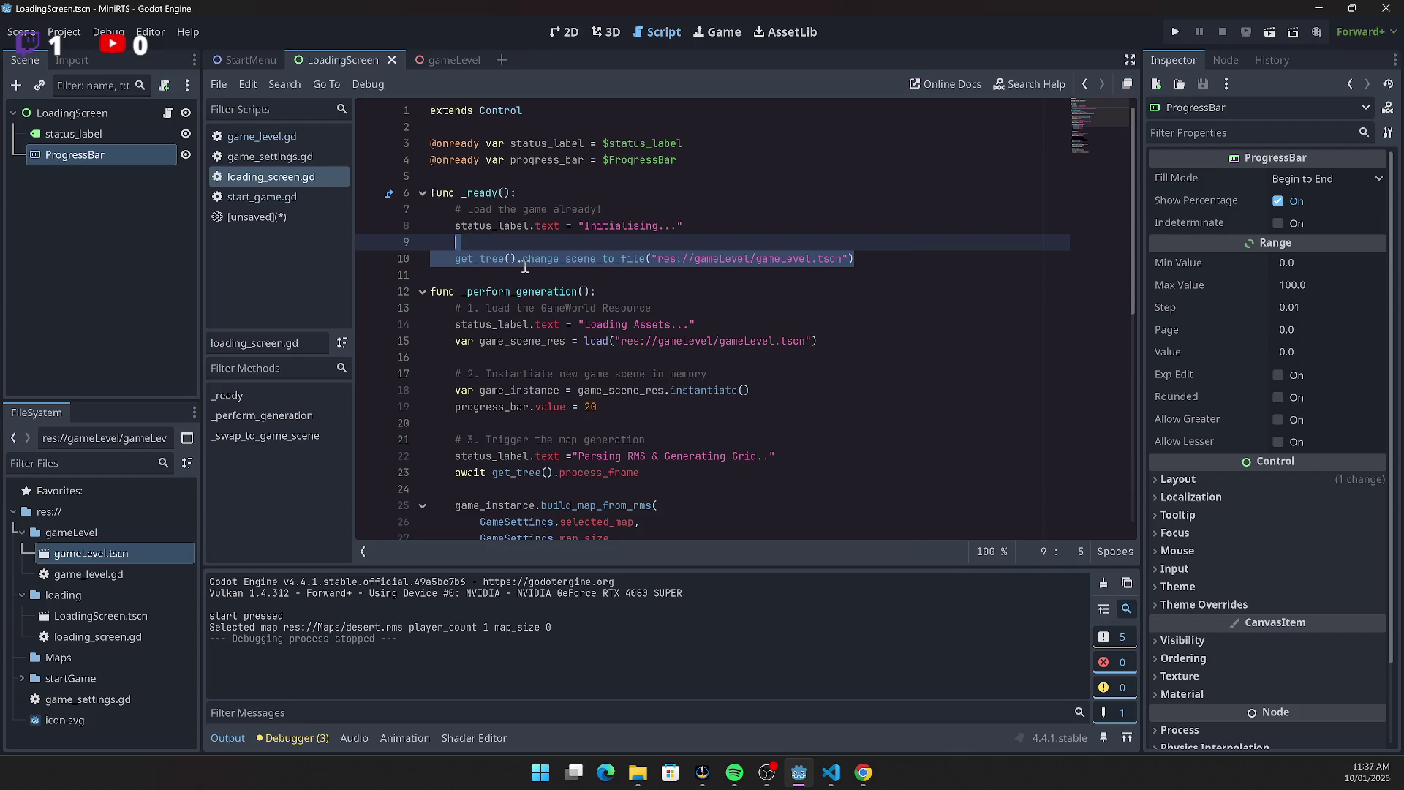
text(var)
key(BackSpace)
key(BackSpace)
key(BackSpace)
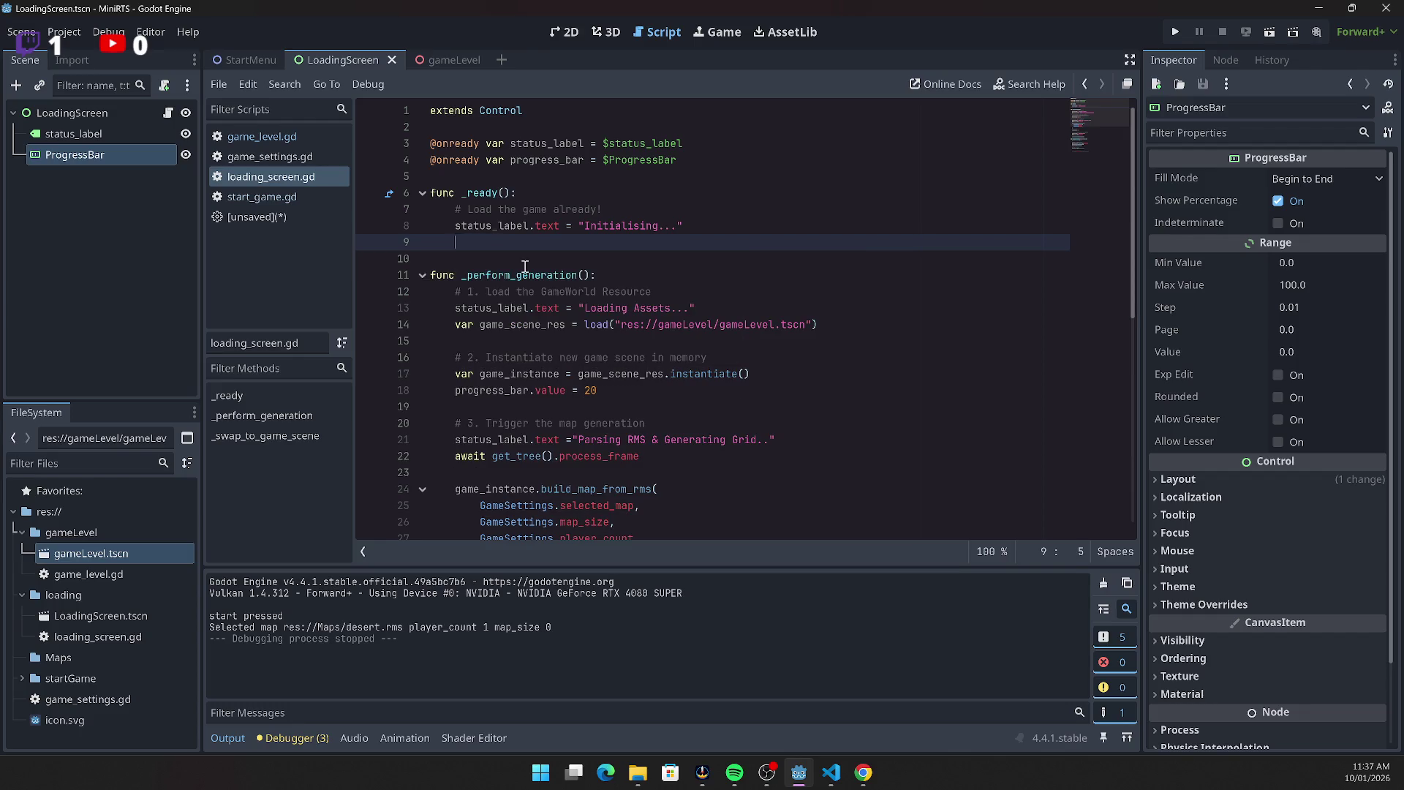
text(csl)
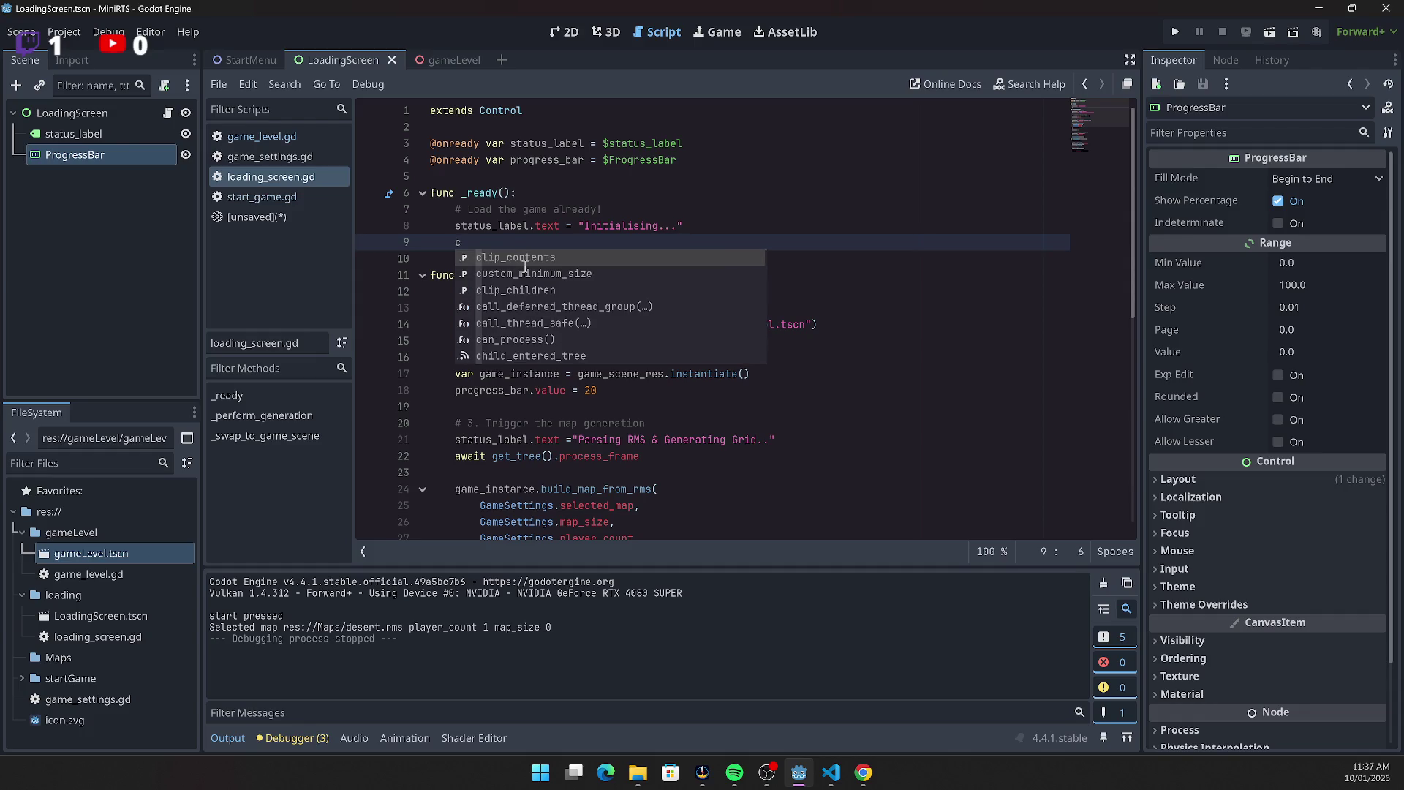
text(l_f)
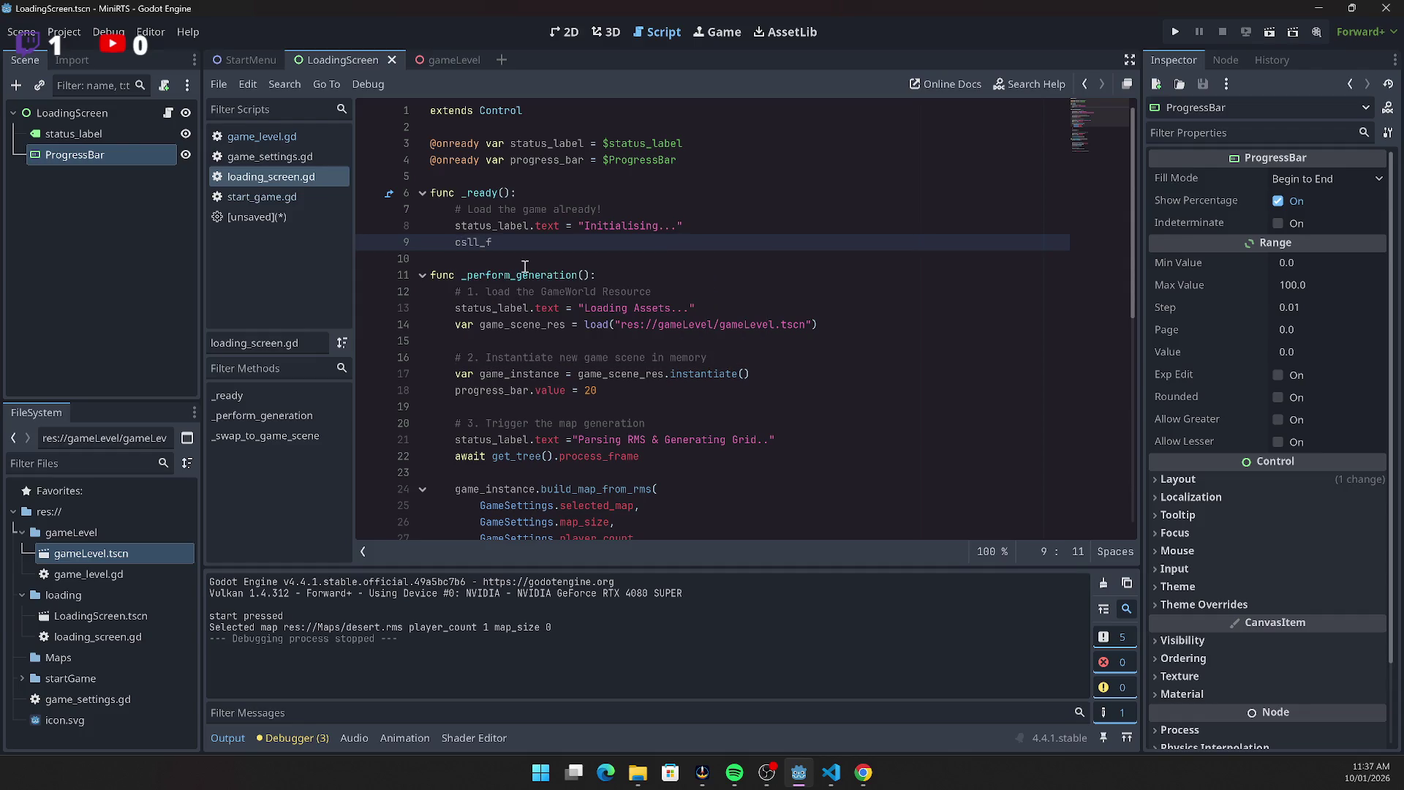
text(deferred)
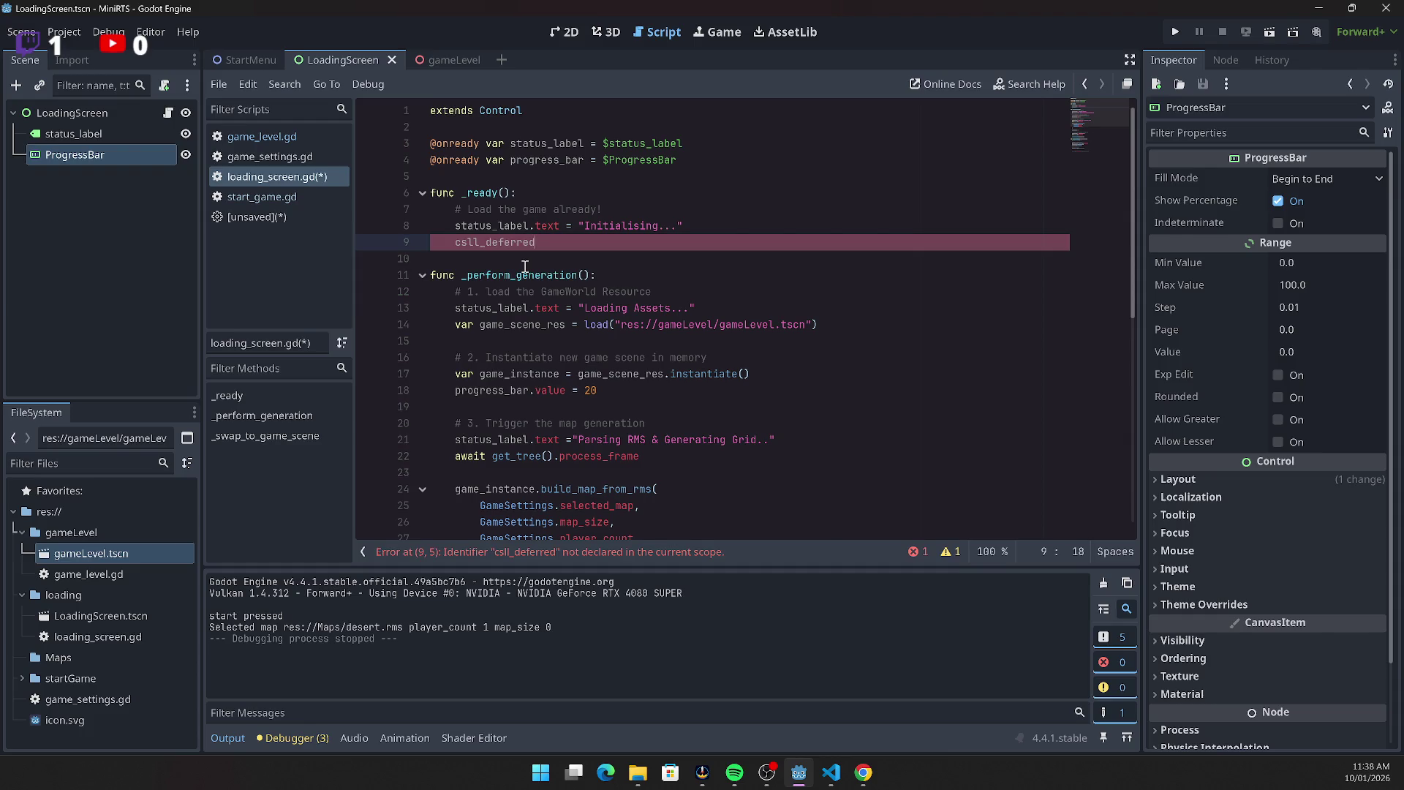
text(())
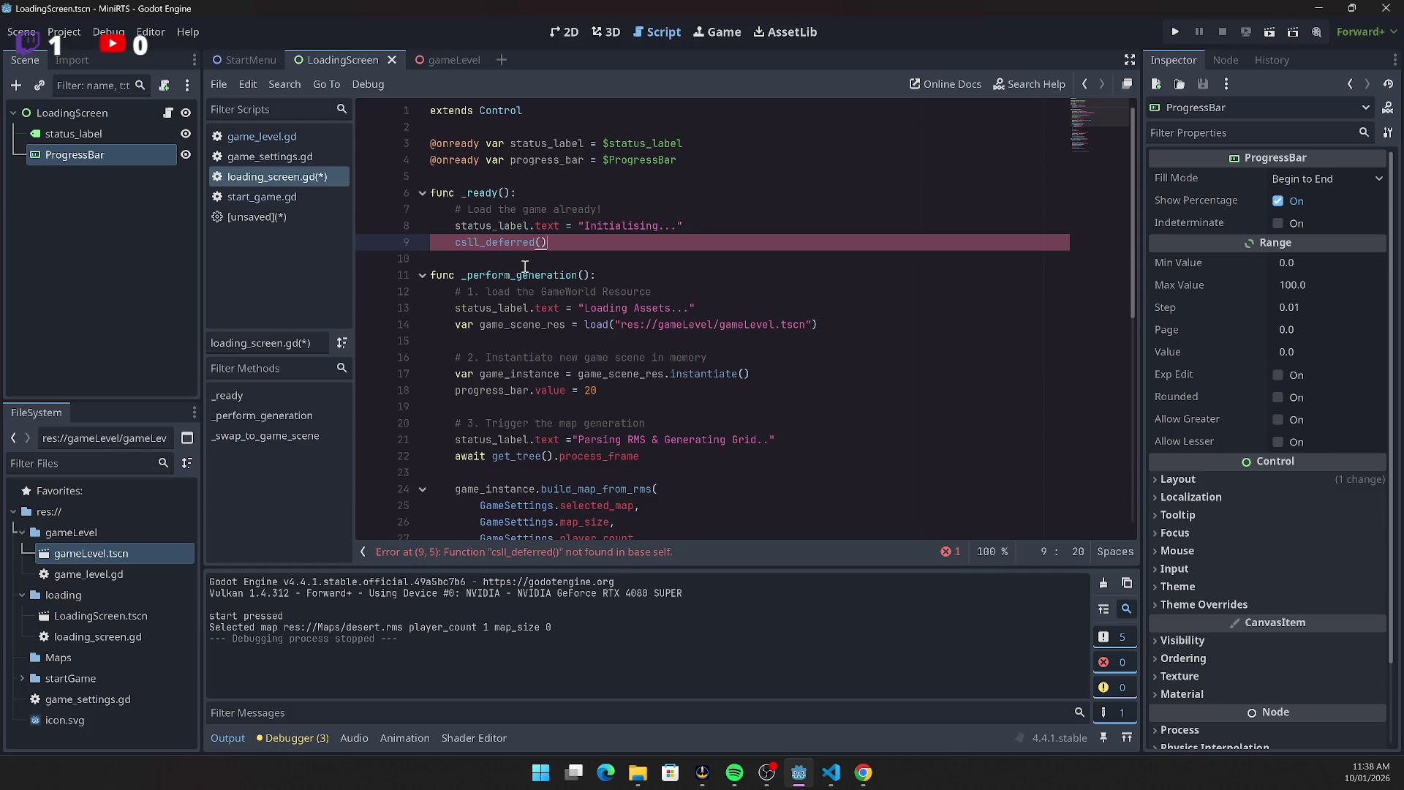
text(")
text(_)
text(perform_g)
text(enerat)
text(ion)
key(ctrl+s)
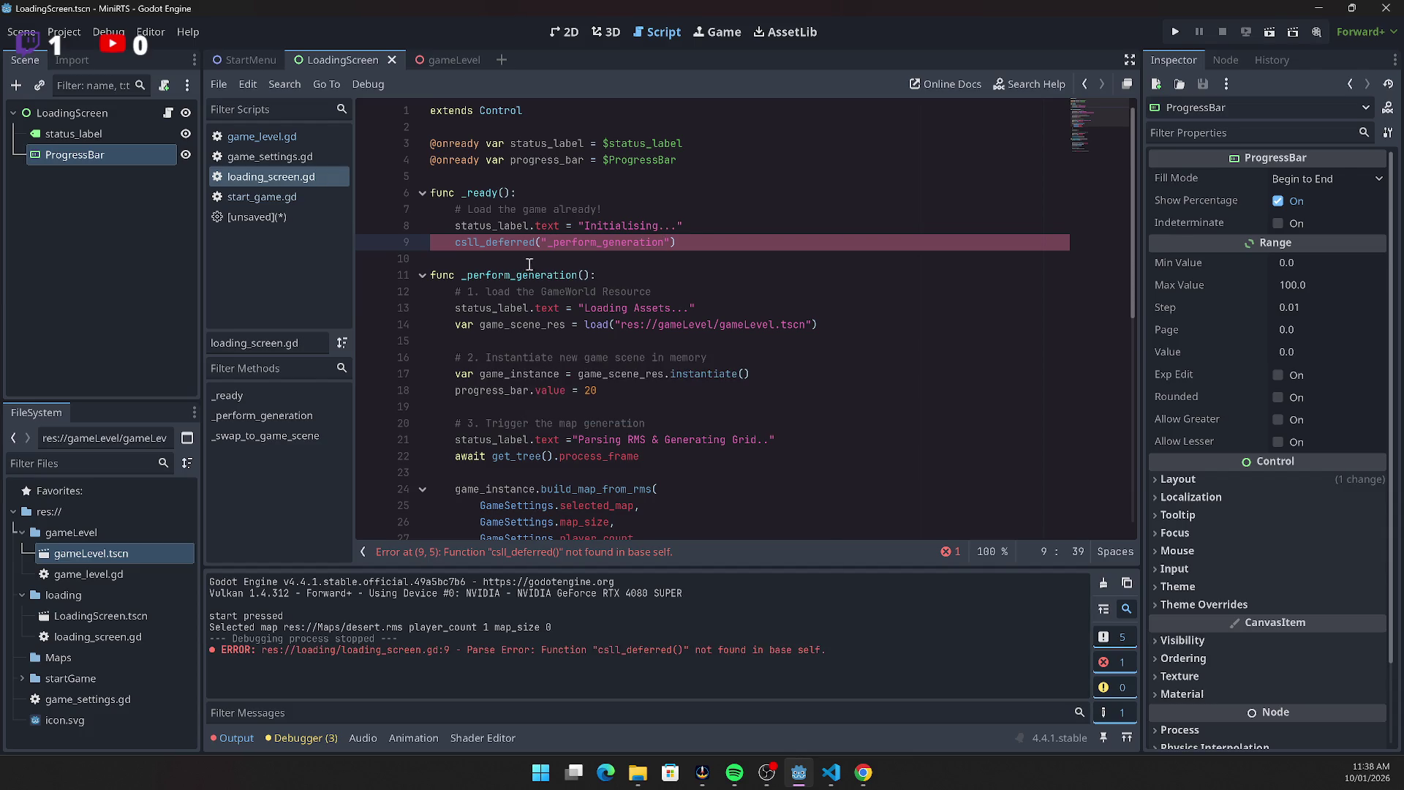
Correct the 'csll' typo to 'call' and run the project.
click(466, 243)
key(BackSpace)
text(a)
click(814, 210)
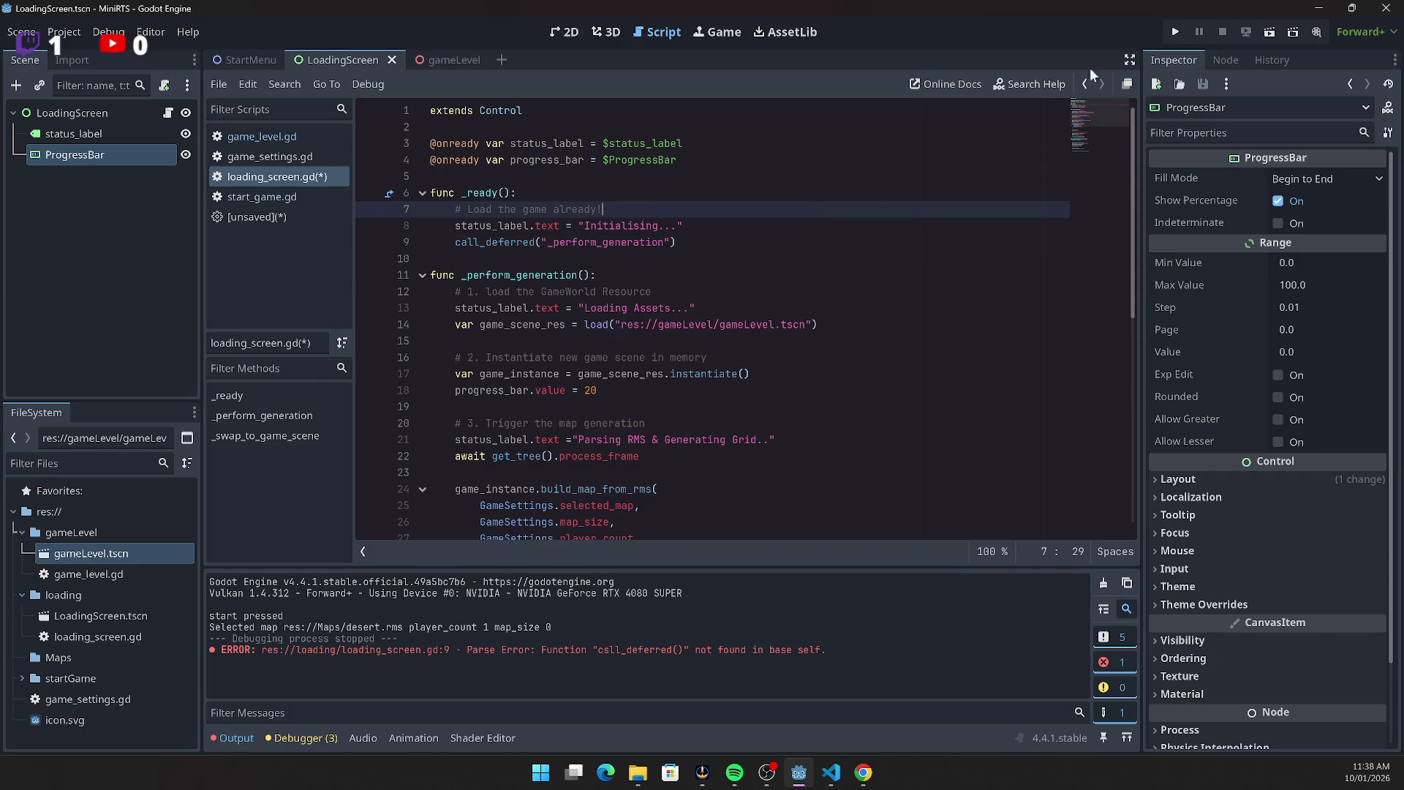
click(1178, 32)
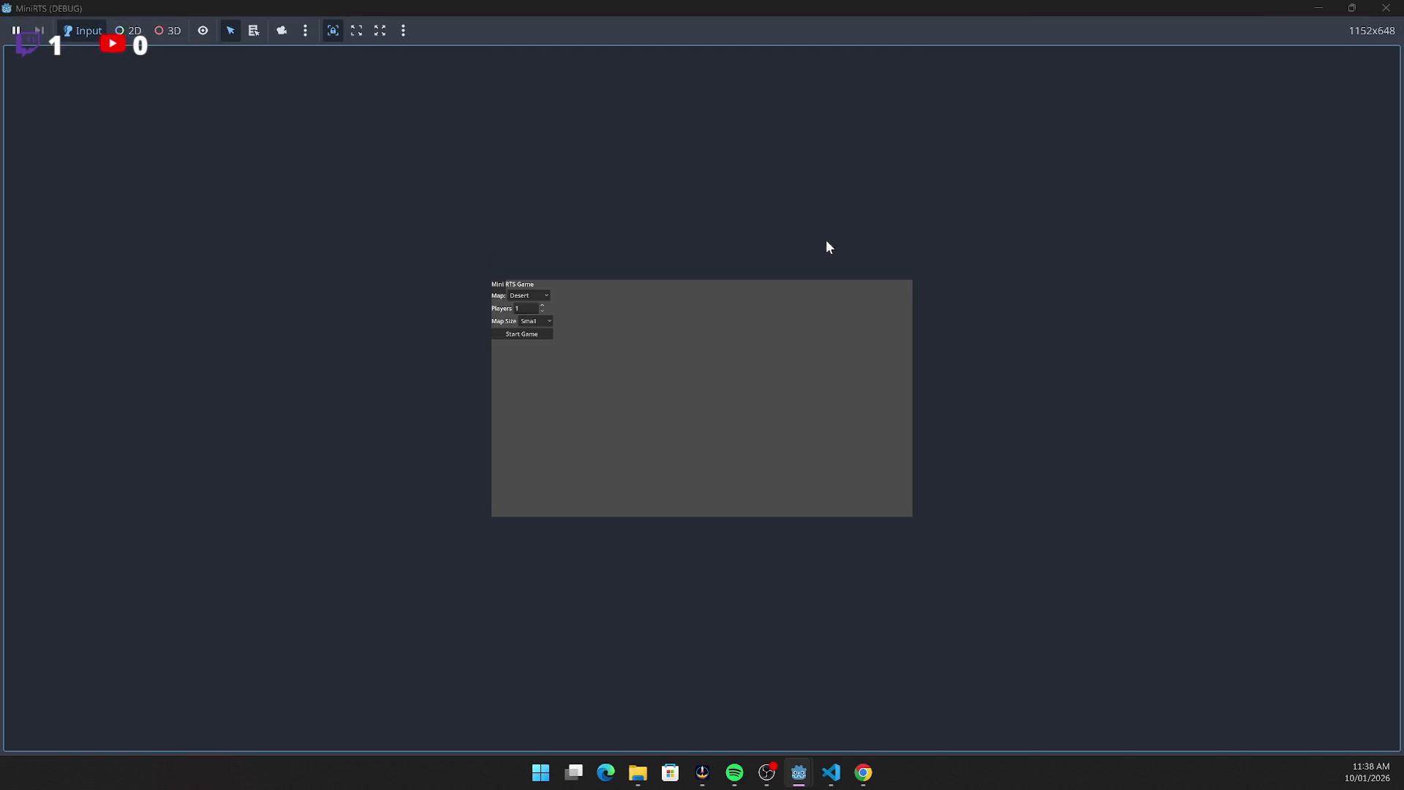
Start a game and inspect the build_map_from_rms call on game_instance.
click(527, 333)
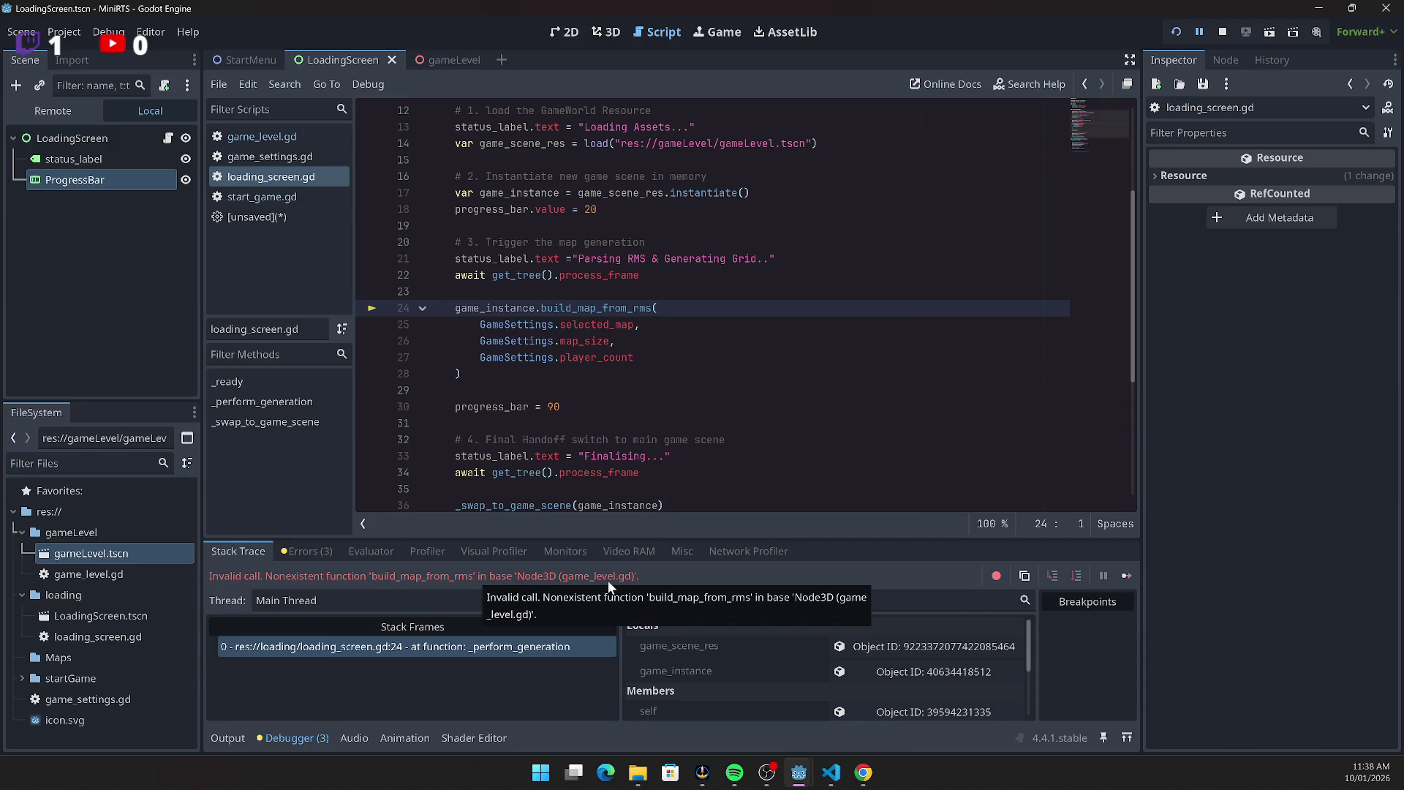
double_click(608, 308)
click(731, 373)
click(572, 310)
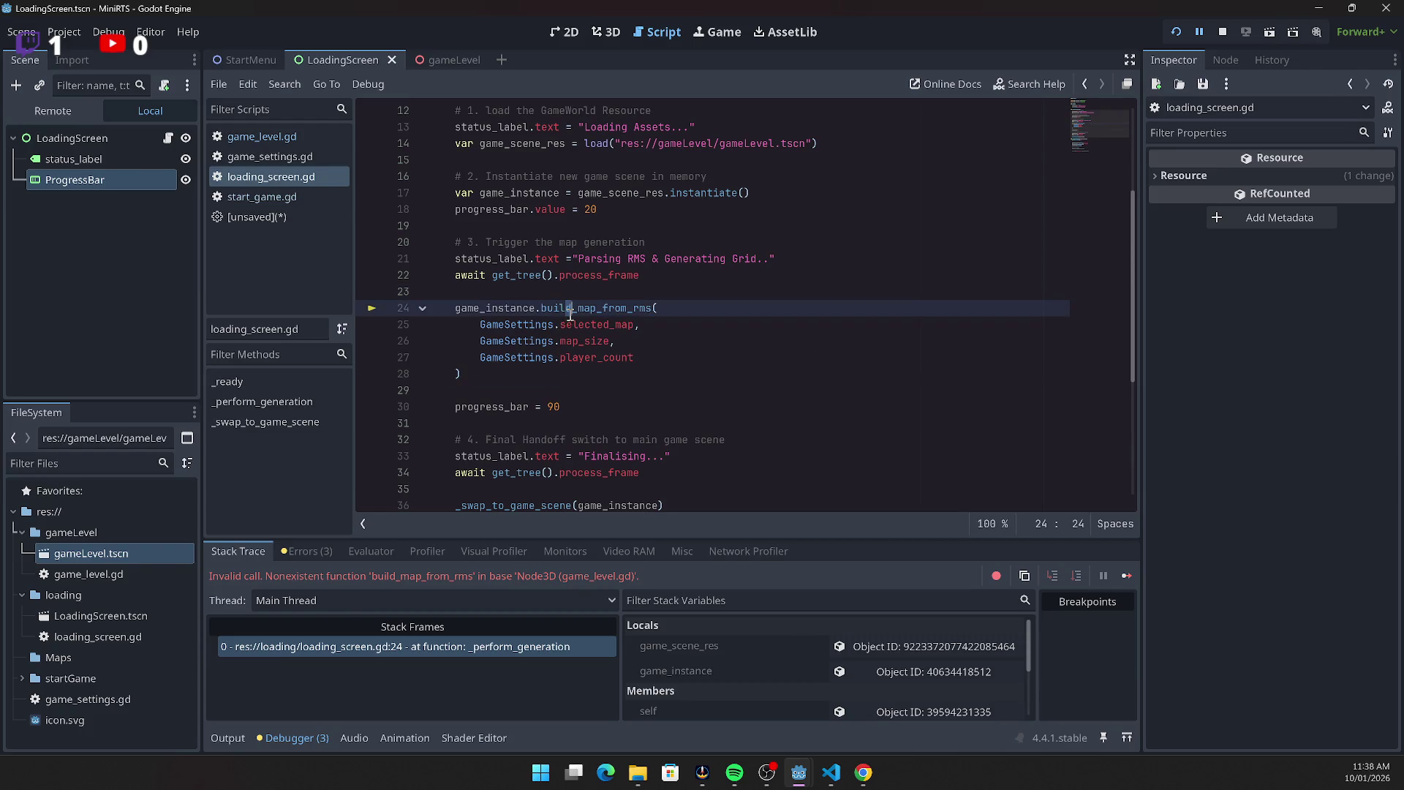
click(505, 310)
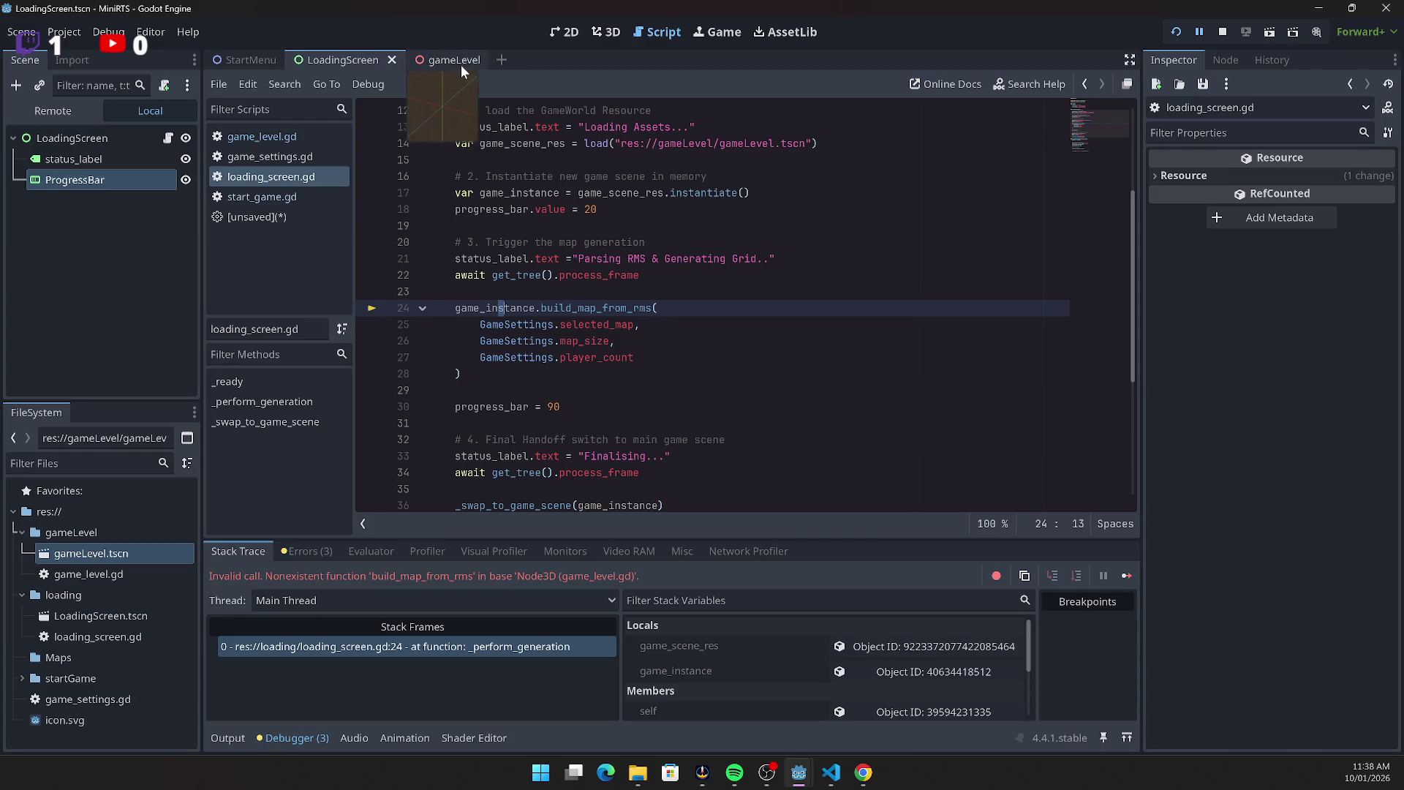
Rename build_mapo_from_rms to build_map_from_rms in game_level.gd, then rerun and start a game.
click(253, 139)
click(533, 419)
click(521, 324)
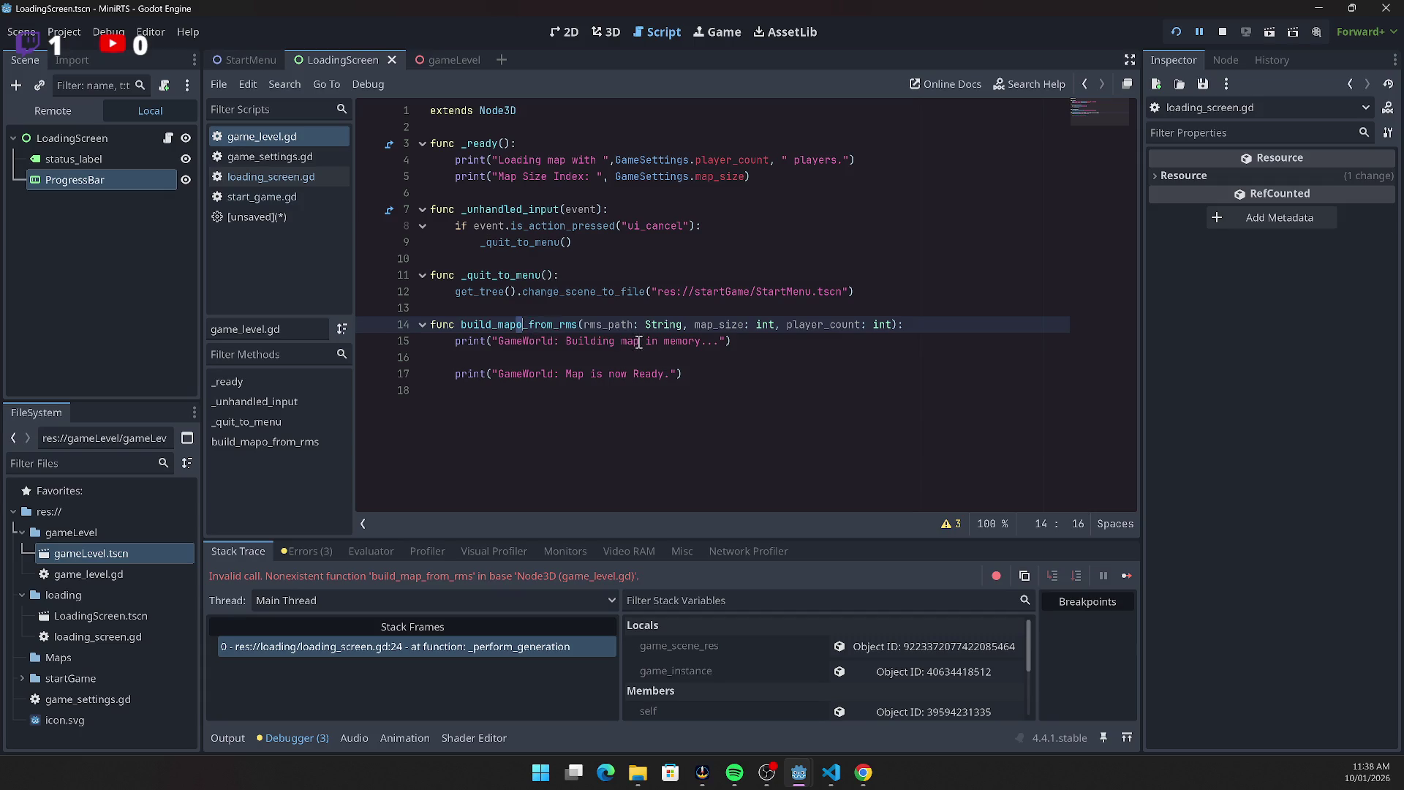
key(BackSpace)
click(1176, 32)
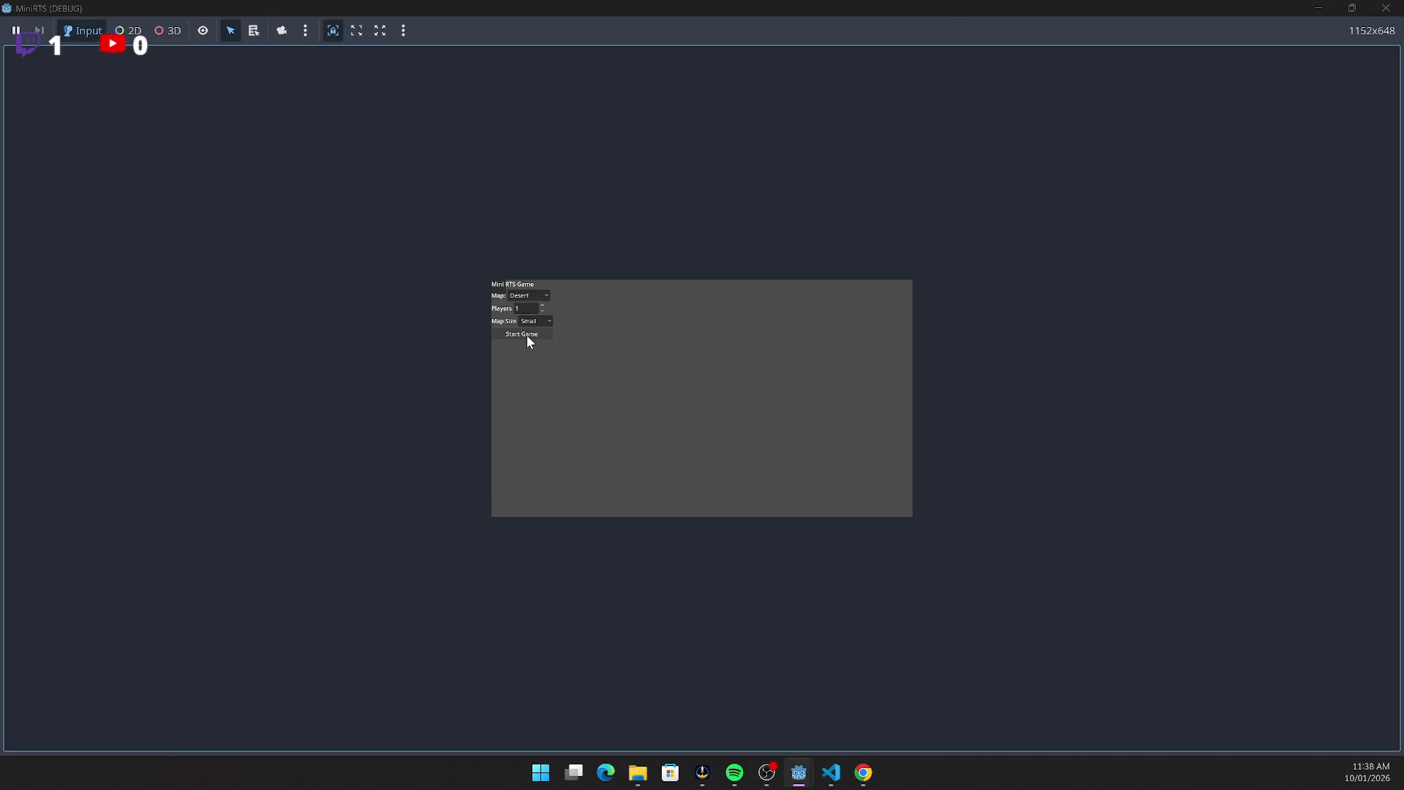
click(519, 335)
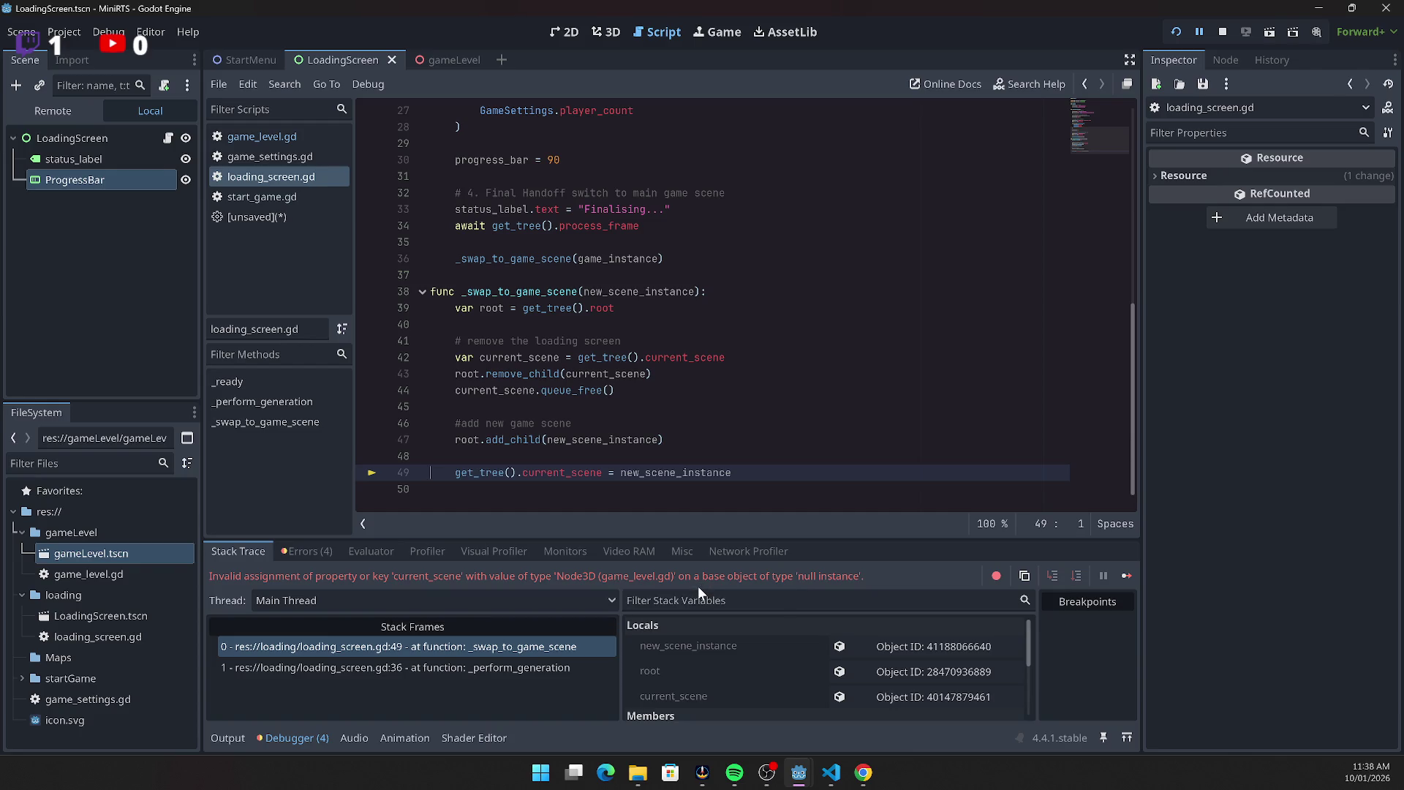
In loading_screen.gd, remove the stray 's', keep one blank line before the function, and save.
click(701, 473)
click(753, 423)
click(684, 291)
click(665, 276)
text(s)
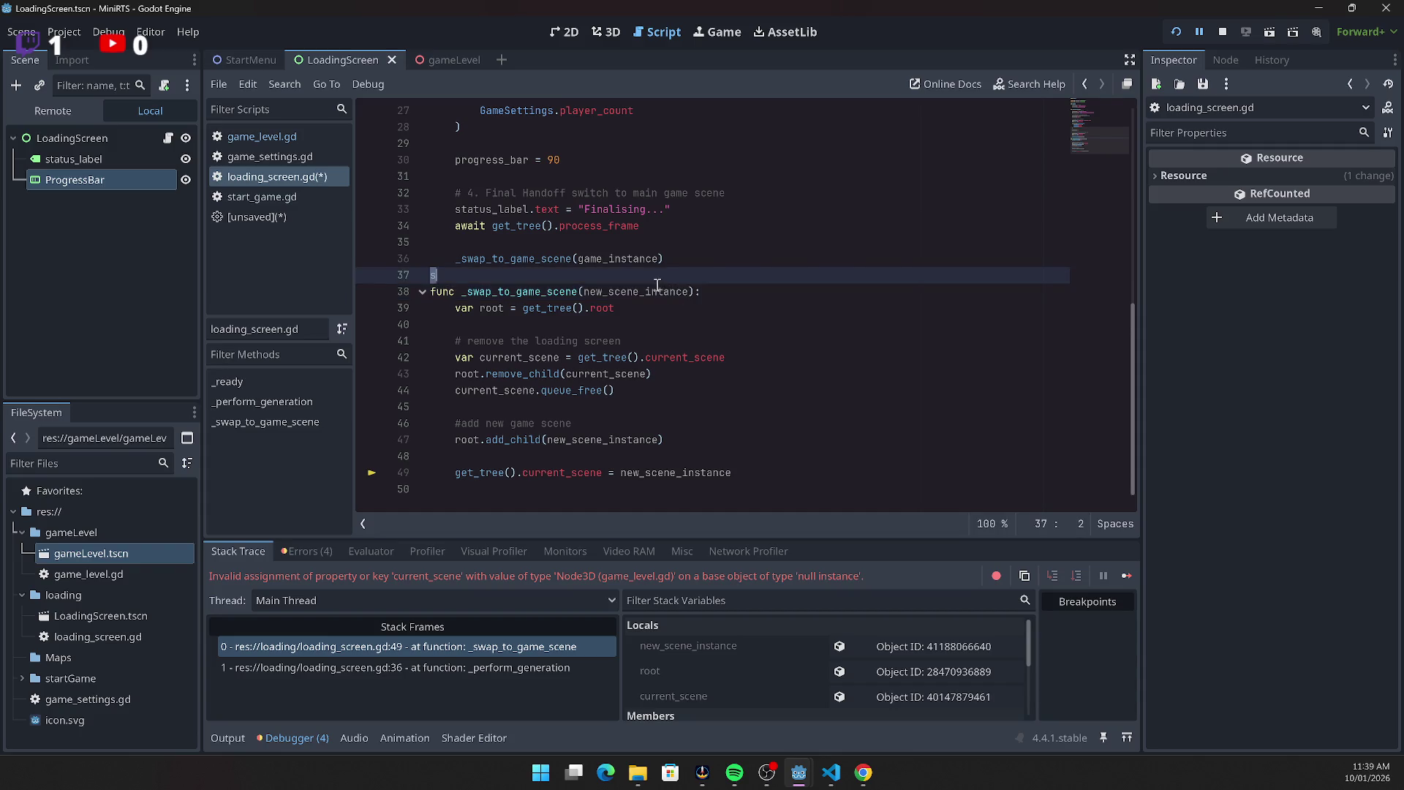
click(634, 258)
click(686, 341)
click(481, 275)
key(Delete)
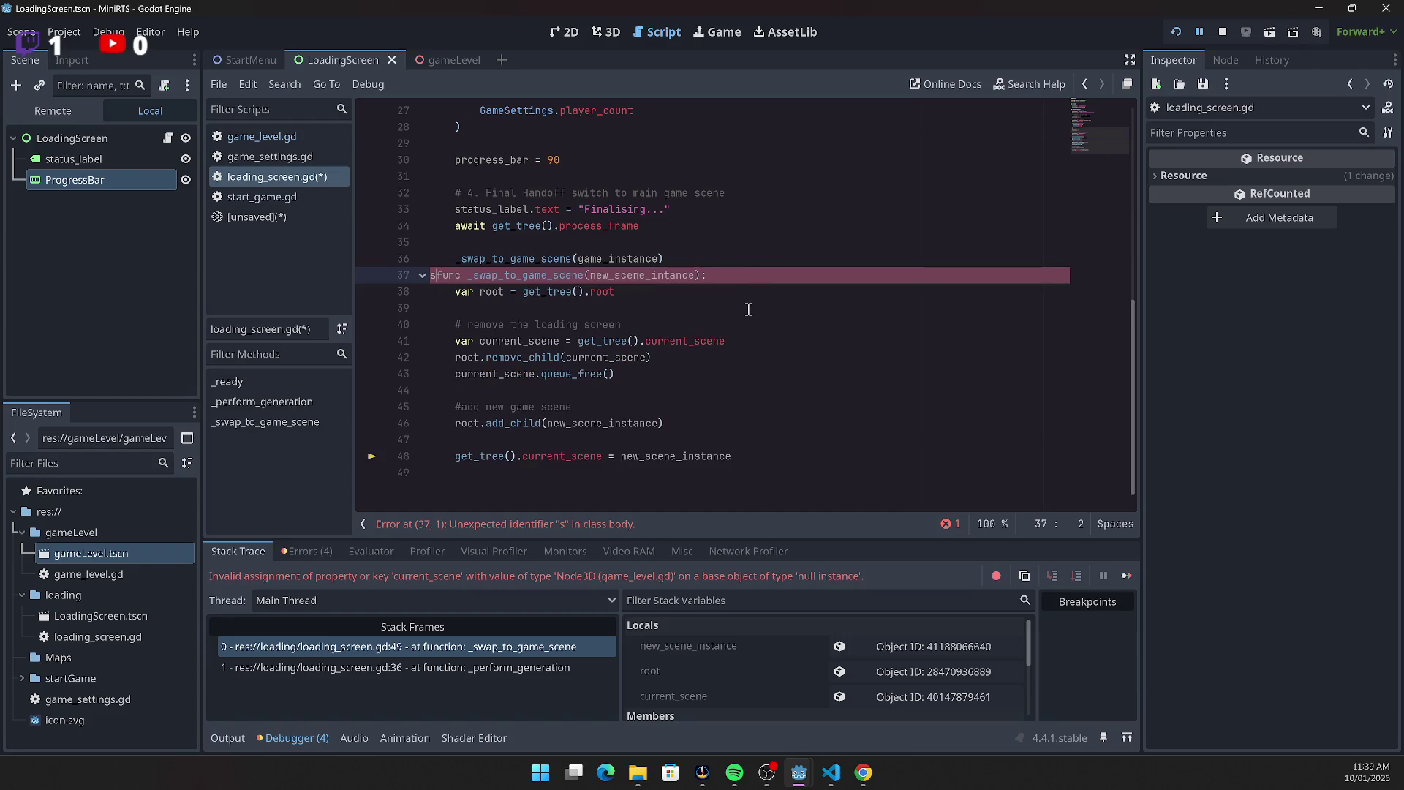
key(BackSpace)
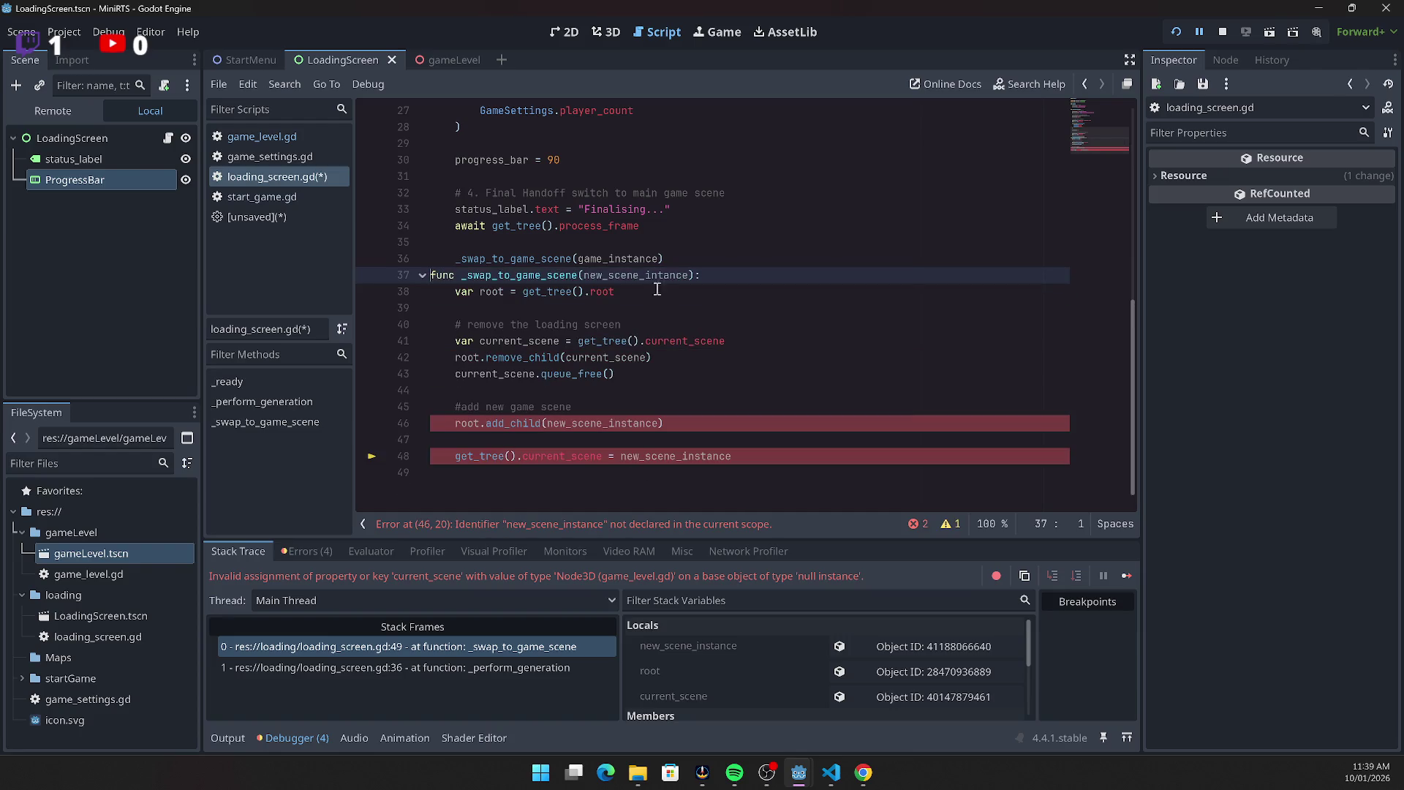
click(688, 260)
key(Return)
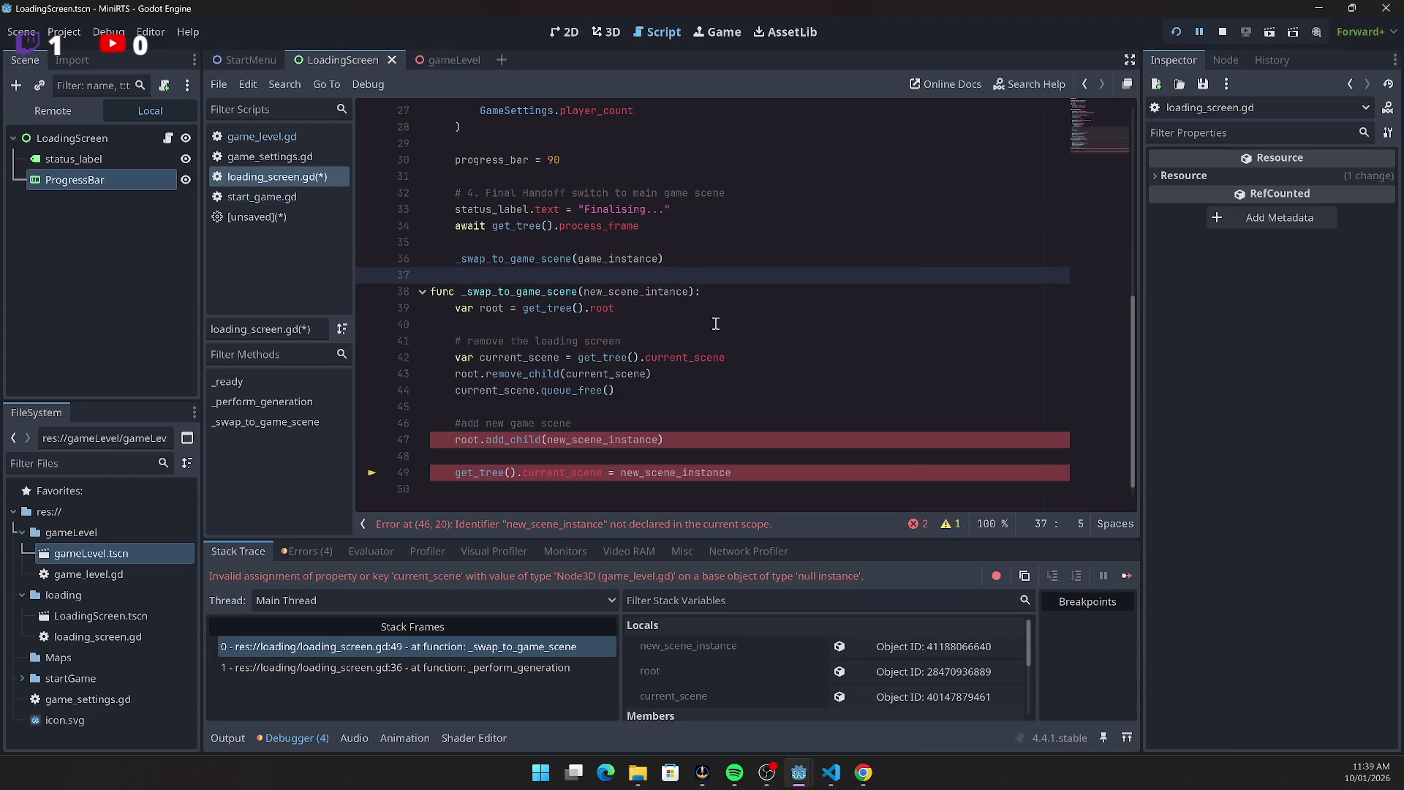
click(713, 389)
key(ctrl+s)
Highlight the uses of the function parameter, game_instance and game_scene_res in loading_screen.gd.
click(720, 443)
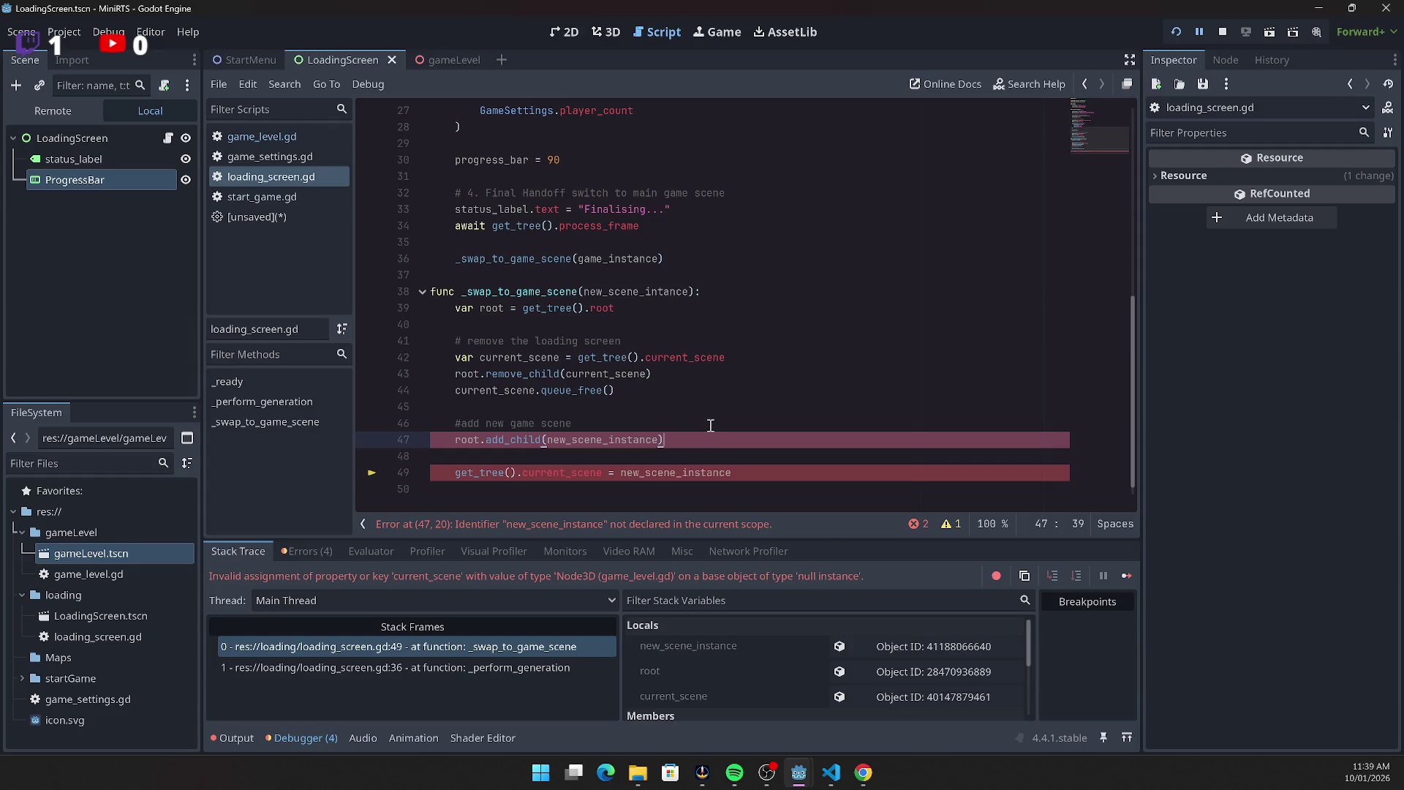
scroll(695, 395, up, 2)
double_click(657, 358)
scroll(629, 351, up, 1)
double_click(539, 407)
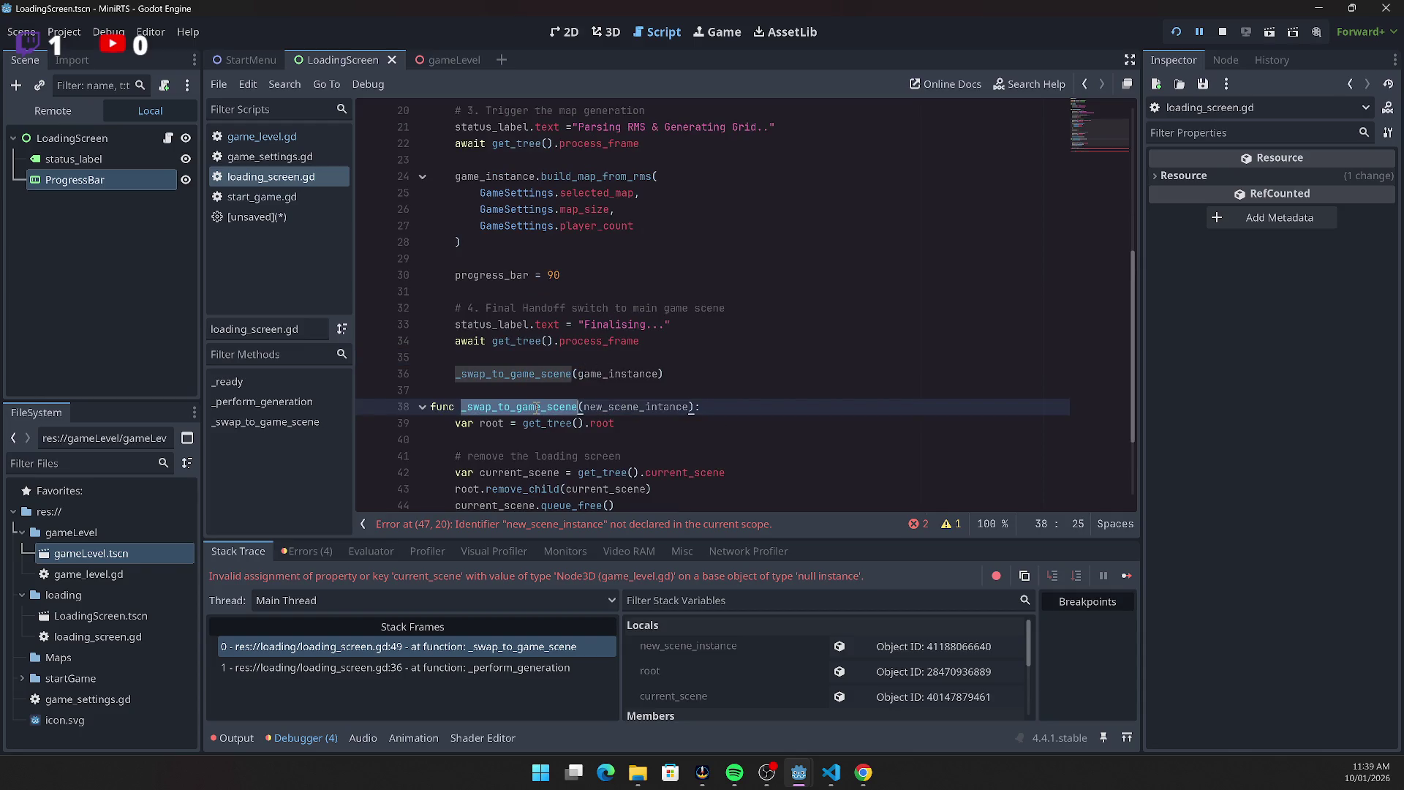
click(593, 373)
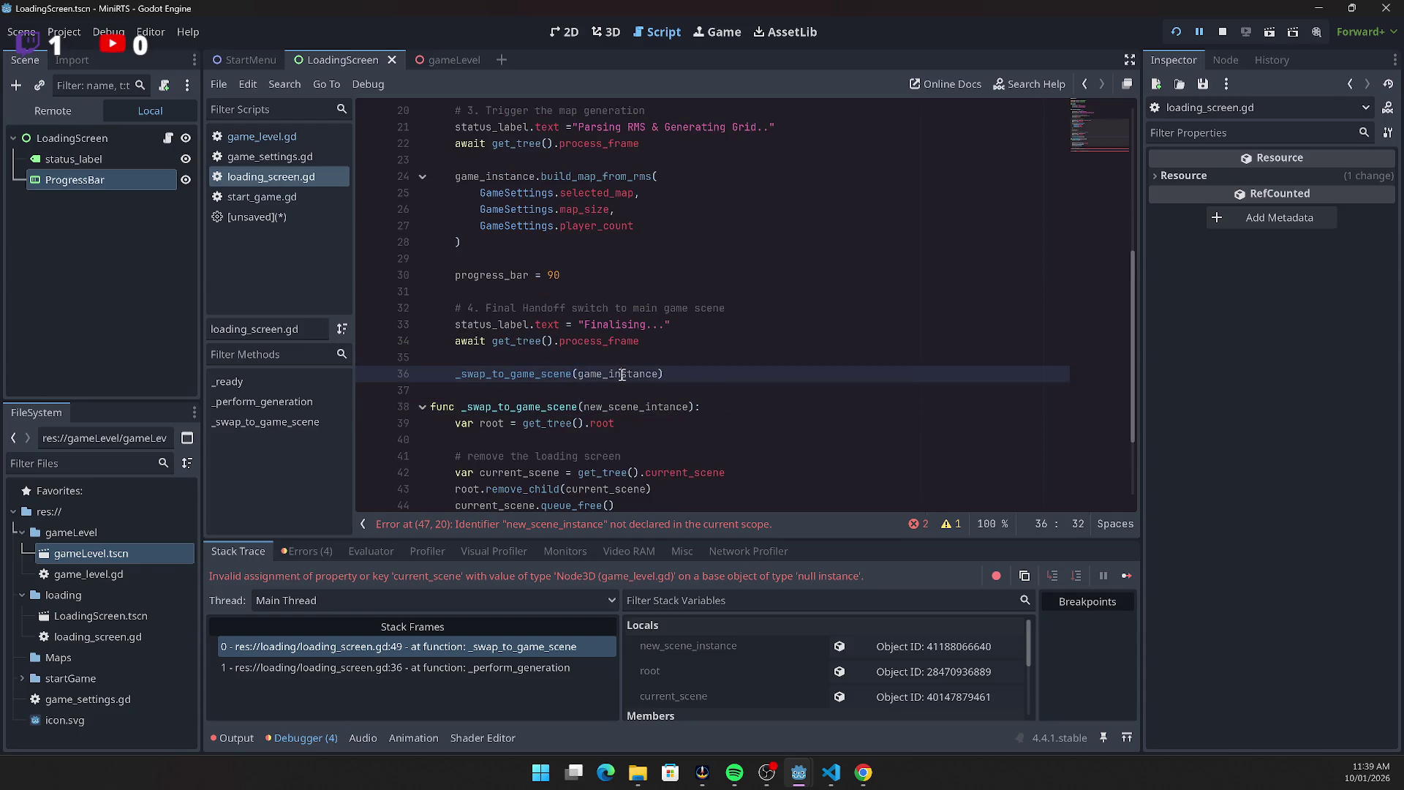
click(636, 374)
double_click(635, 374)
scroll(634, 385, up, 3)
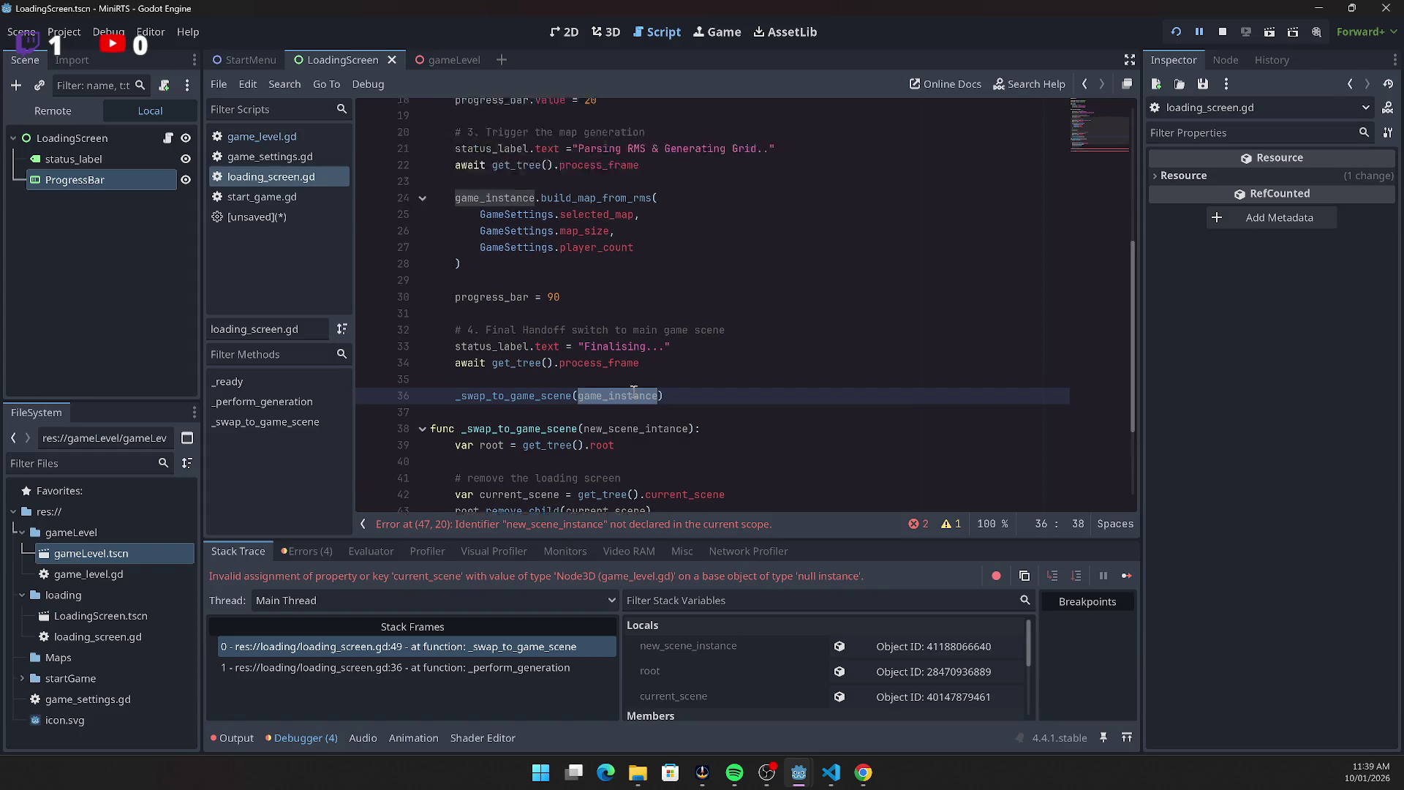
scroll(635, 382, up, 2)
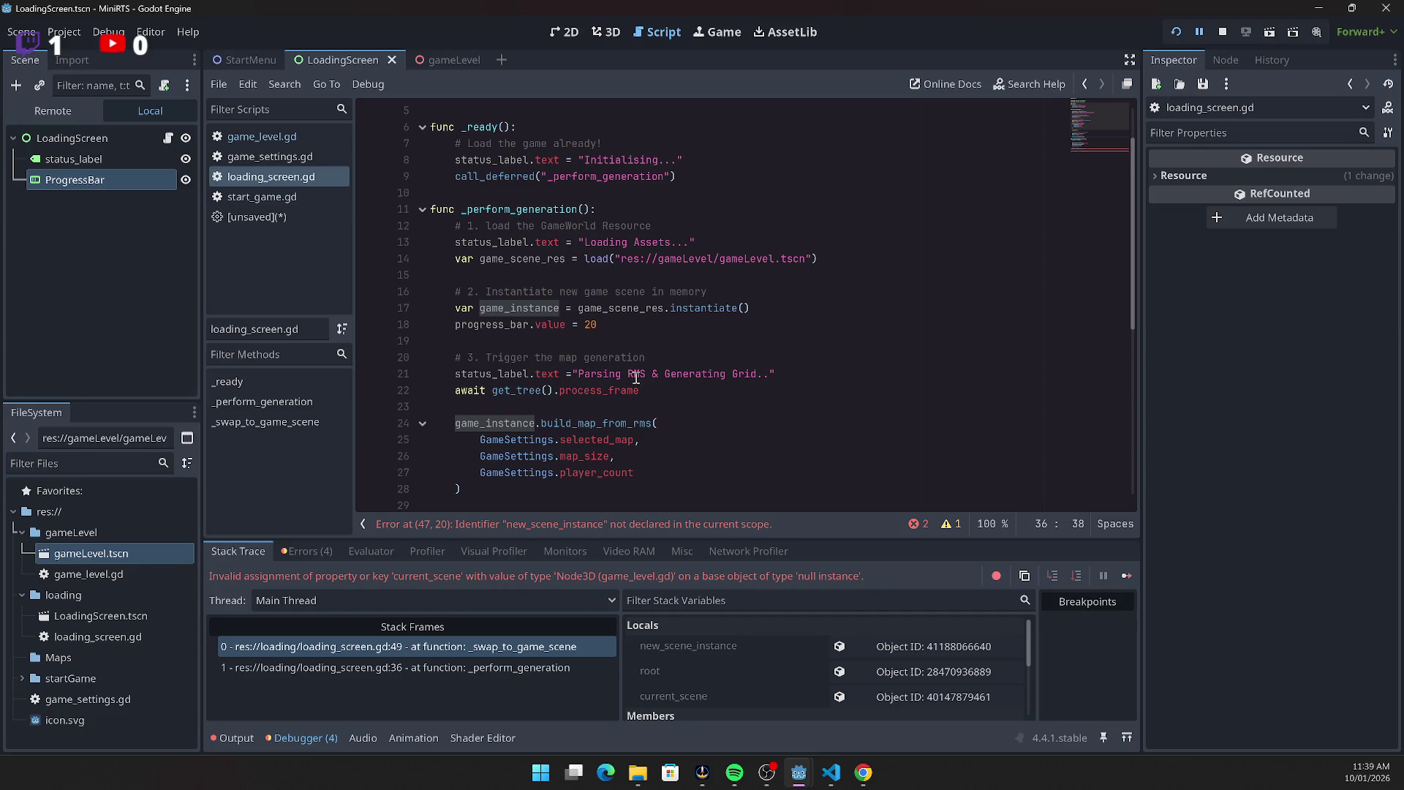
click(633, 308)
click(639, 341)
double_click(629, 308)
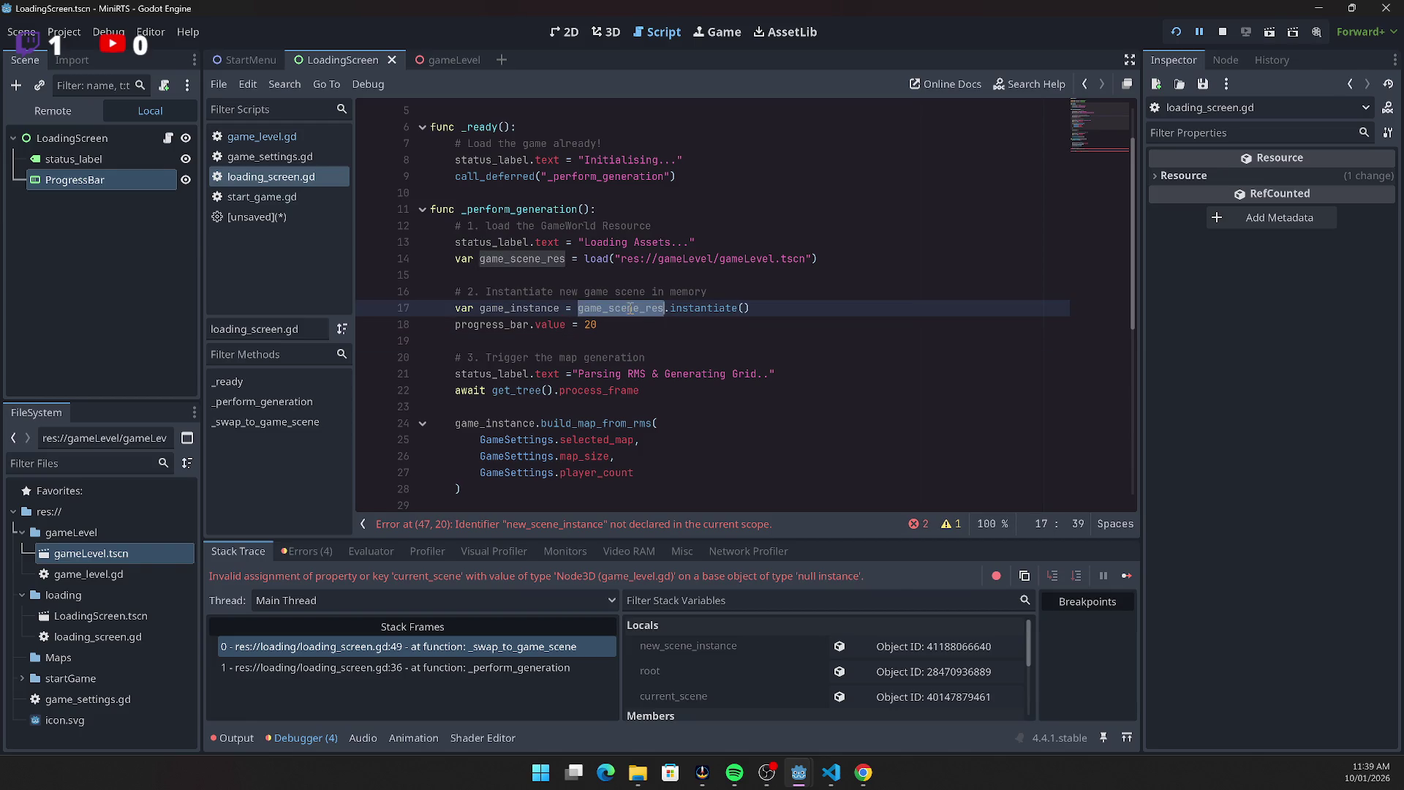
click(831, 302)
click(676, 243)
click(738, 258)
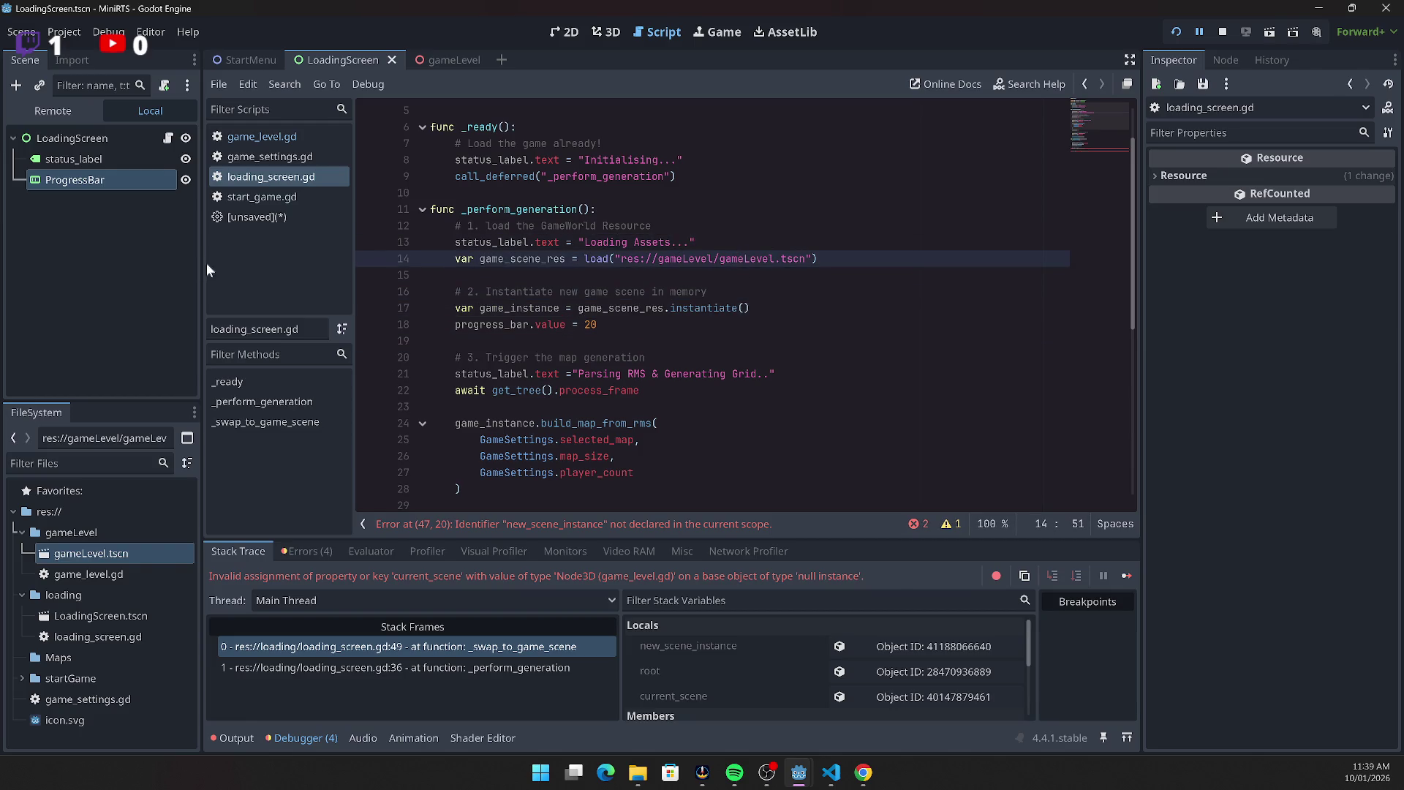
Go to the empty last line 18 of game_level.gd and run the game.
click(260, 150)
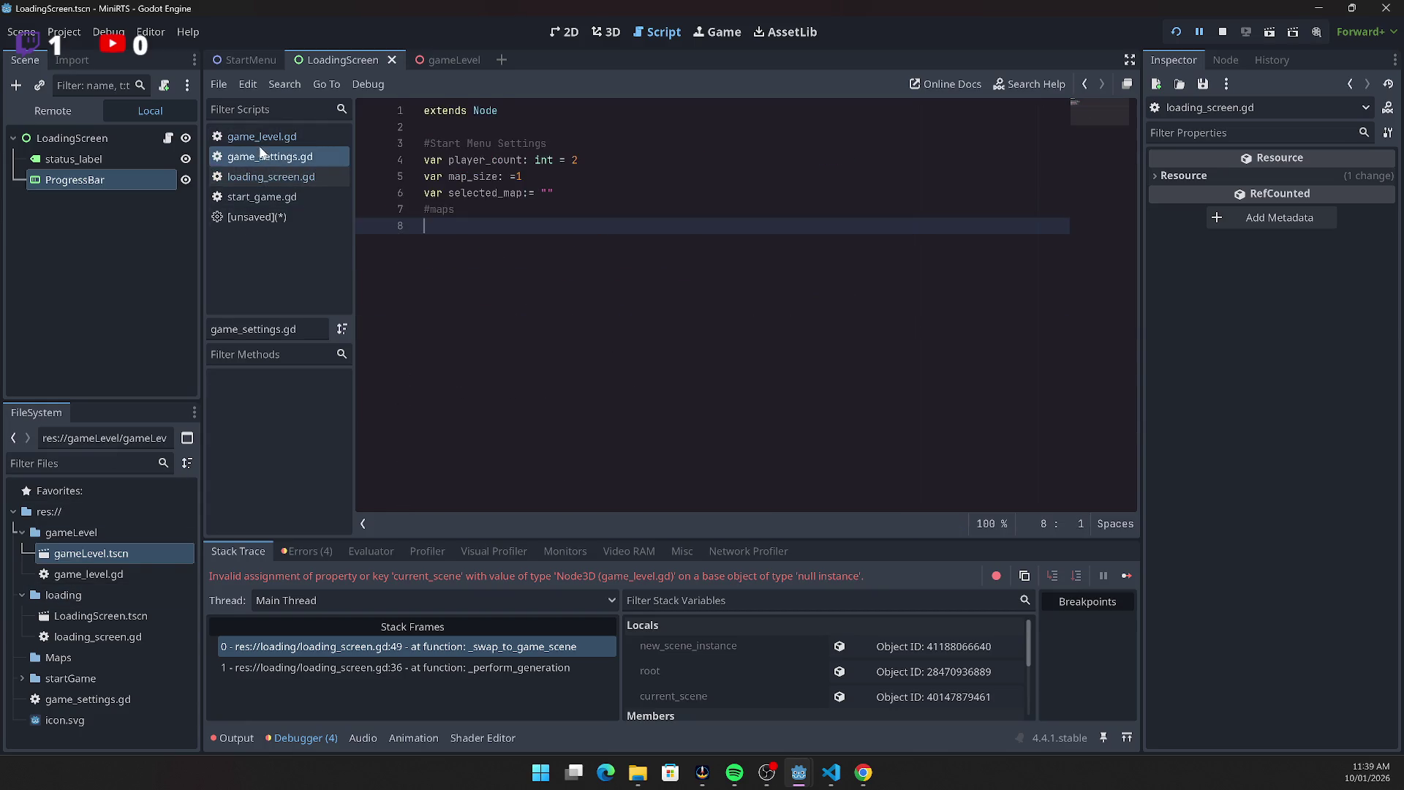
click(262, 138)
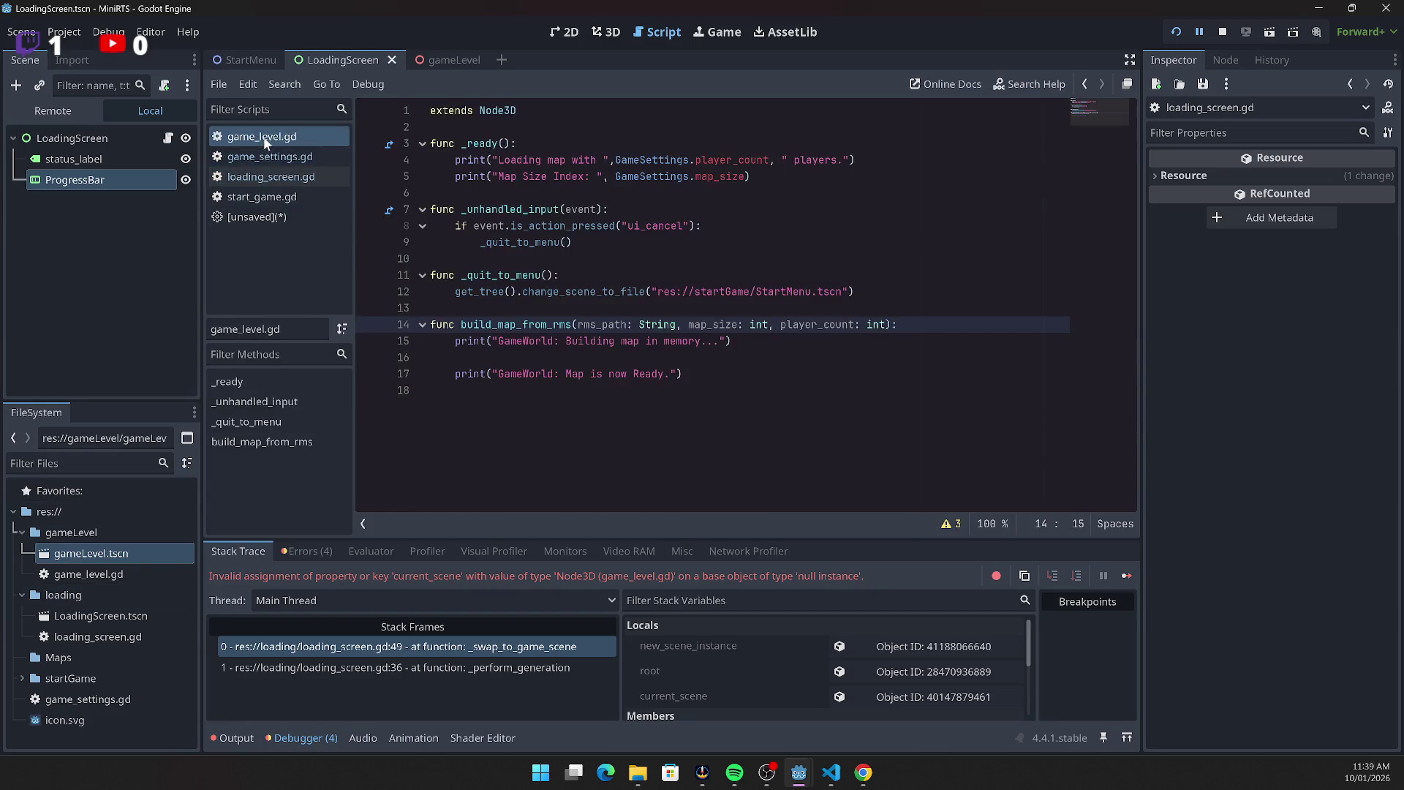
click(823, 425)
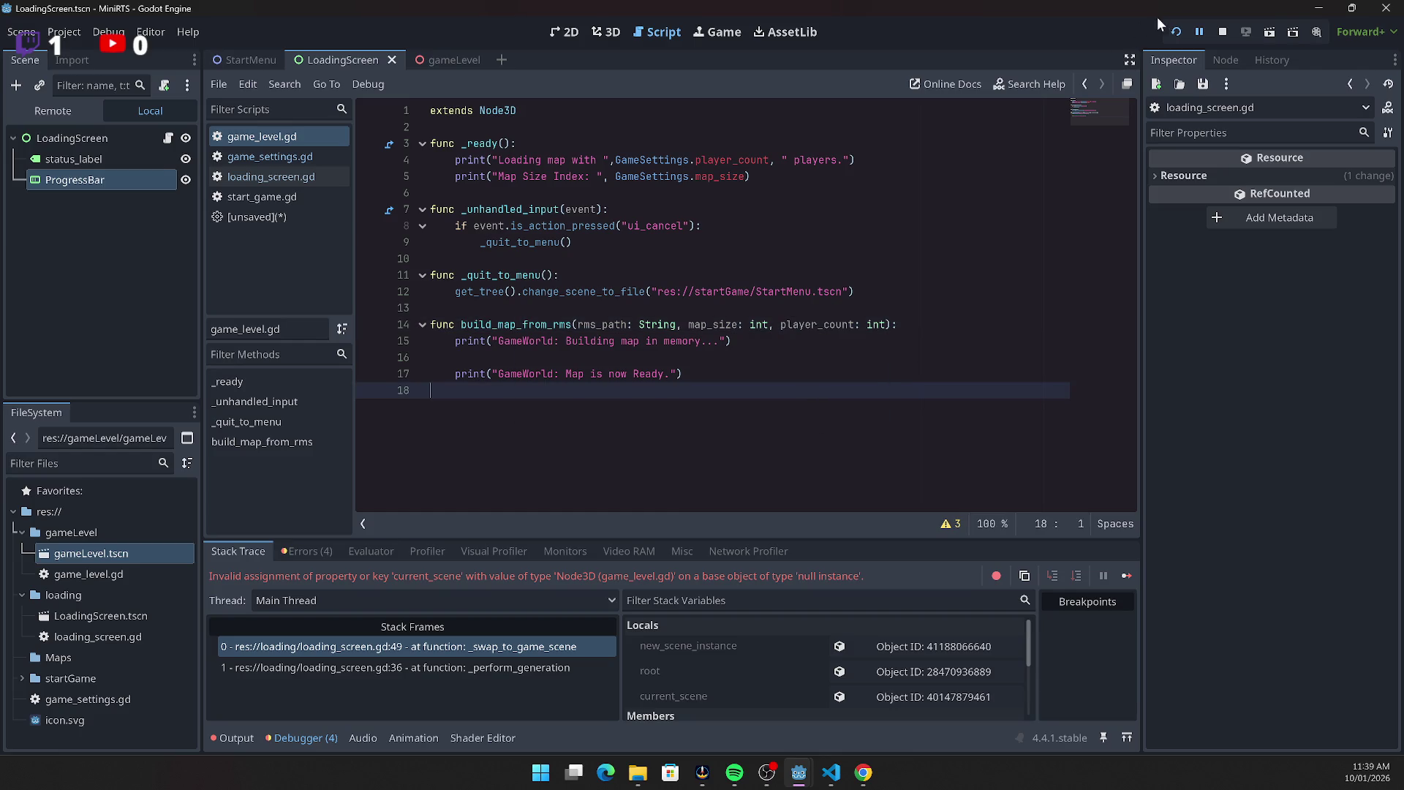
click(1179, 33)
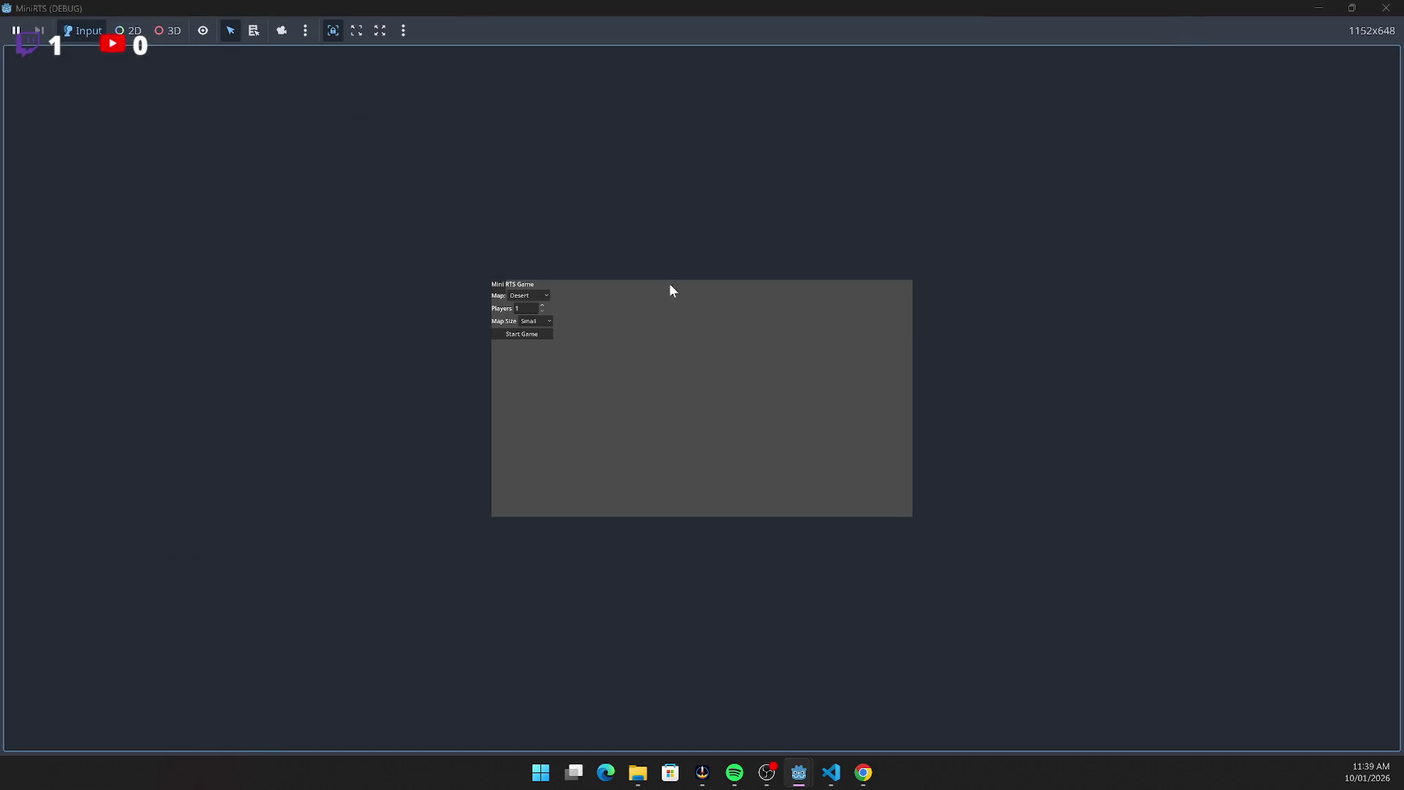
Start a game, then correct new_scene_intance to new_scene_instance on line 38 and save.
click(543, 334)
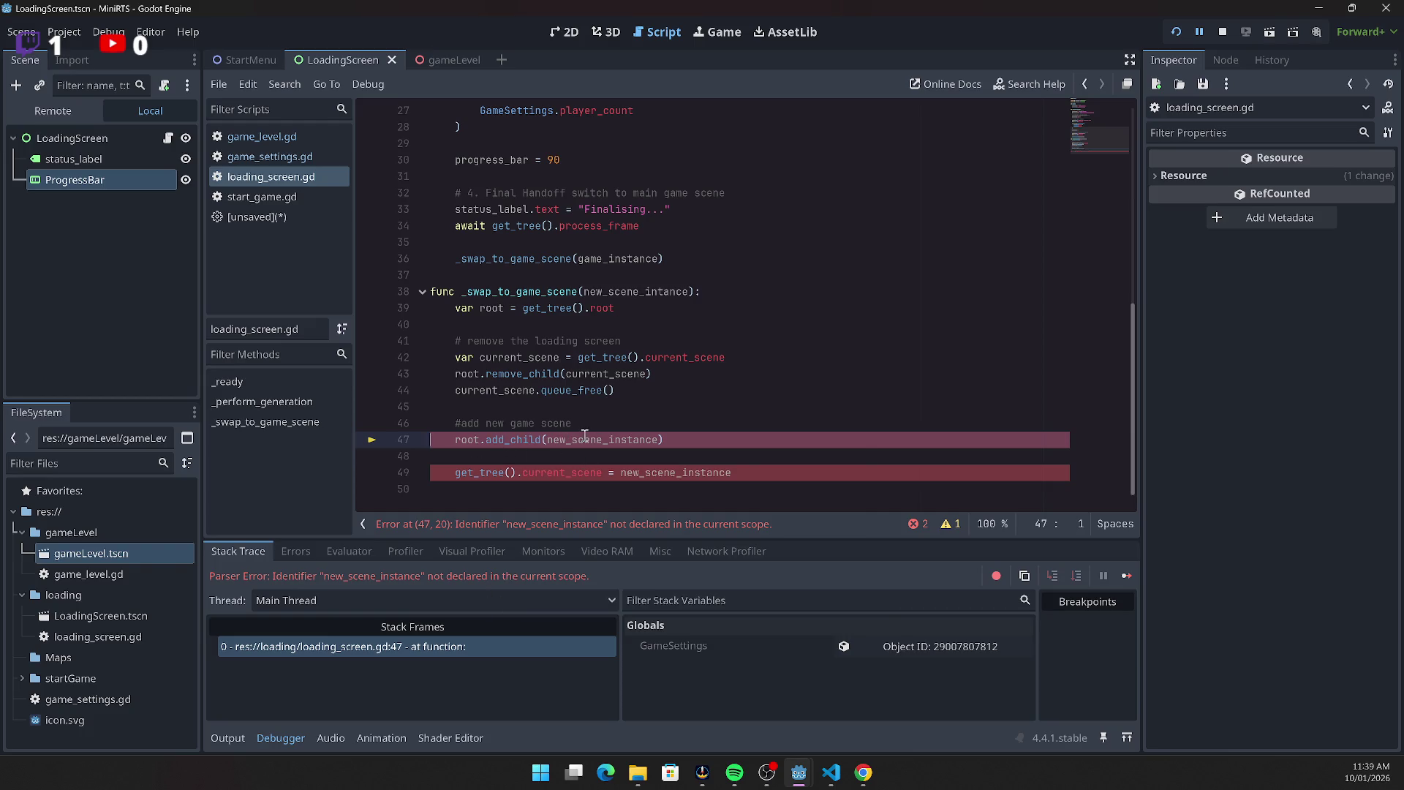
click(650, 393)
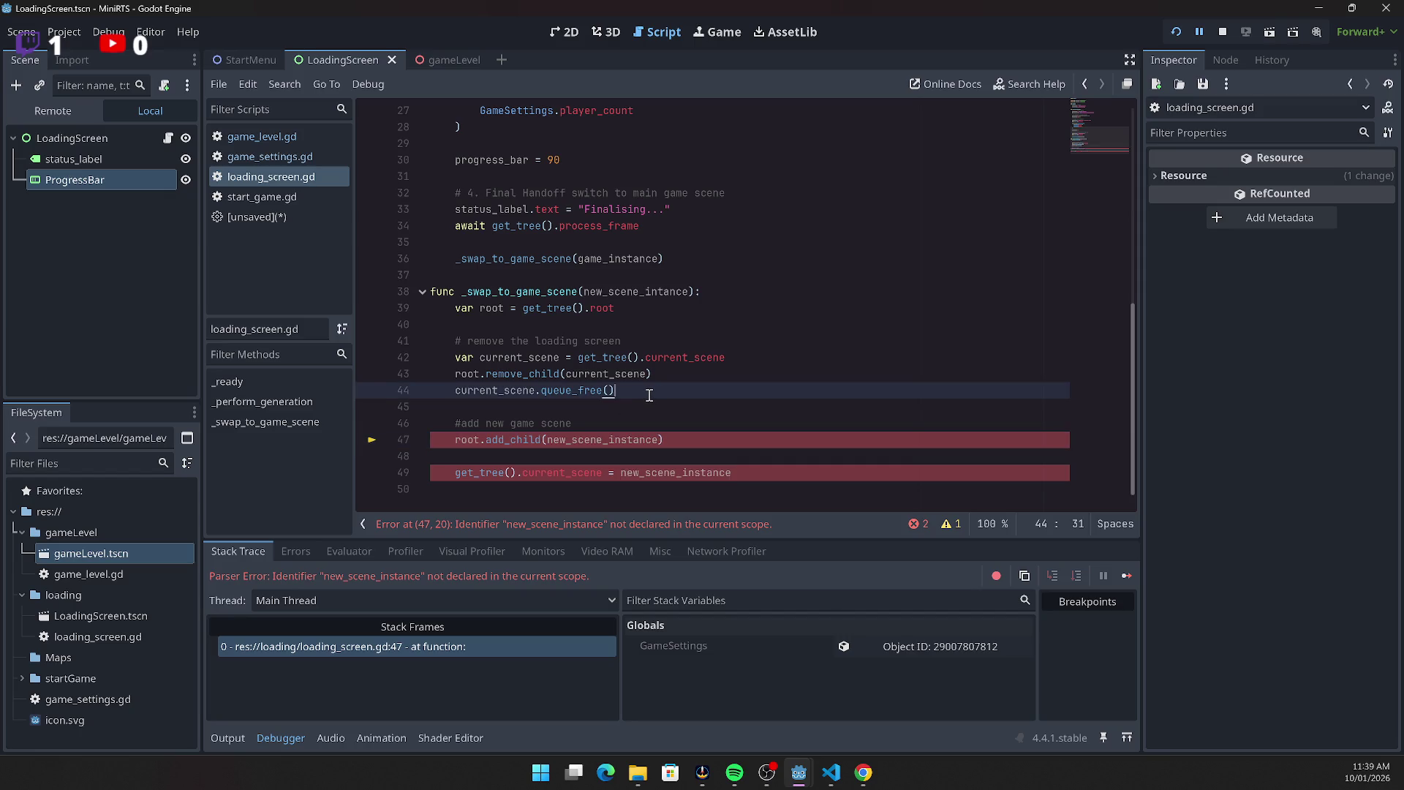
double_click(649, 292)
click(657, 292)
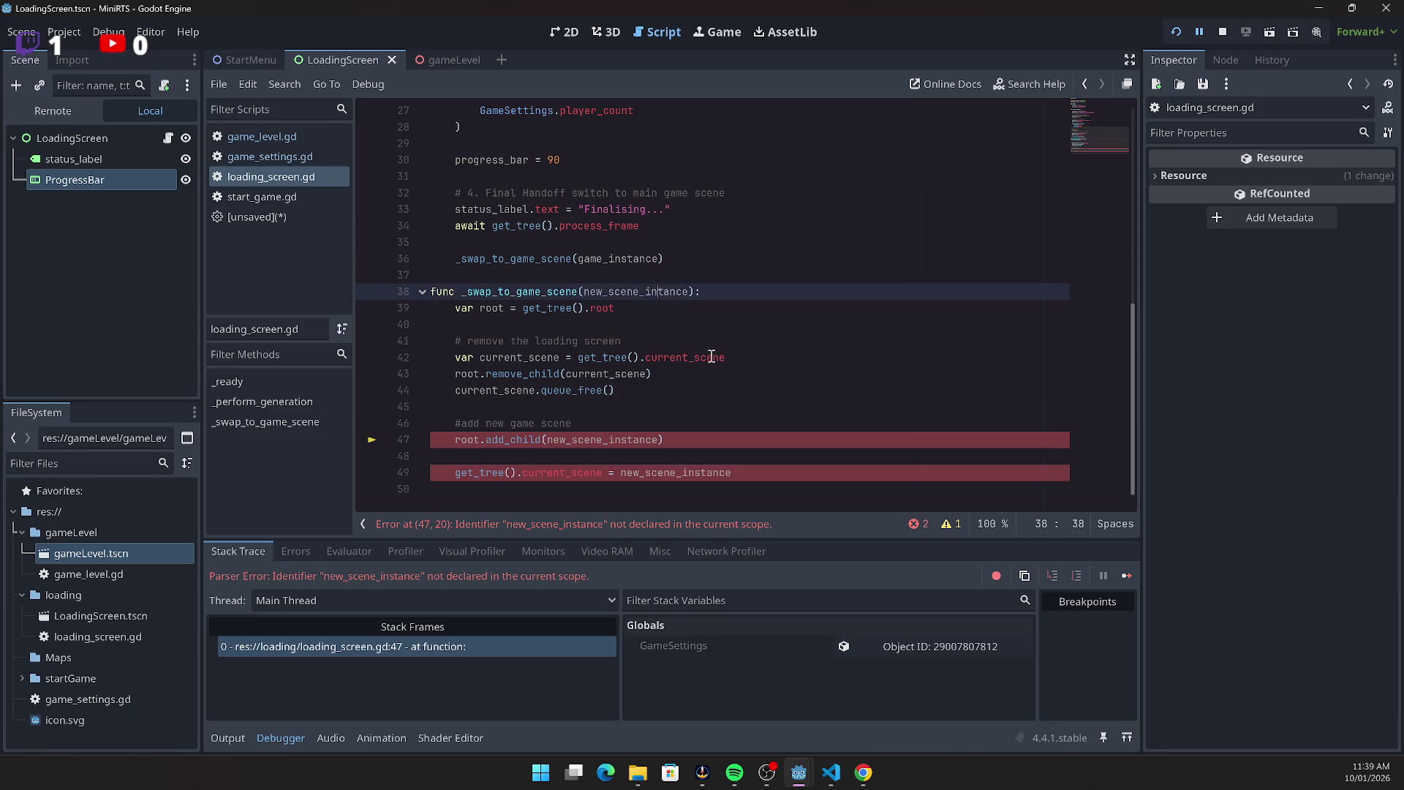
text(s)
key(ctrl+s)
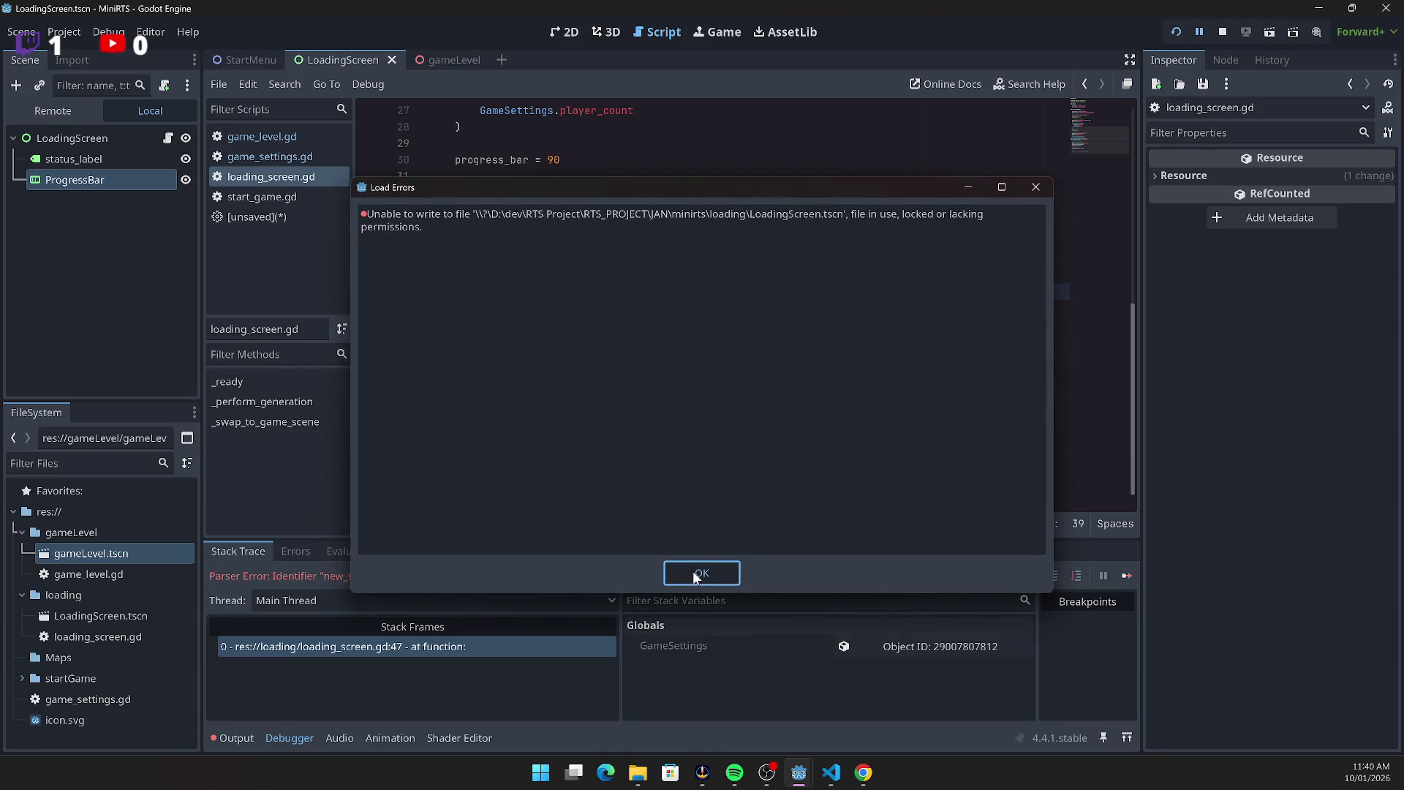
Dismiss the write and load error dialogs, save again, then stop and relaunch the game.
click(693, 575)
click(748, 431)
key(ctrl+s)
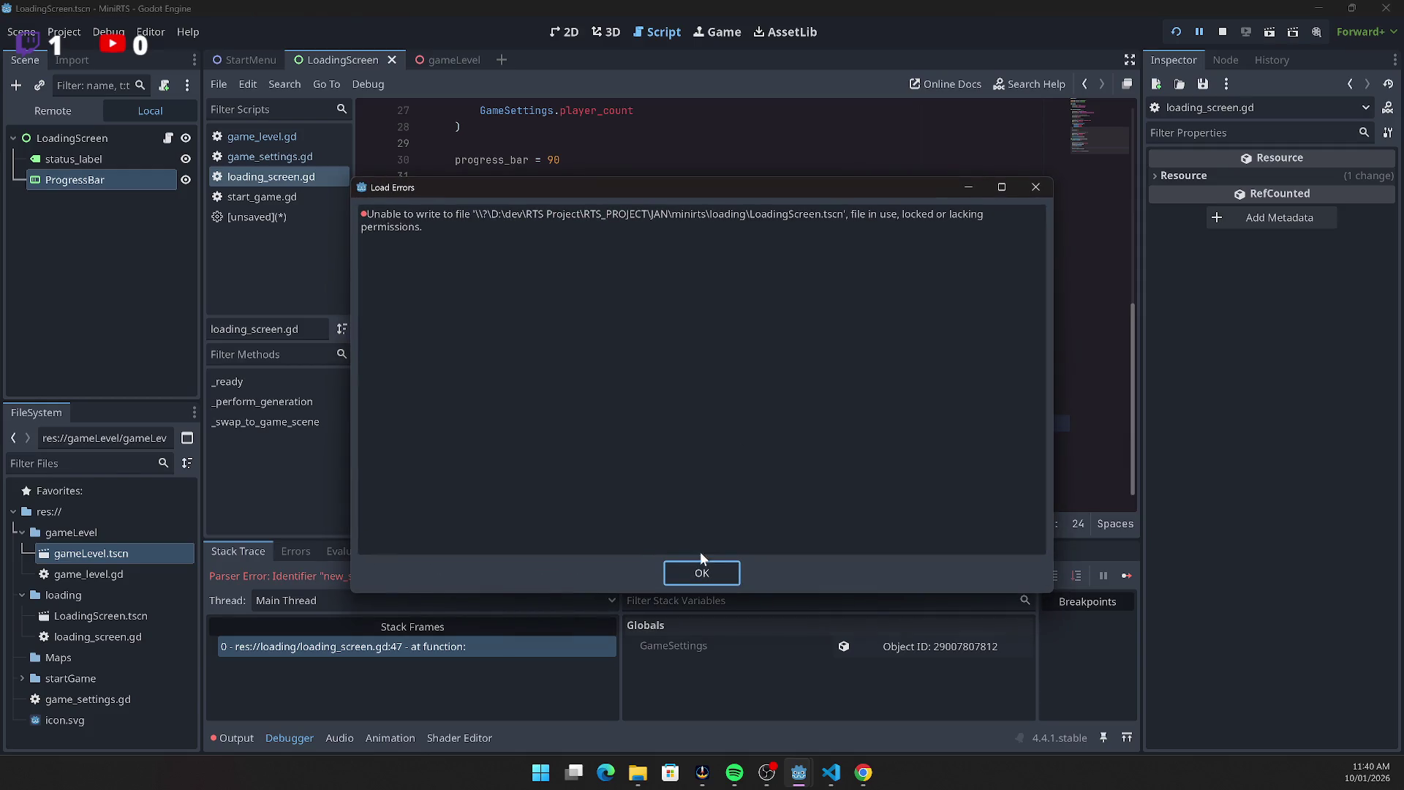
click(702, 574)
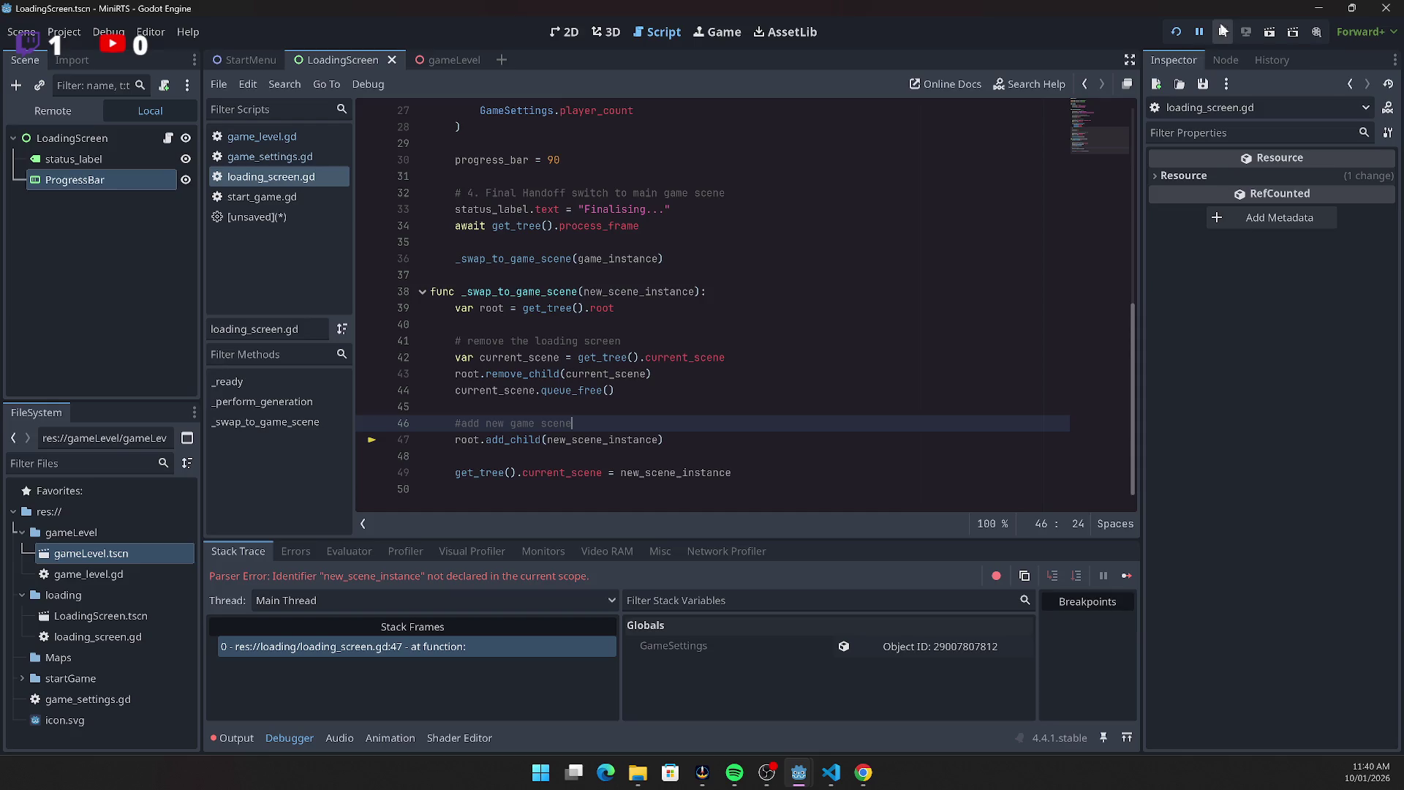
click(1223, 32)
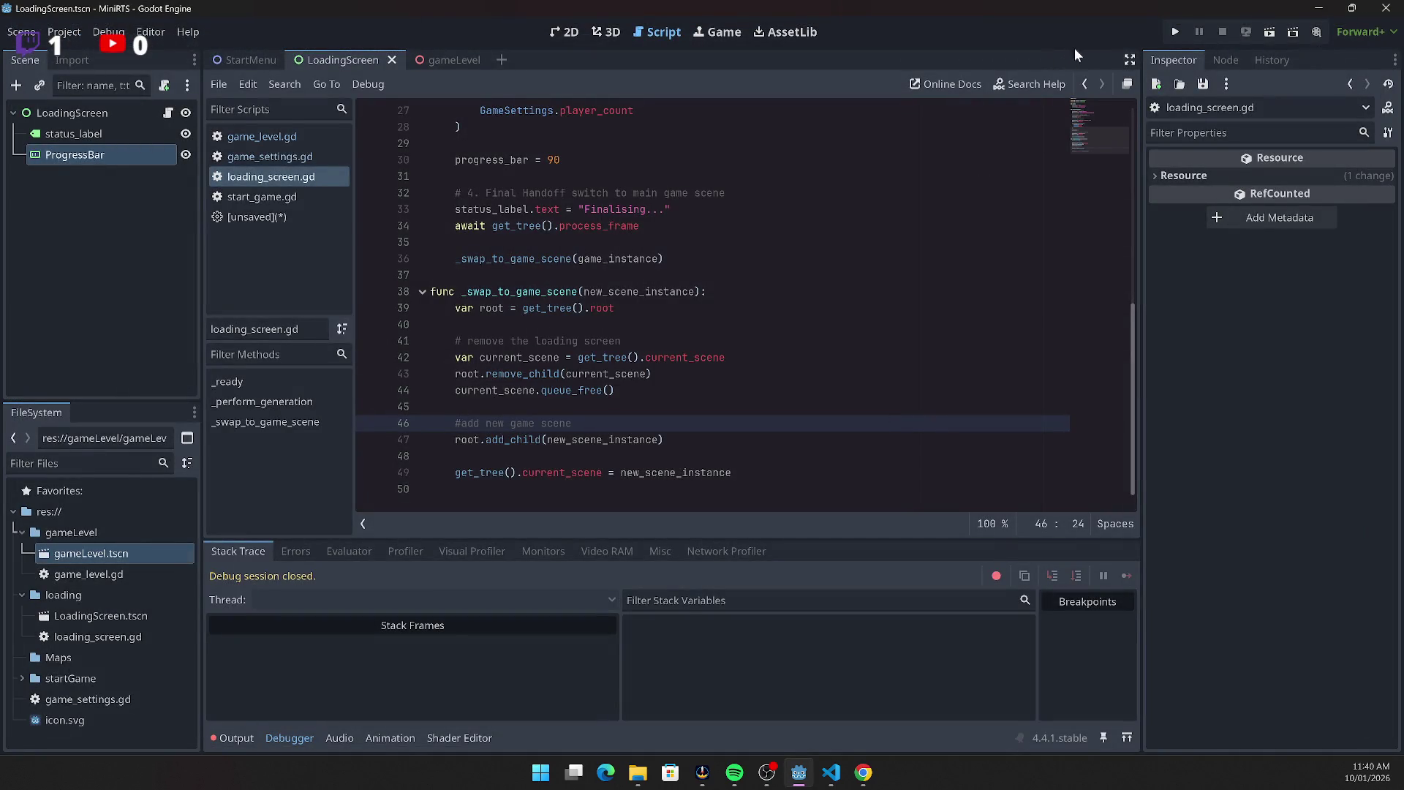
click(1175, 33)
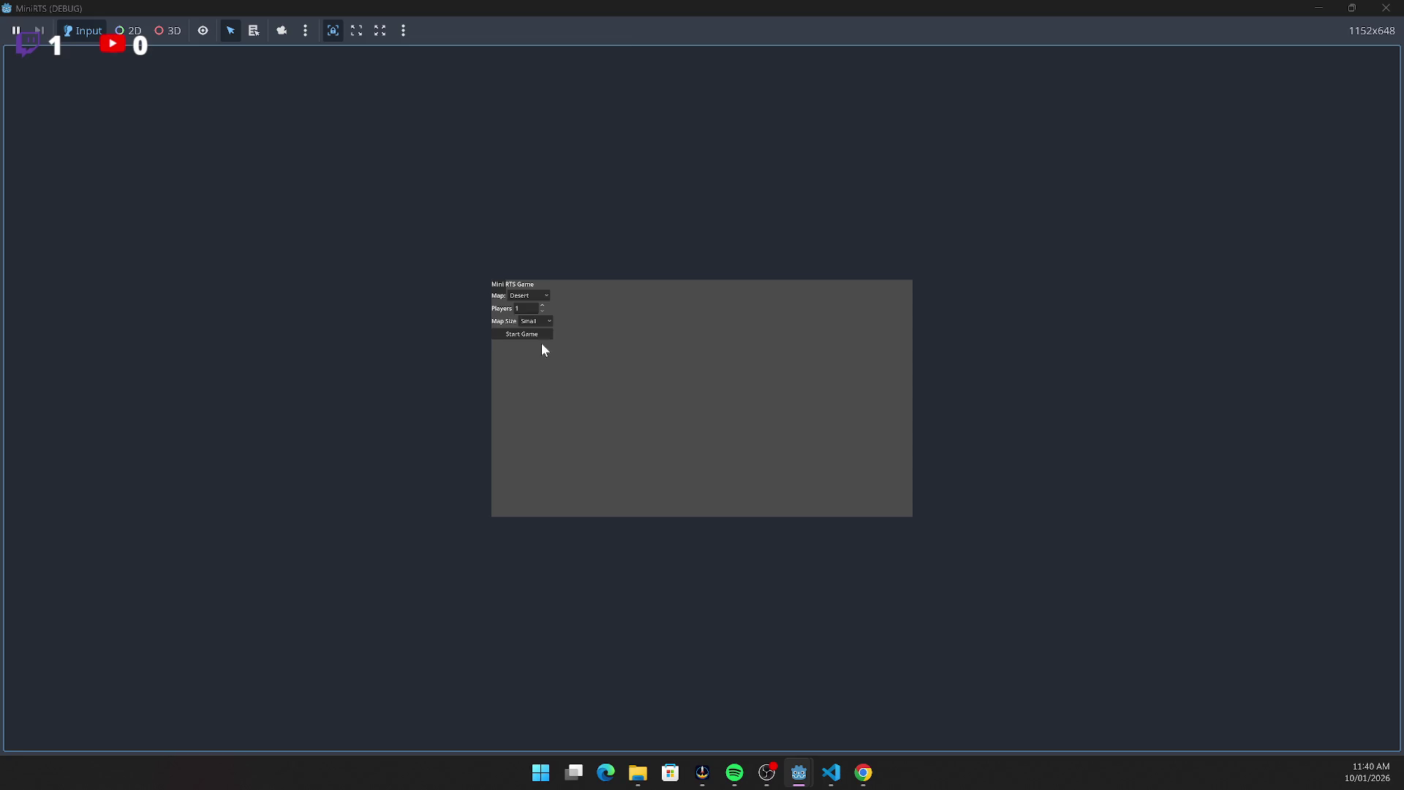
Start a game and inspect the null-instance current_scene error at loading_screen.gd line 49.
click(541, 335)
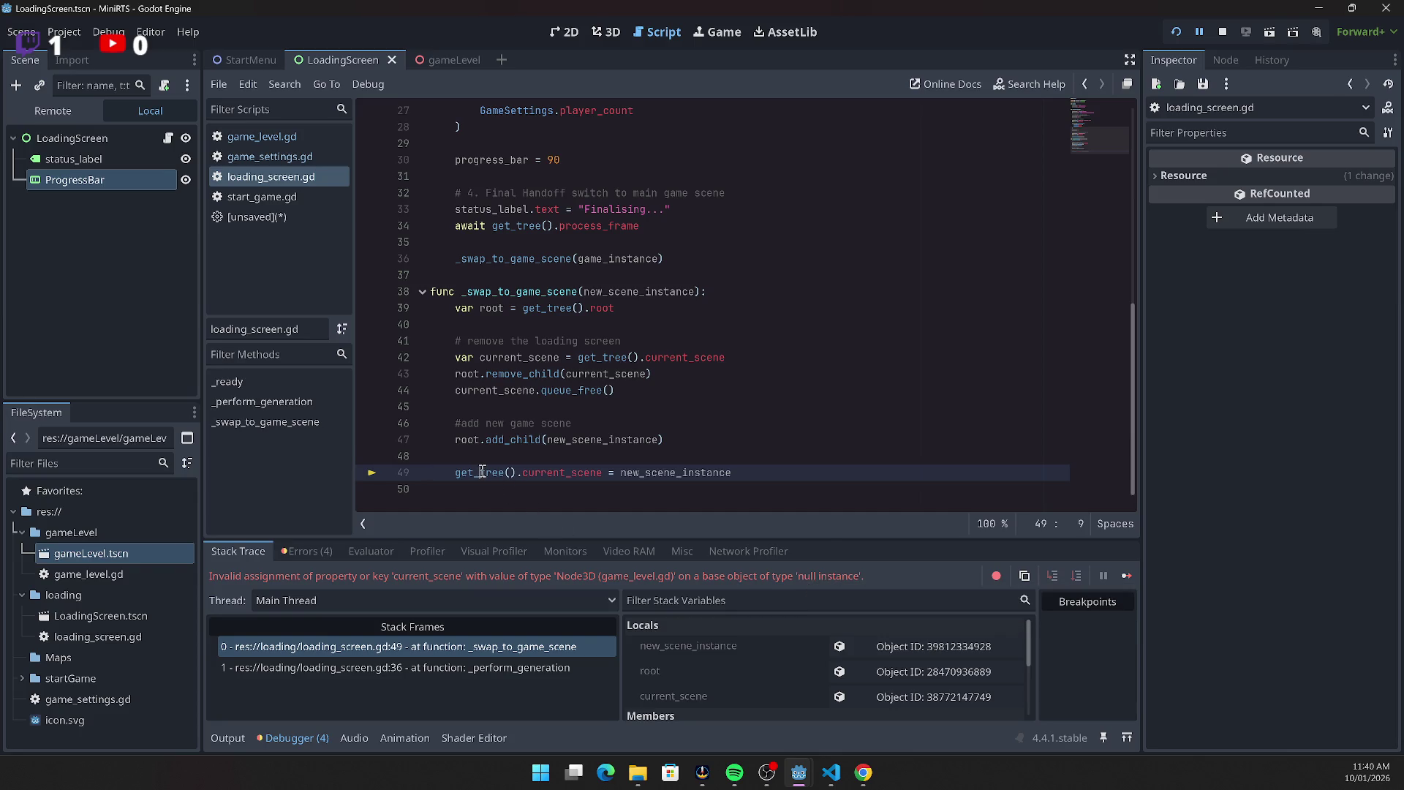
click(593, 504)
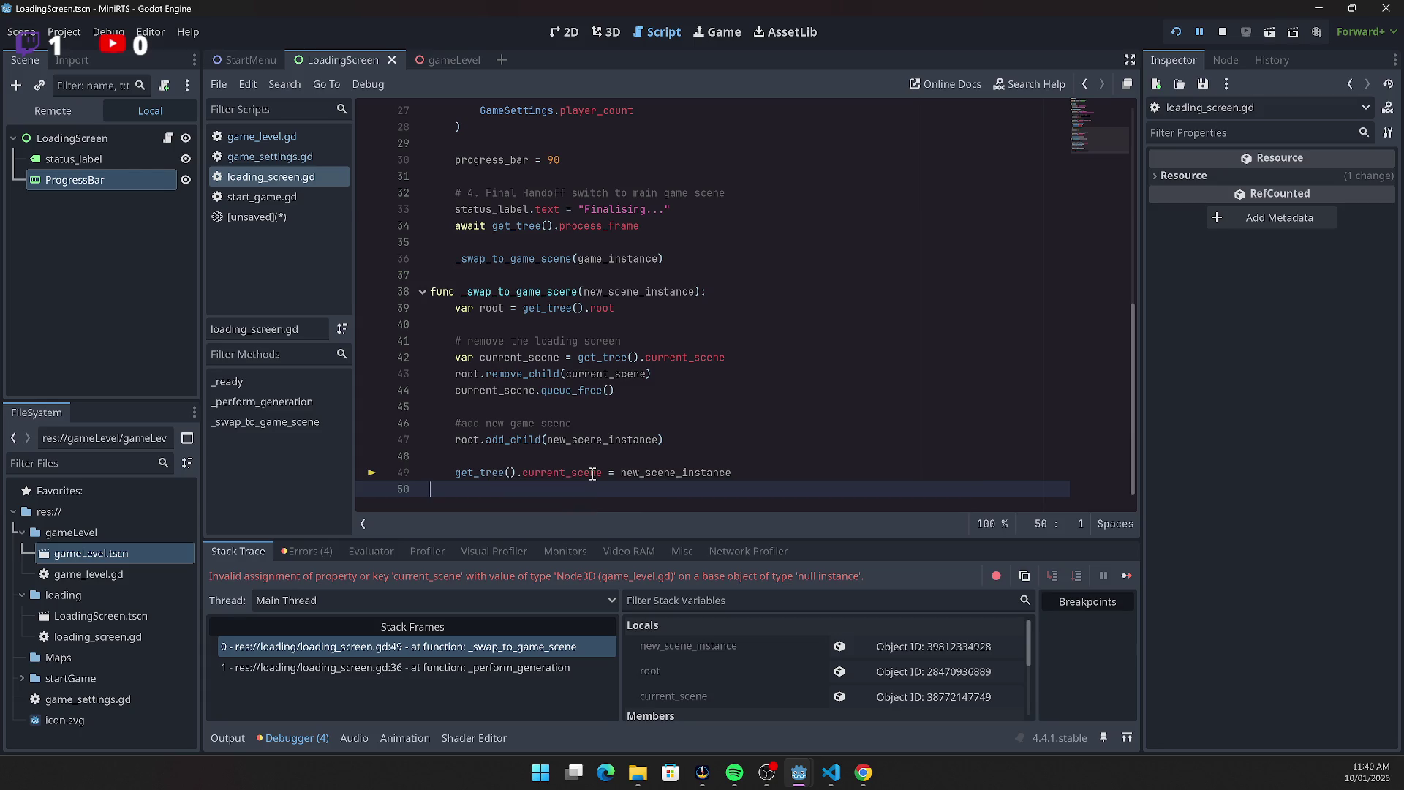
mouse_move(591, 473)
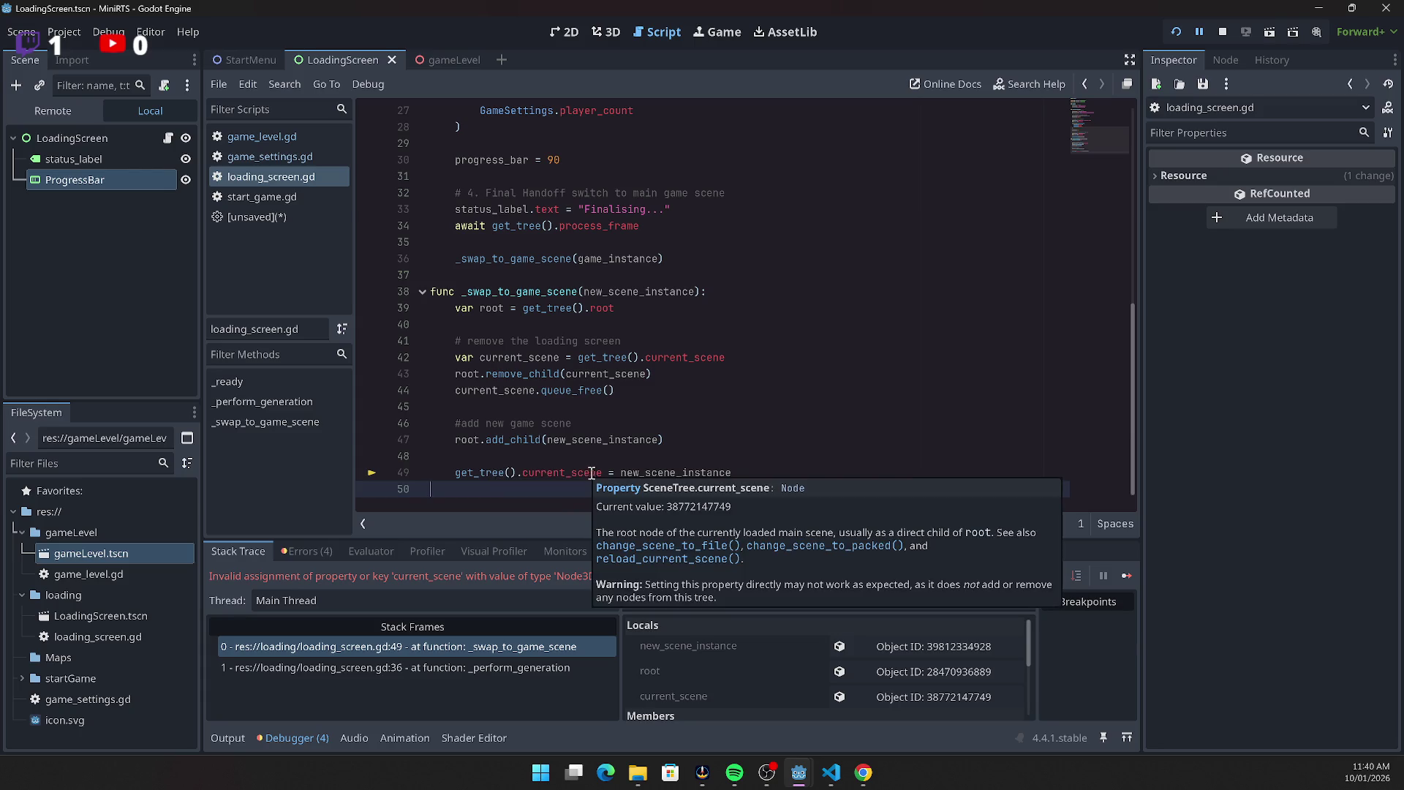
click(887, 458)
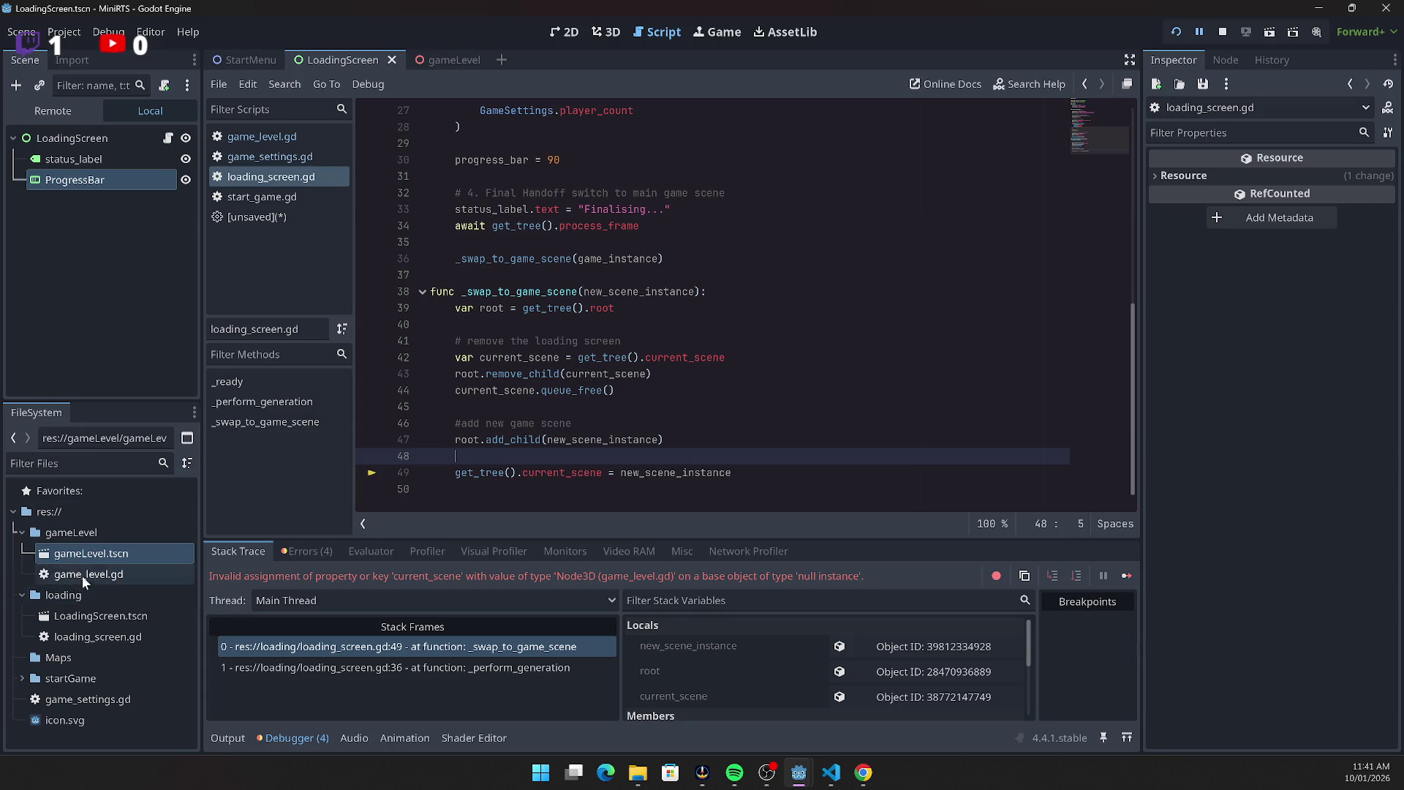
click(22, 533)
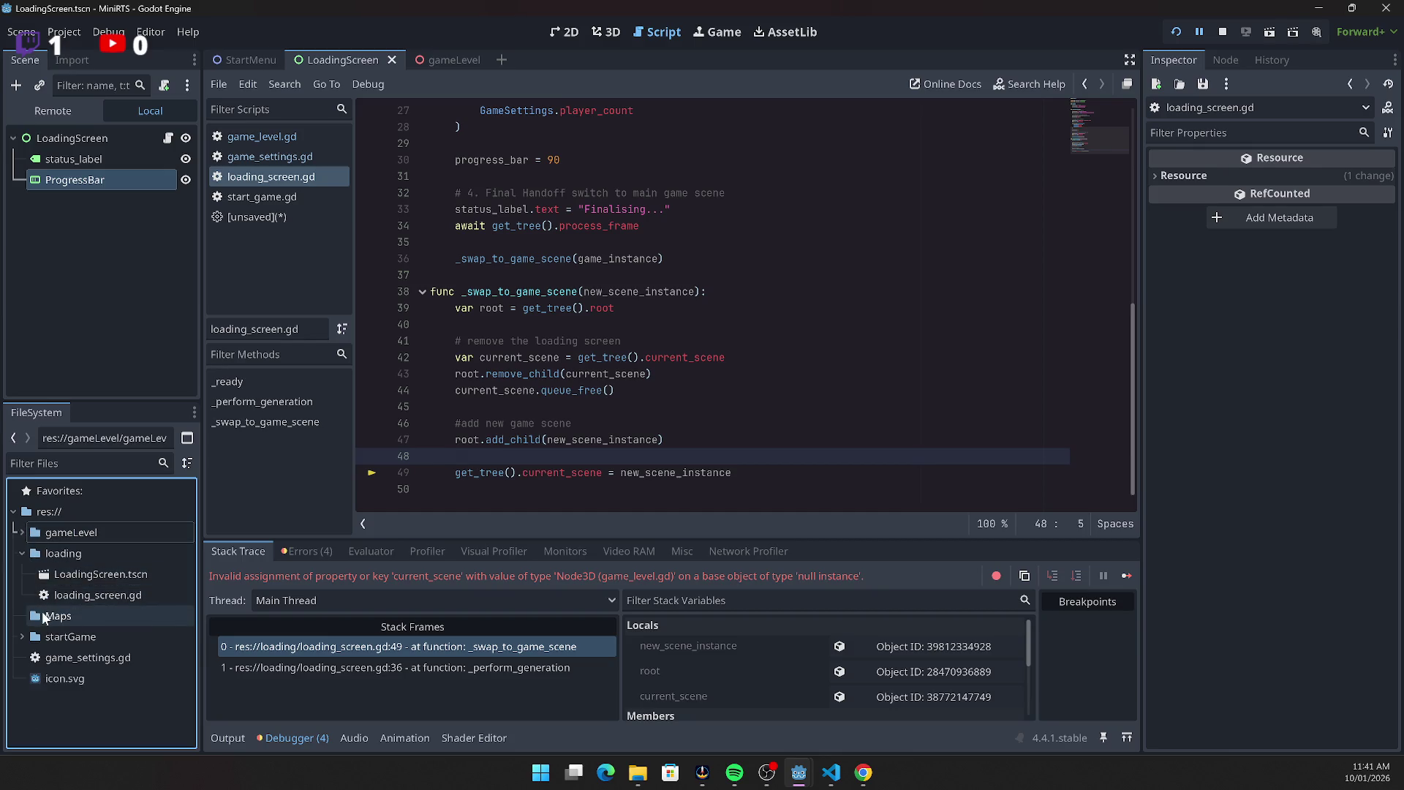
Create MapGenerator.gd via Create New > Script in the Maps folder and open it.
click(57, 617)
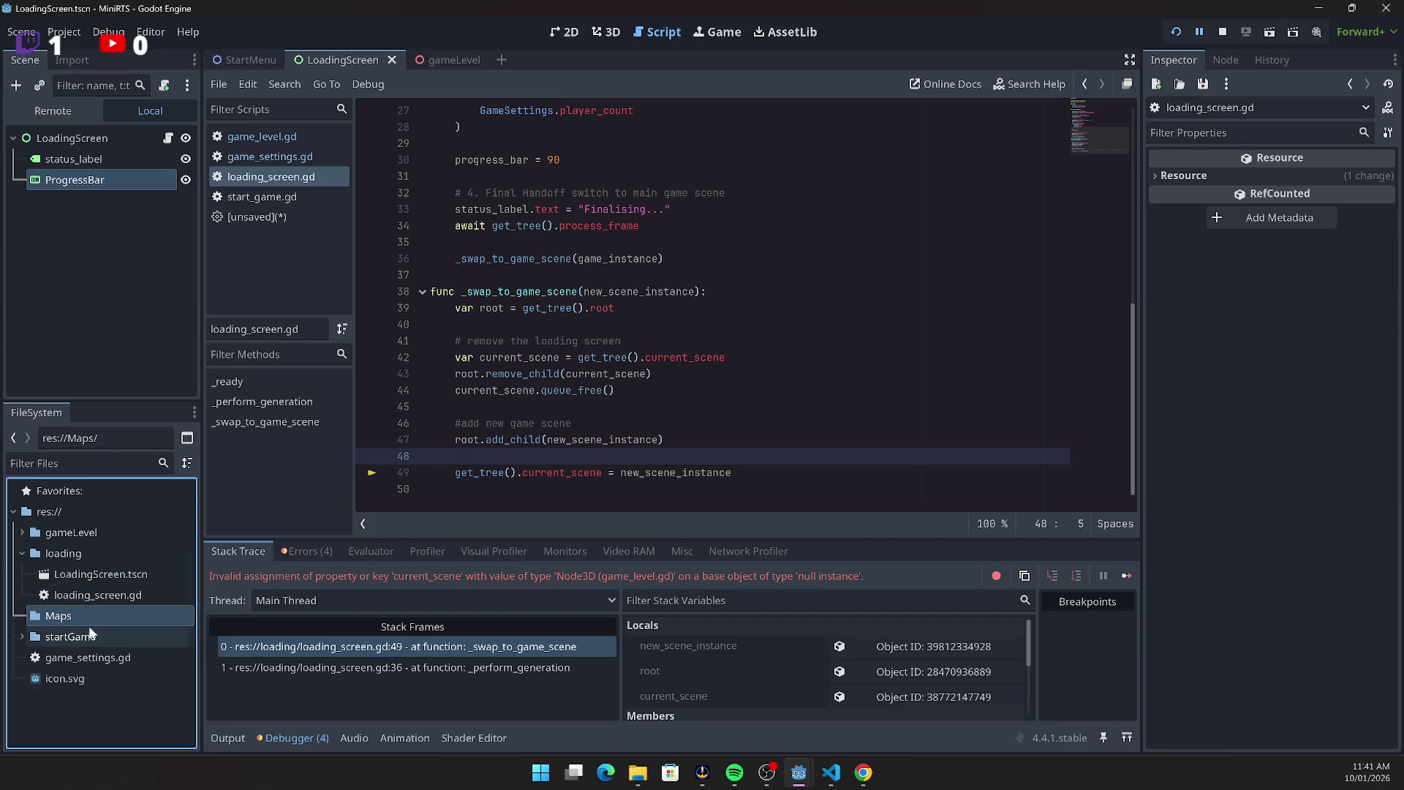
right_click(63, 613)
mouse_move(163, 456)
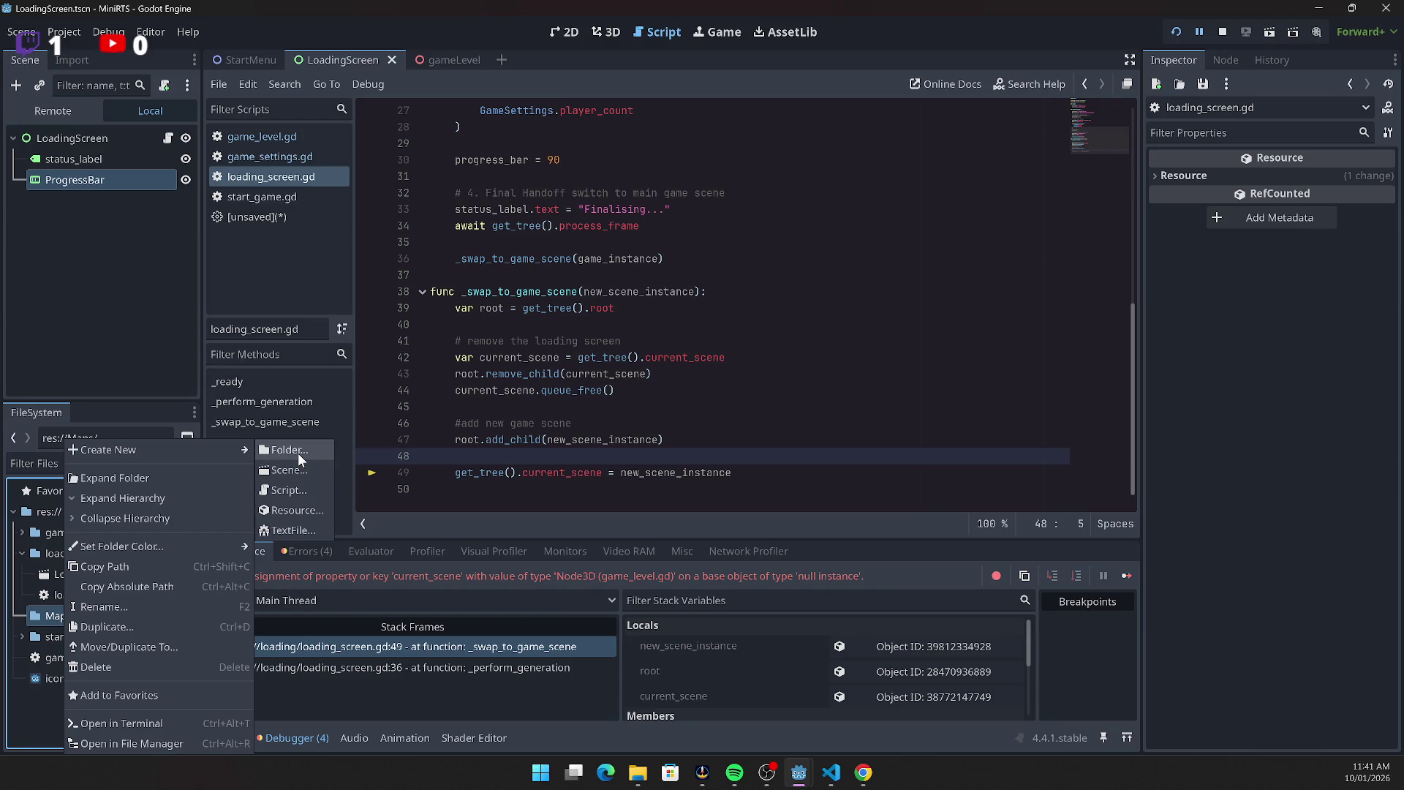
click(297, 490)
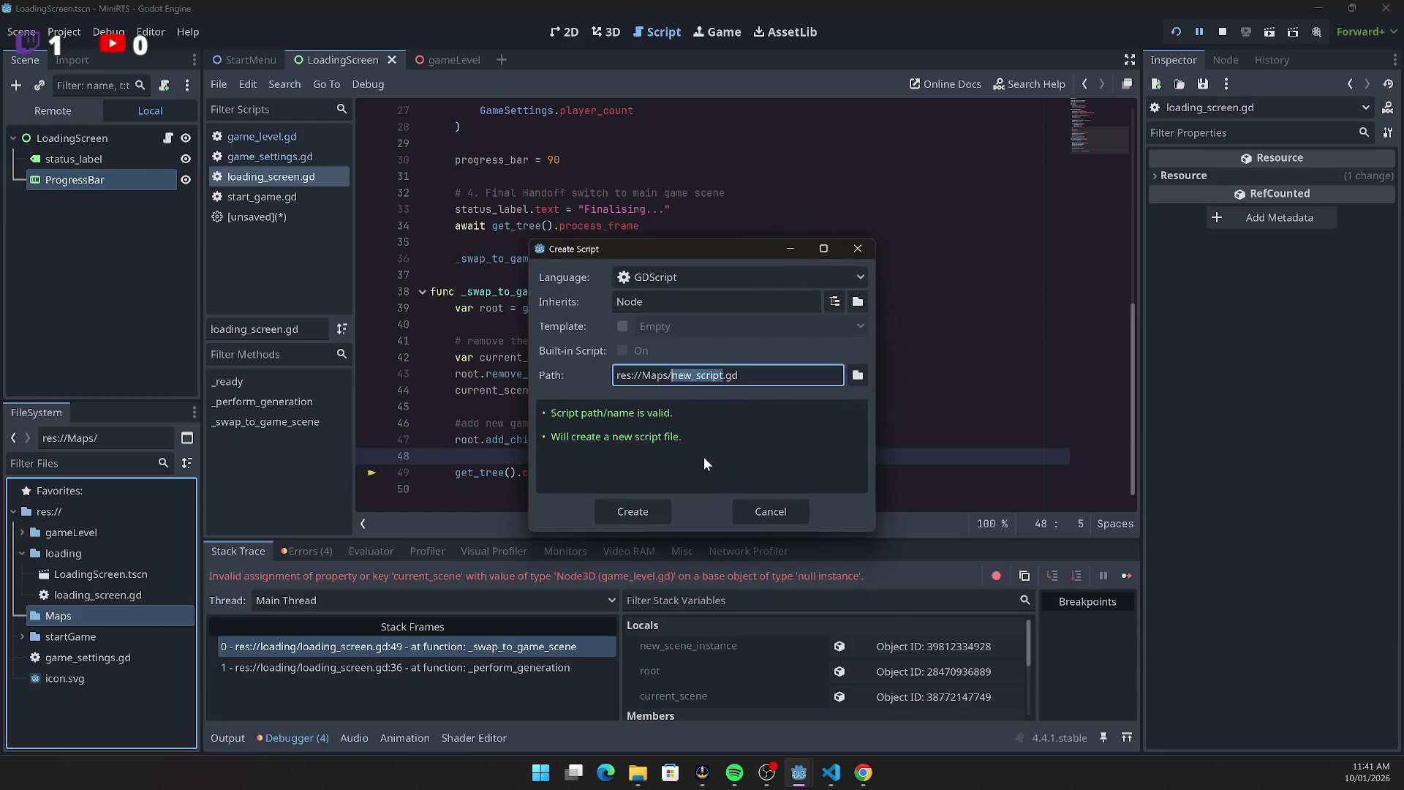
text(MapGe)
text(nerator)
key(Return)
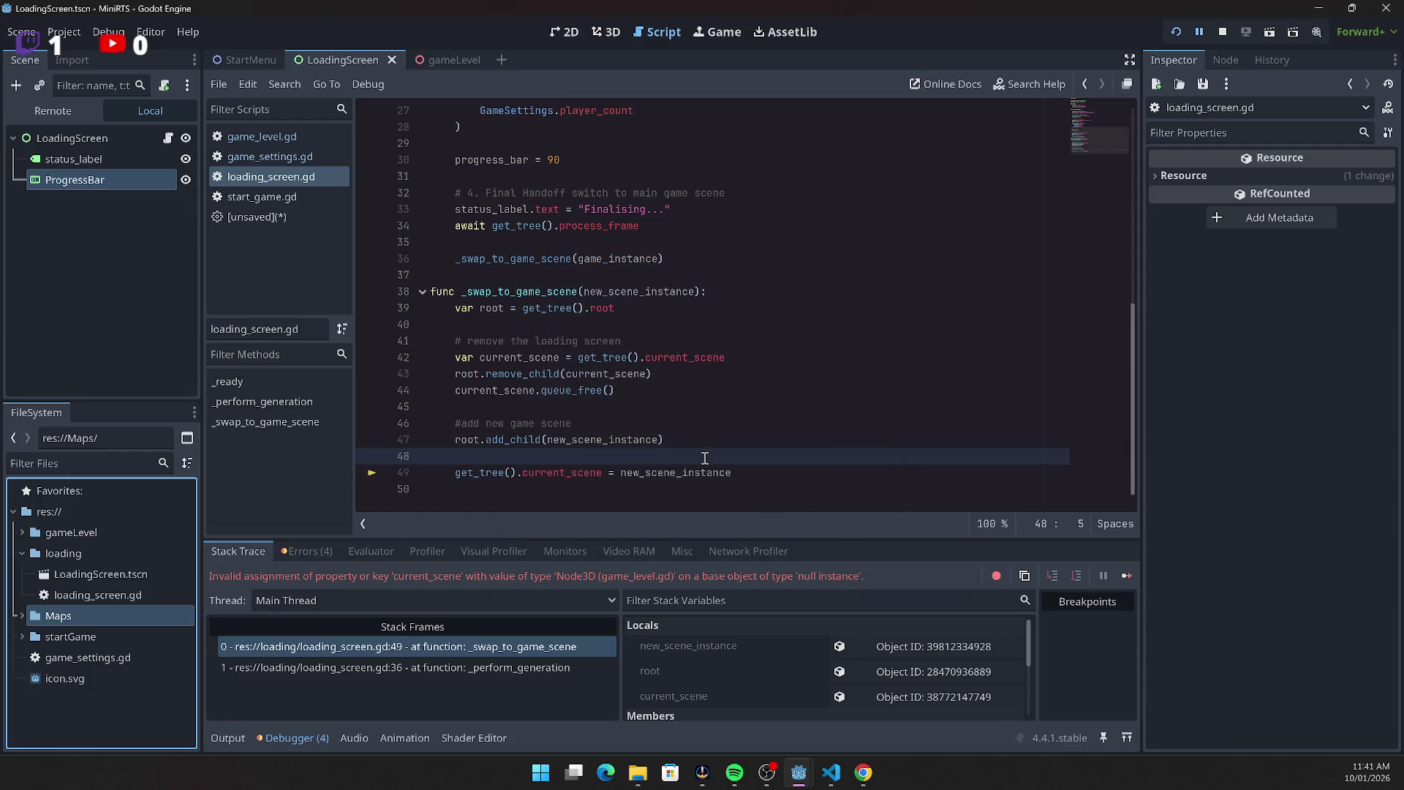
click(22, 616)
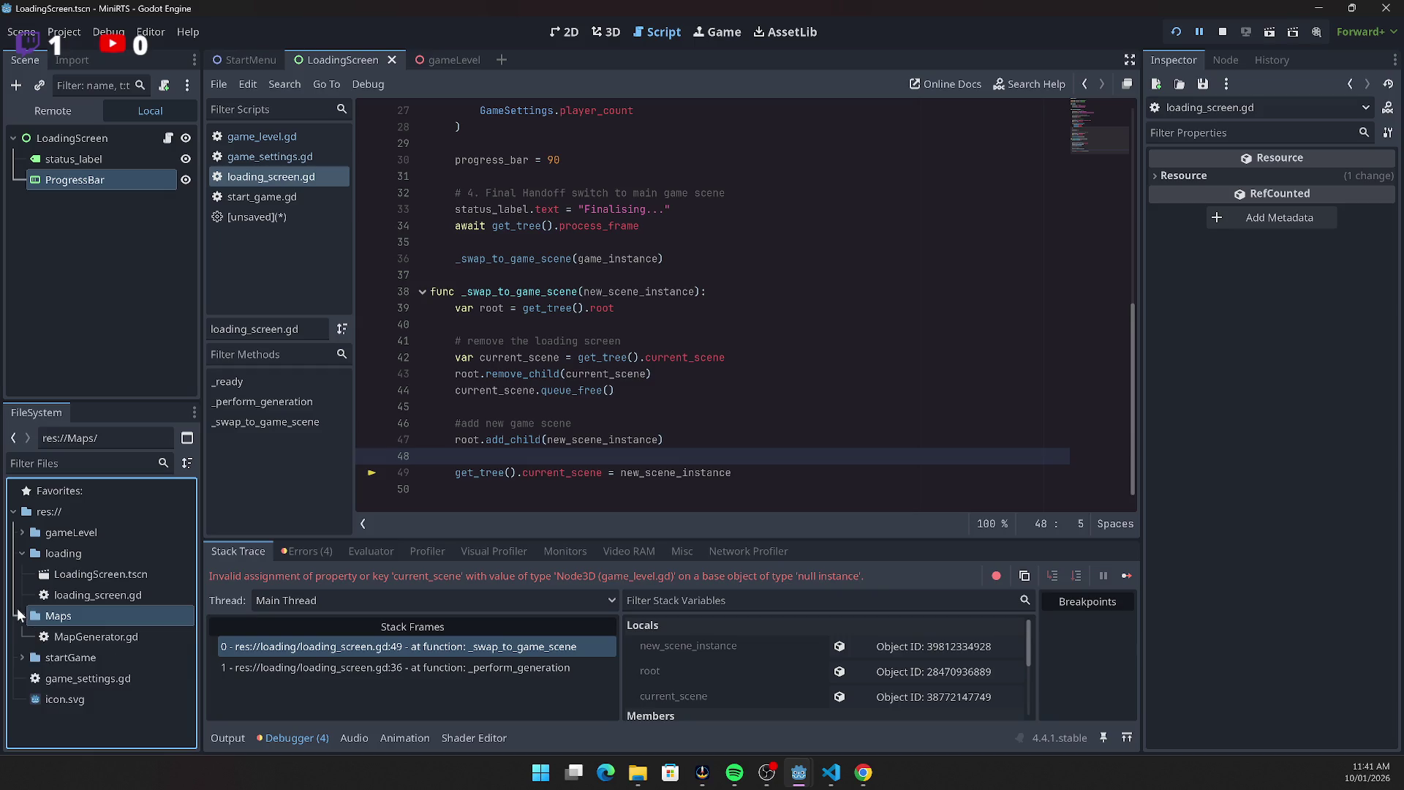
double_click(104, 642)
click(554, 108)
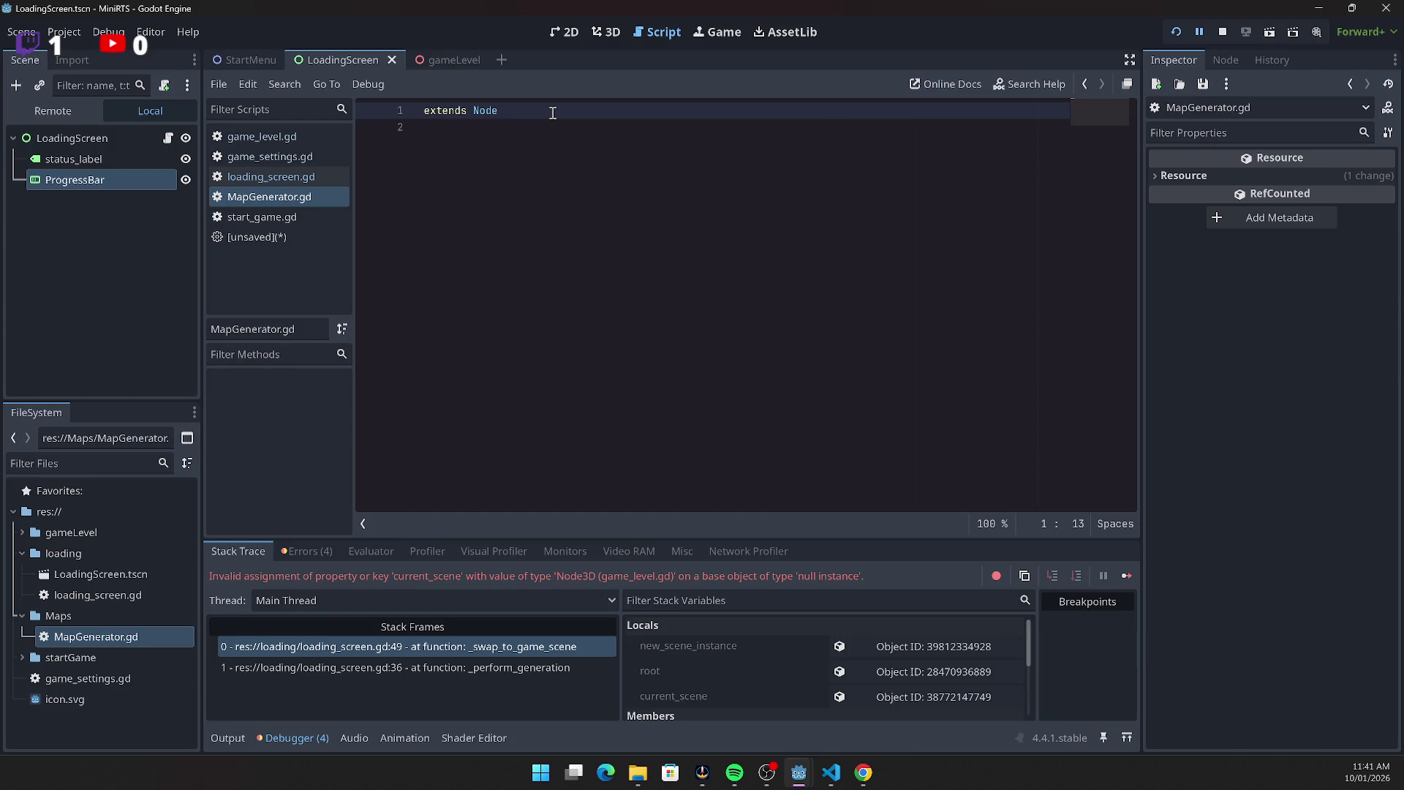
Change the base class on line 1 from Node to Object.
click(486, 111)
key(Delete)
key(Delete)
key(BackSpace)
key(BackSpace)
text(Object)
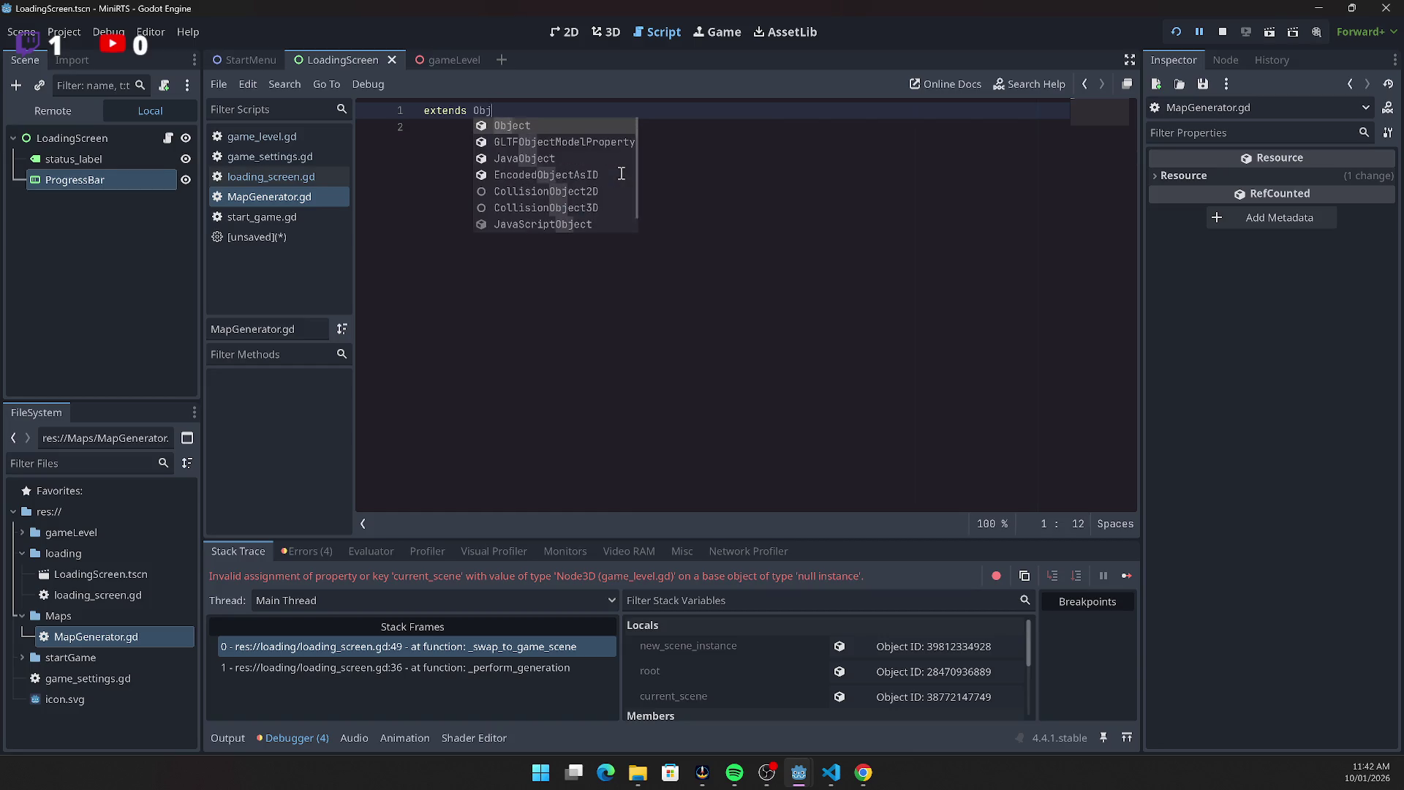
key(Return)
key(Return)
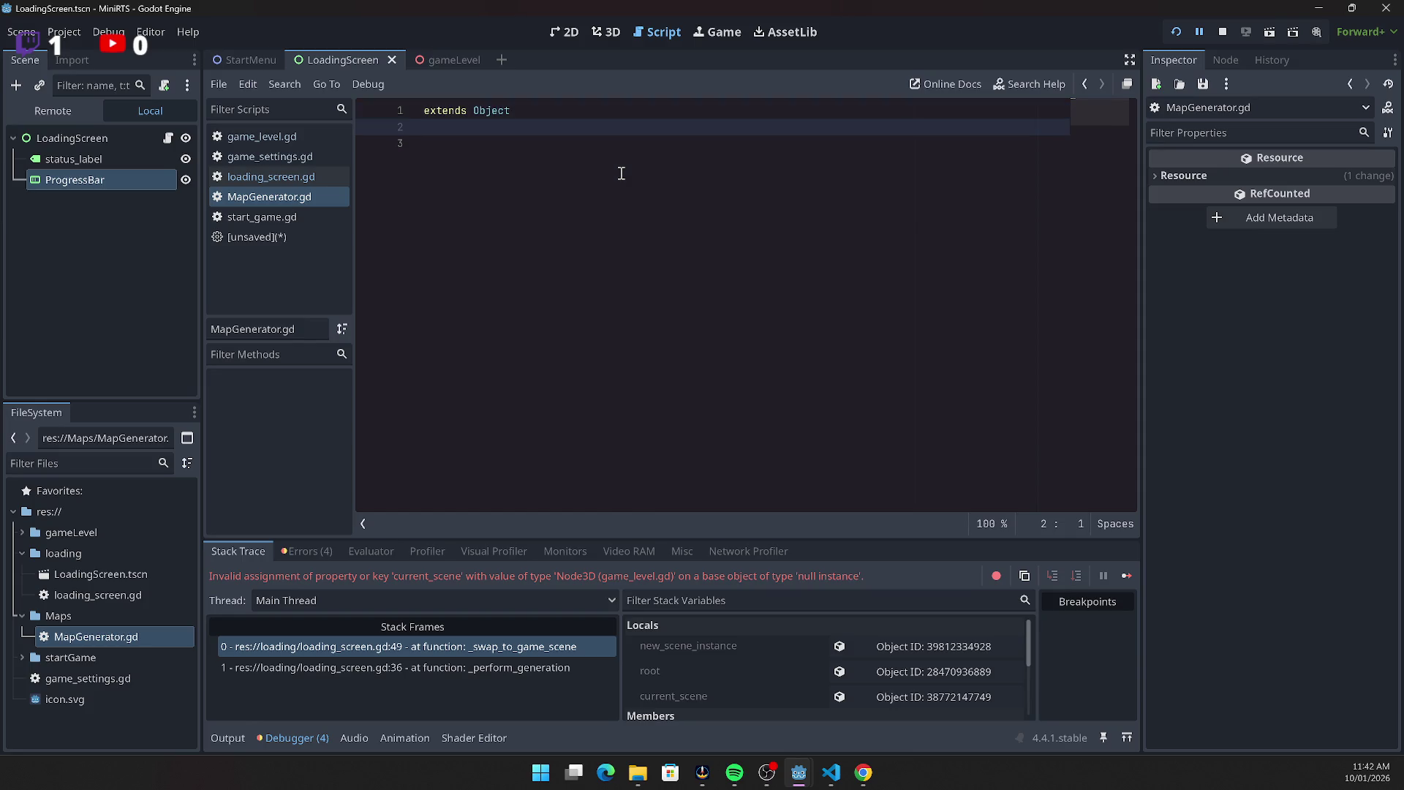
Declare func parse_and_buidl(rms_path:String, size_index: int) on line 3.
text(va)
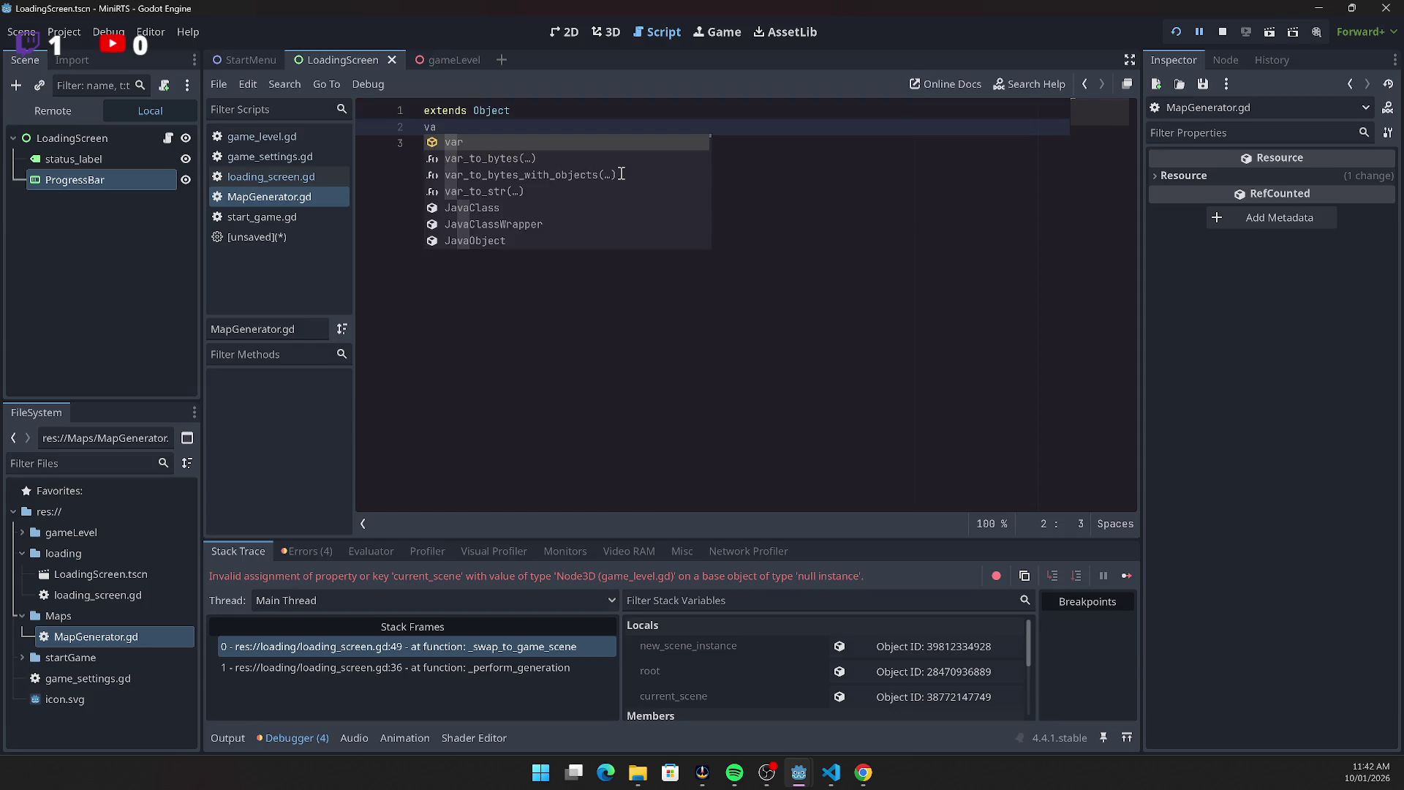
key(Escape)
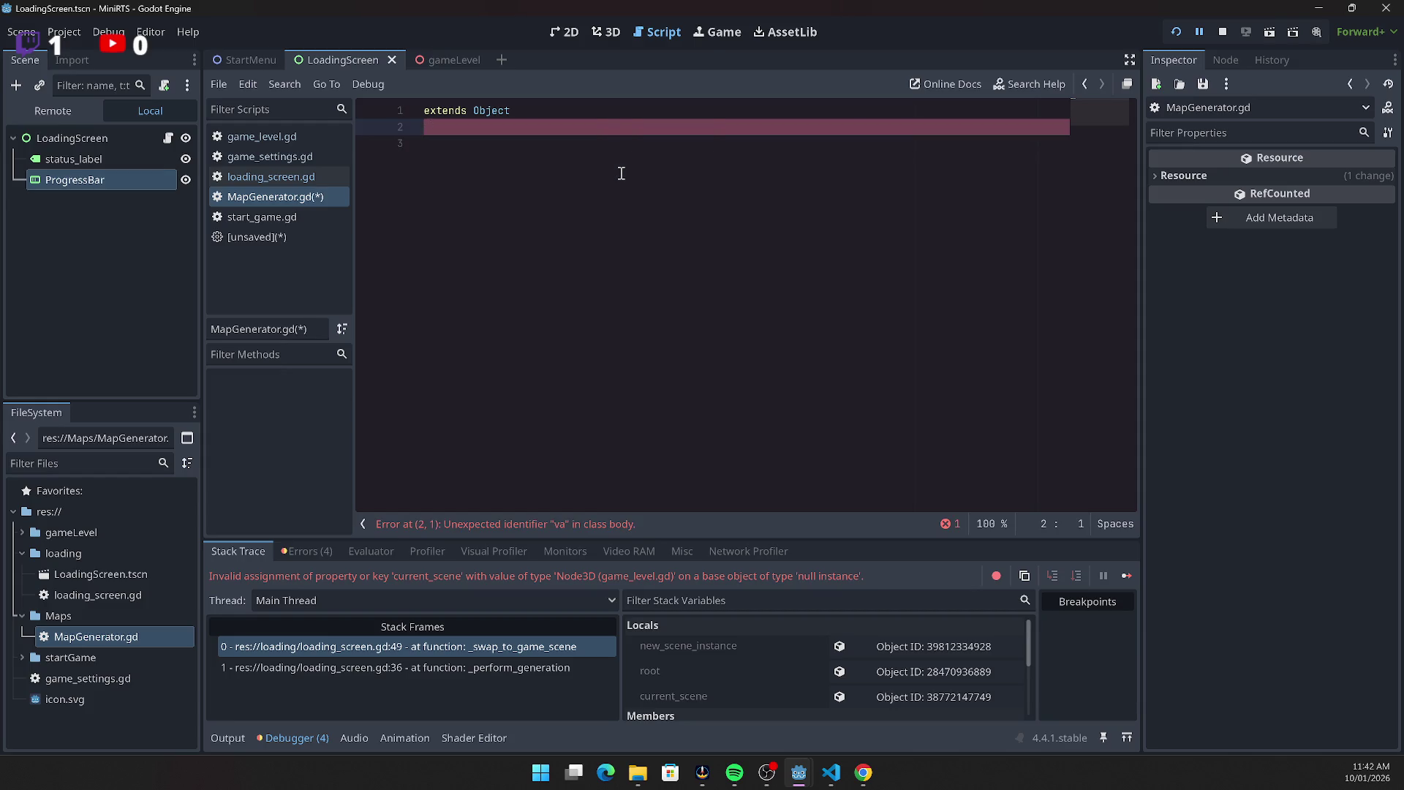
key(Return)
text(func )
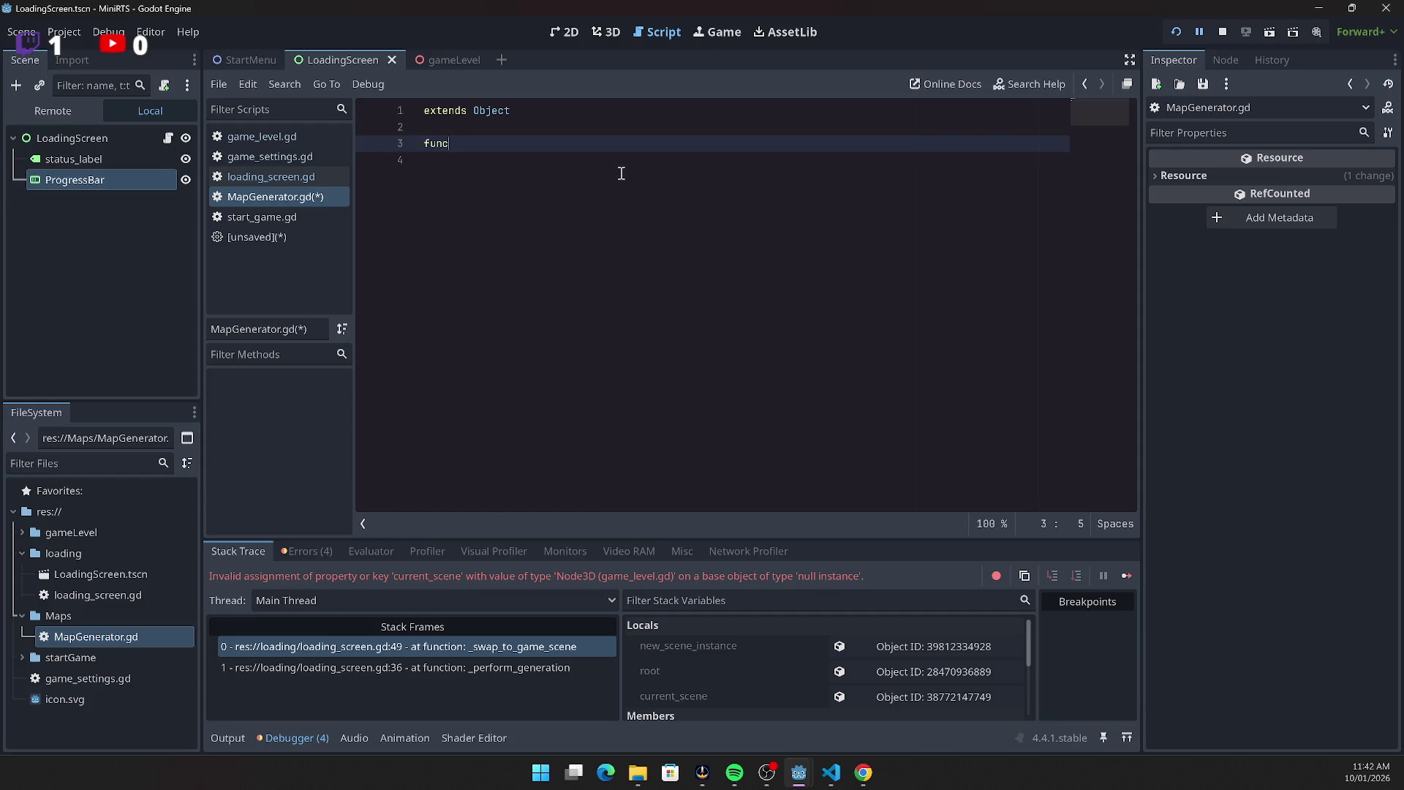
text(parse()
key(BackSpace)
text(_and_bu)
text(idl)
text((rms_path:String, size_index)
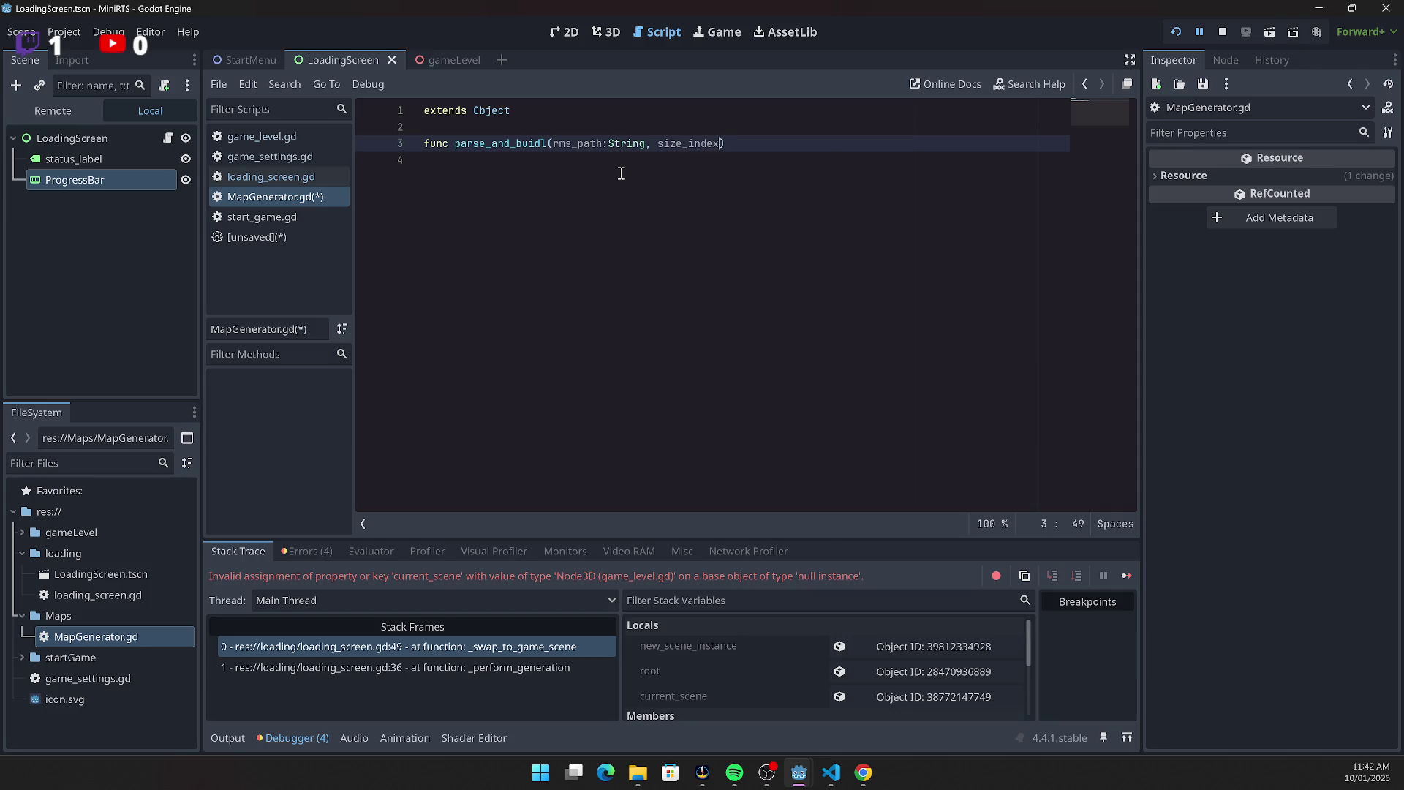
text(: int))
key(Return)
Open rms_path with FileAccess.READ into file, returning if it fails.
text(var file )
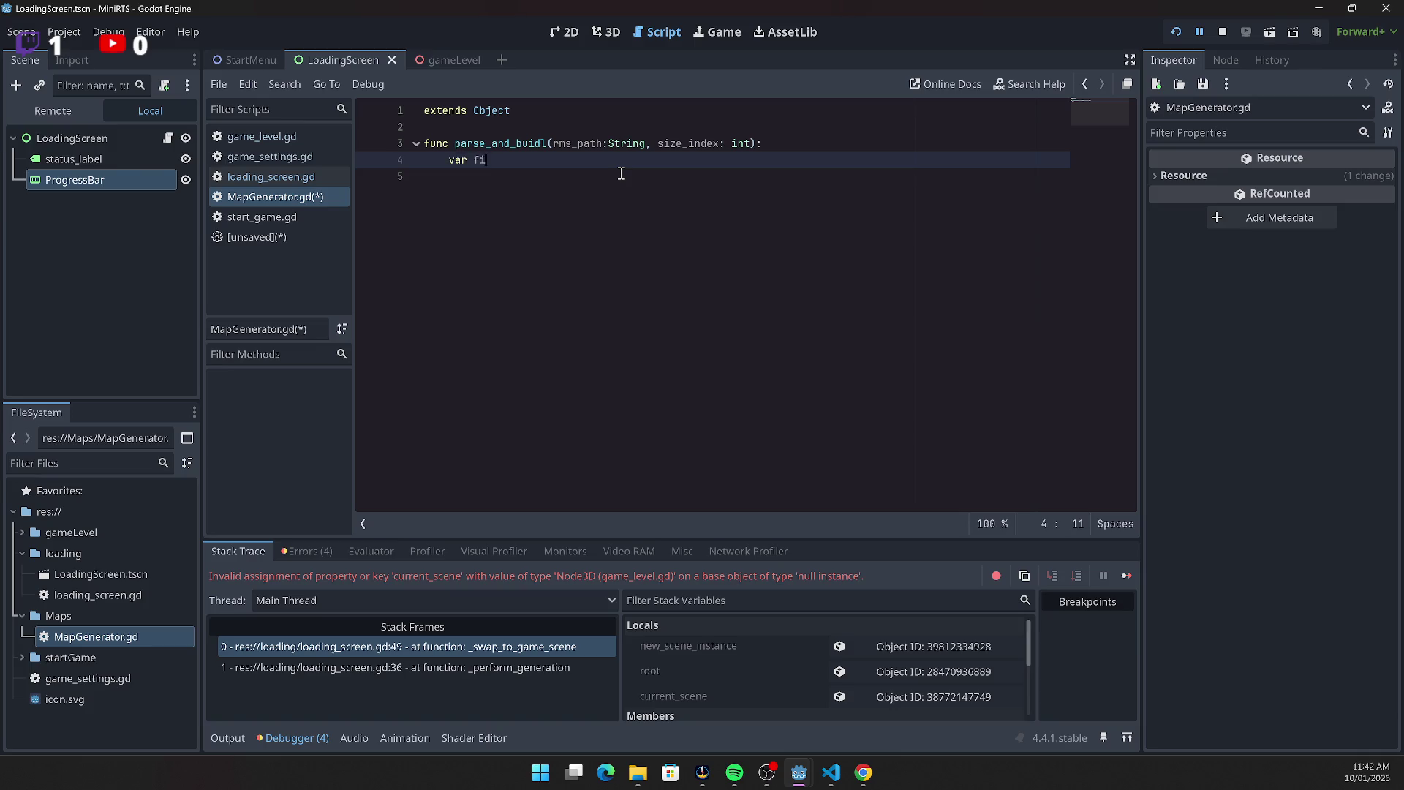
text(= FileAcc)
text(ess.open()
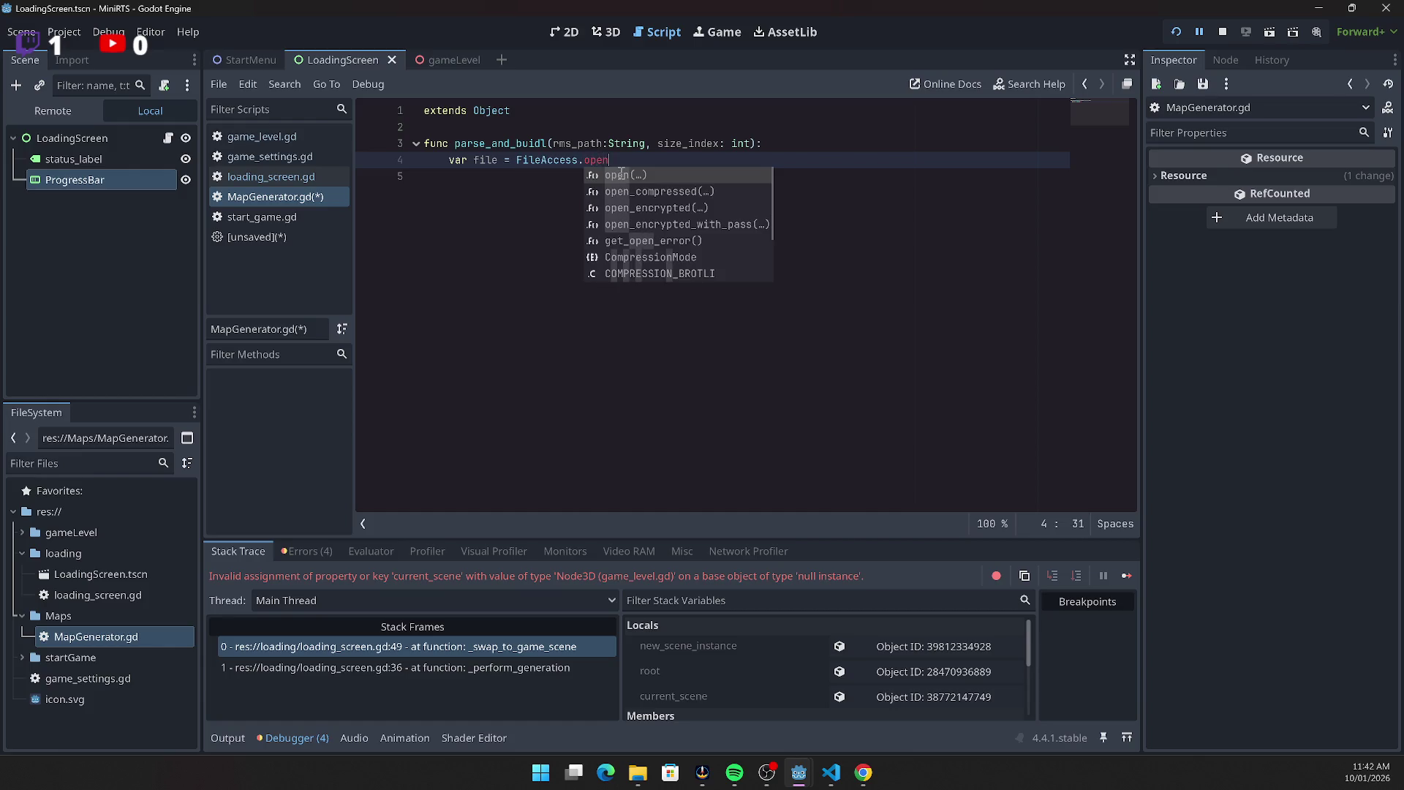
key(Return)
text(rms)
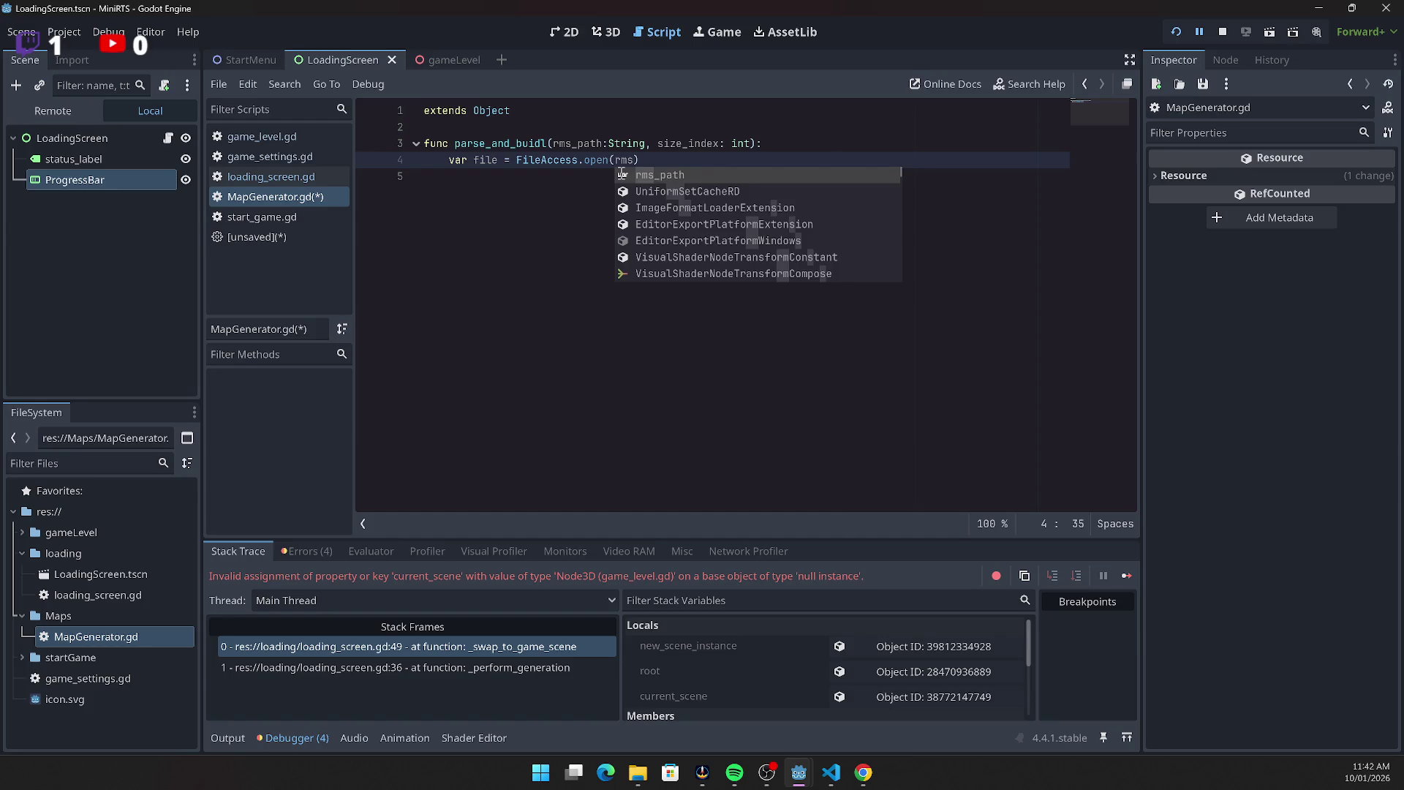
key(Return)
text(, F)
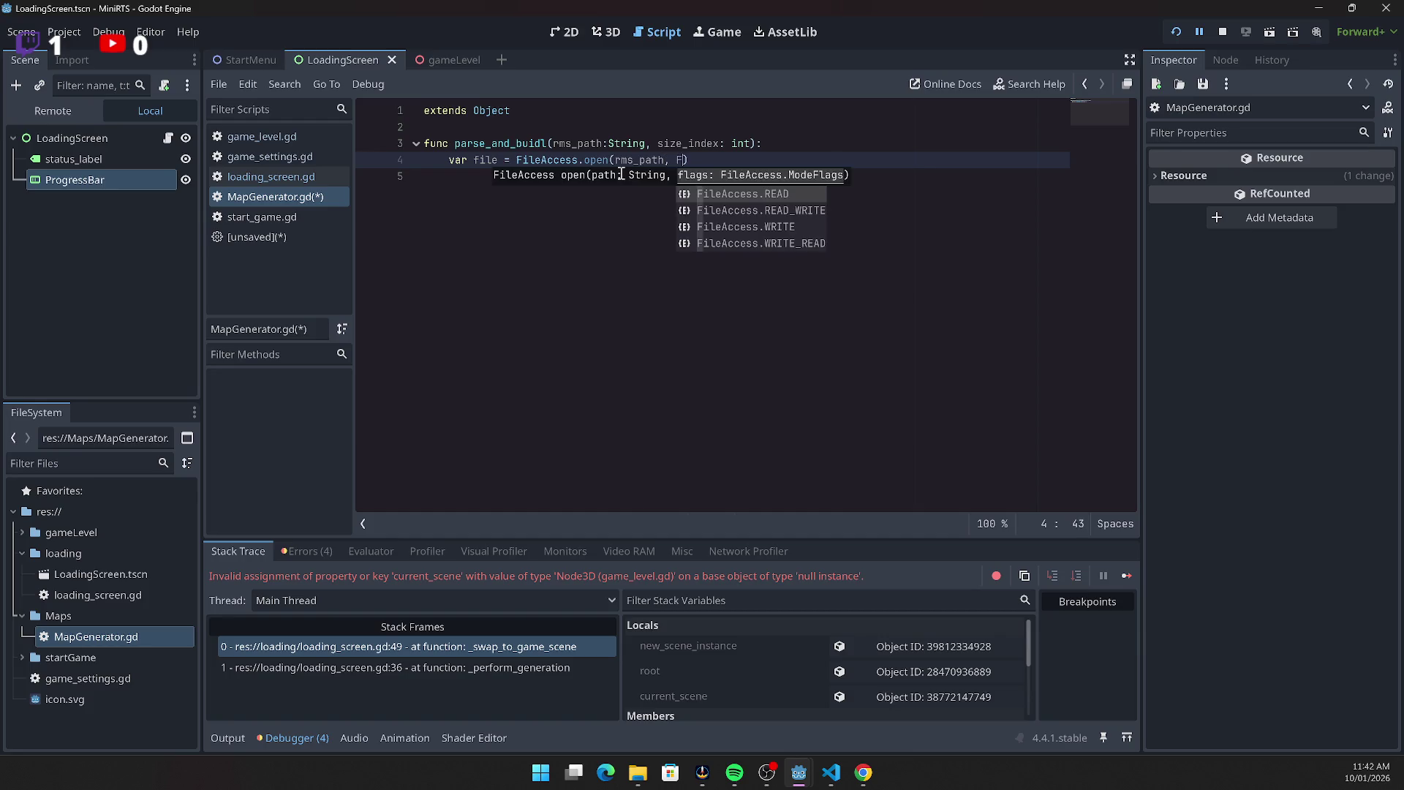
text(il)
key(Return)
text(:READ)
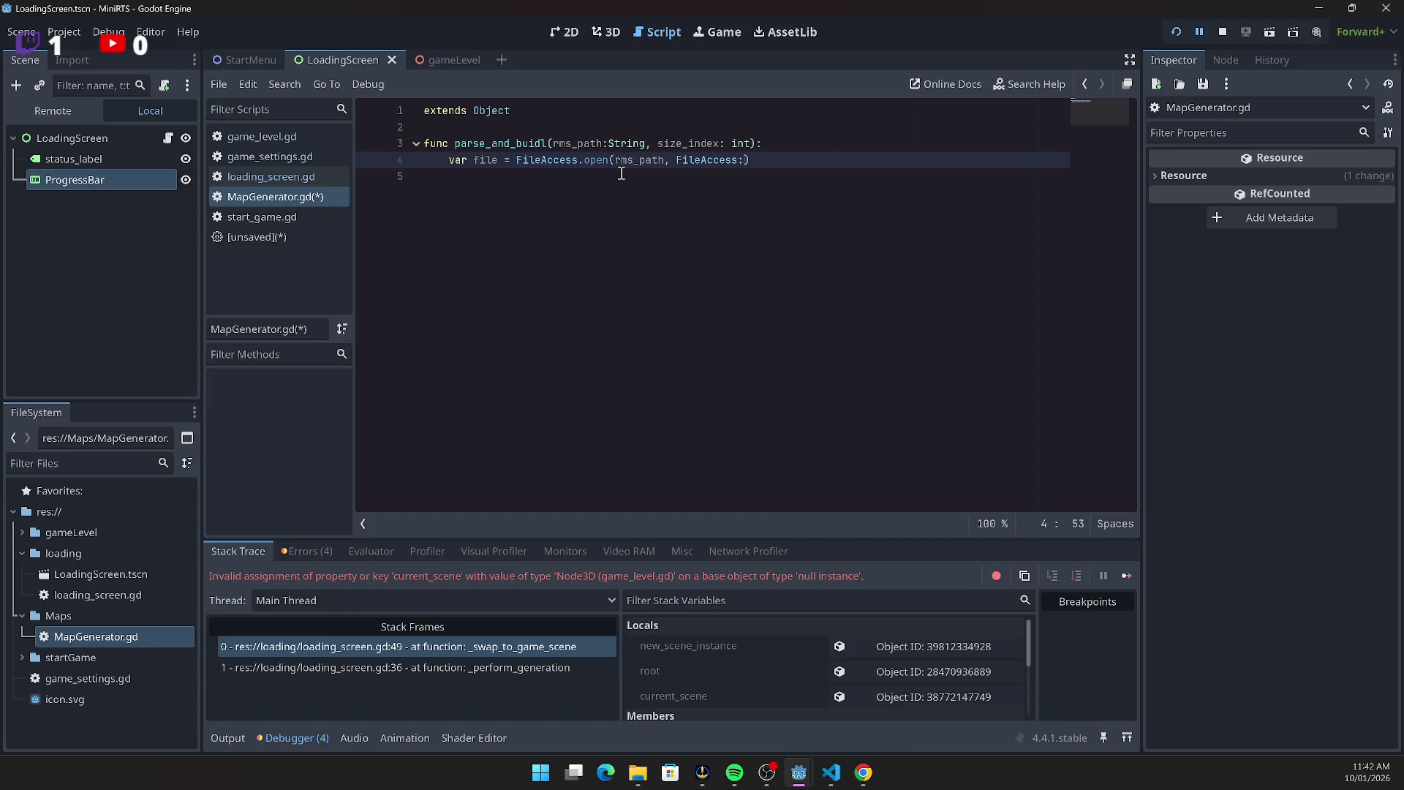
text())
key(Return)
text(if not )
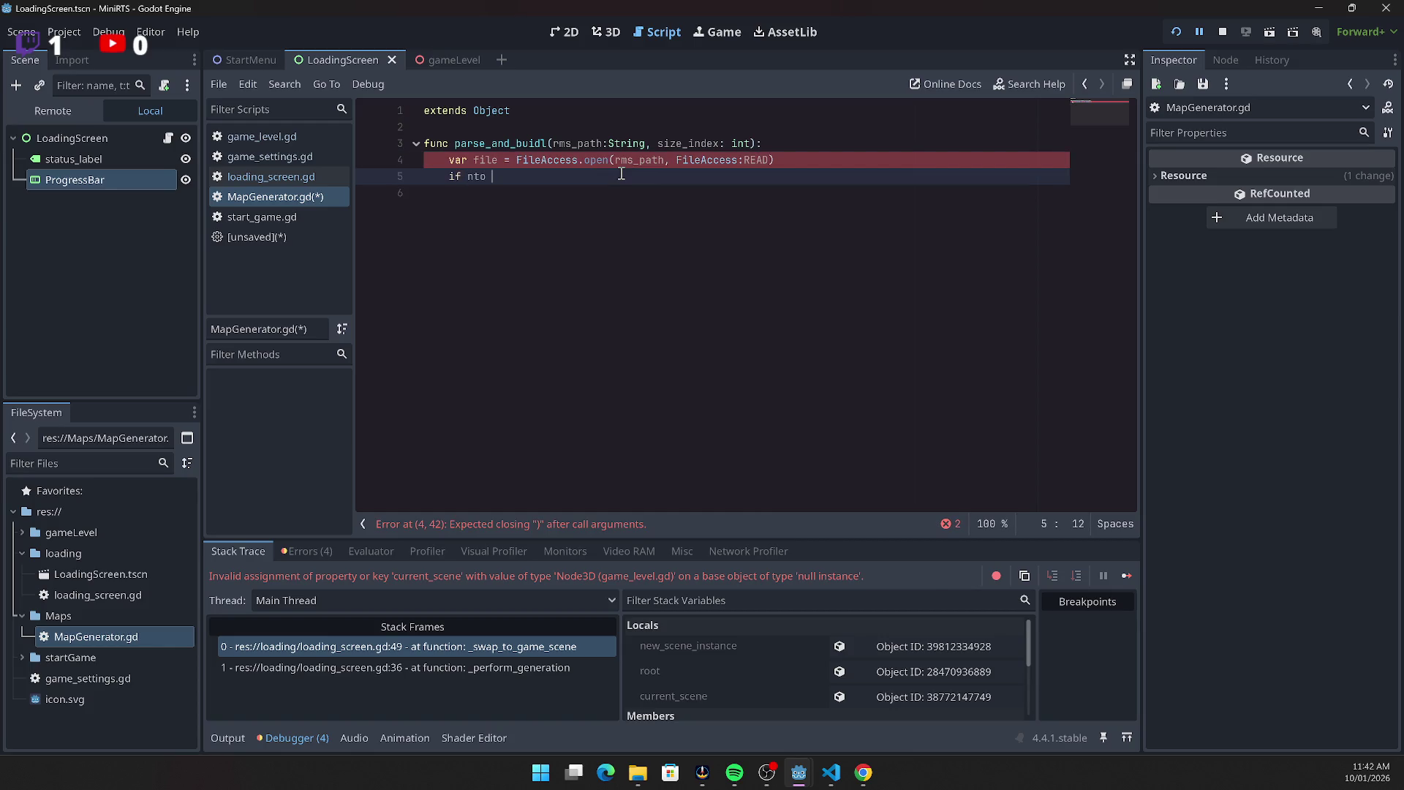
text(file)
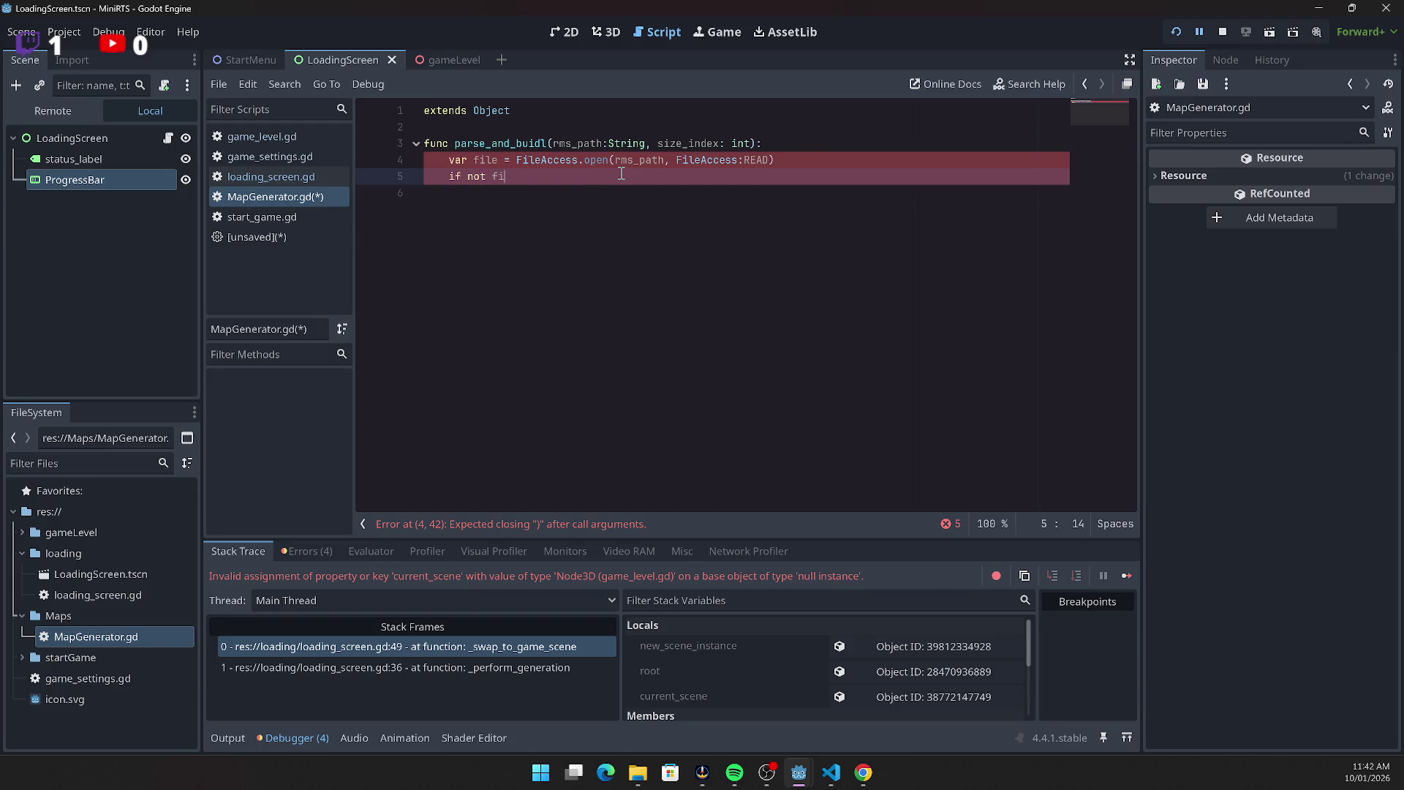
key(BackSpace)
text(: return)
key(Return)
key(Return)
Loop until eof_reached(), passing each get_line().strip_edges() line to _parse_line(line).
text(while not file.)
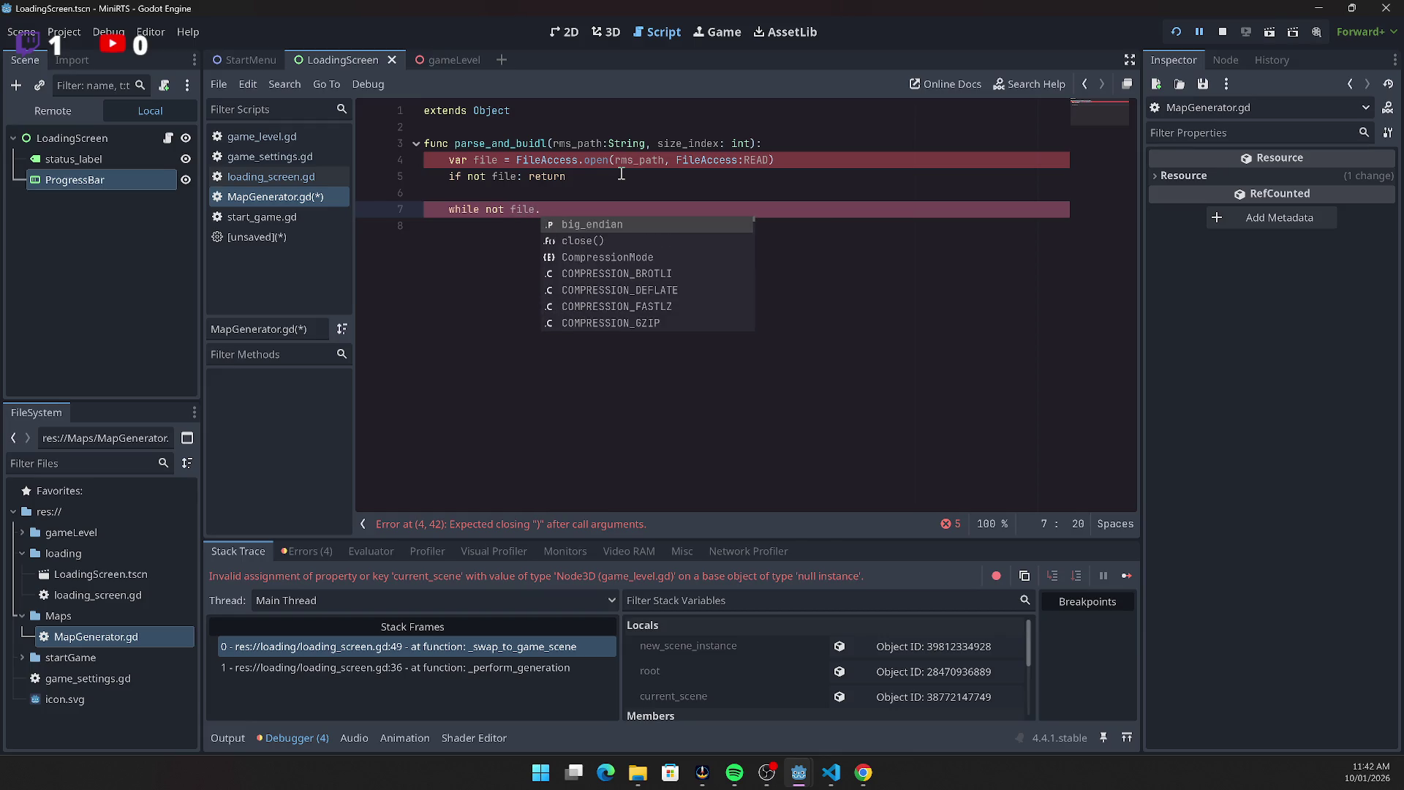
text(eof)
key(Return)
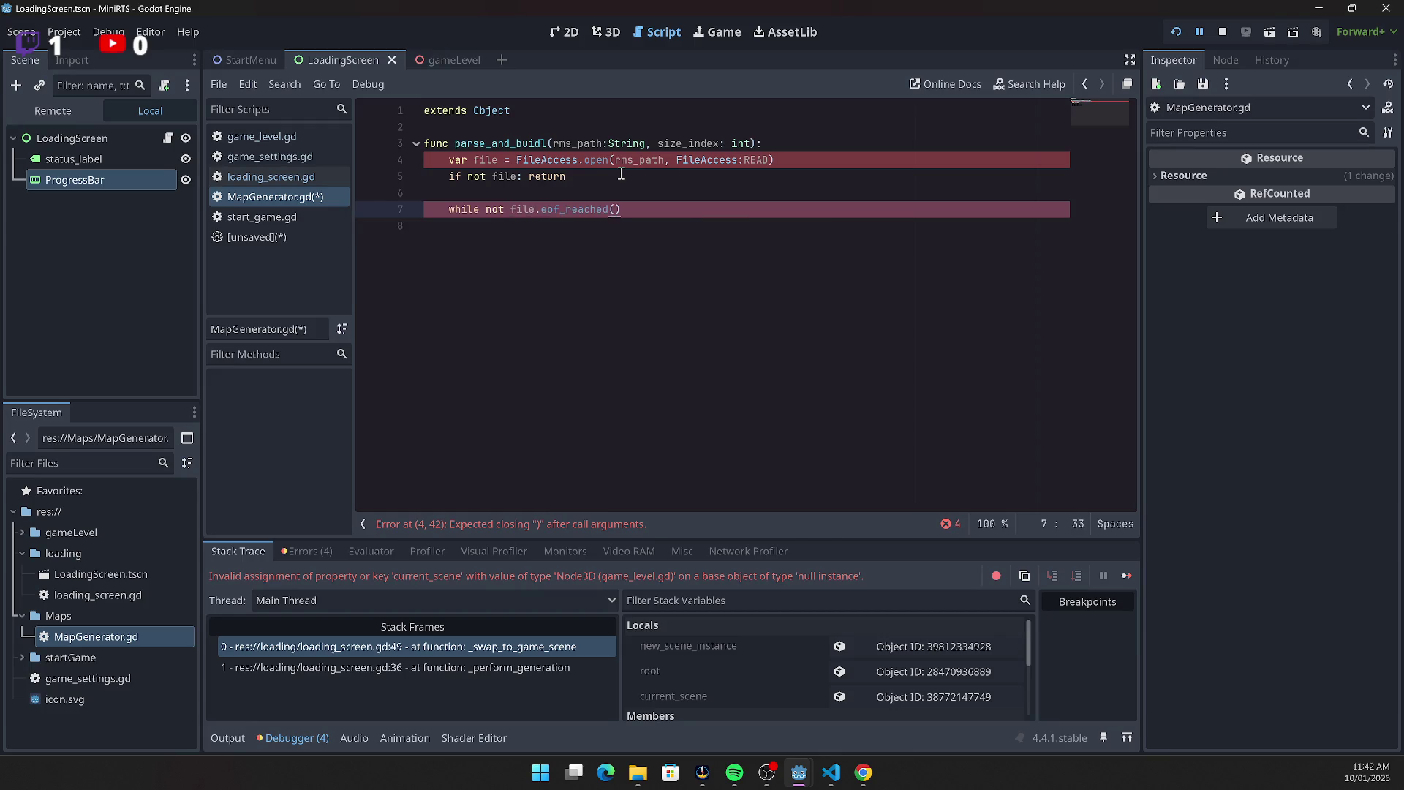
text(:)
key(Return)
text(var lin)
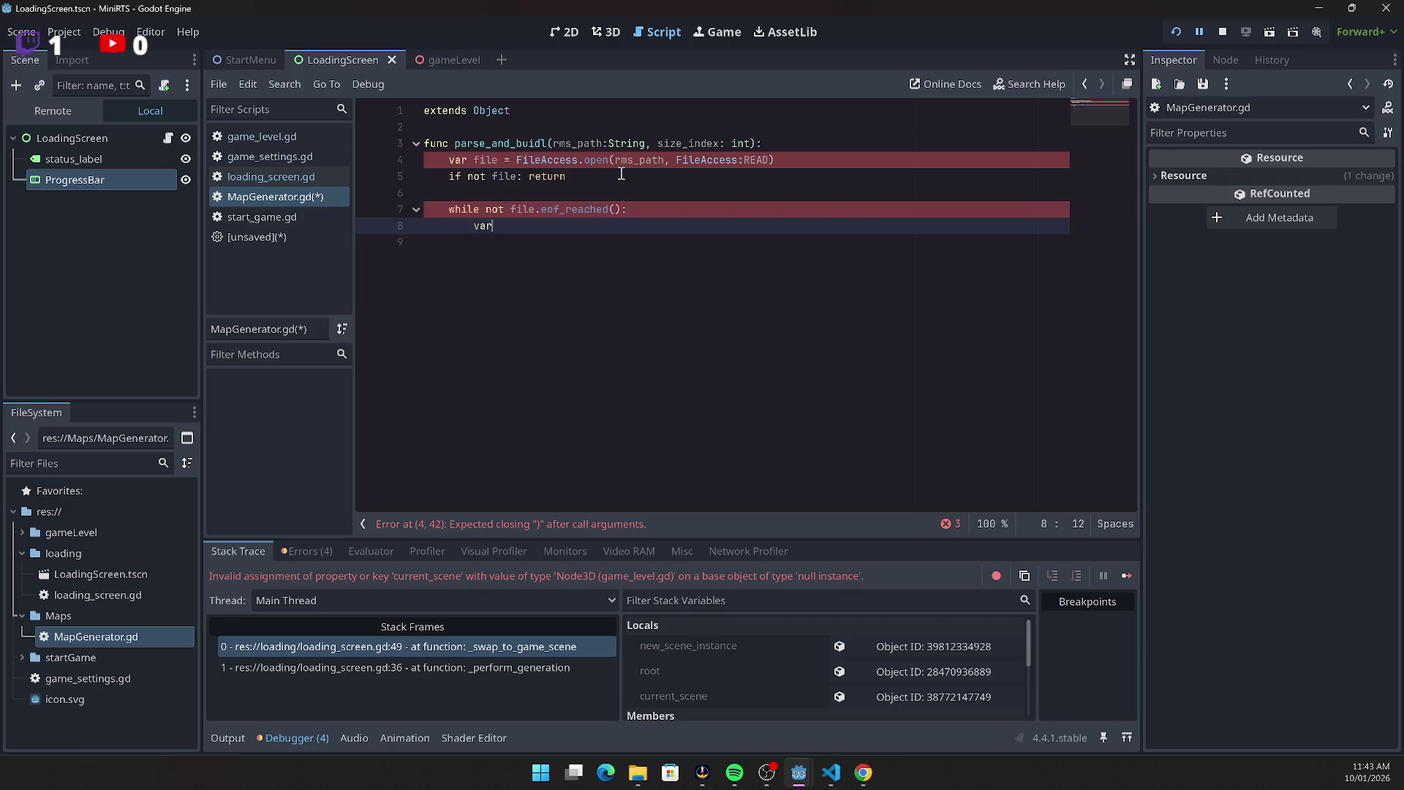
text(e = file.)
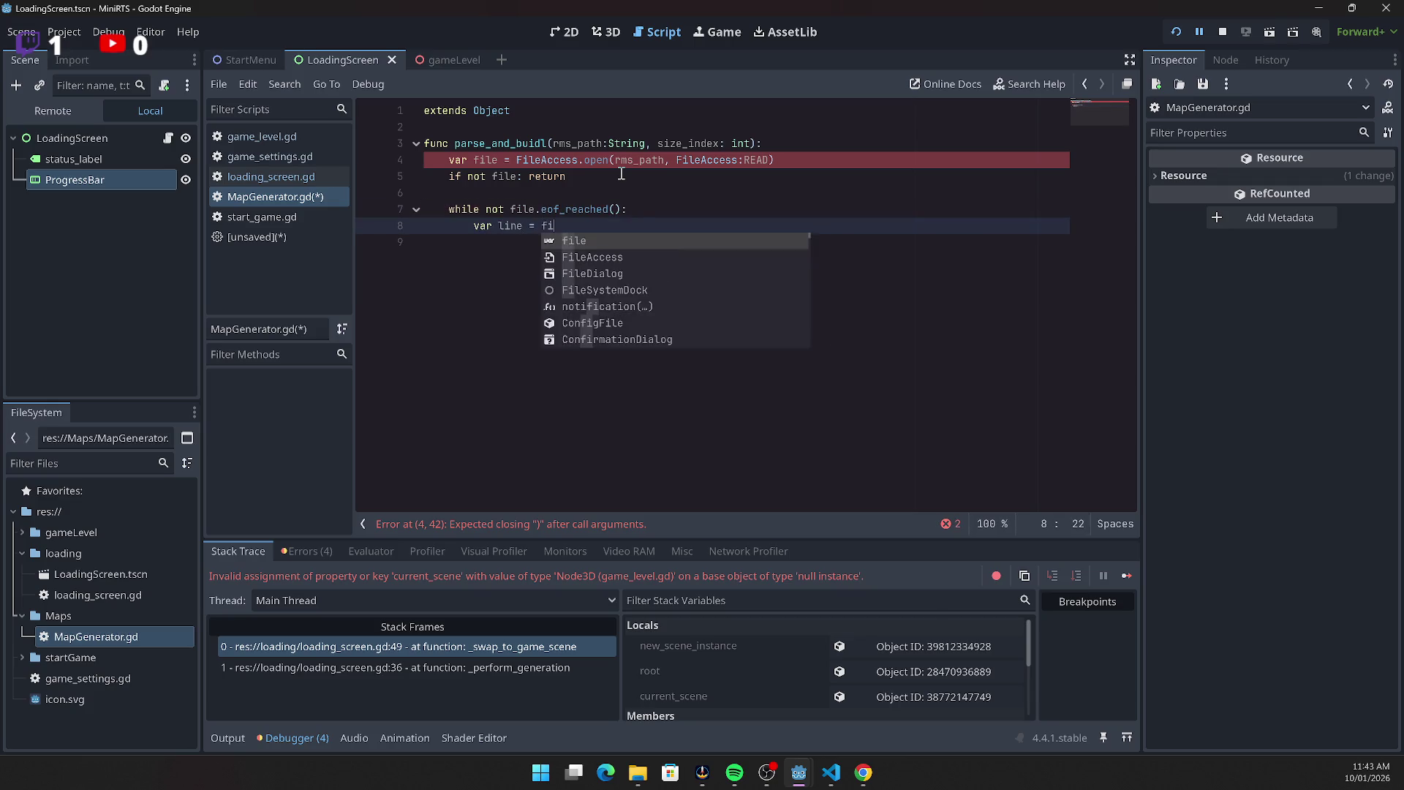
text(get_lin)
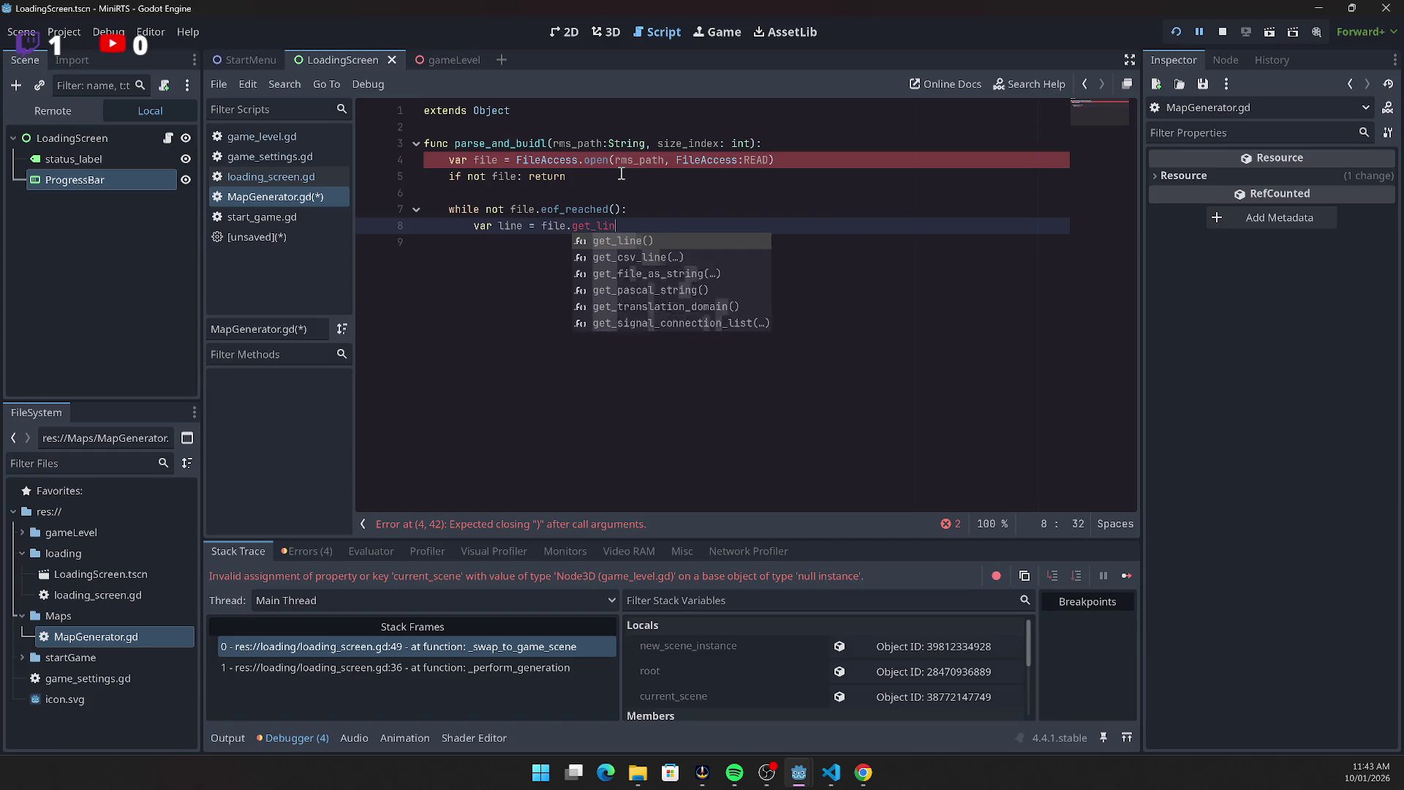
key(Return)
text().str)
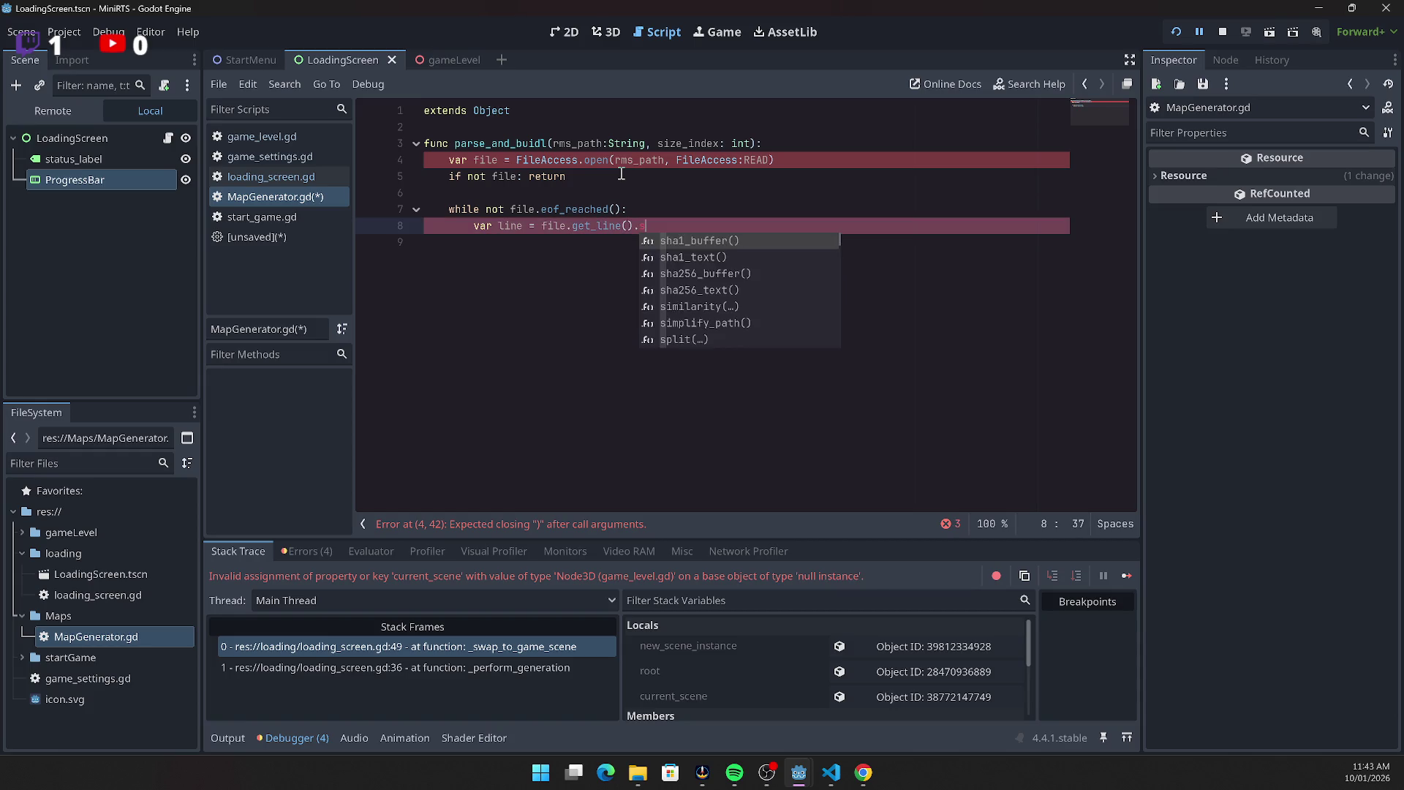
key(Return)
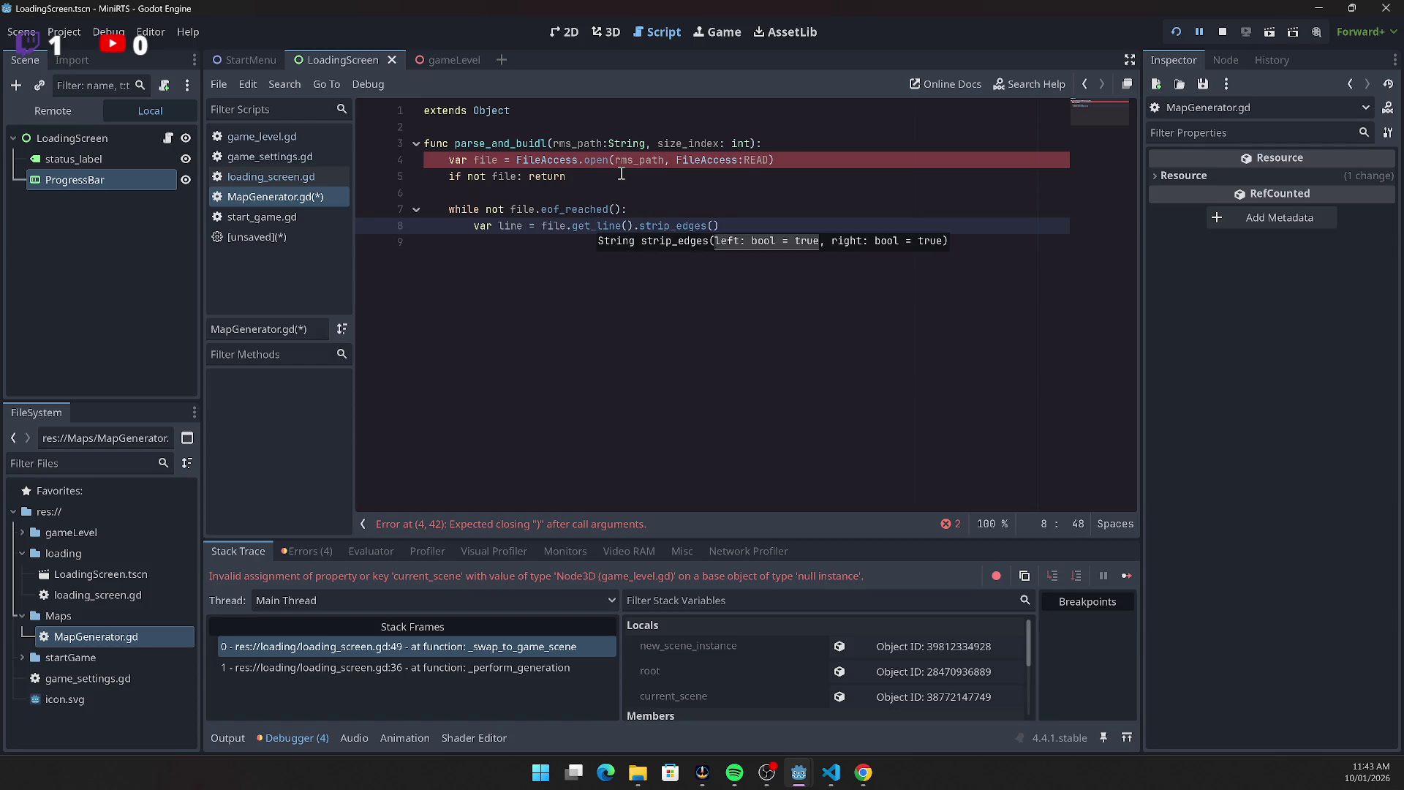
key(Right)
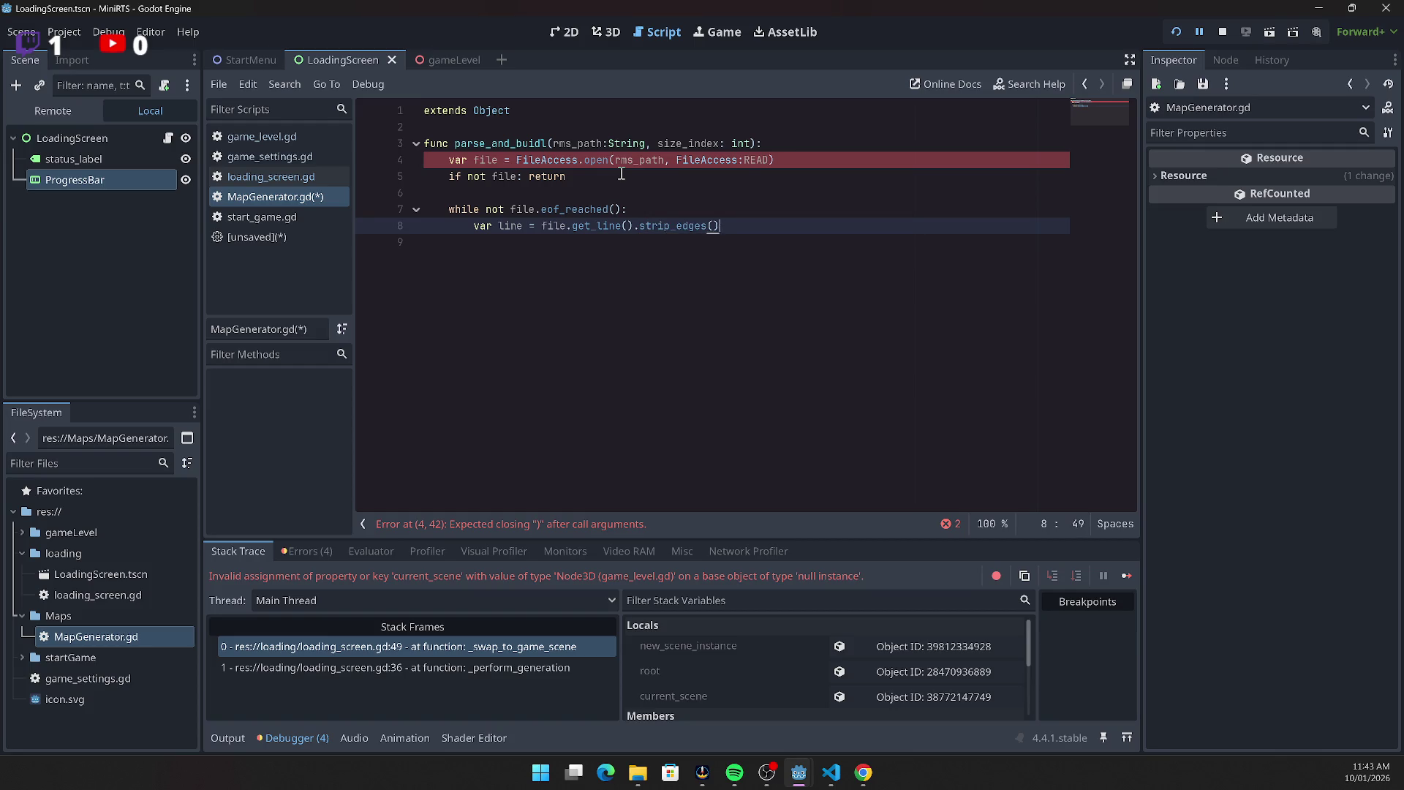
key(Return)
text(_par)
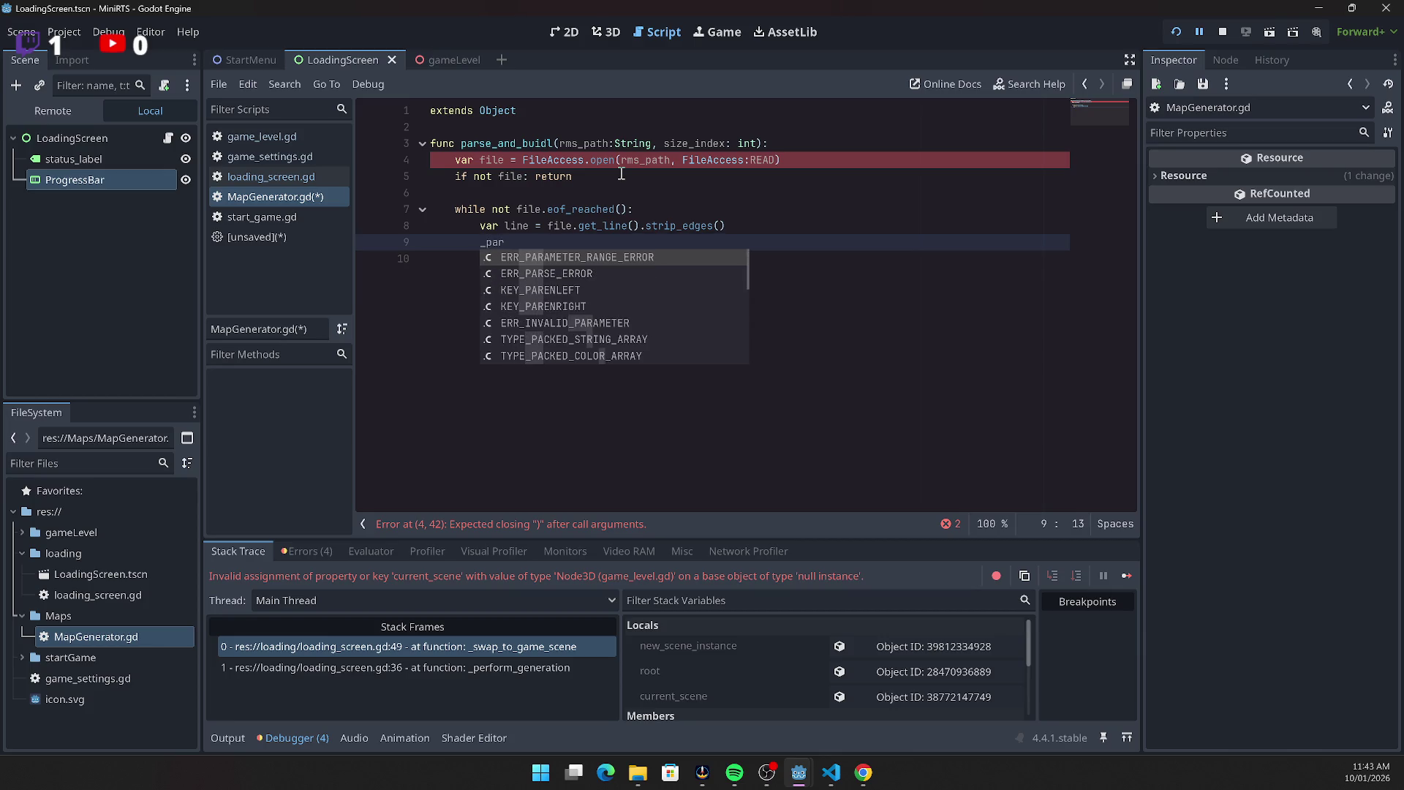
text(se_line(line))
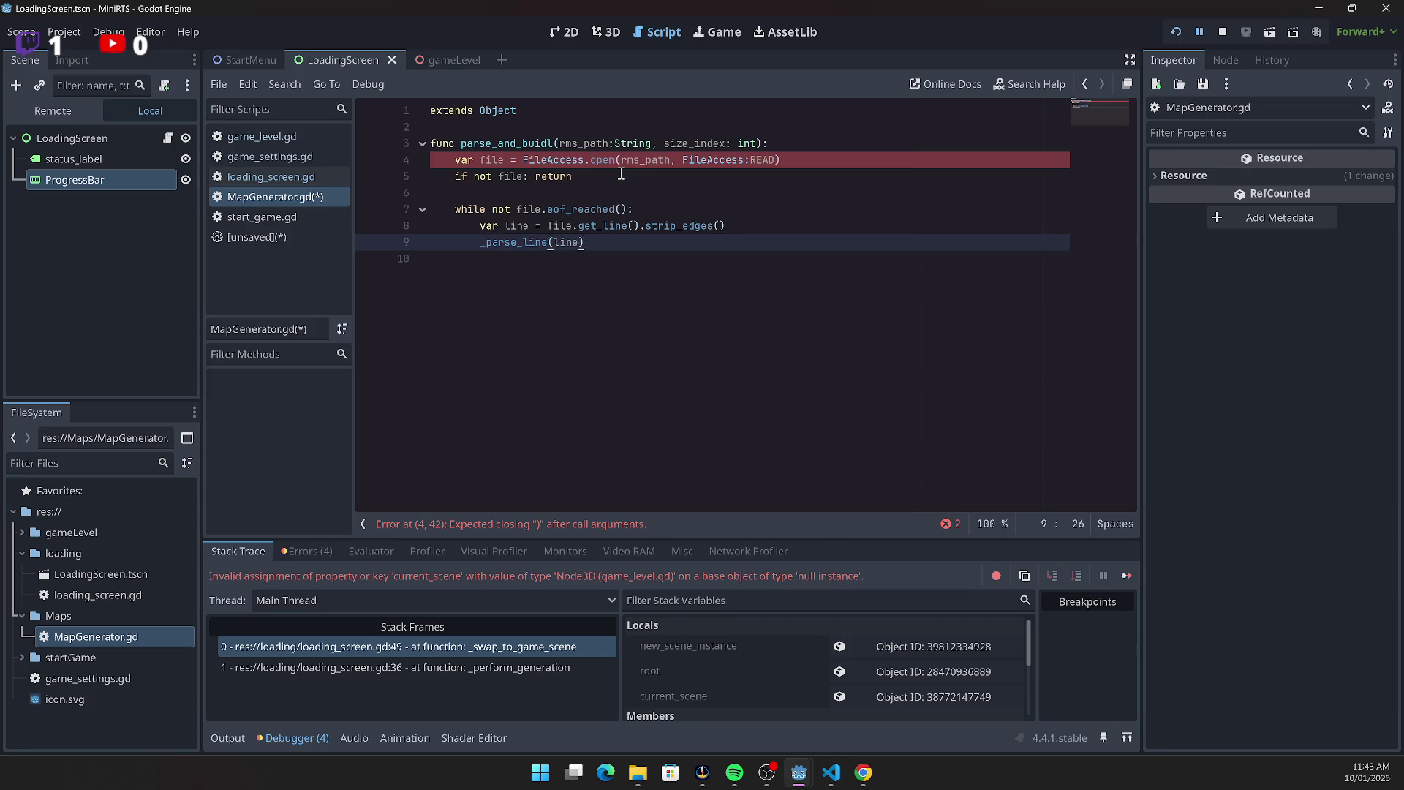
key(Return)
key(Return)
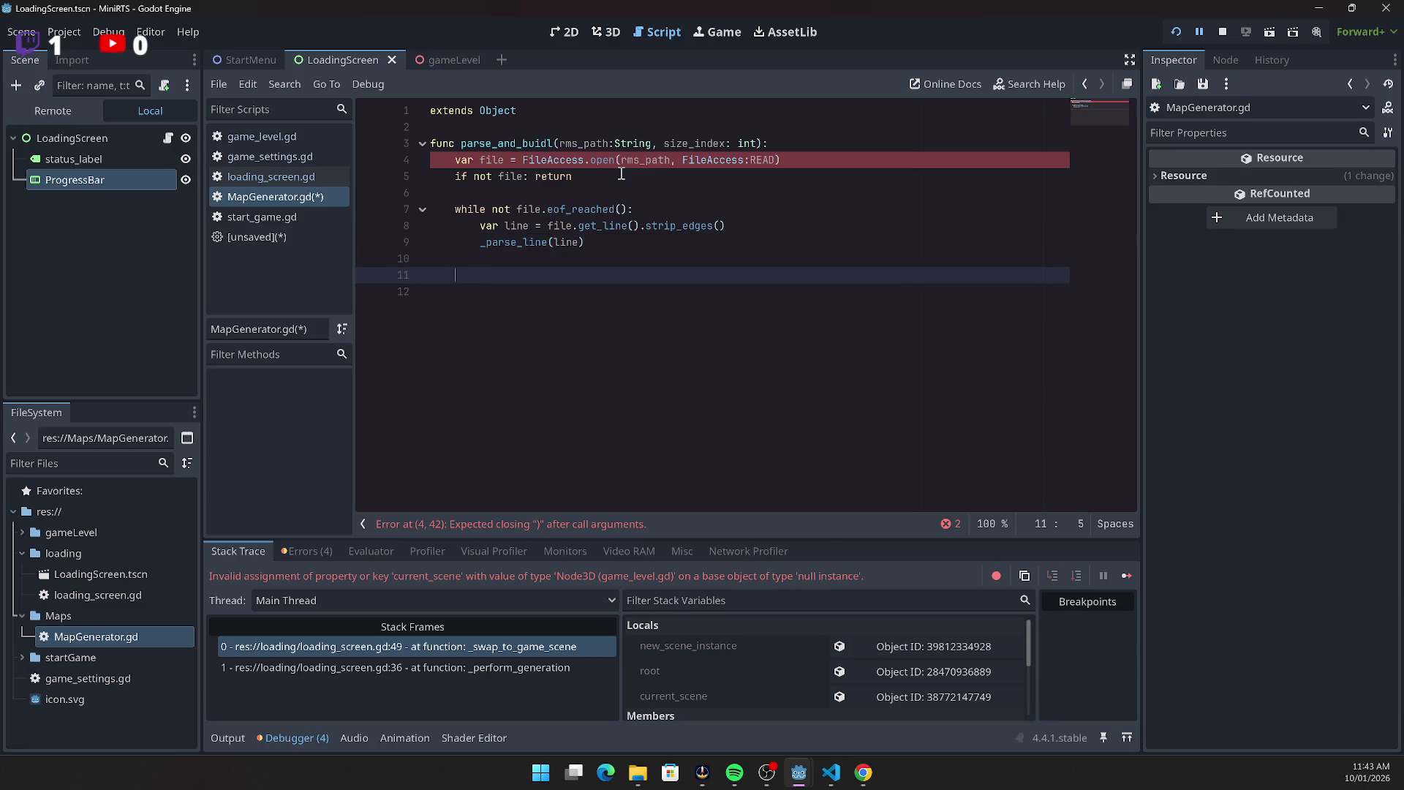
text(fin)
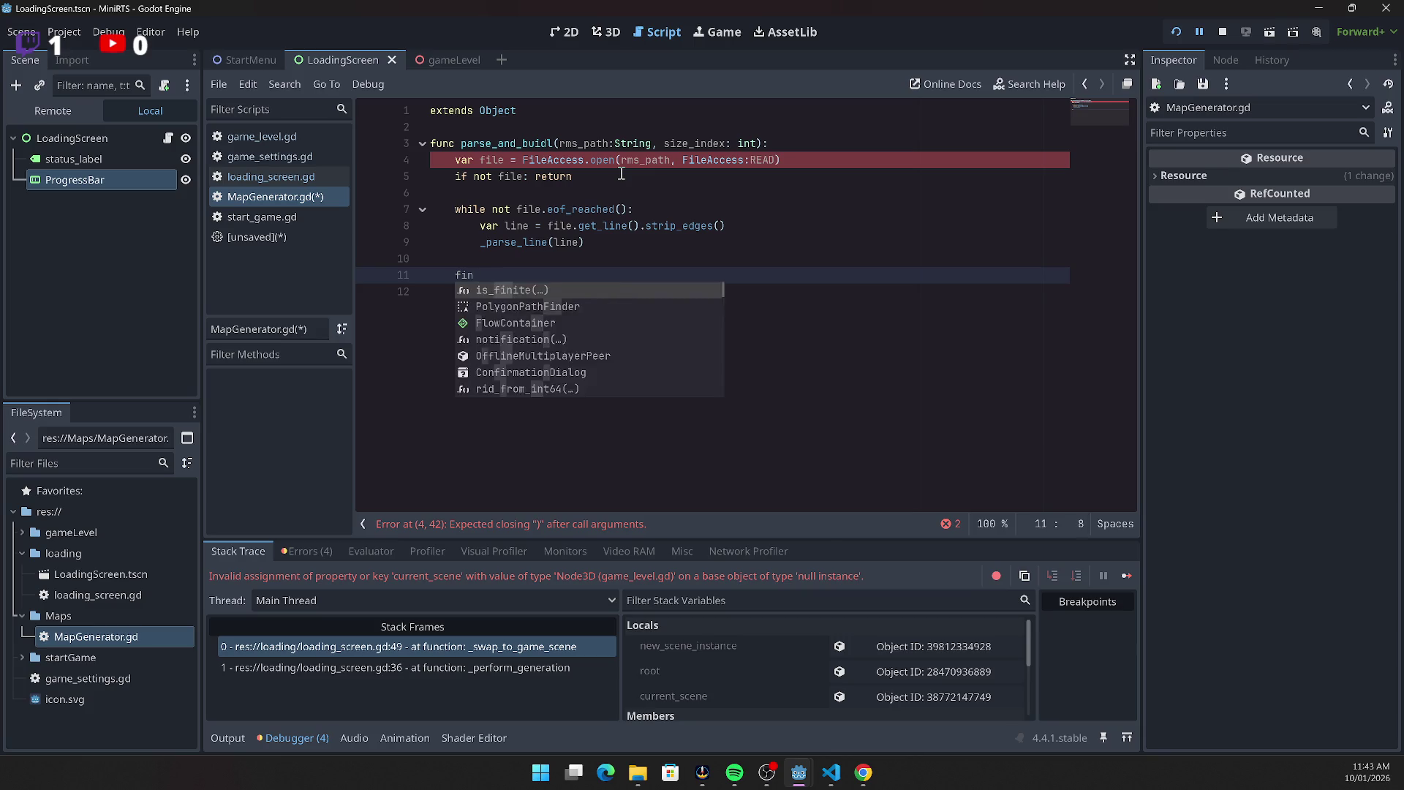
text(un par)
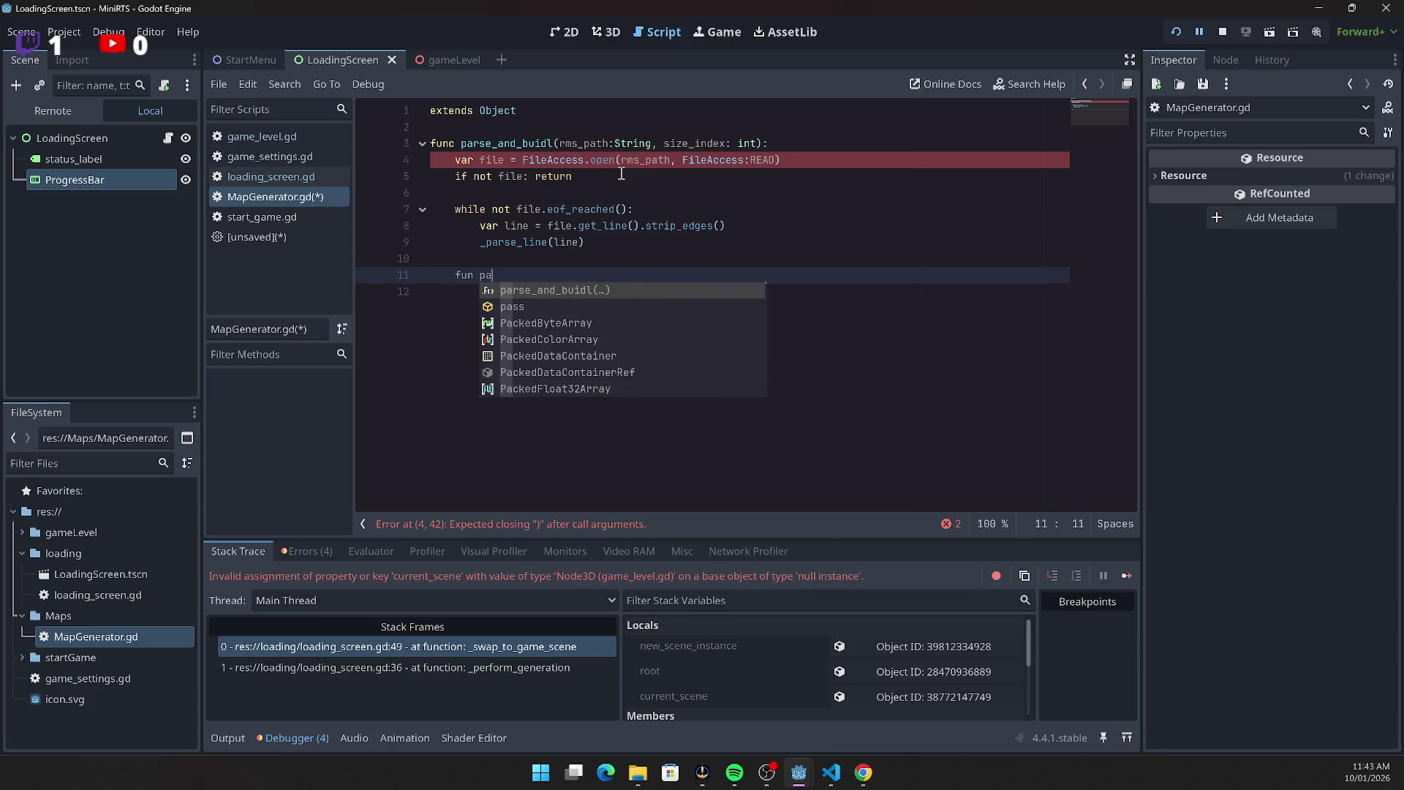
key(BackSpace)
key(BackSpace)
key(BackSpace)
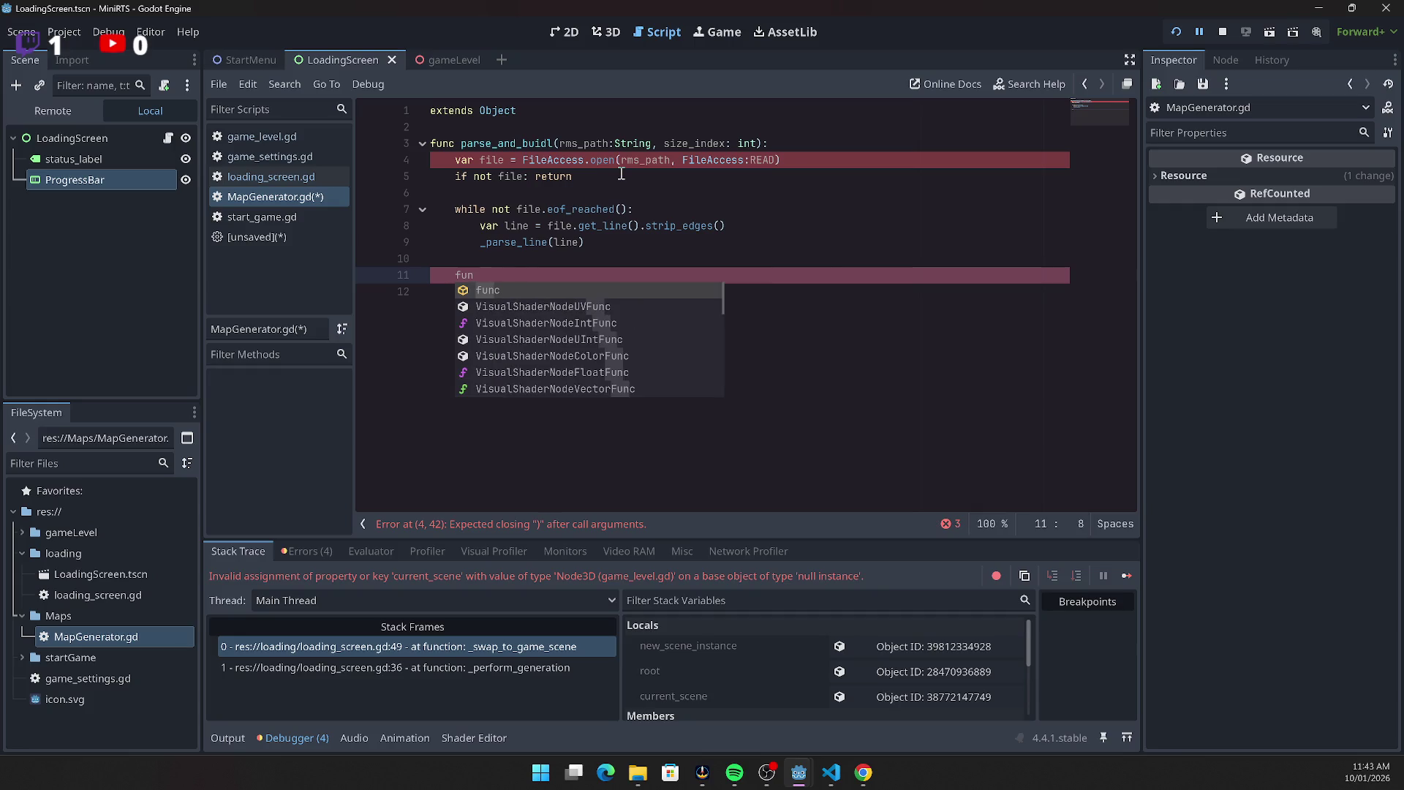
Declare func _parse_line(line: String) with an if line.begins_with("TERRAIN_TYPE") check.
text(c _pa)
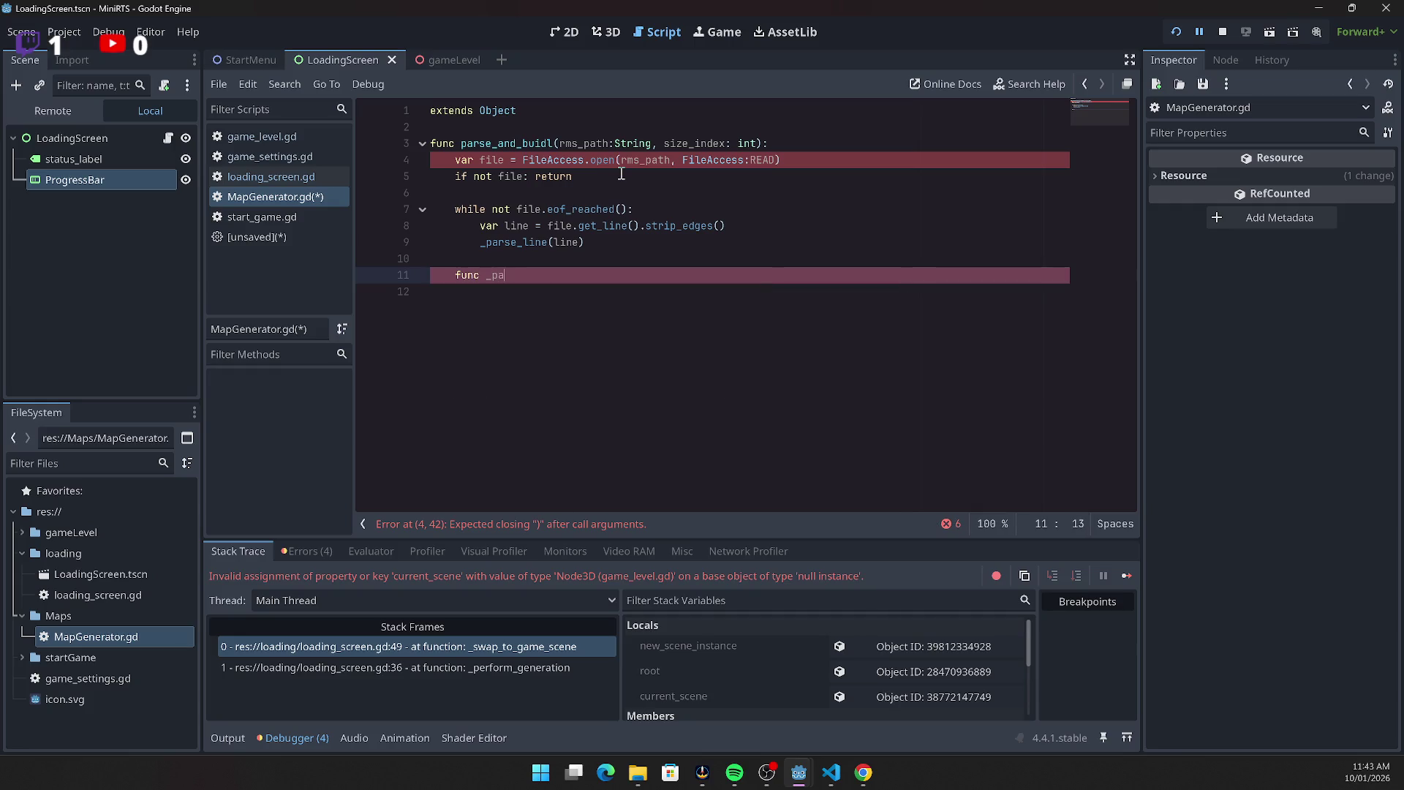
key(BackSpace)
key(BackSpace)
text(rse_line)
text((line: )
text(String))
key(Return)
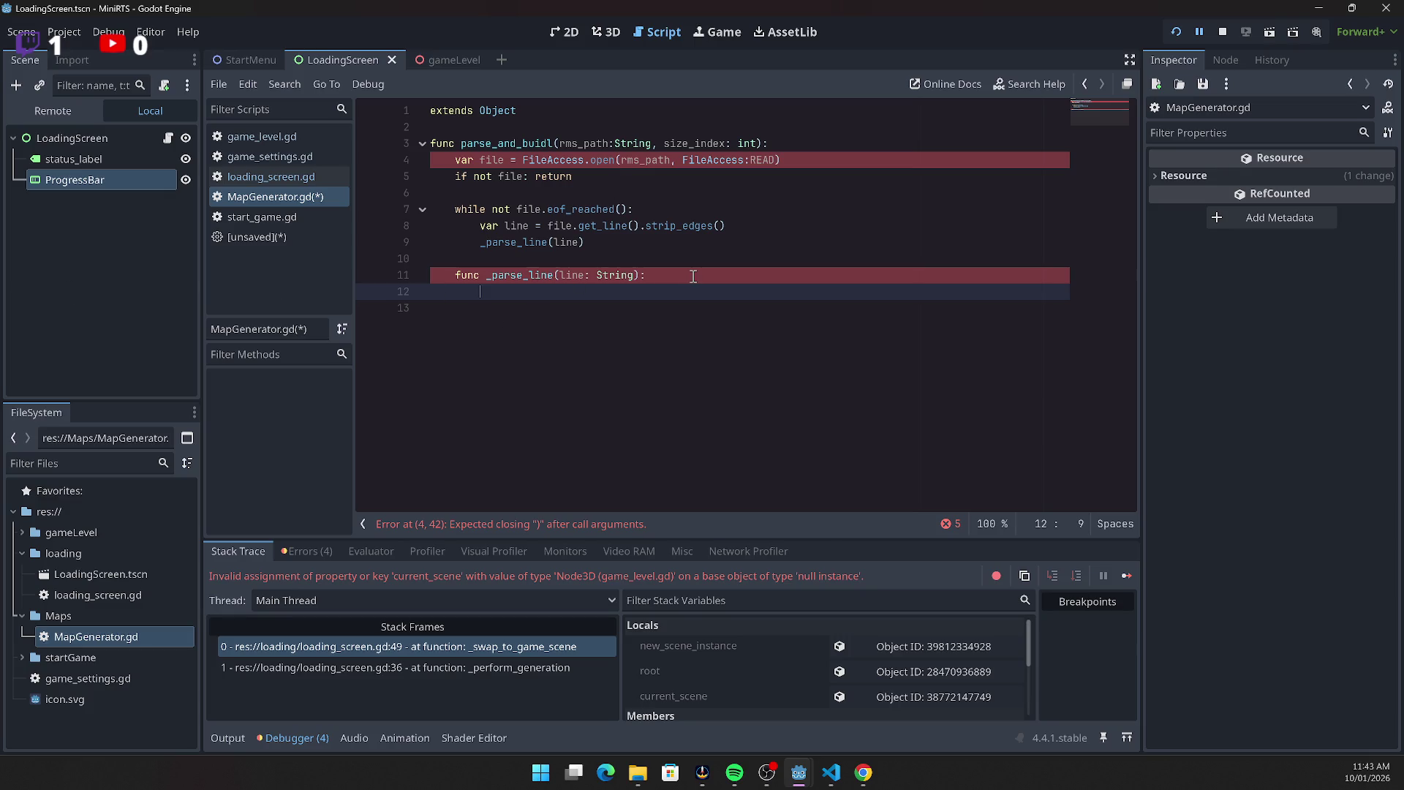
text(if line.begins_with)
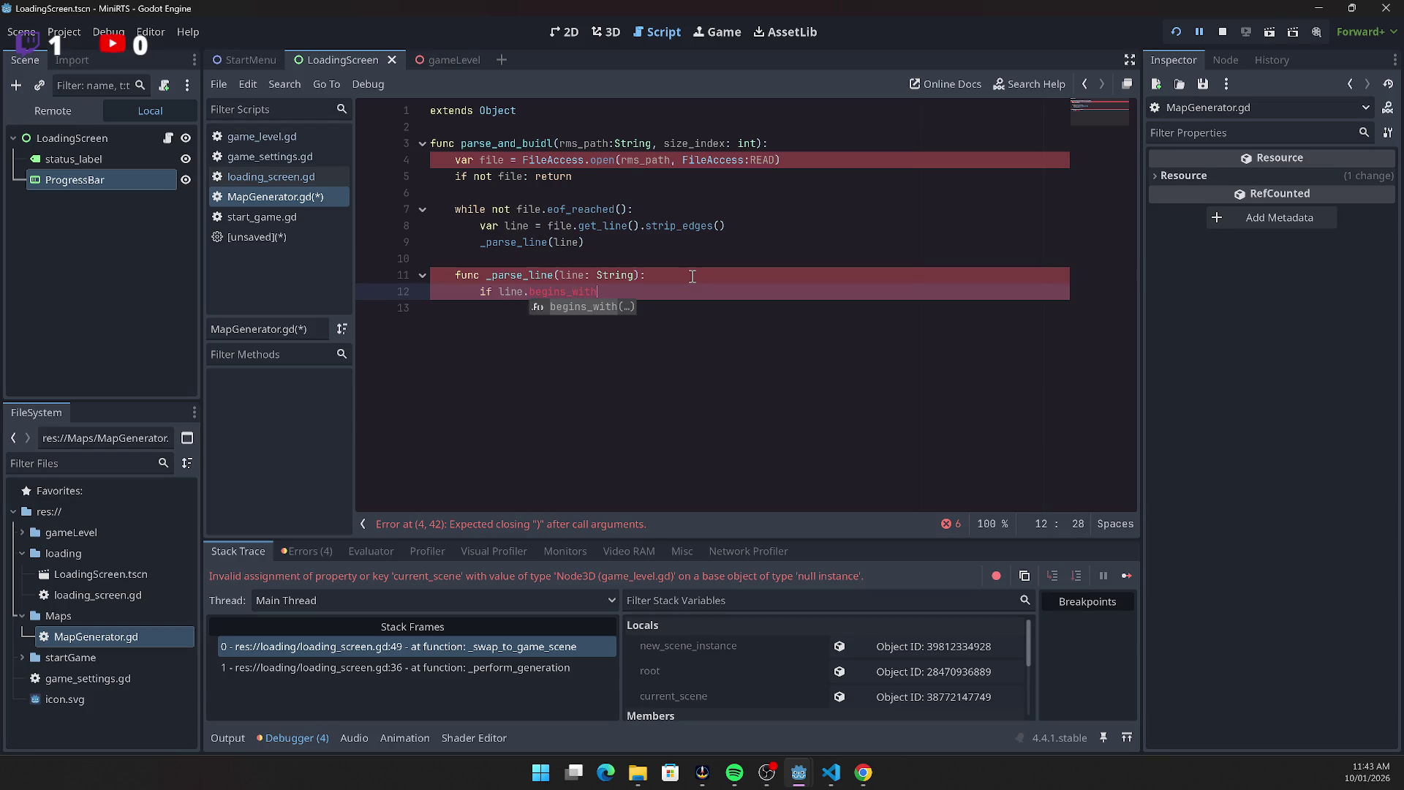
text((")
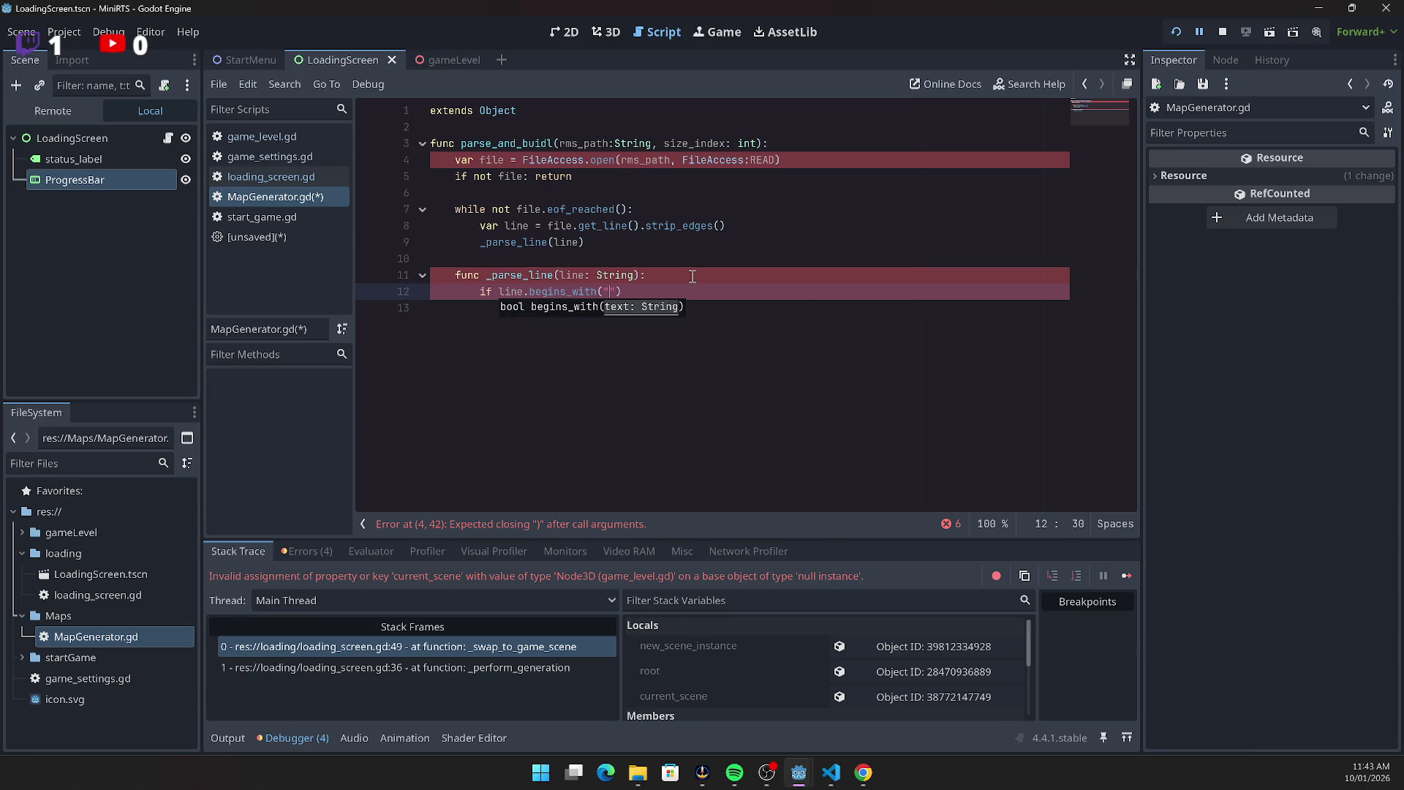
text(TERRAIN)
text(_TY)
text(PE")
text():)
key(Return)
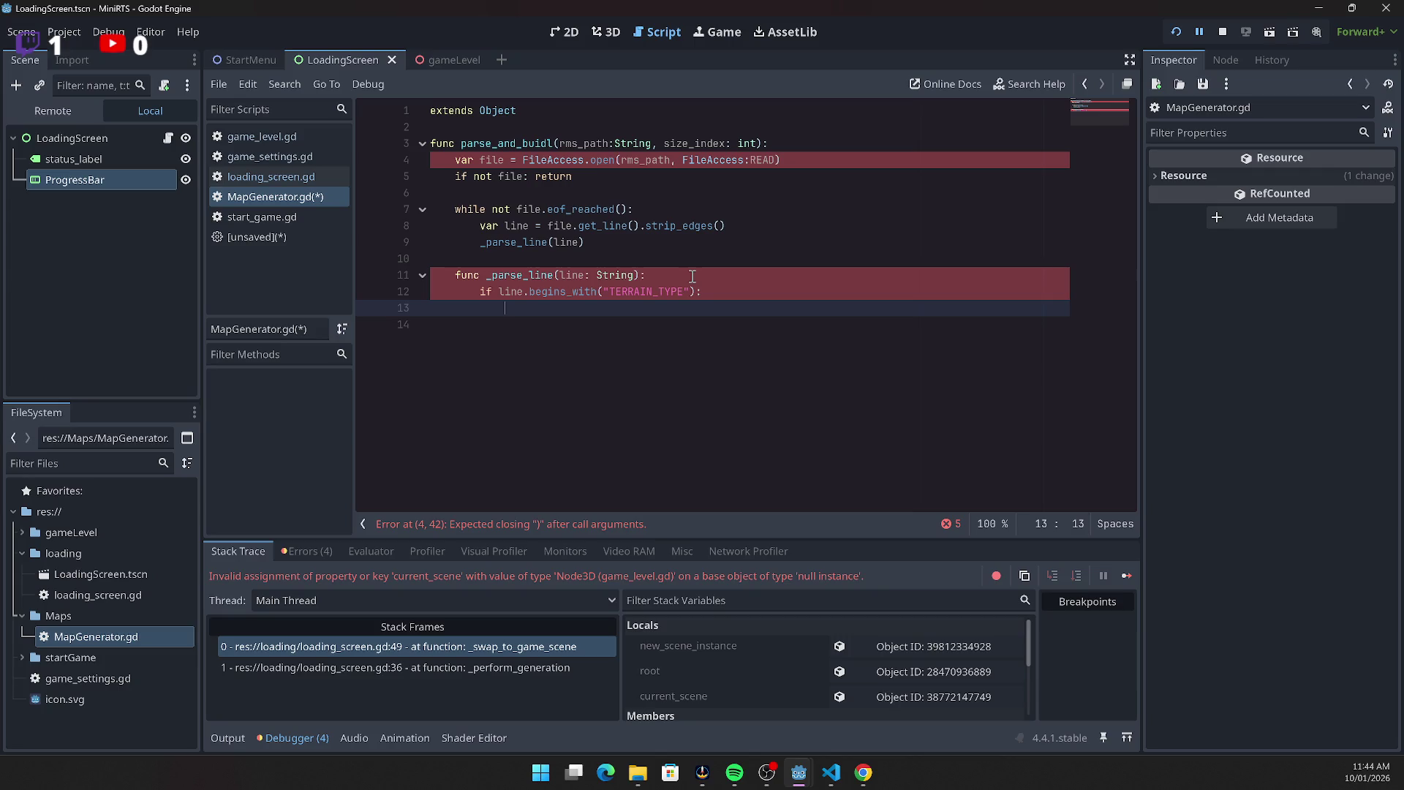
Print "process terrain type" inside the TERRAIN_TYPE check and save MapGenerator.gd.
text(fil)
key(BackSpace)
key(BackSpace)
key(BackSpace)
text(prin)
key(Return)
text(")
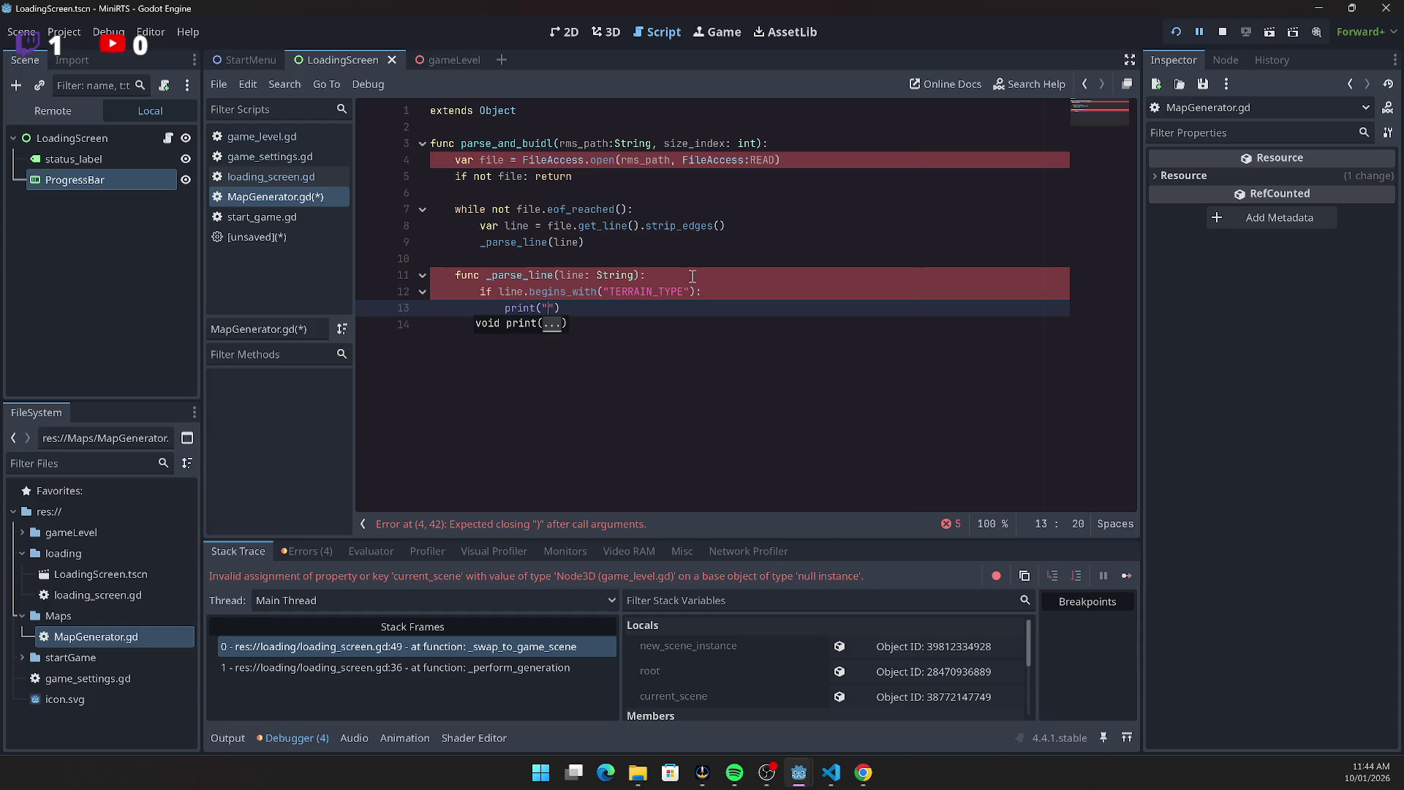
text(process terr)
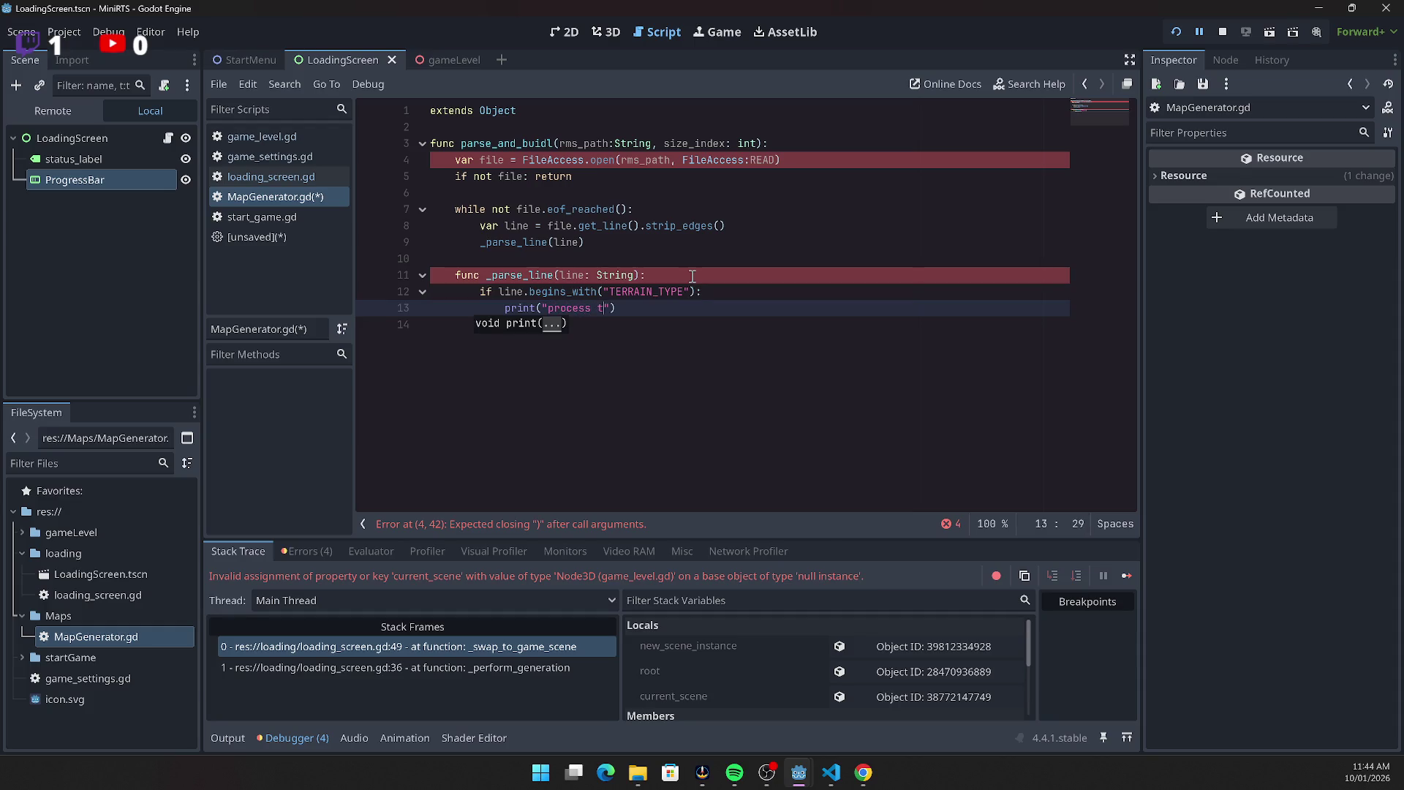
text(ain type)
key(ctrl+s)
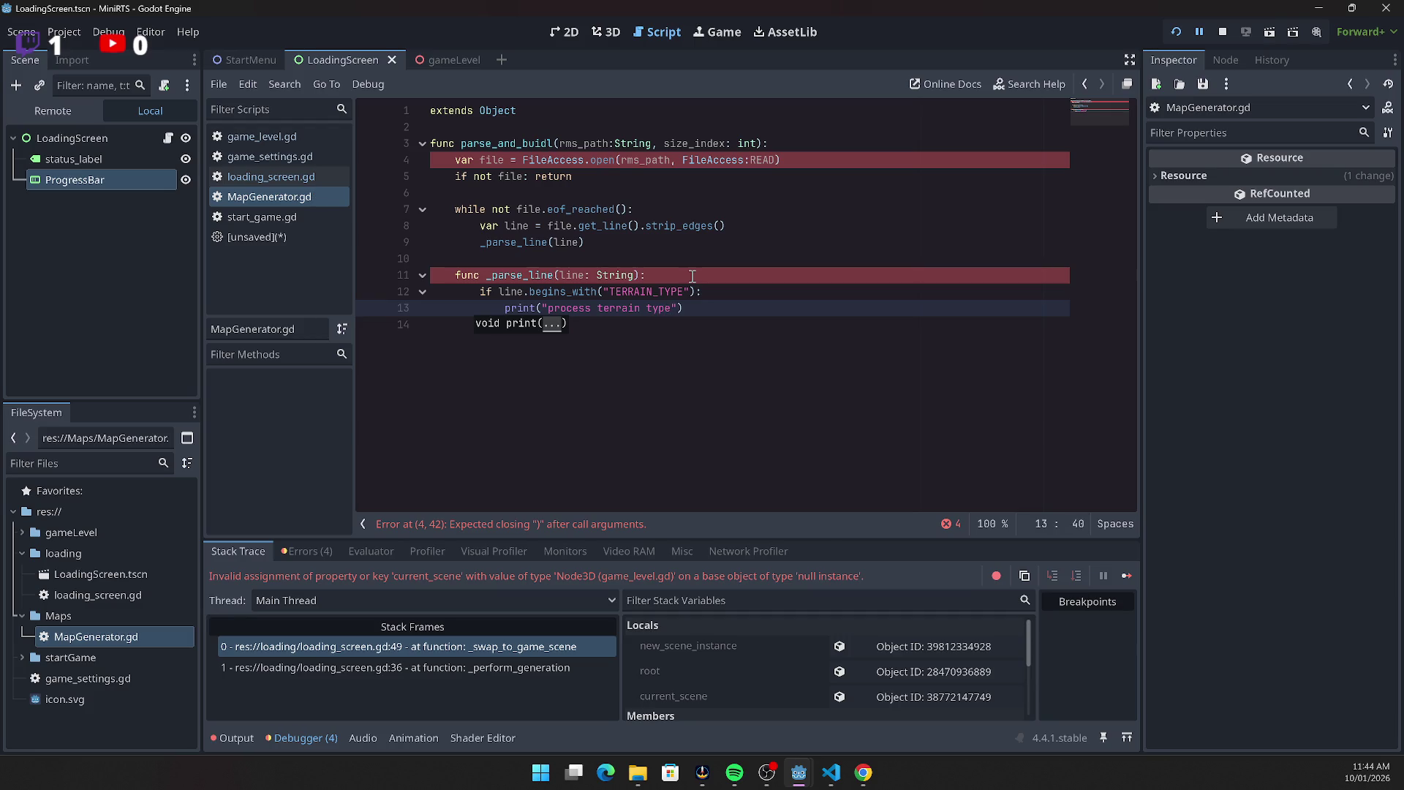
click(735, 377)
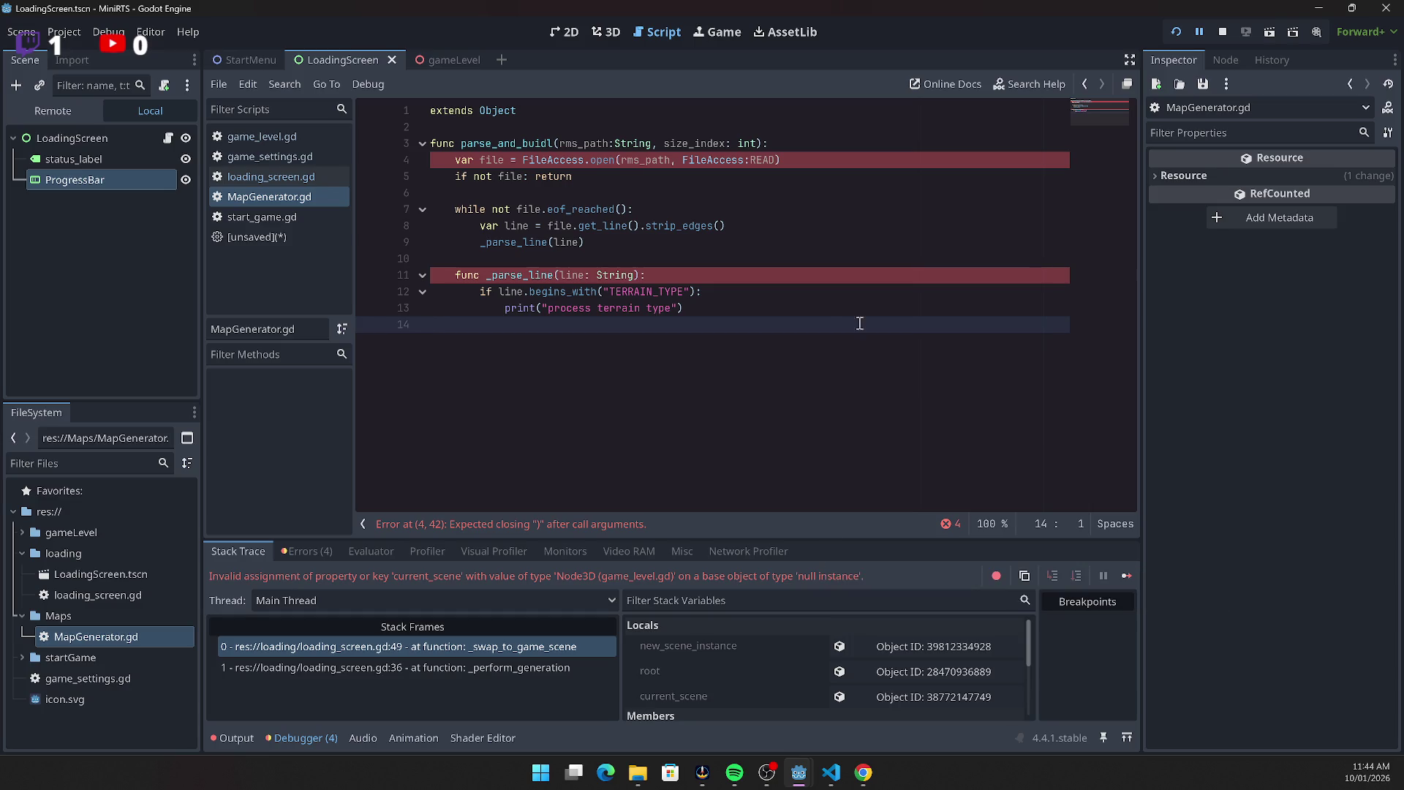
Remove the indentation before func on line 11 so _parse_line becomes top-level.
click(746, 196)
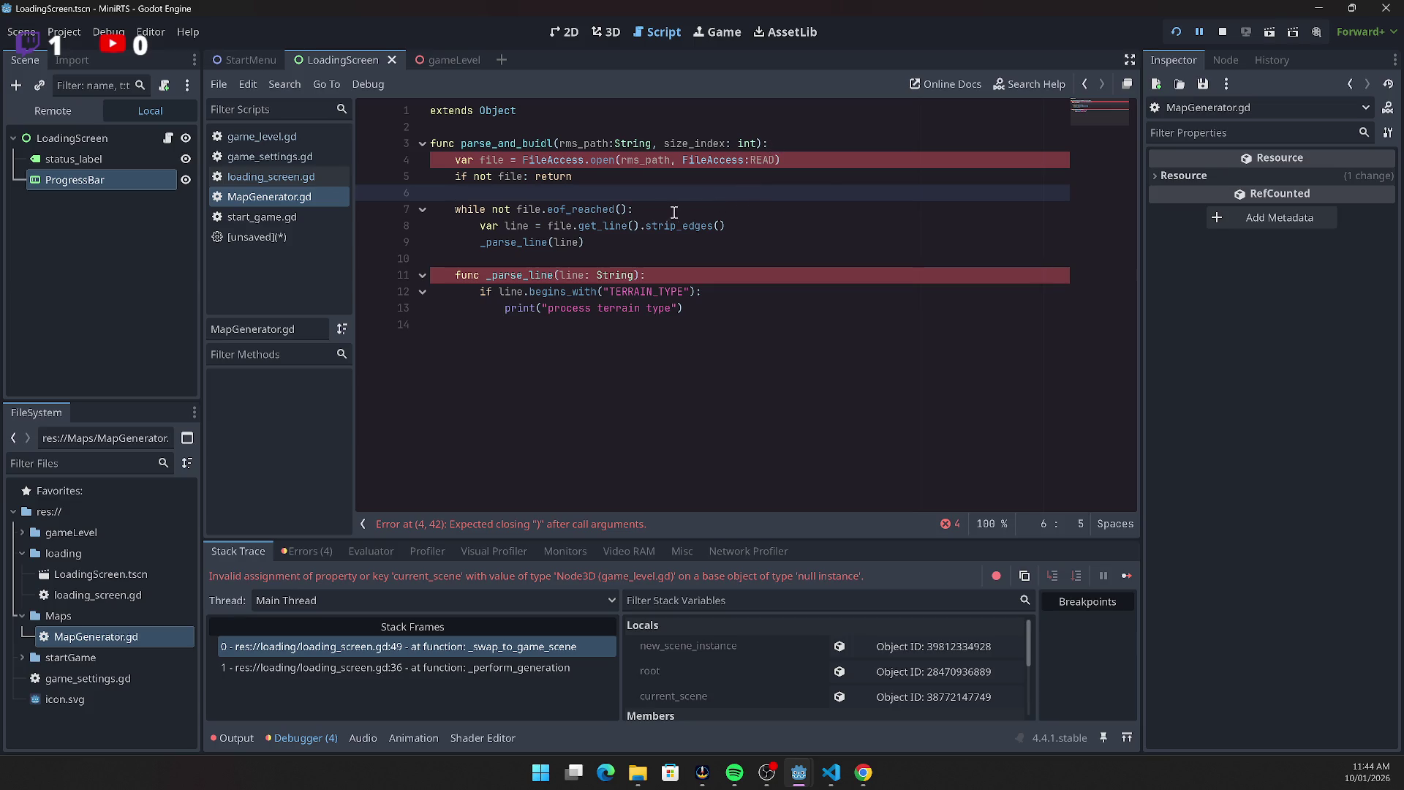
click(634, 161)
click(810, 161)
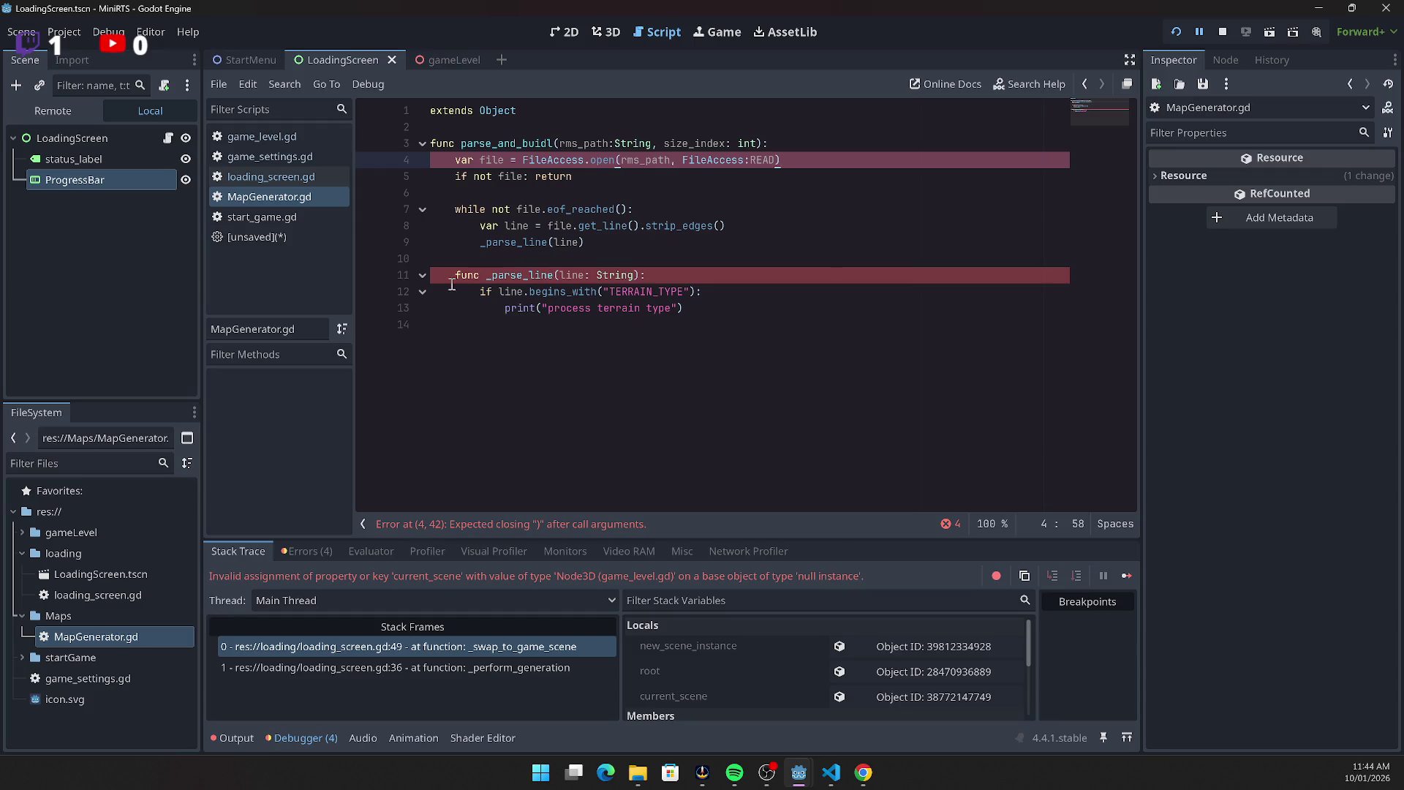
click(455, 278)
drag(455, 283, 393, 282)
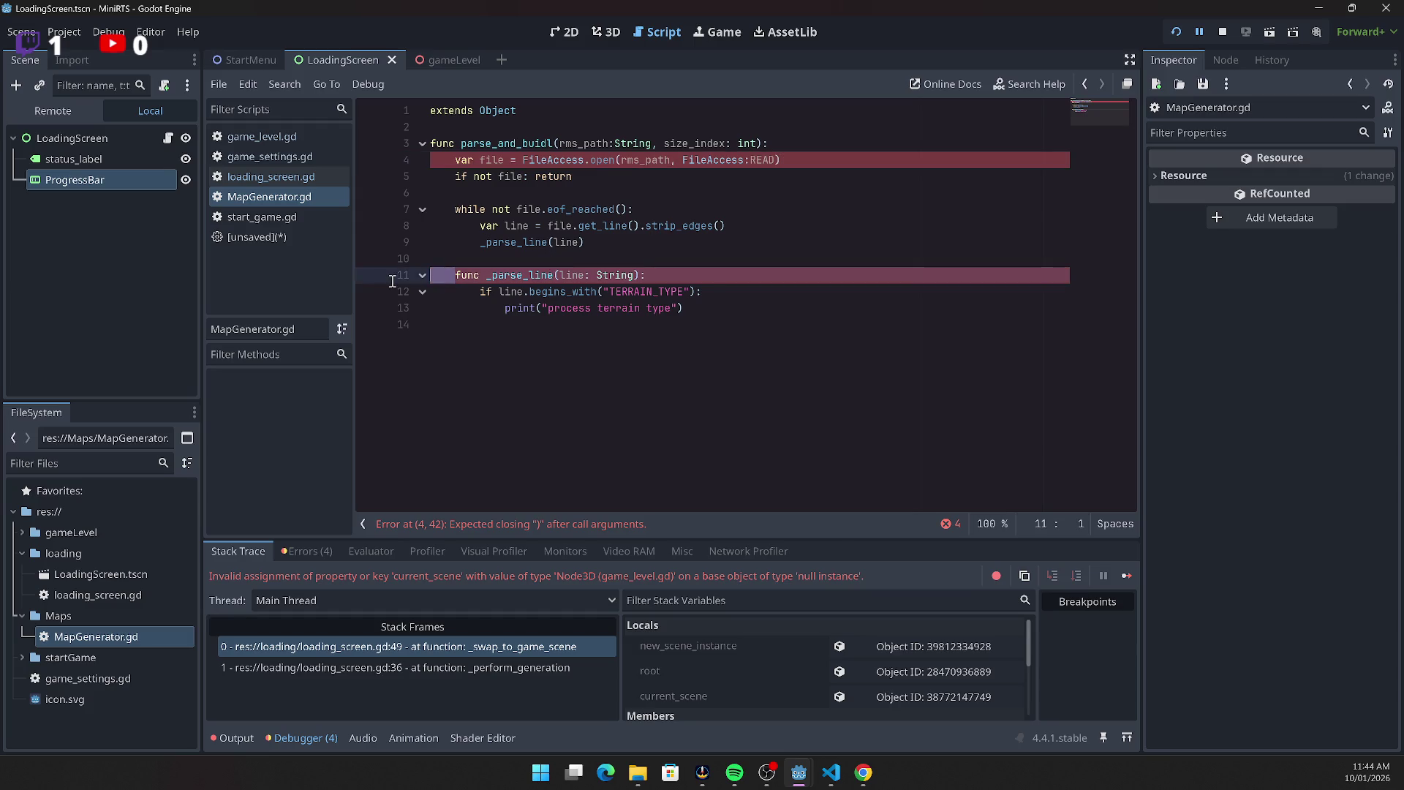
key(BackSpace)
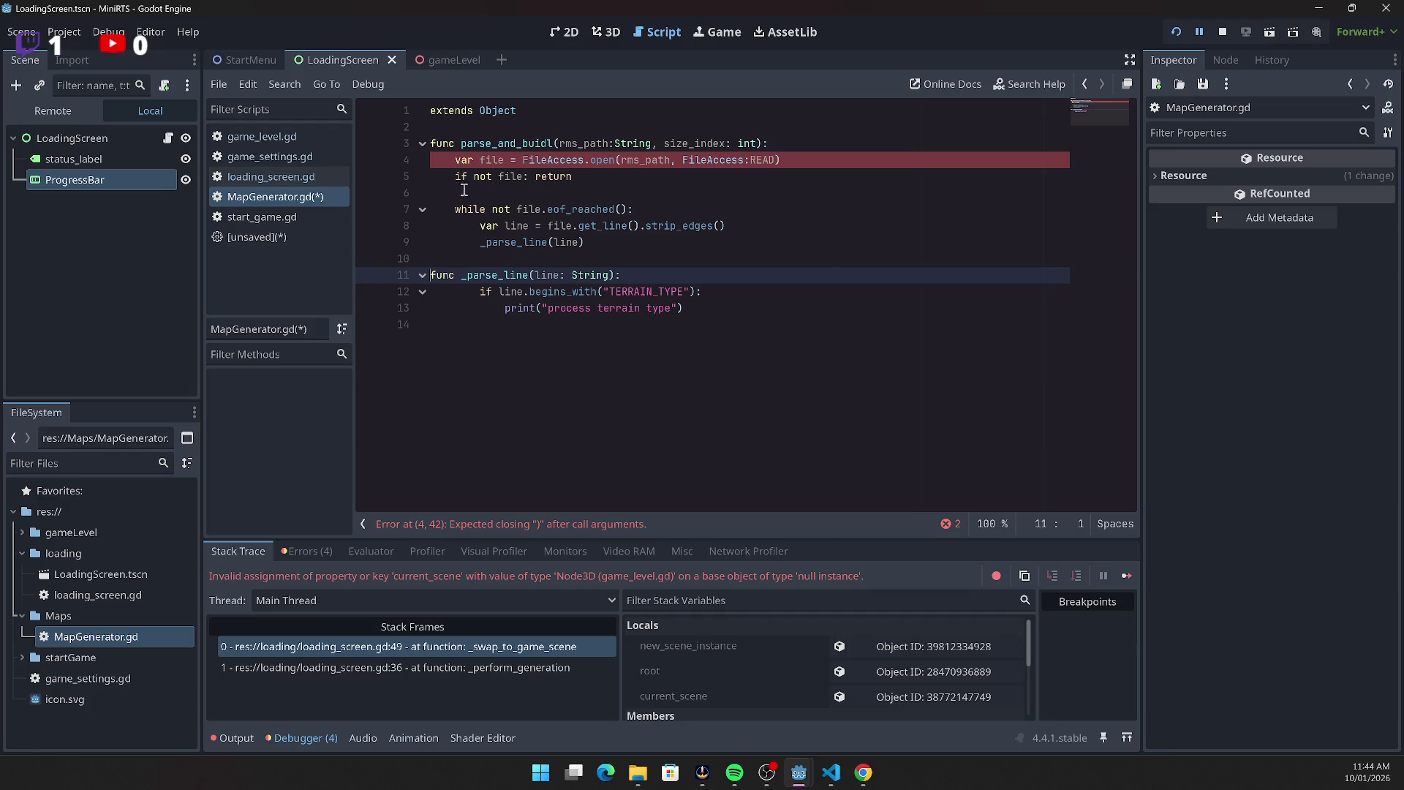
Re-indent line 12's if statement under _parse_line and line 13's print line under the if.
drag(480, 291, 399, 311)
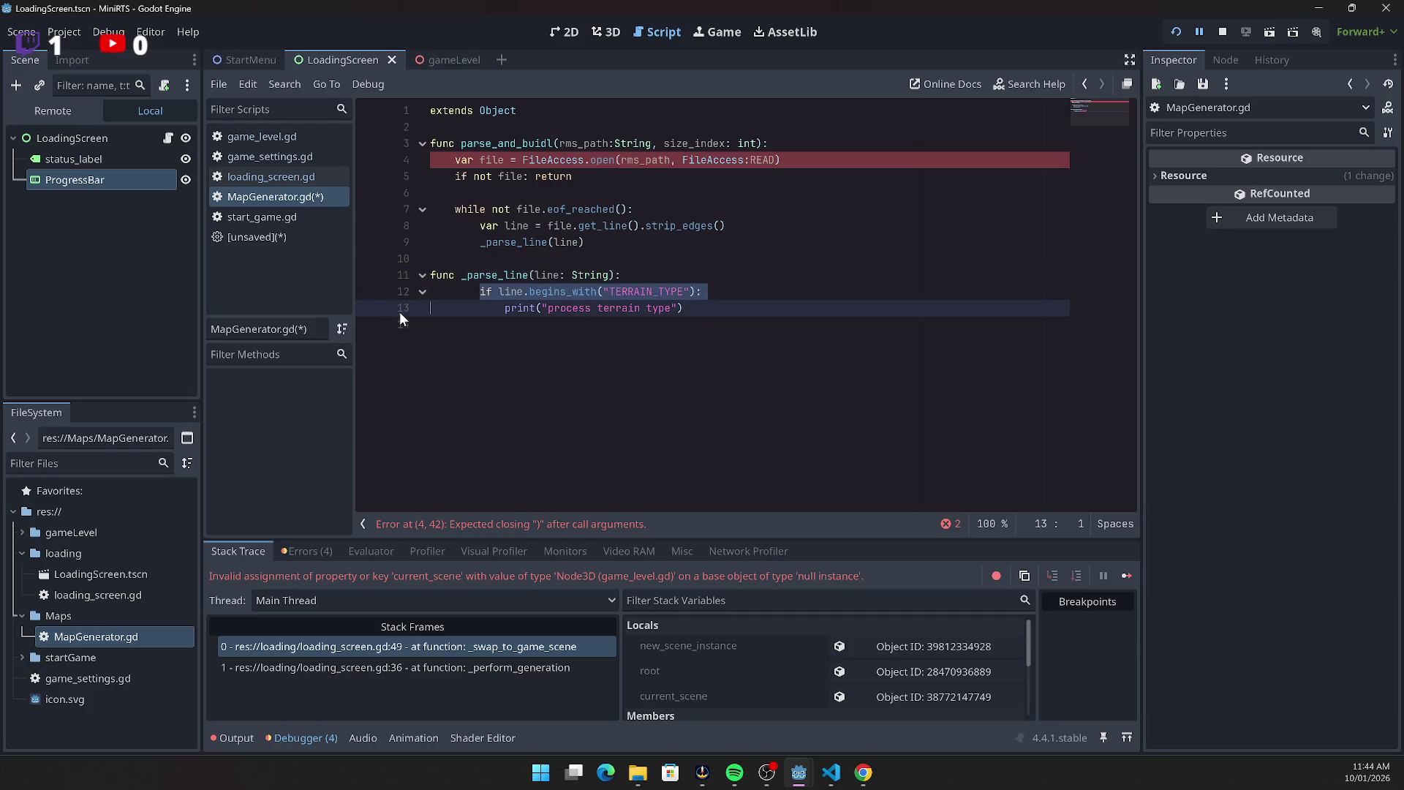
key(Up)
key(Delete)
key(Delete)
key(Delete)
text(`)
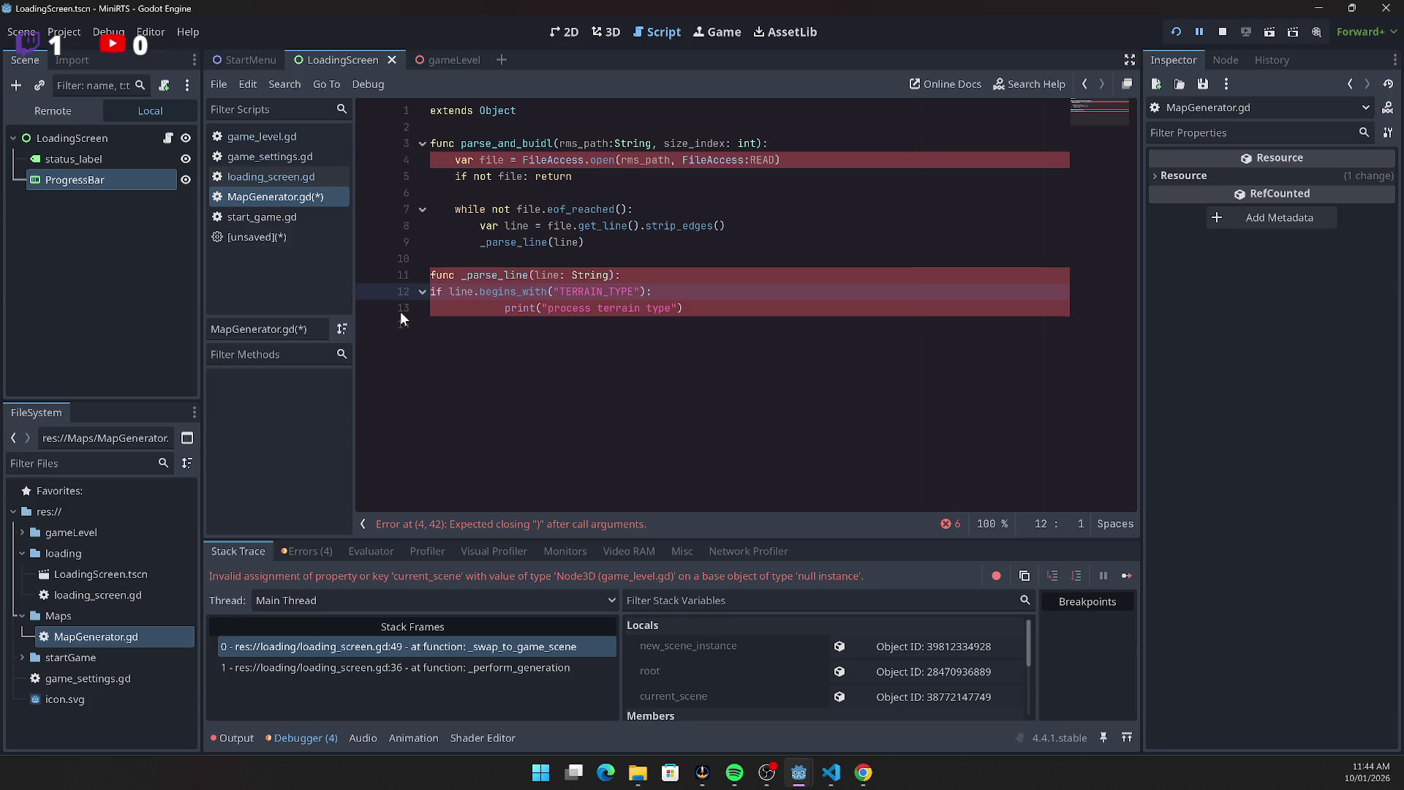
key(BackSpace)
key(Tab)
key(Down)
key(Delete)
key(Delete)
key(Delete)
key(Delete)
key(Delete)
key(Tab)
Delete the blank line before the while loop, then restore it with undo.
key(Up)
key(Up)
key(Up)
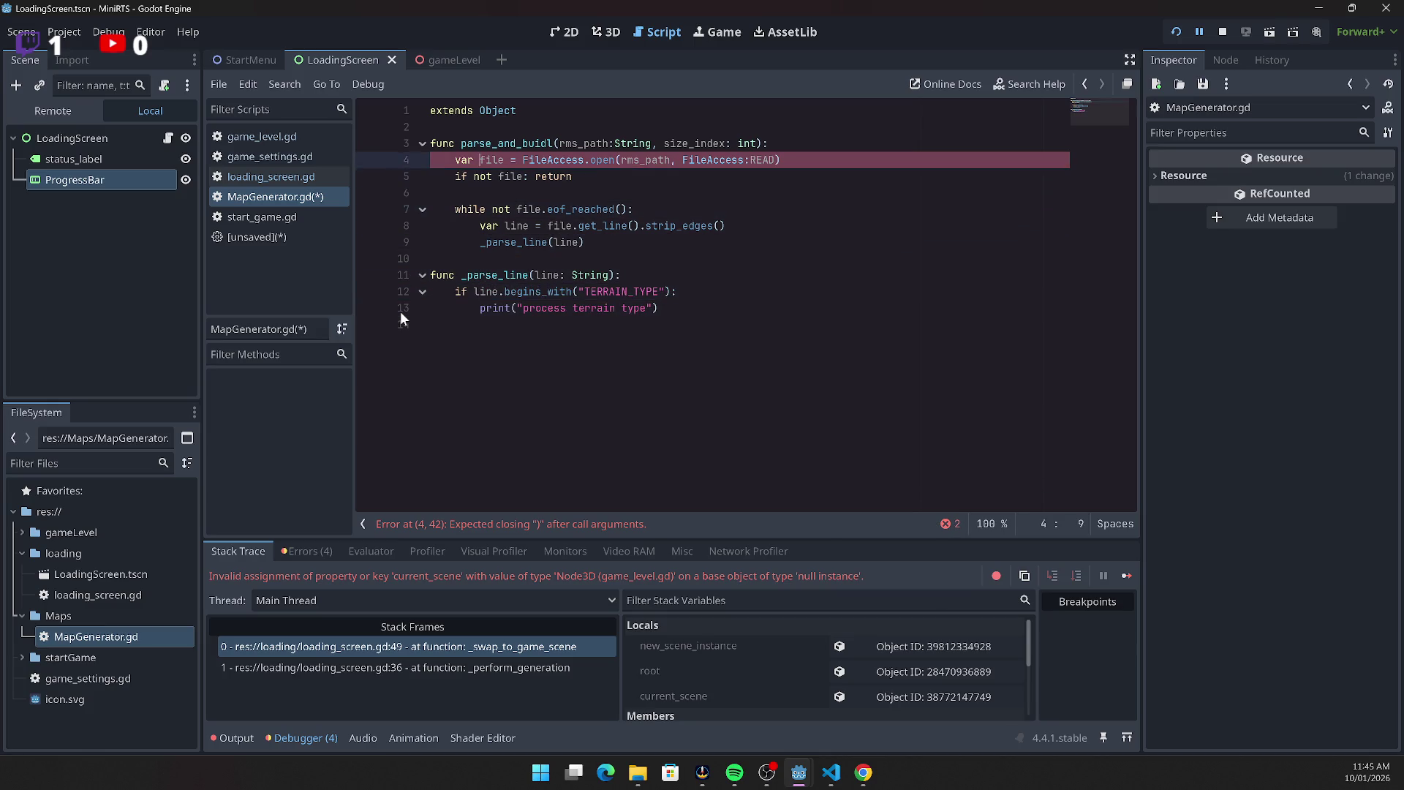
key(Down)
key(Home)
key(Down)
key(Down)
key(Delete)
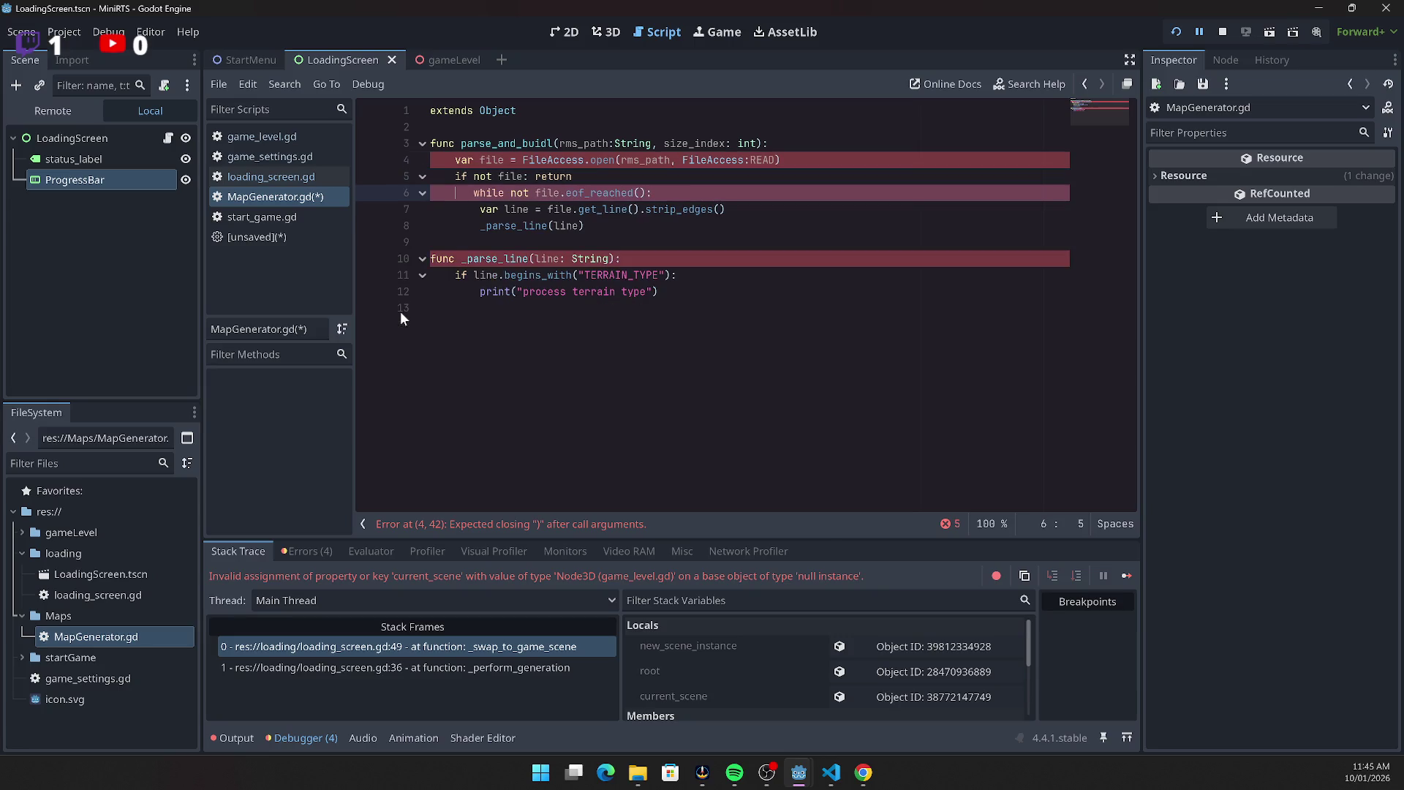
key(ctrl+z)
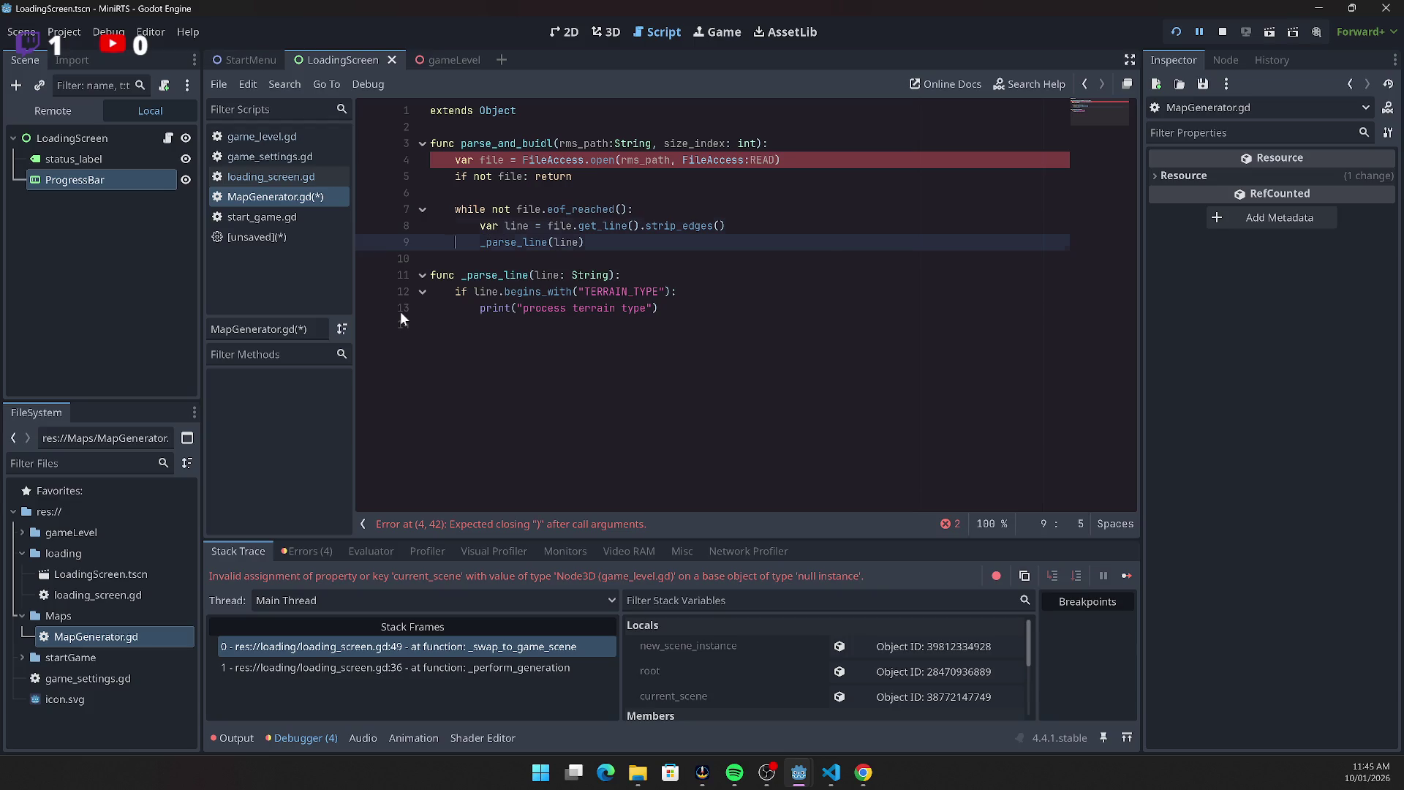
key(Up)
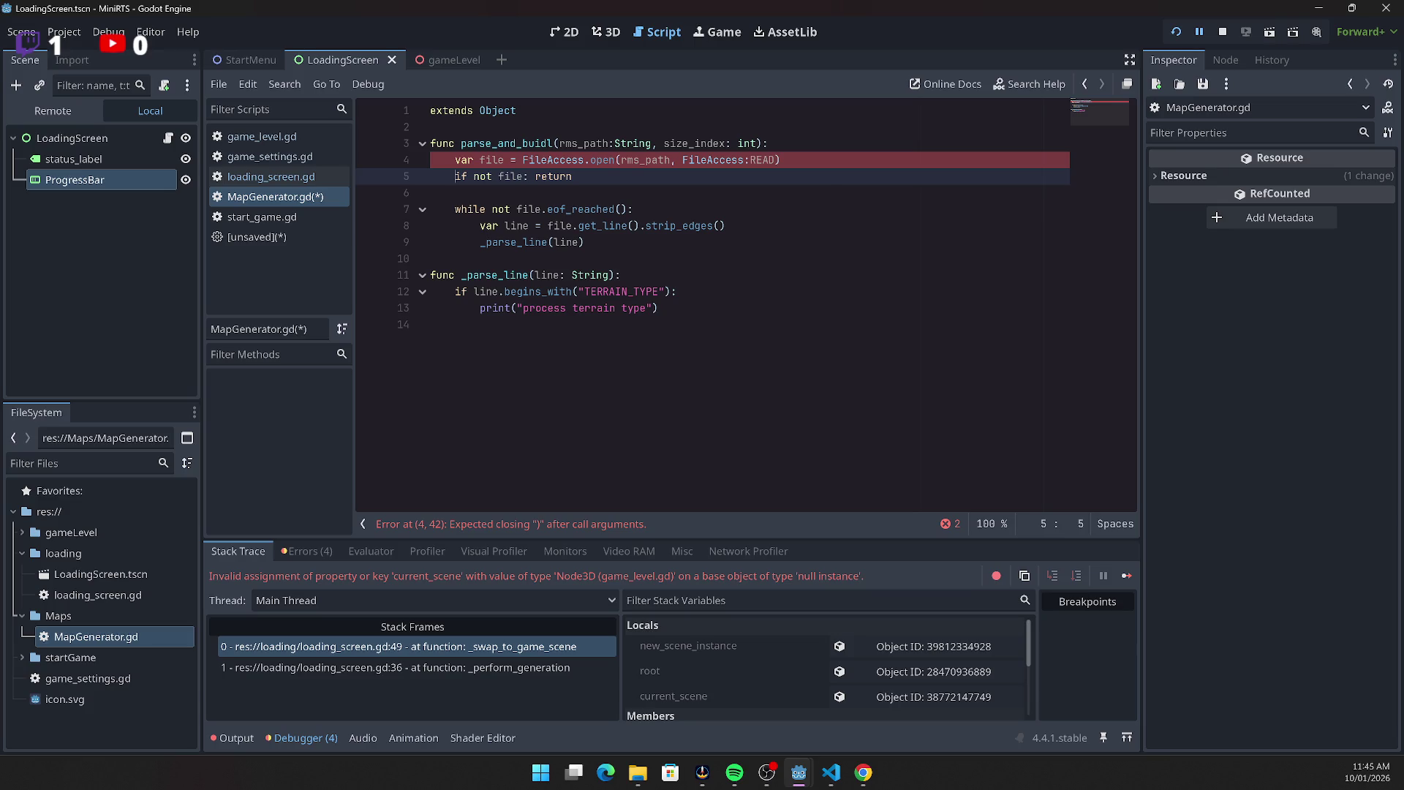
Correct the misspelled function name parse_and_buidl to parse_and_build.
click(618, 144)
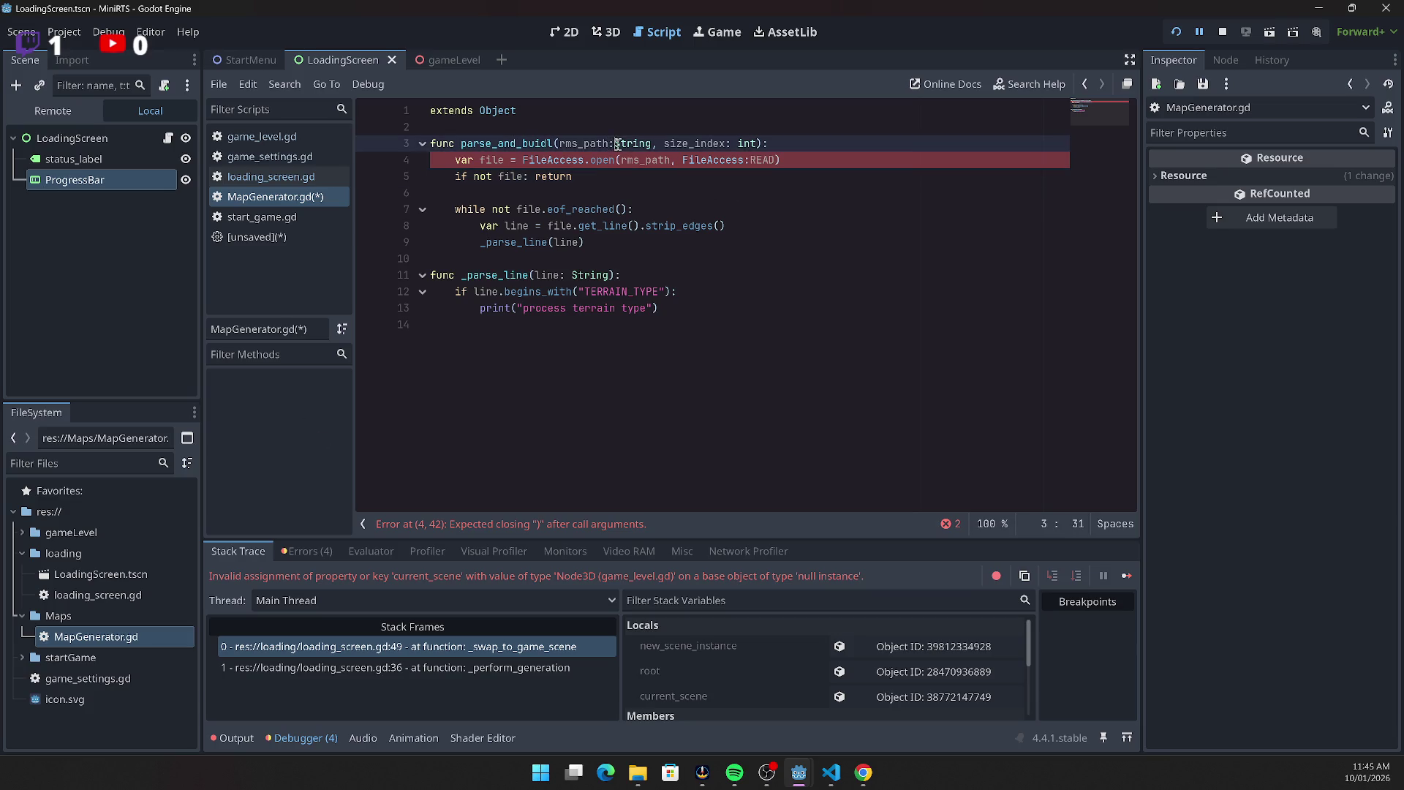
drag(869, 240, 844, 226)
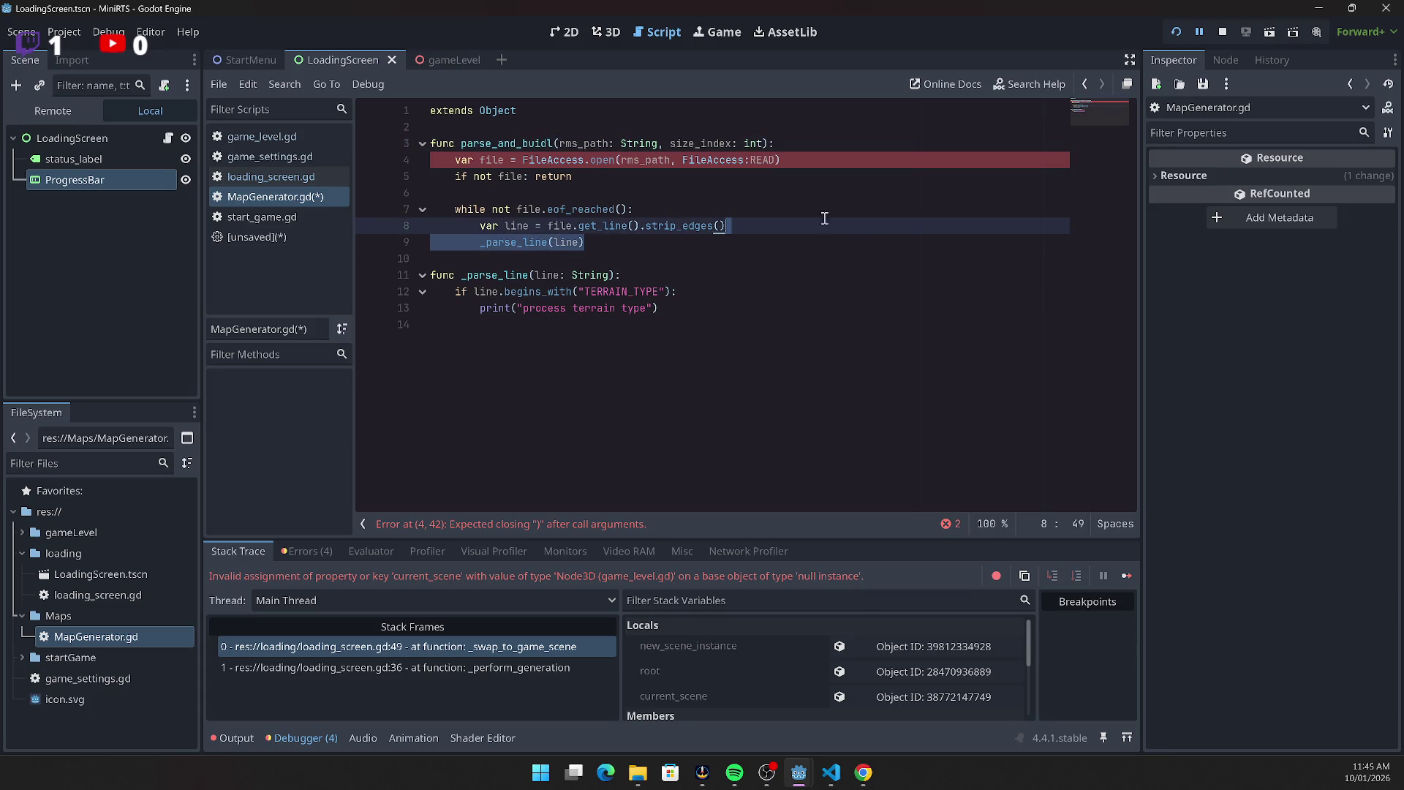
click(553, 143)
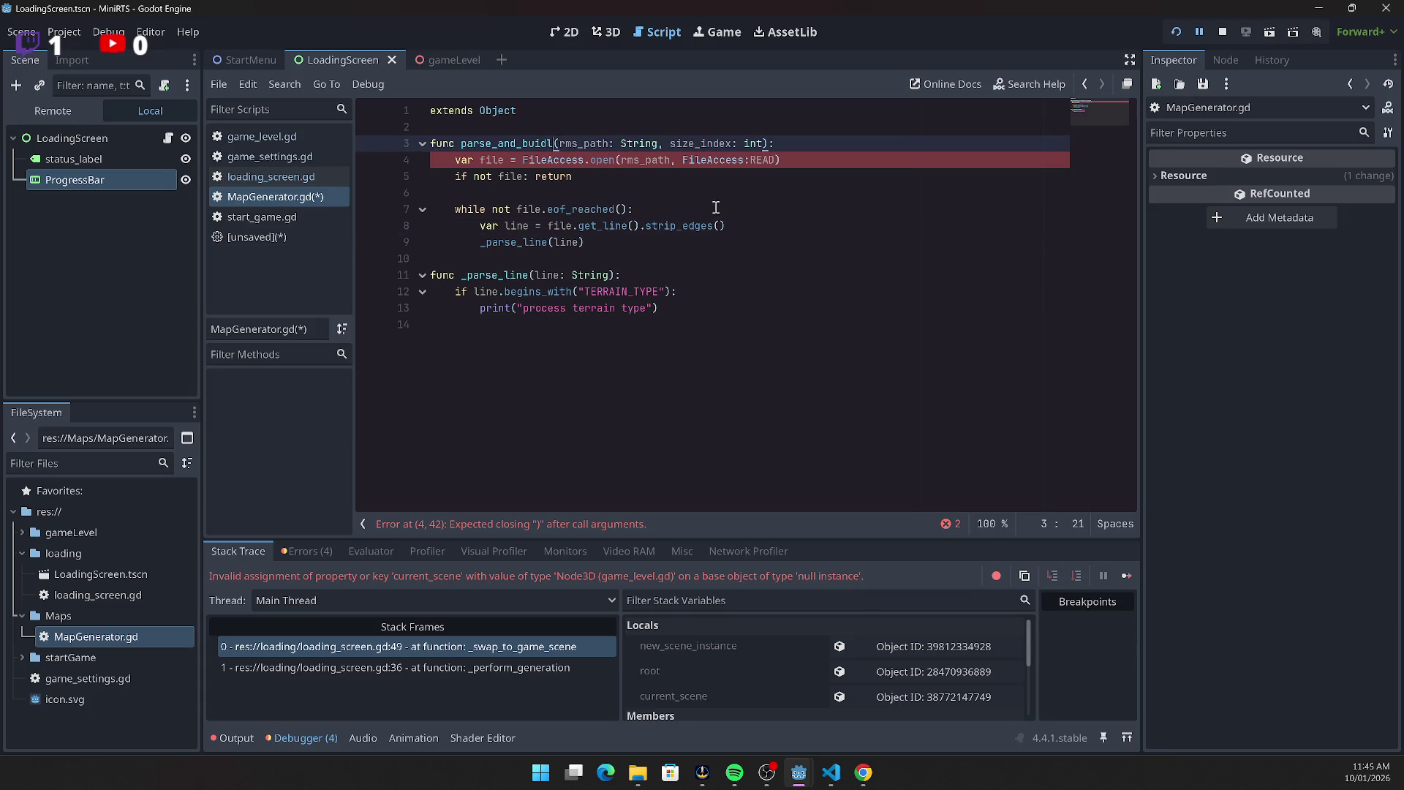
key(BackSpace)
text(l)
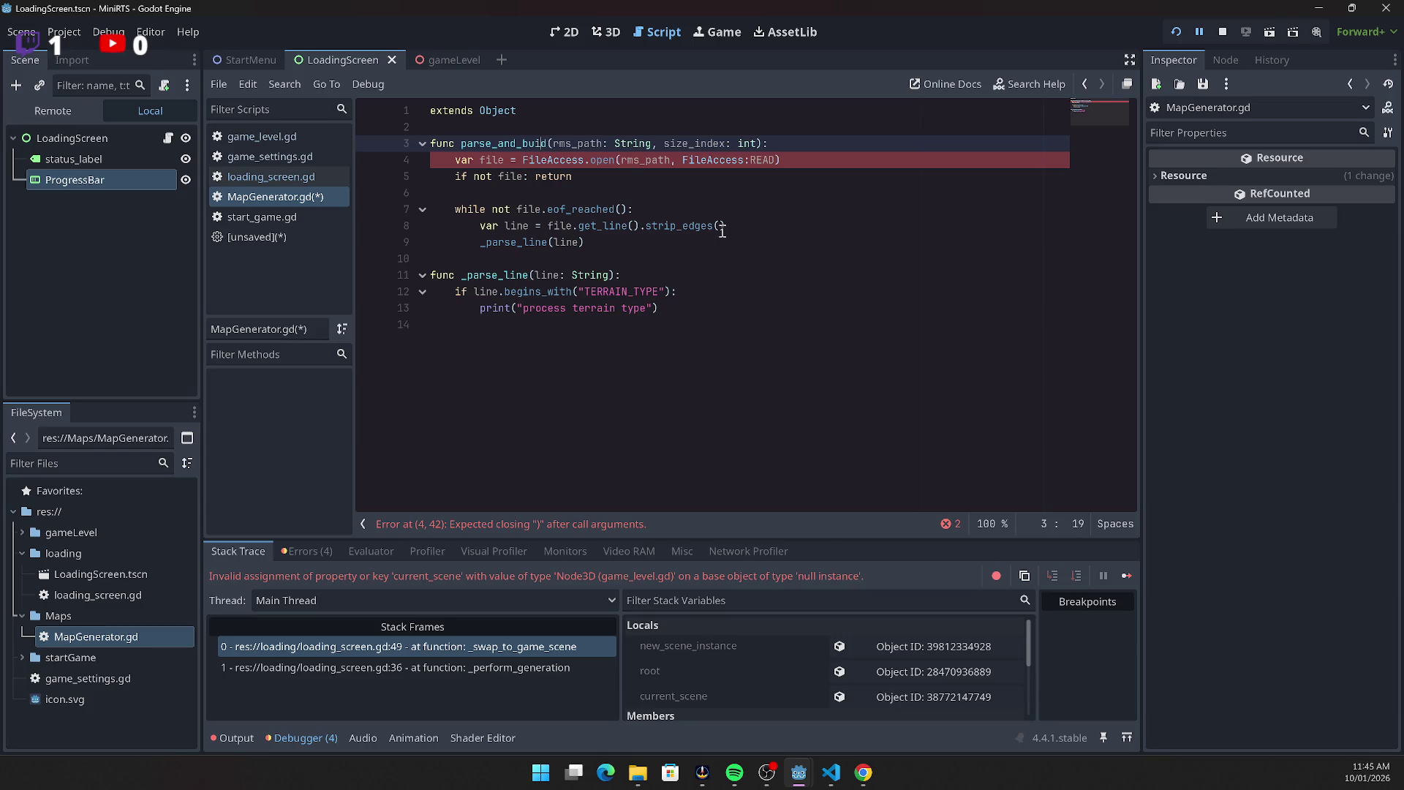
Change FileAccess:READ to FileAccess.READ on line 4 and run the project.
click(740, 315)
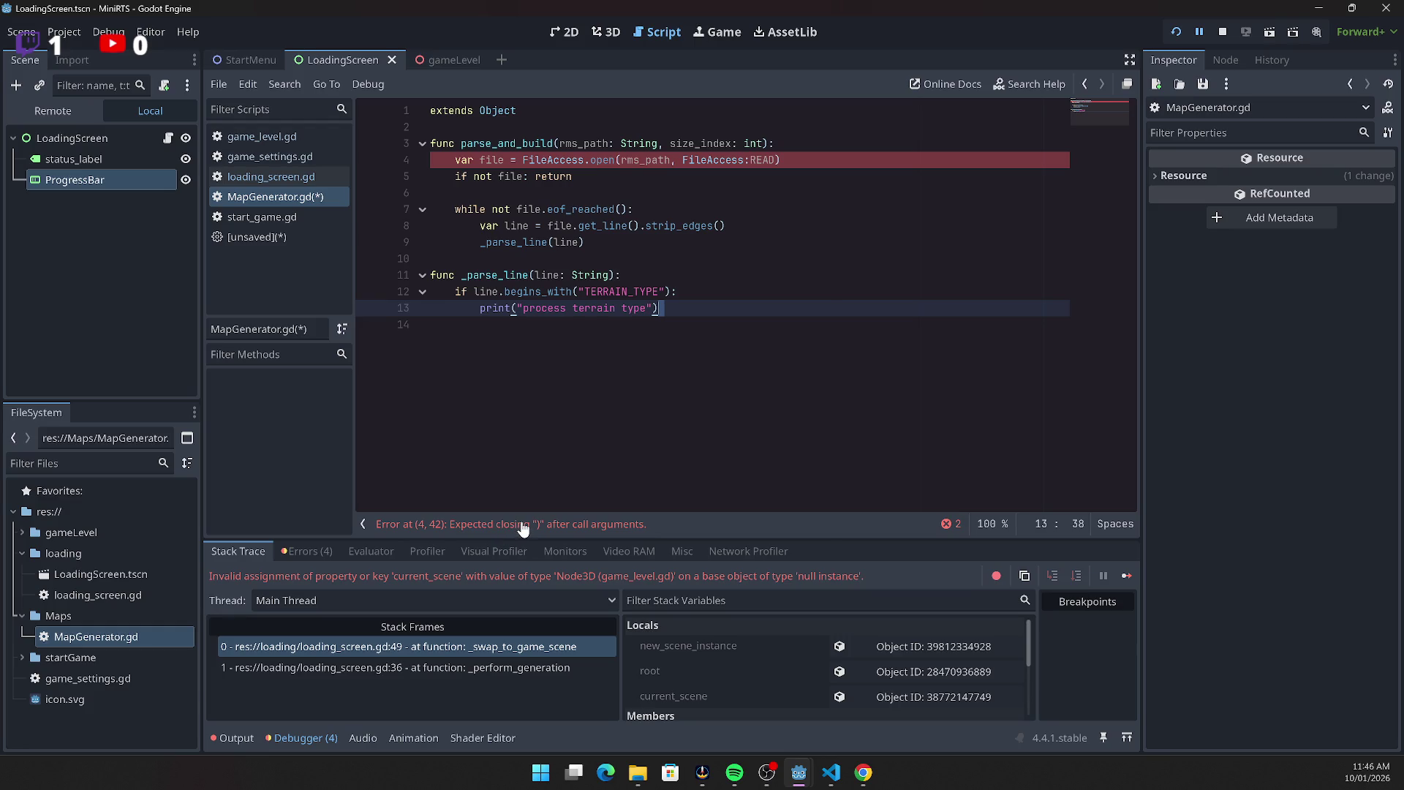
click(867, 177)
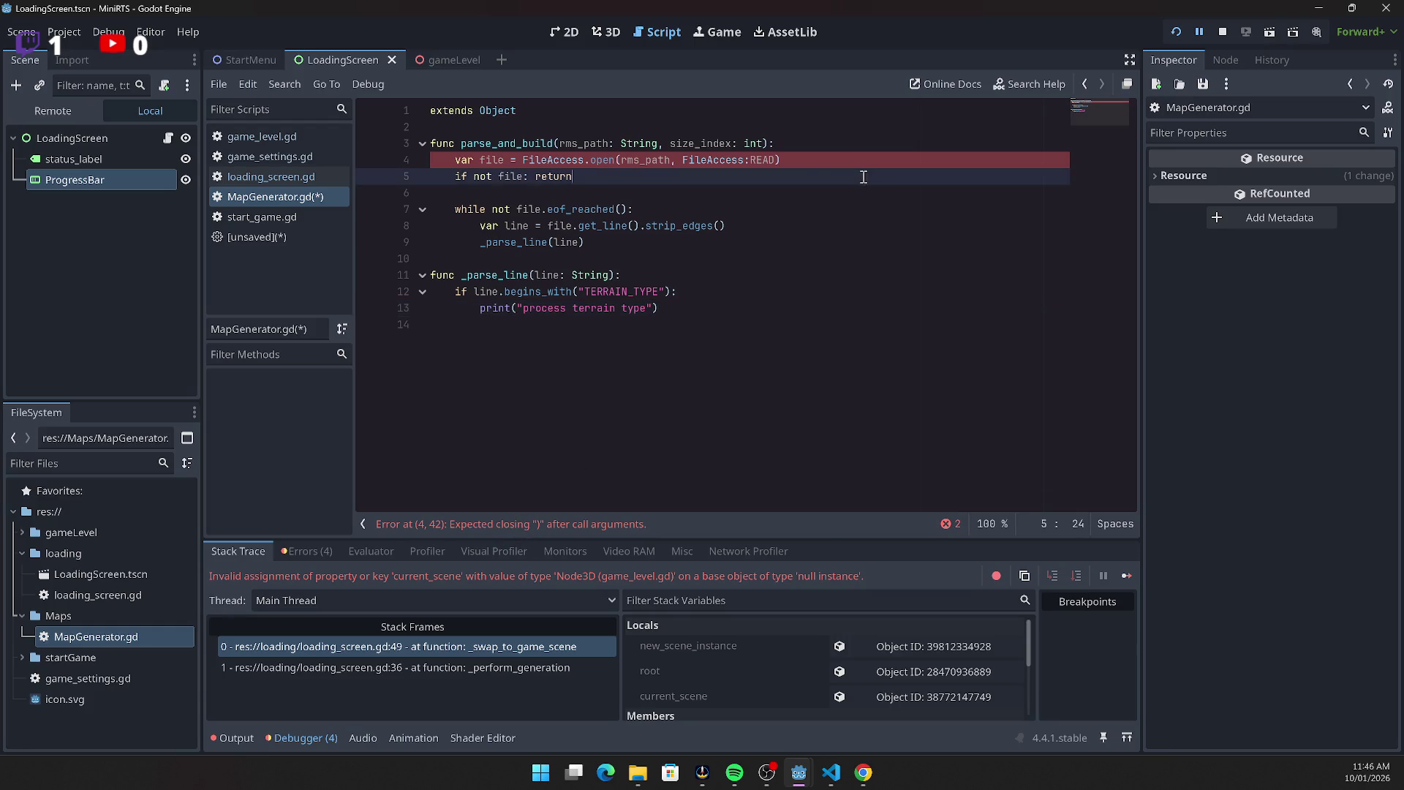
click(822, 161)
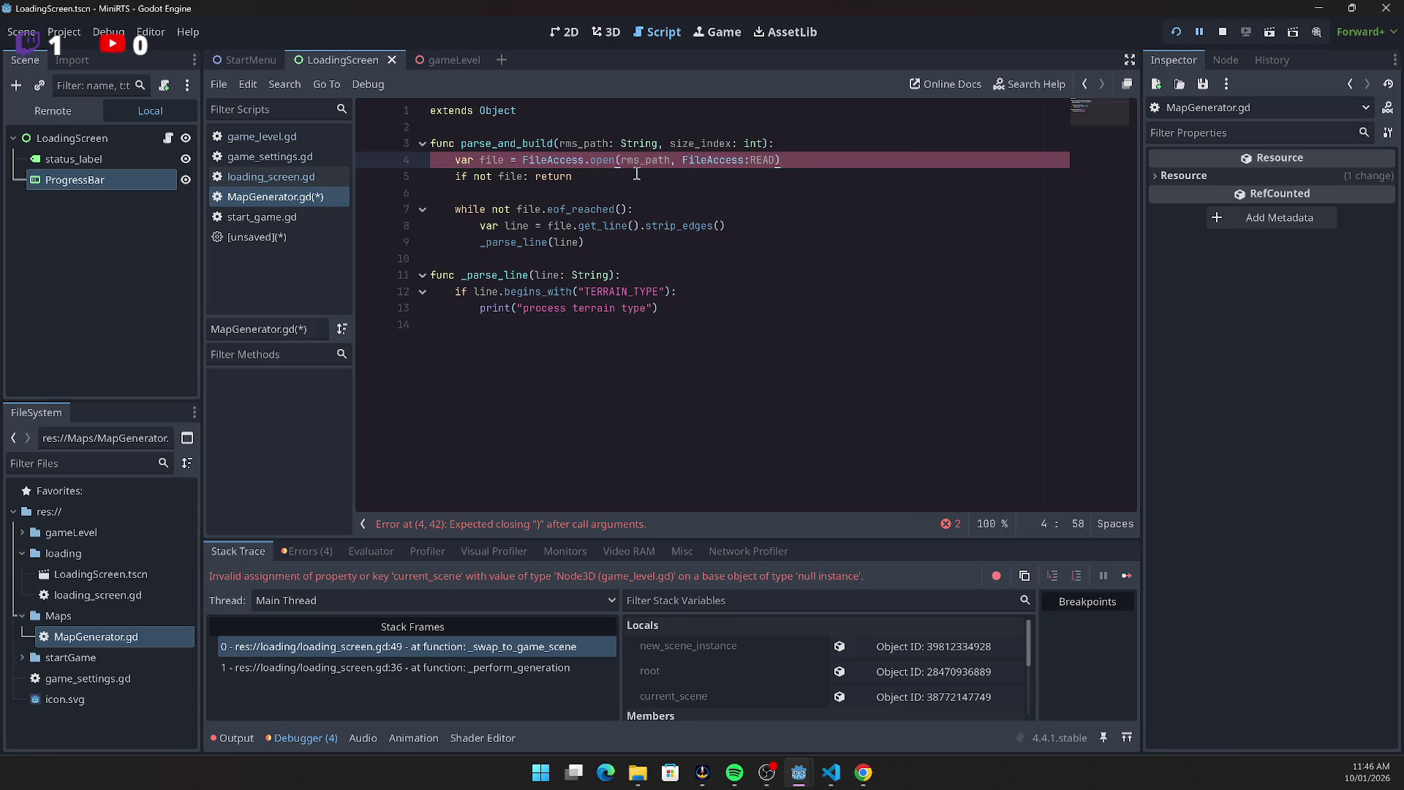
mouse_move(658, 157)
click(743, 161)
double_click(747, 161)
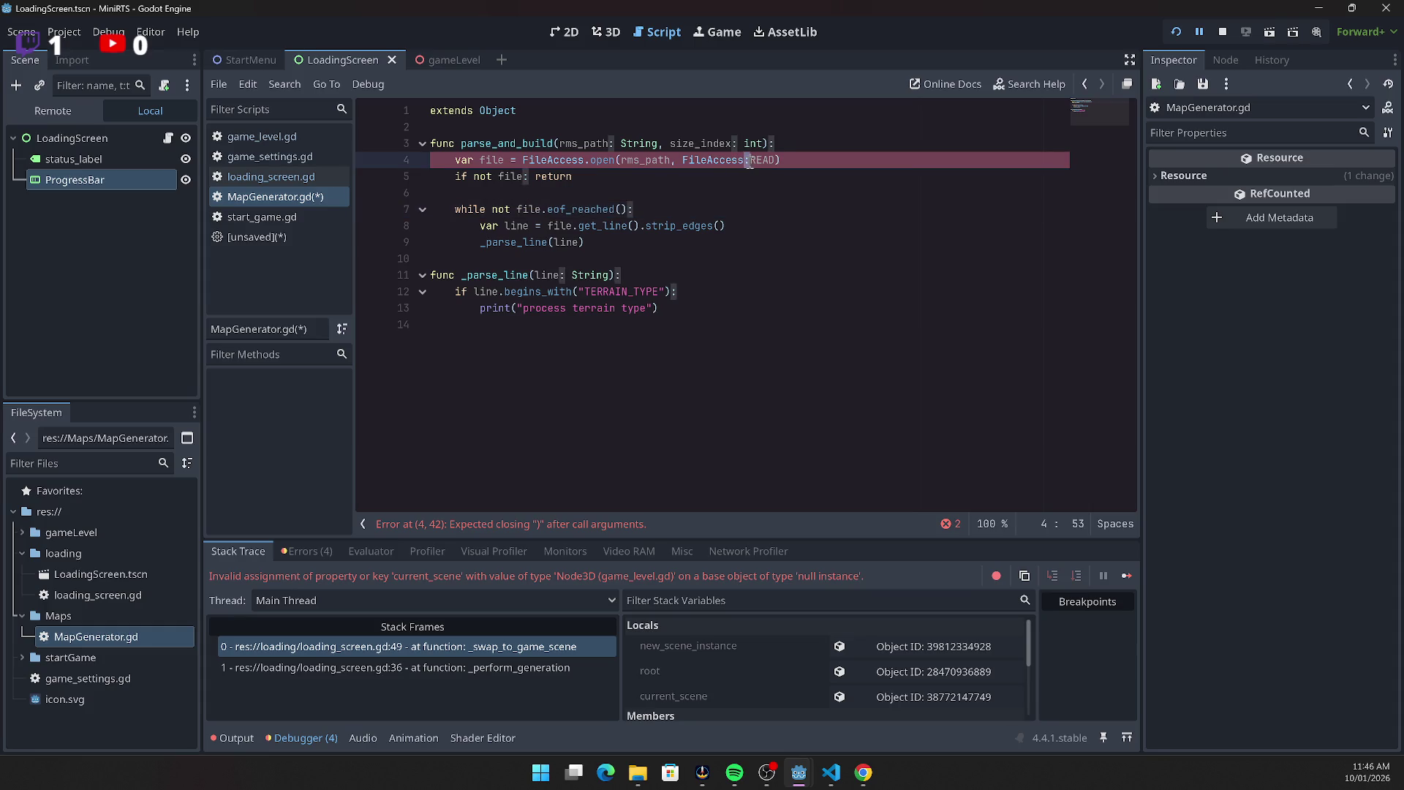
text(.)
click(723, 333)
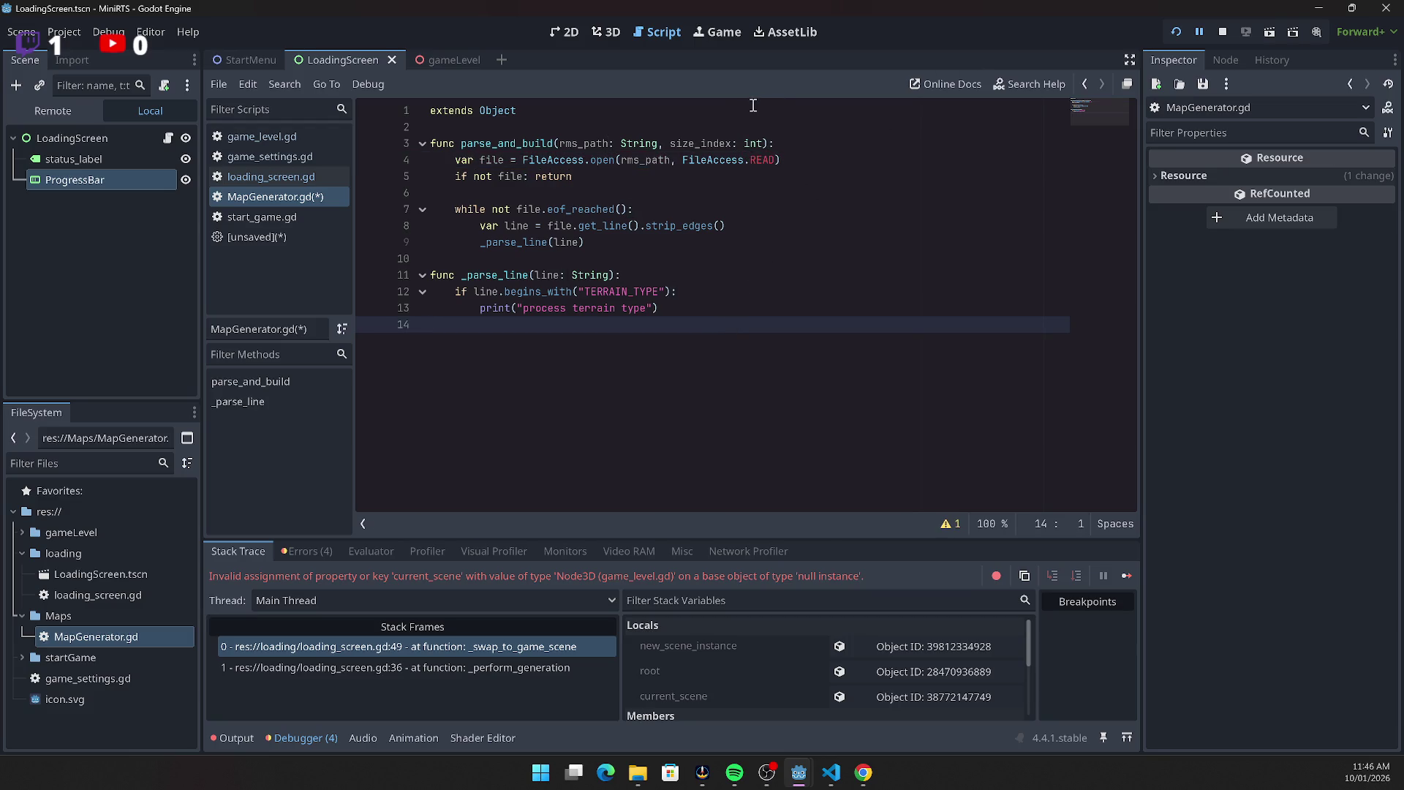
click(1175, 34)
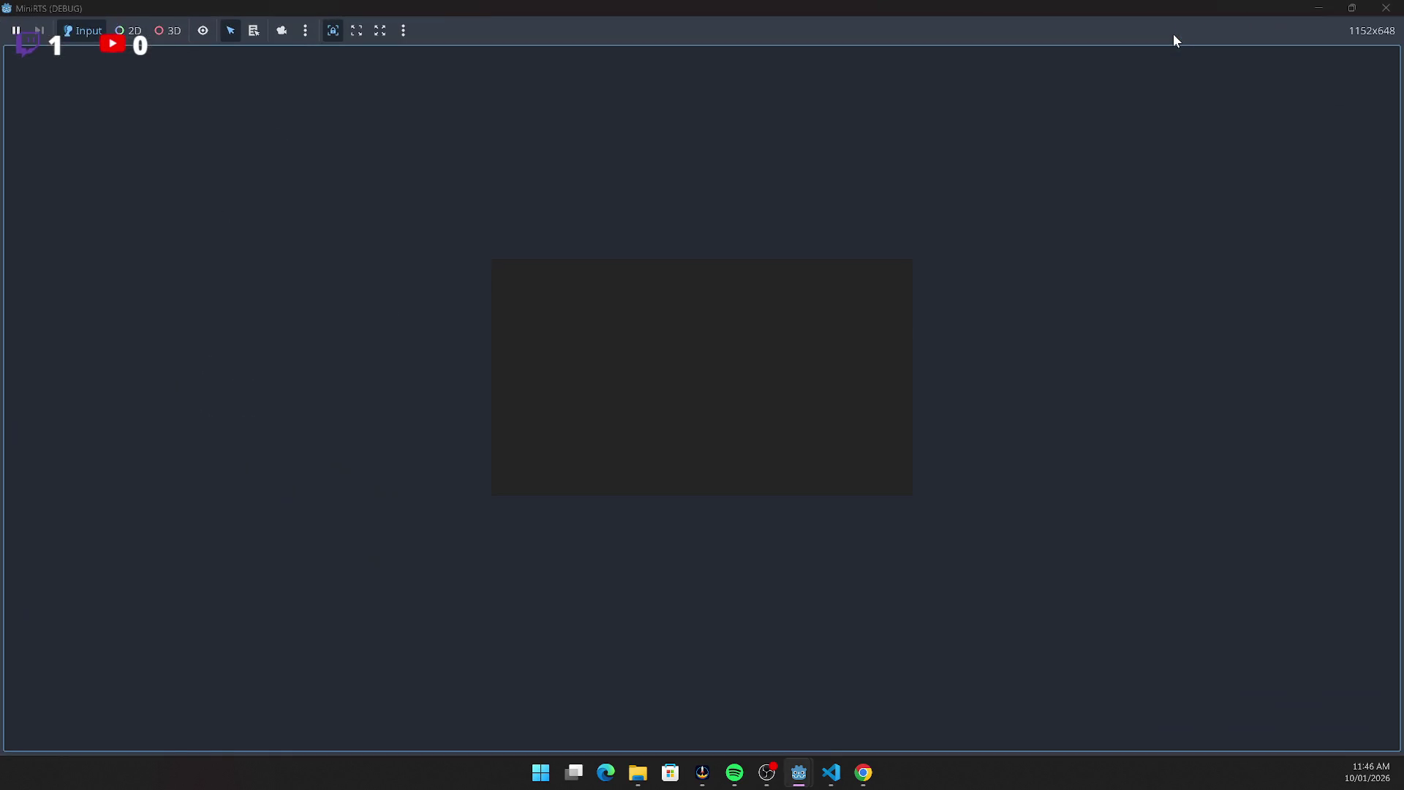
Close the game window and go to the build_map_from_rms call on loading_screen.gd line 24.
click(521, 333)
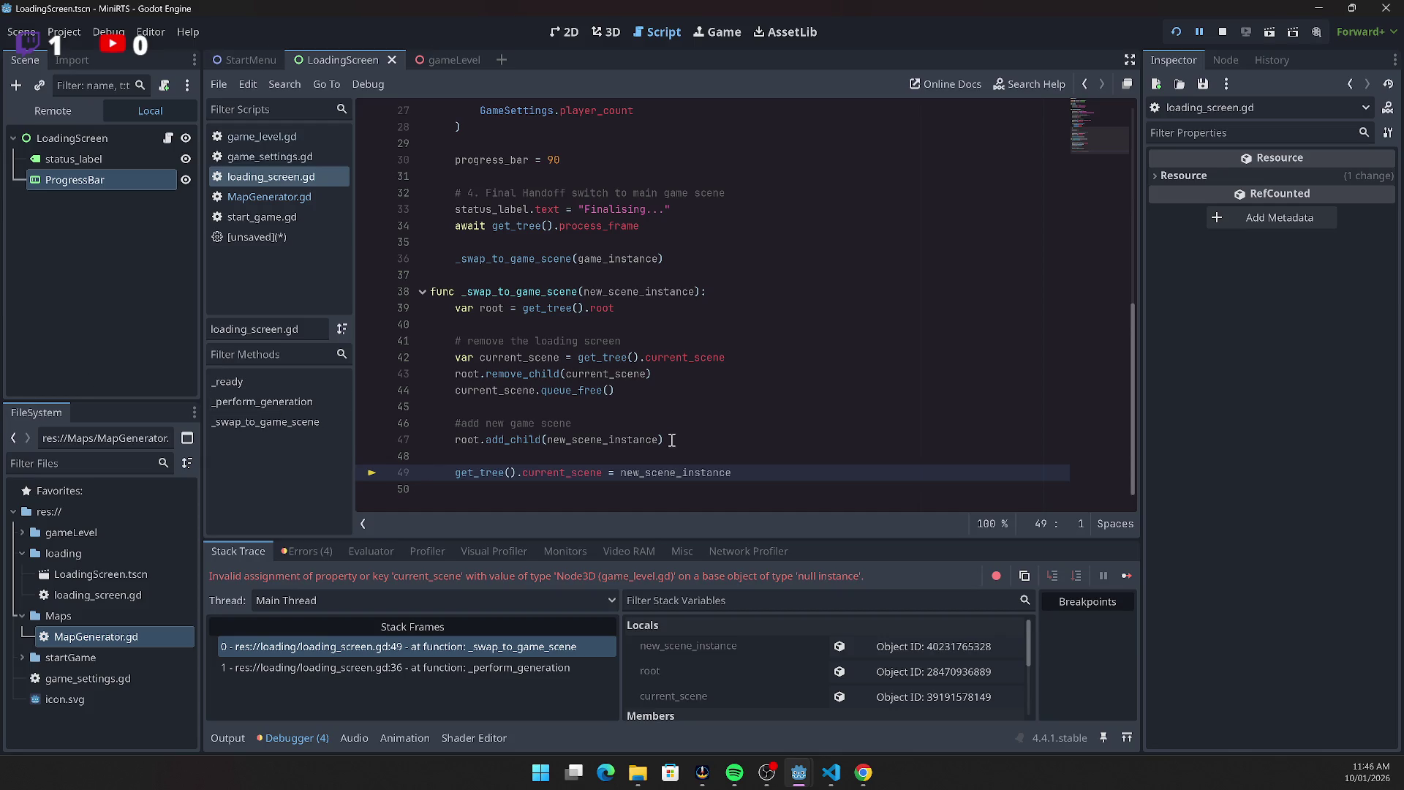
scroll(671, 440, up, 1)
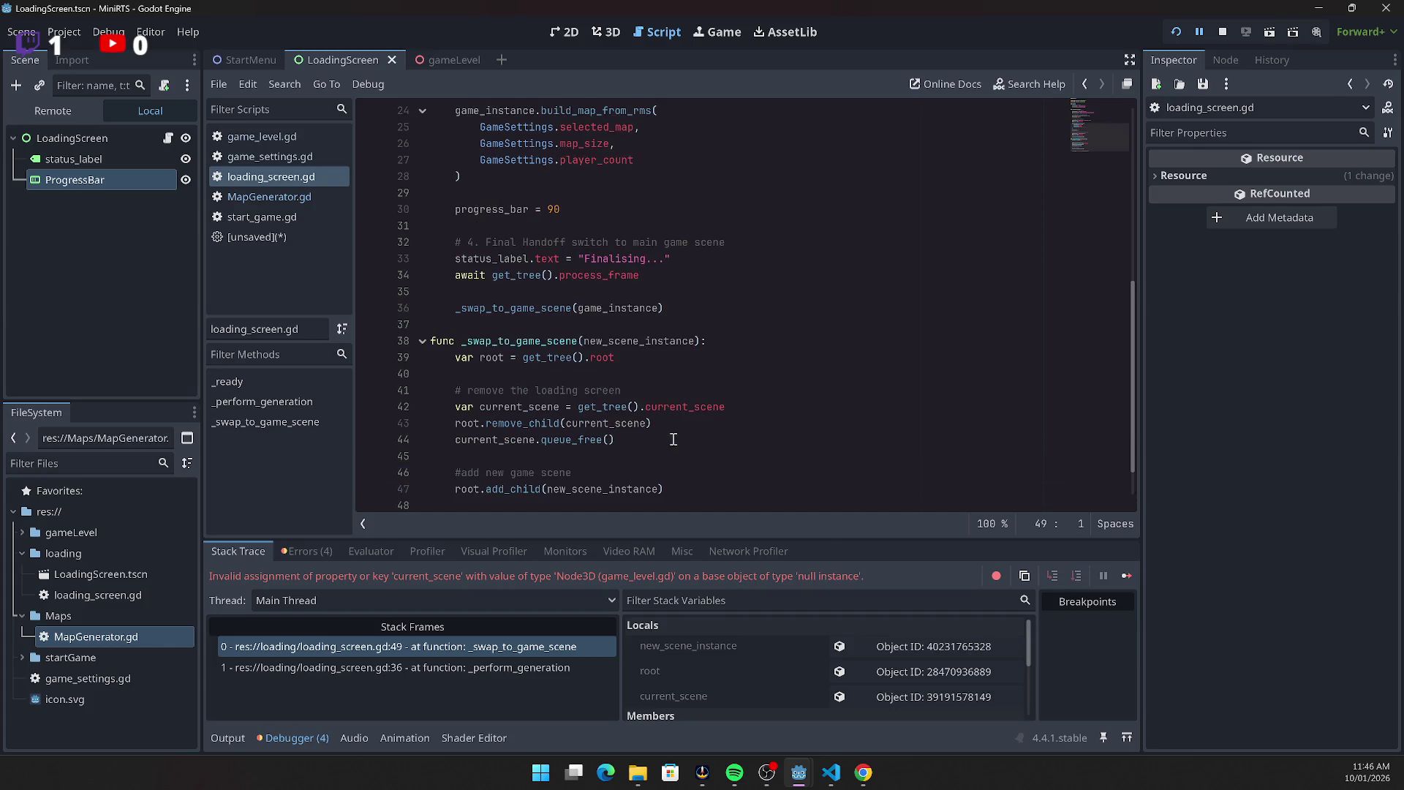
scroll(656, 406, up, 1)
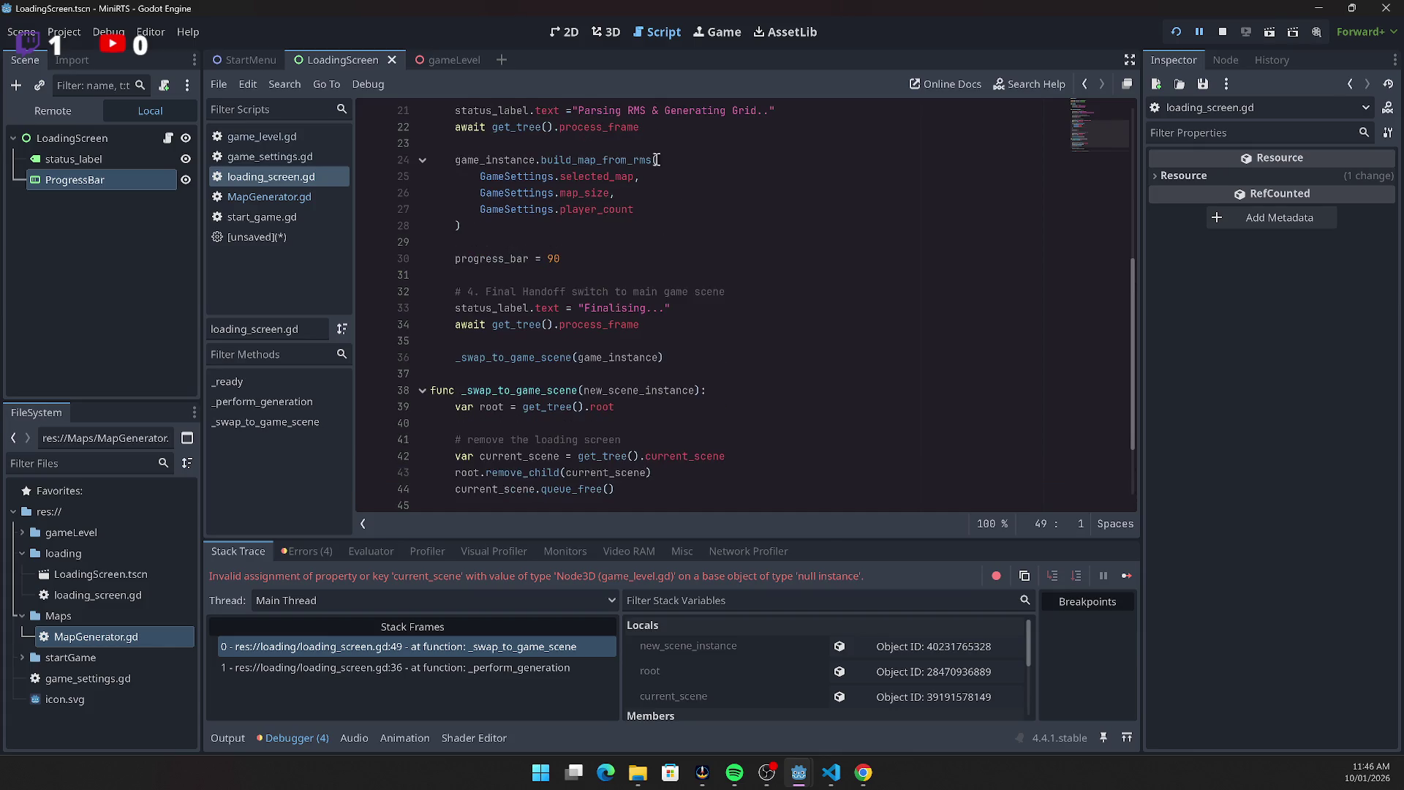
click(547, 160)
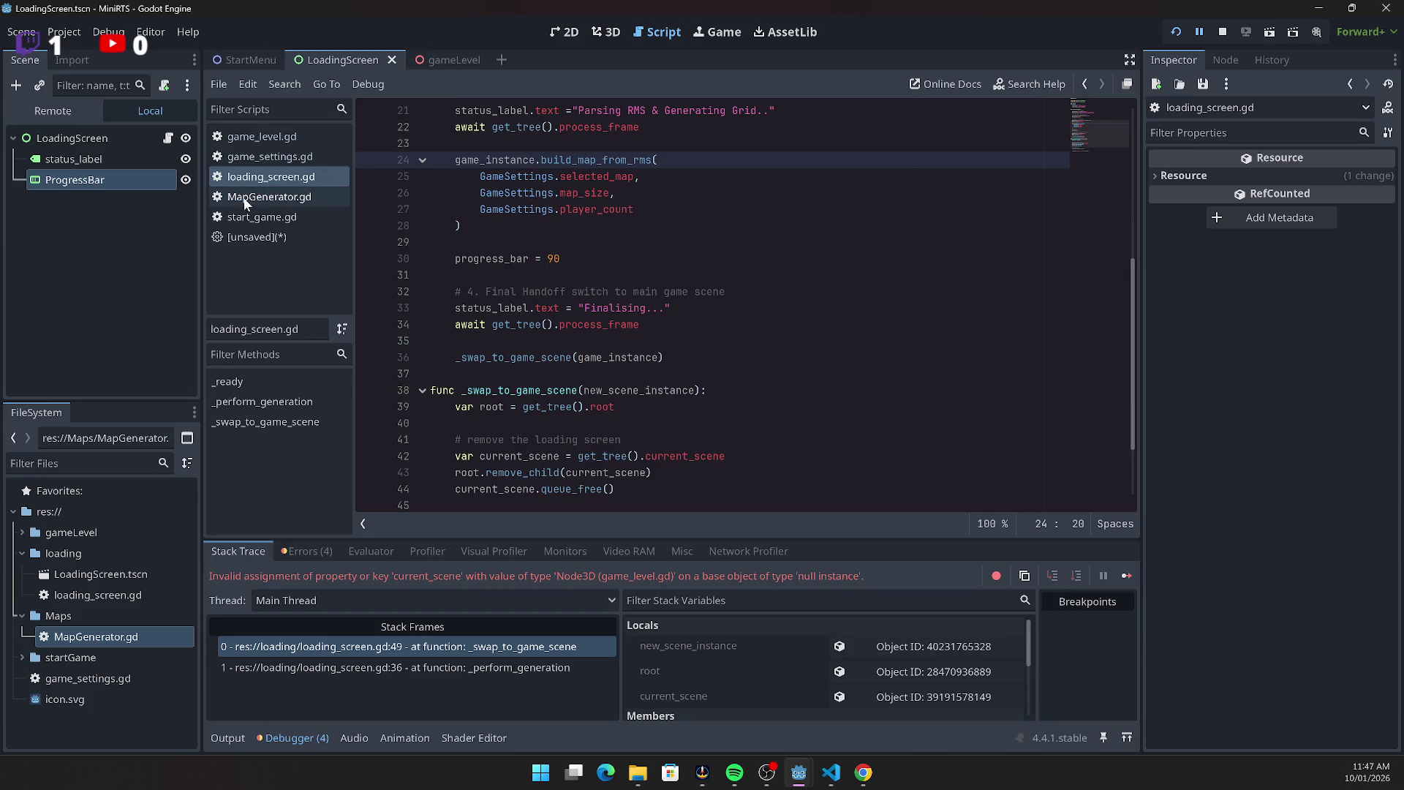
In game_level.gd, add var generator = load("res://Maps/MapGenerator.gd").new() after the Building map print.
click(256, 140)
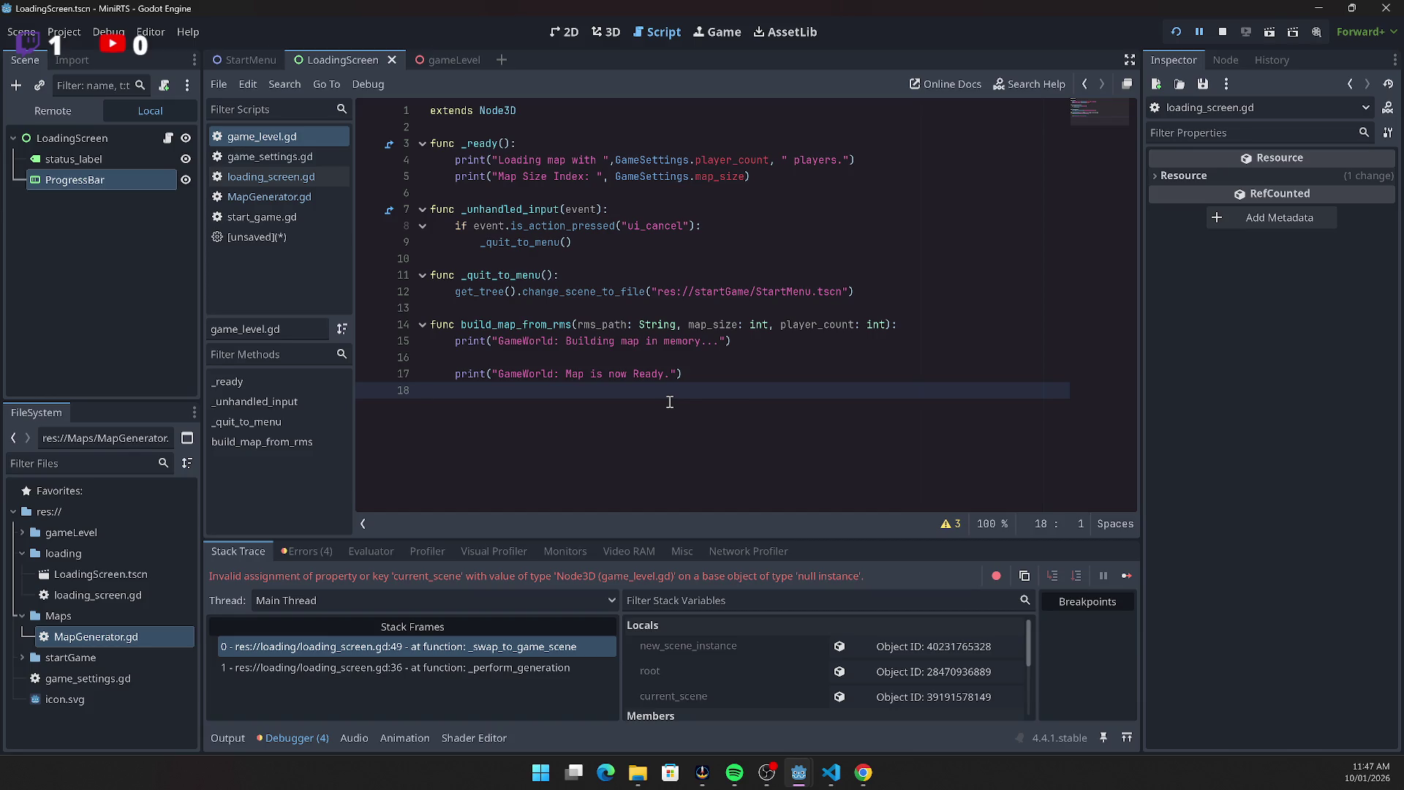
click(755, 341)
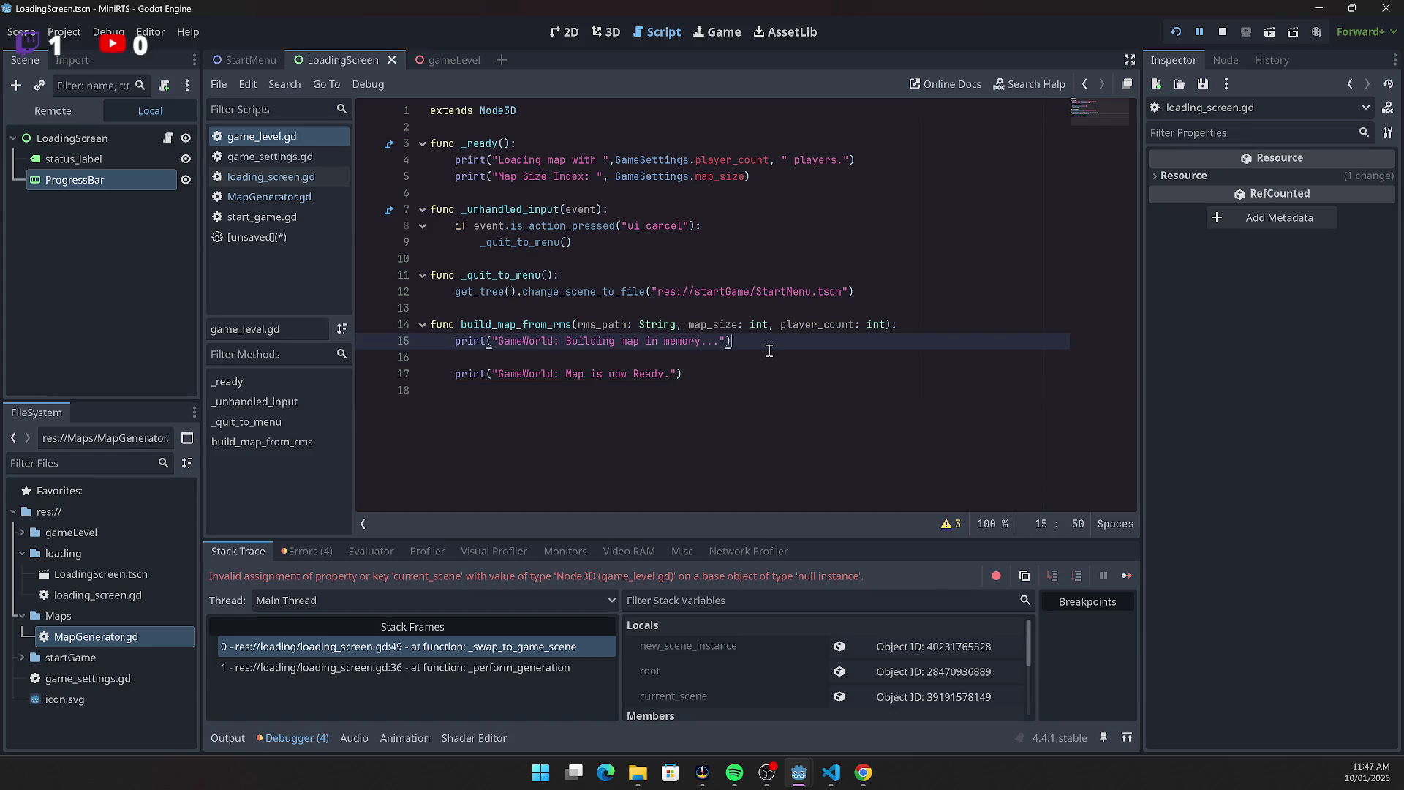
key(Return)
key(Return)
text(var )
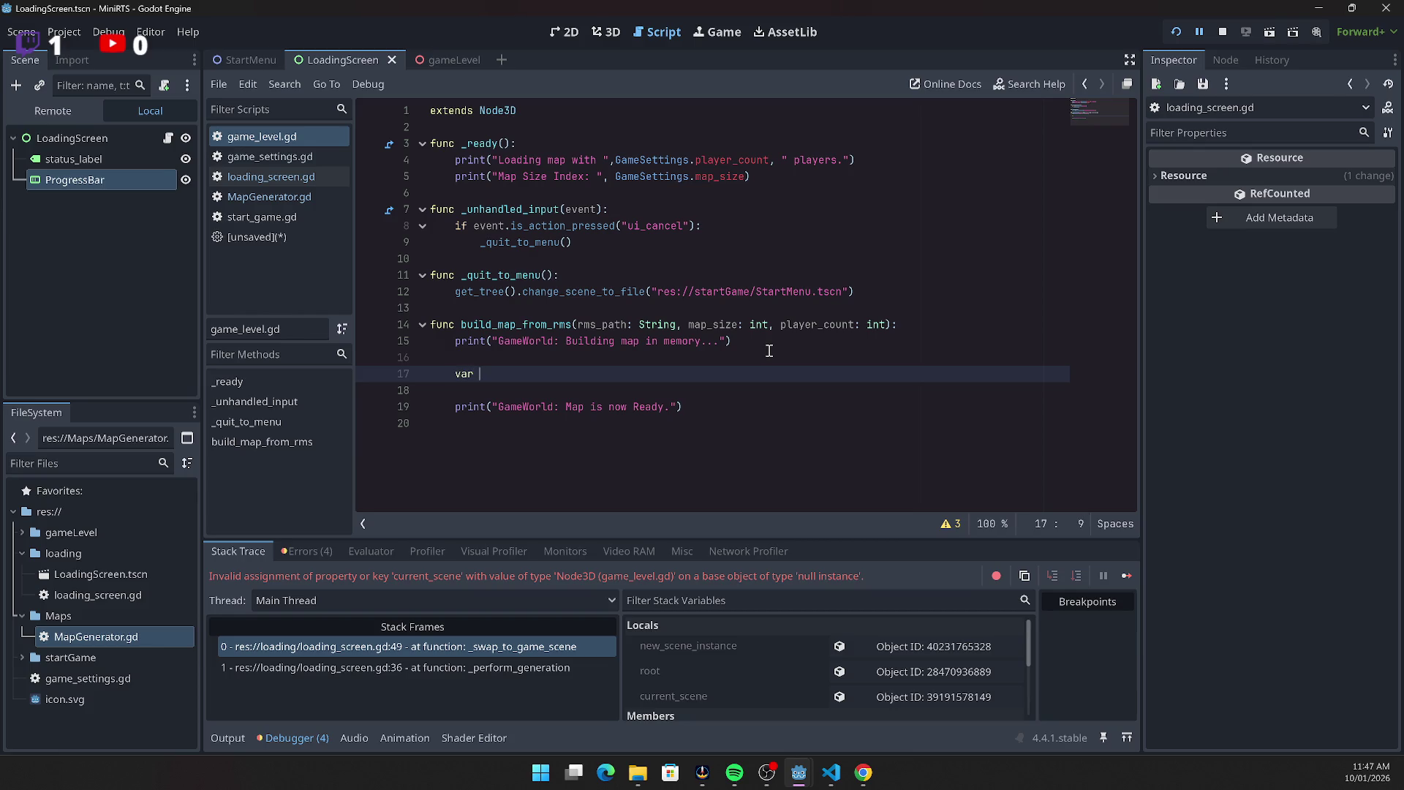
text(generator =)
text( lao)
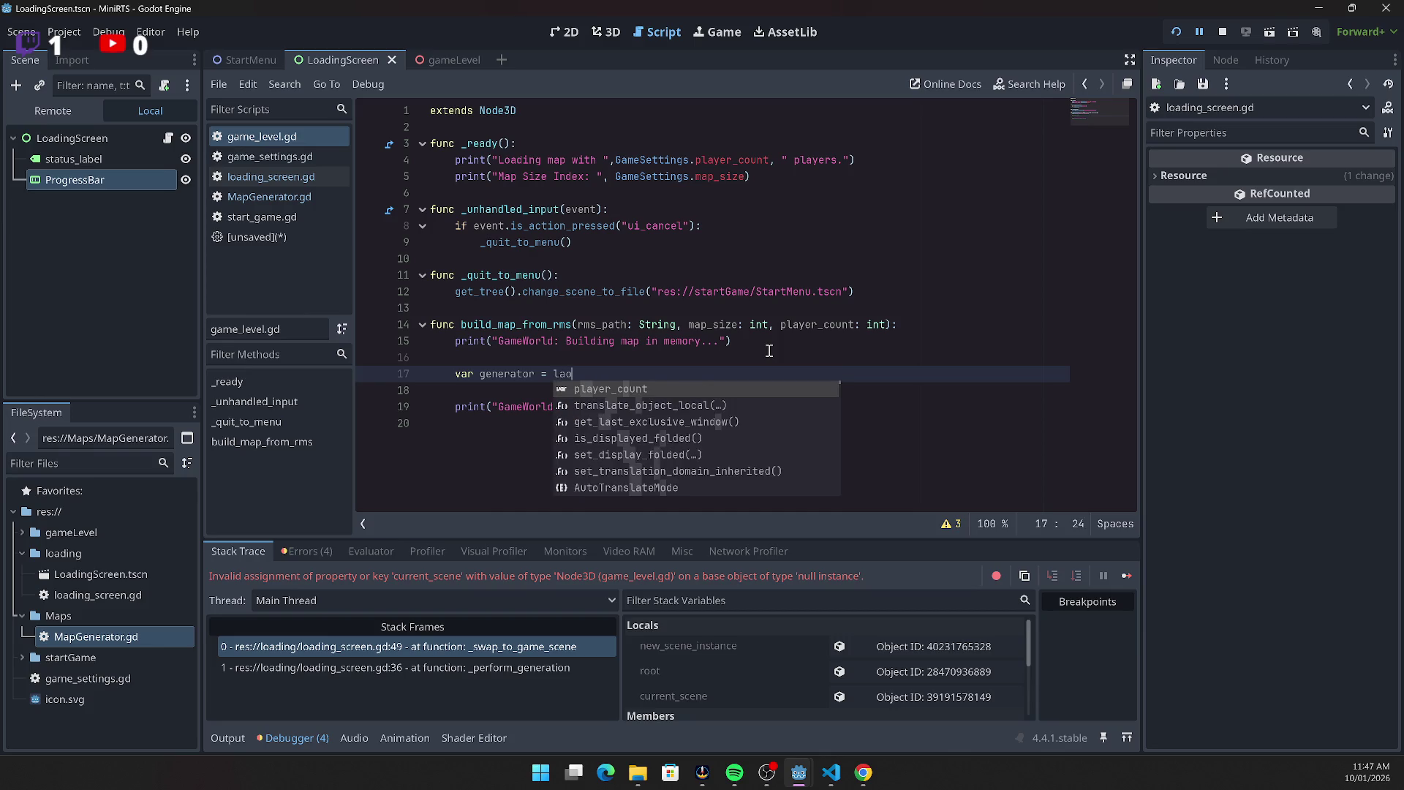
key(BackSpace)
key(BackSpace)
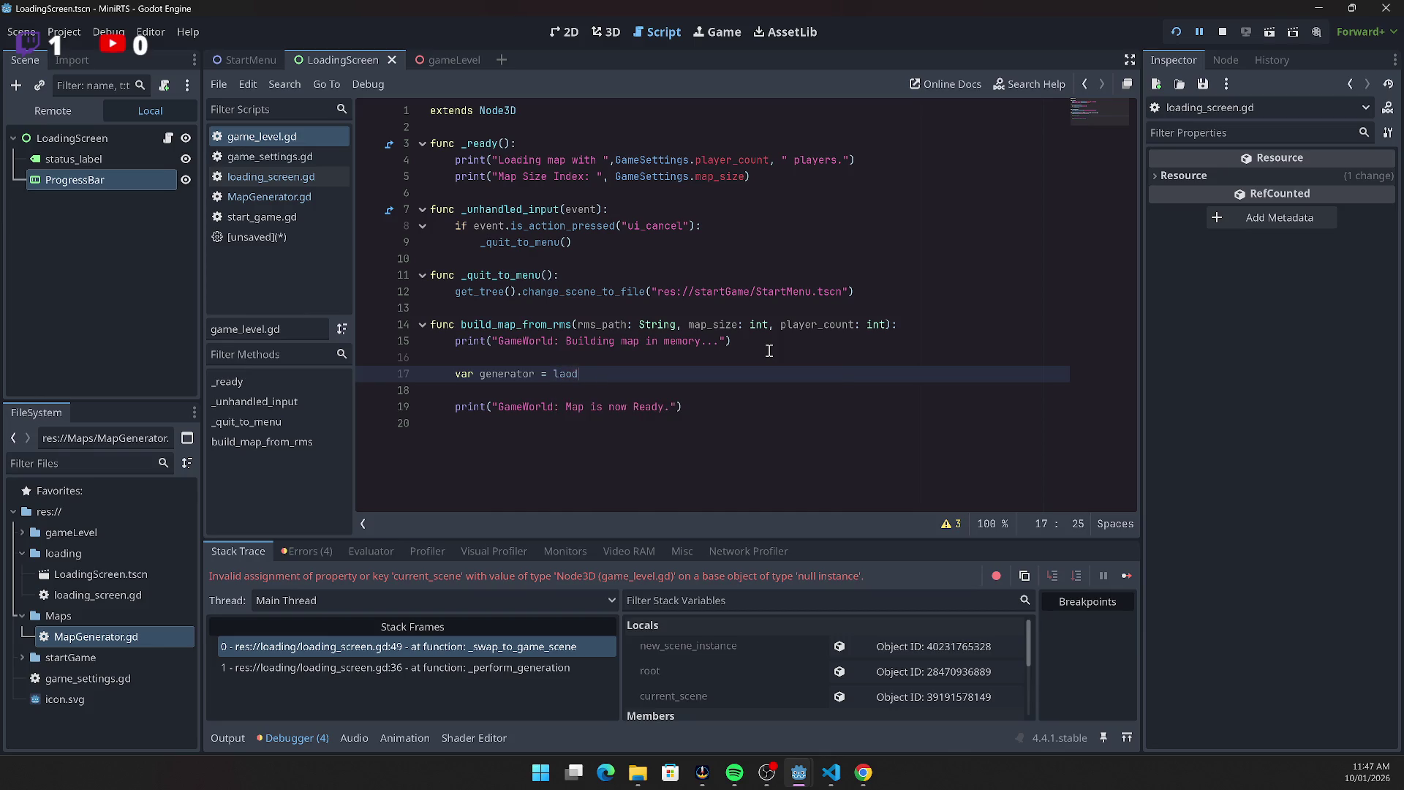
text(oad()
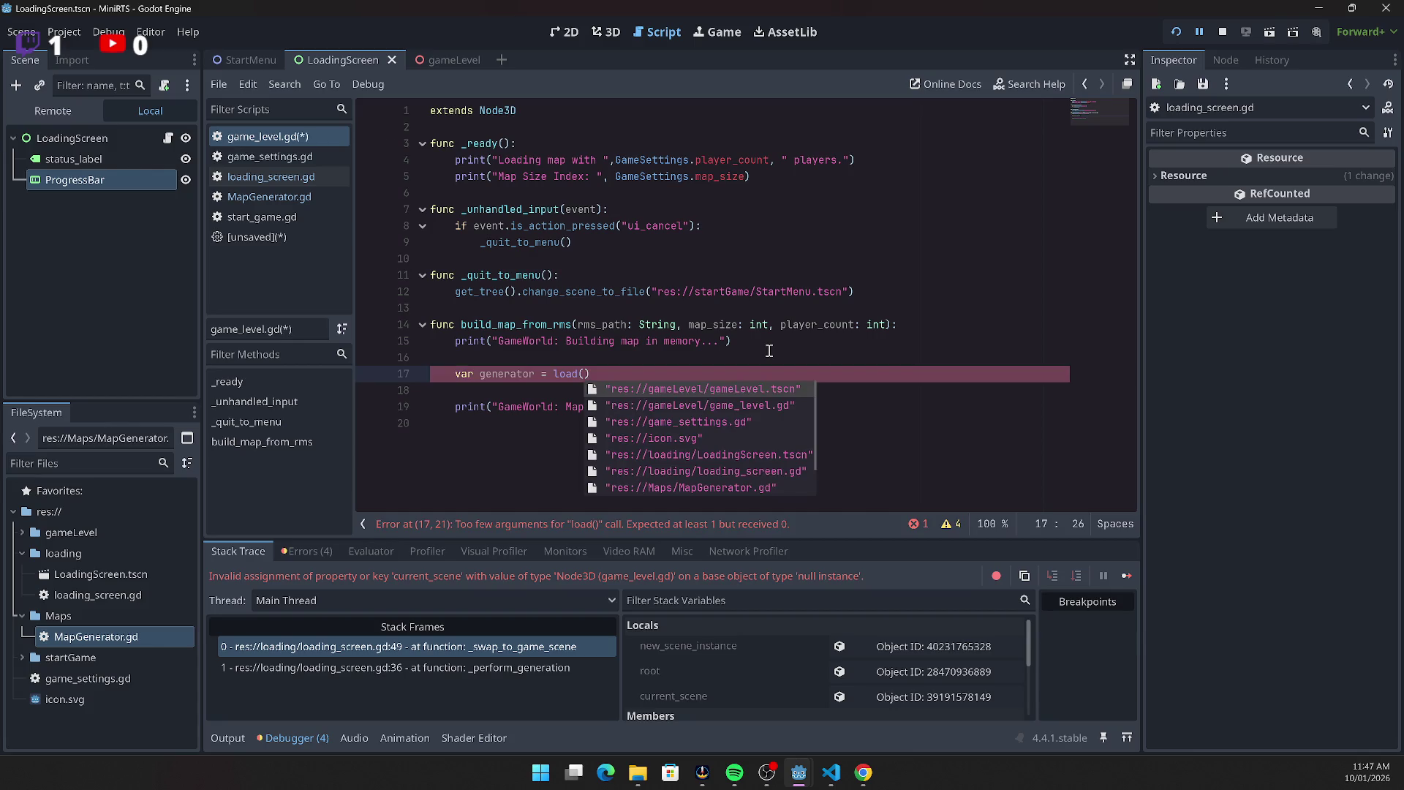
key(Down)
key(Down)
key(Down)
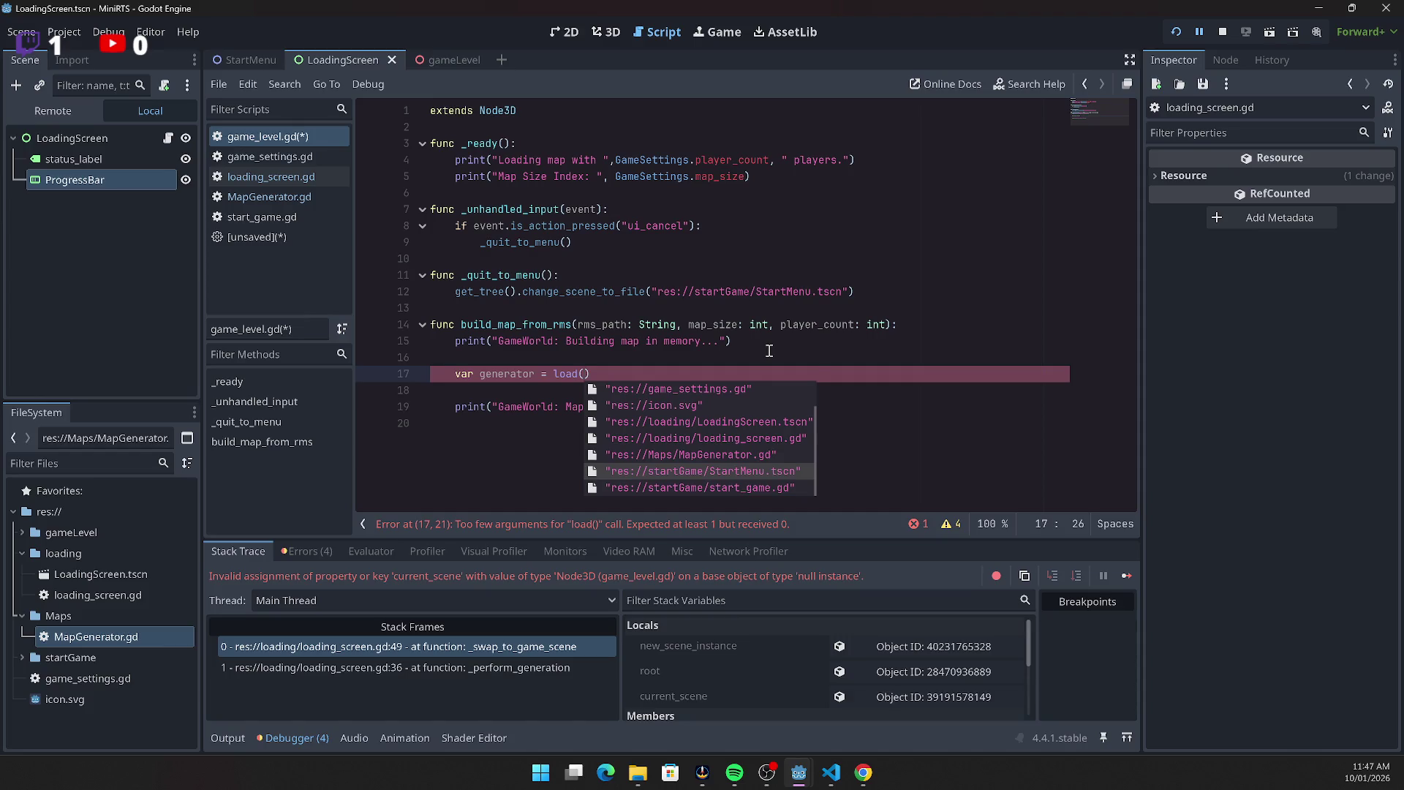
key(Return)
key(End)
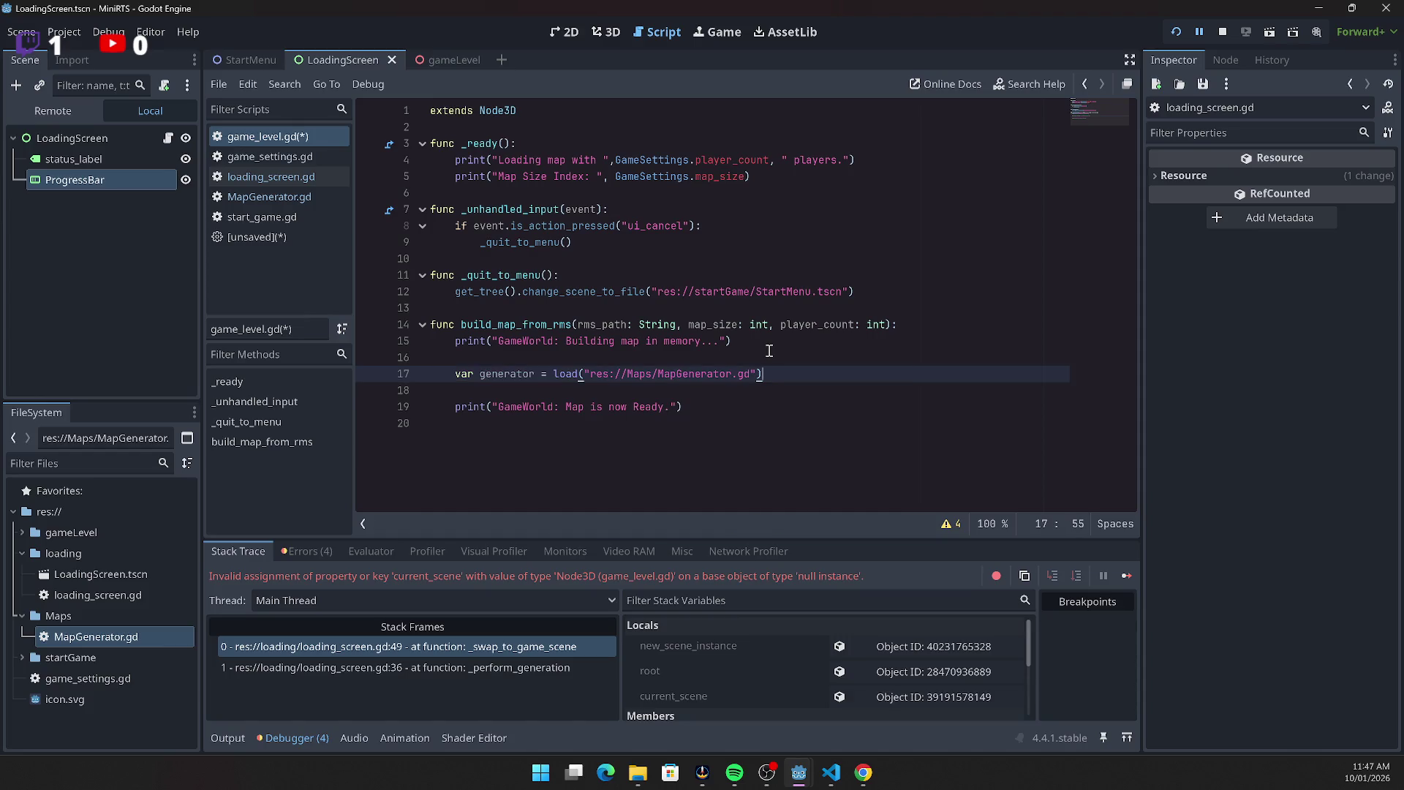
key(Return)
key(Up)
key(End)
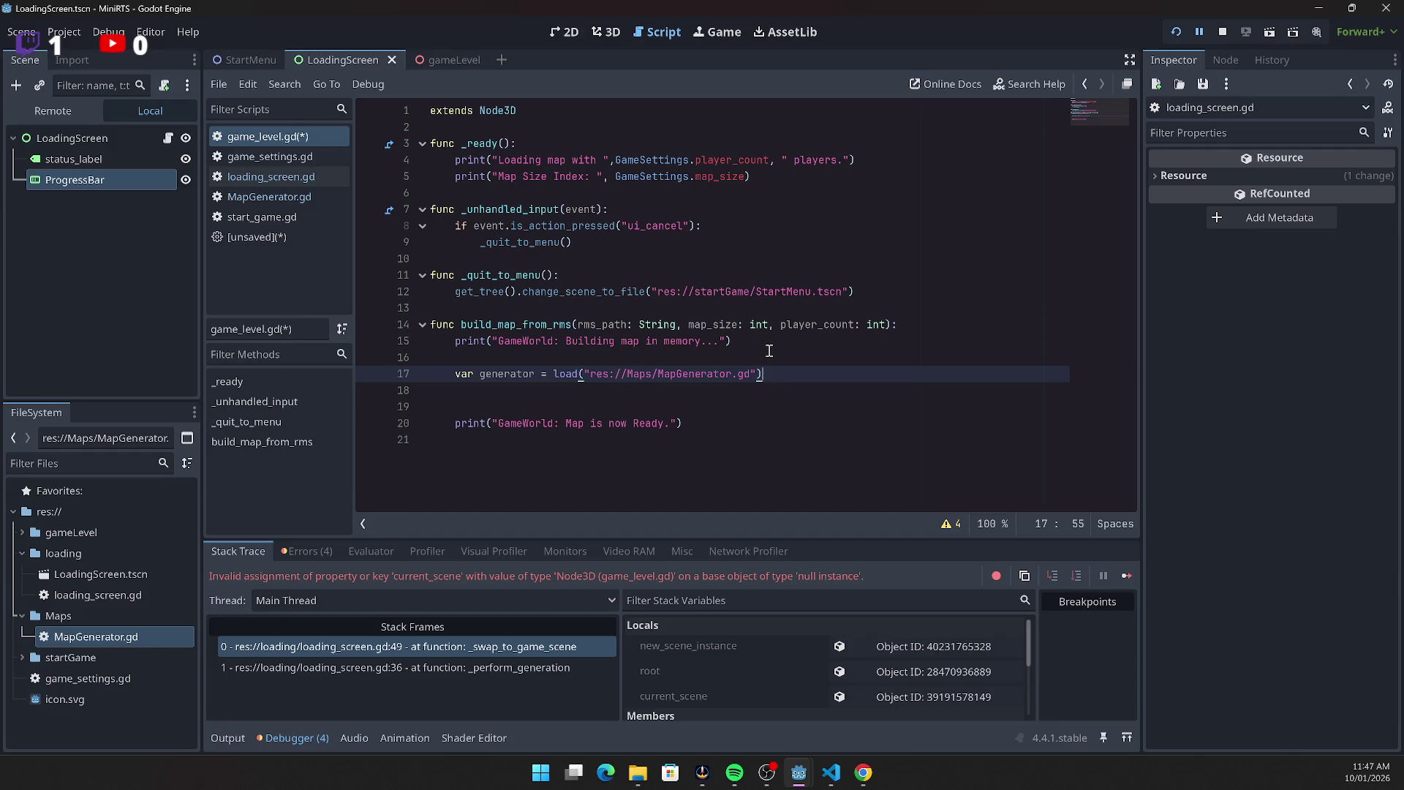
text(new())
Type generator.target_grid = grid_map below, then trim it back to generator.
key(Return)
key(Return)
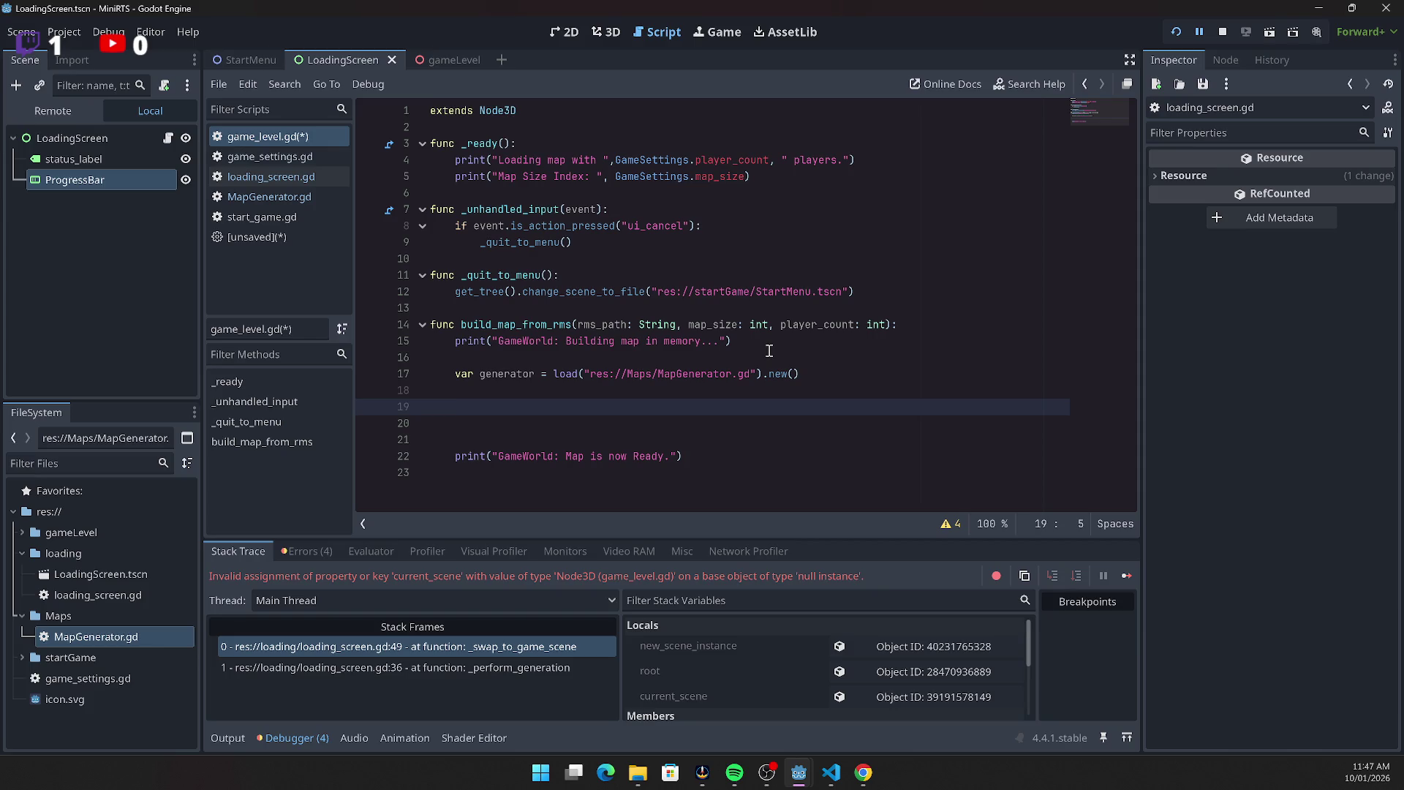
key(Return)
text(gen)
key(BackSpace)
key(BackSpace)
key(BackSpace)
text(generator)
text(.t)
text(arget_gri)
text(d = grid_)
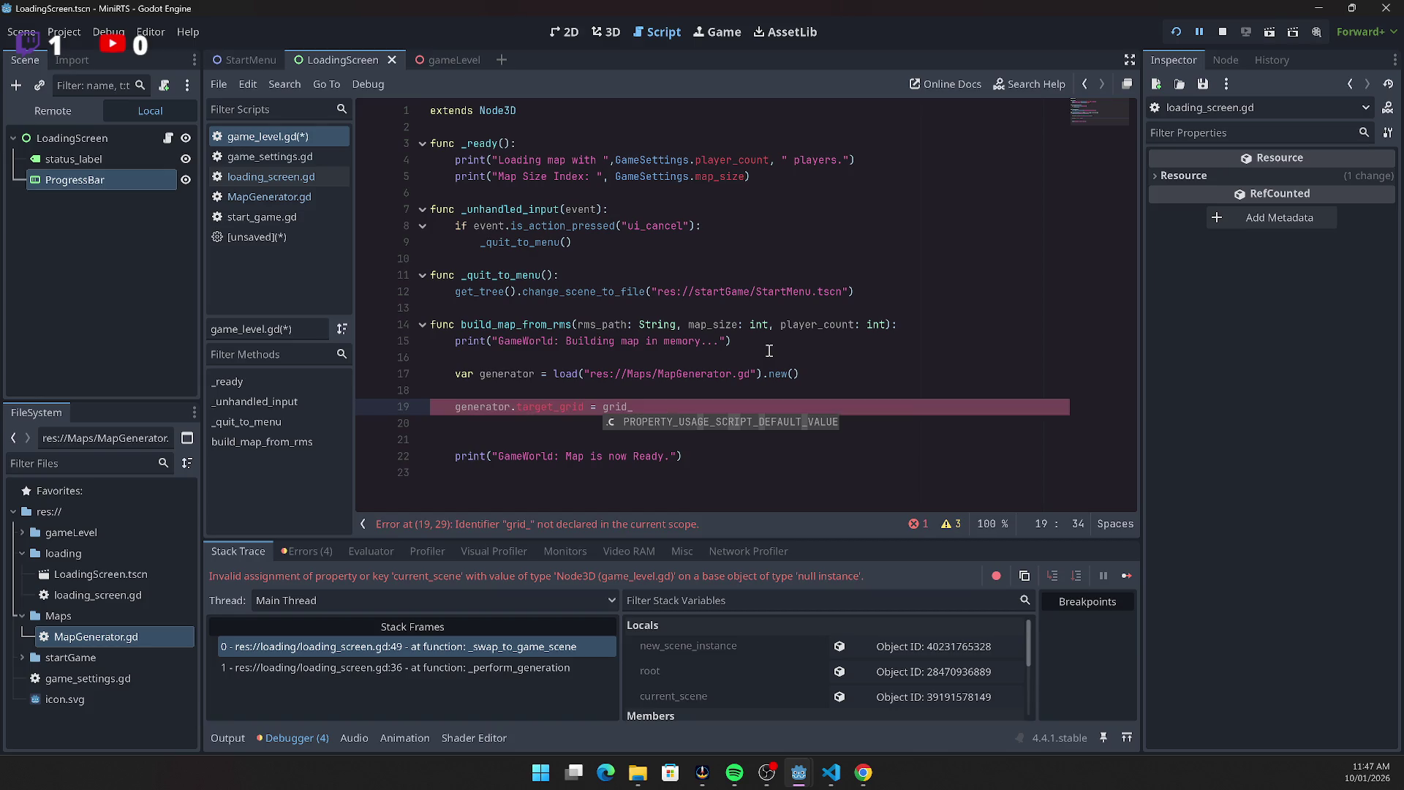
text(map)
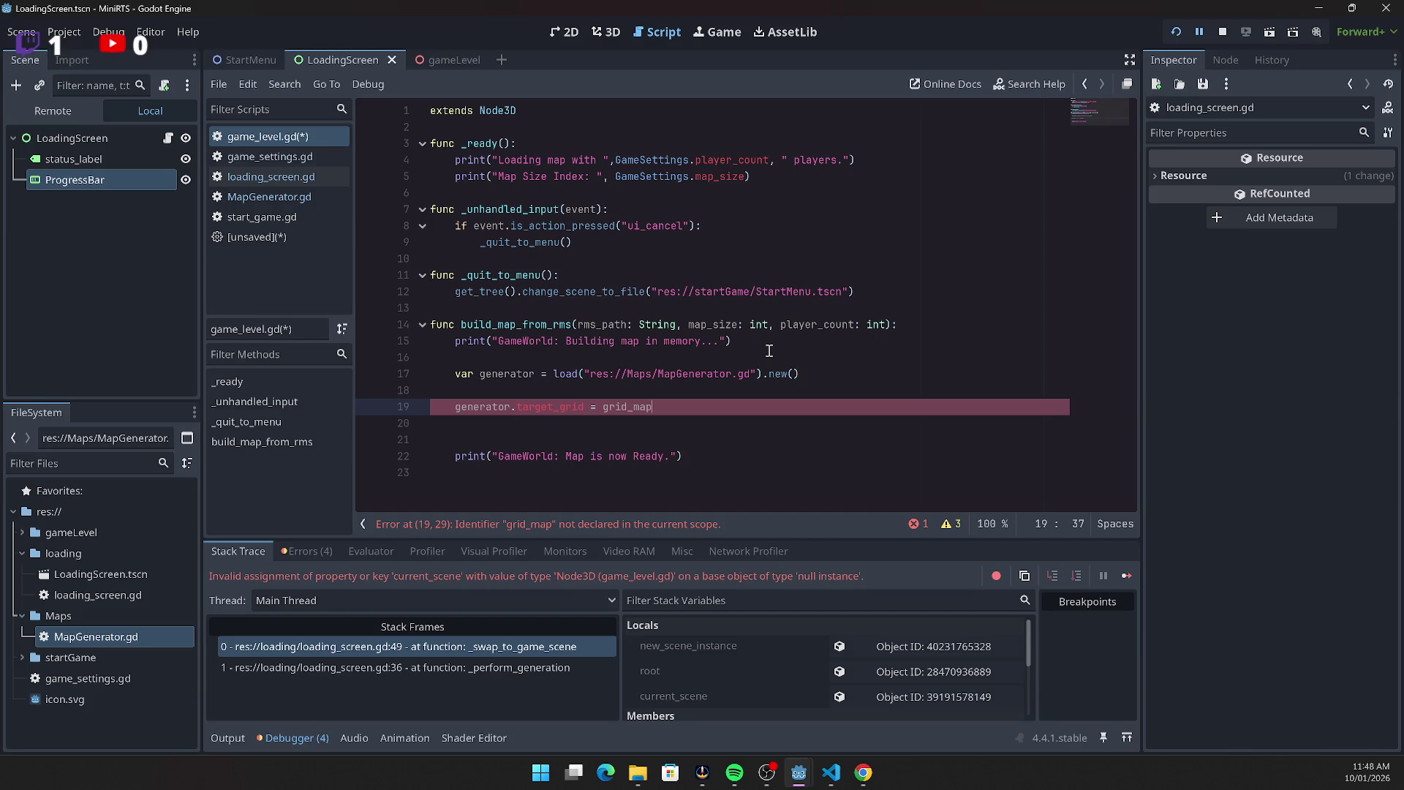
key(BackSpace)
key(BackSpace)
key(BackSpace)
Call generator.parse_and_build(rms_path,map_size) on line 19.
text(patse)
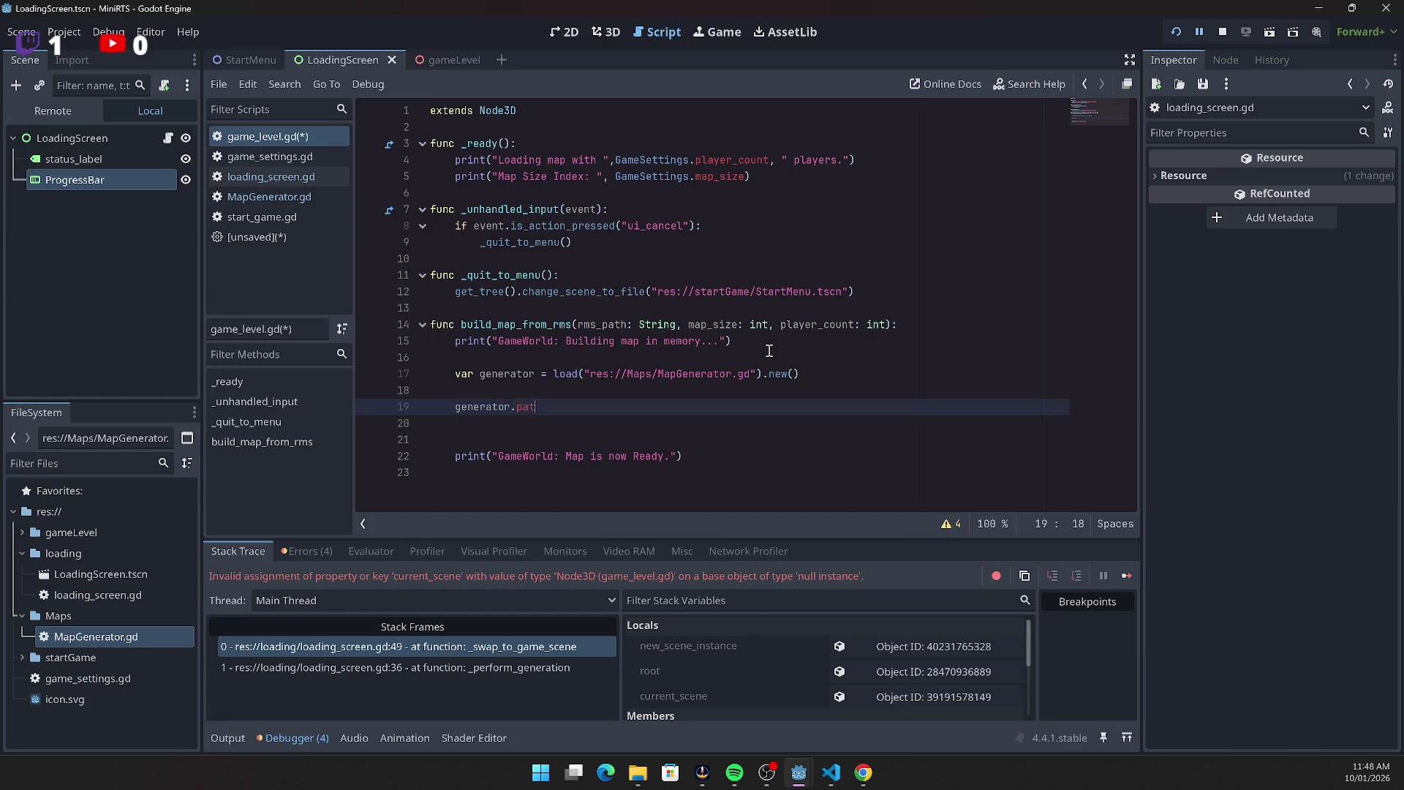
key(BackSpace)
key(BackSpace)
key(BackSpace)
text(rse_)
text(and_buil)
text(d()
text(rms_path,)
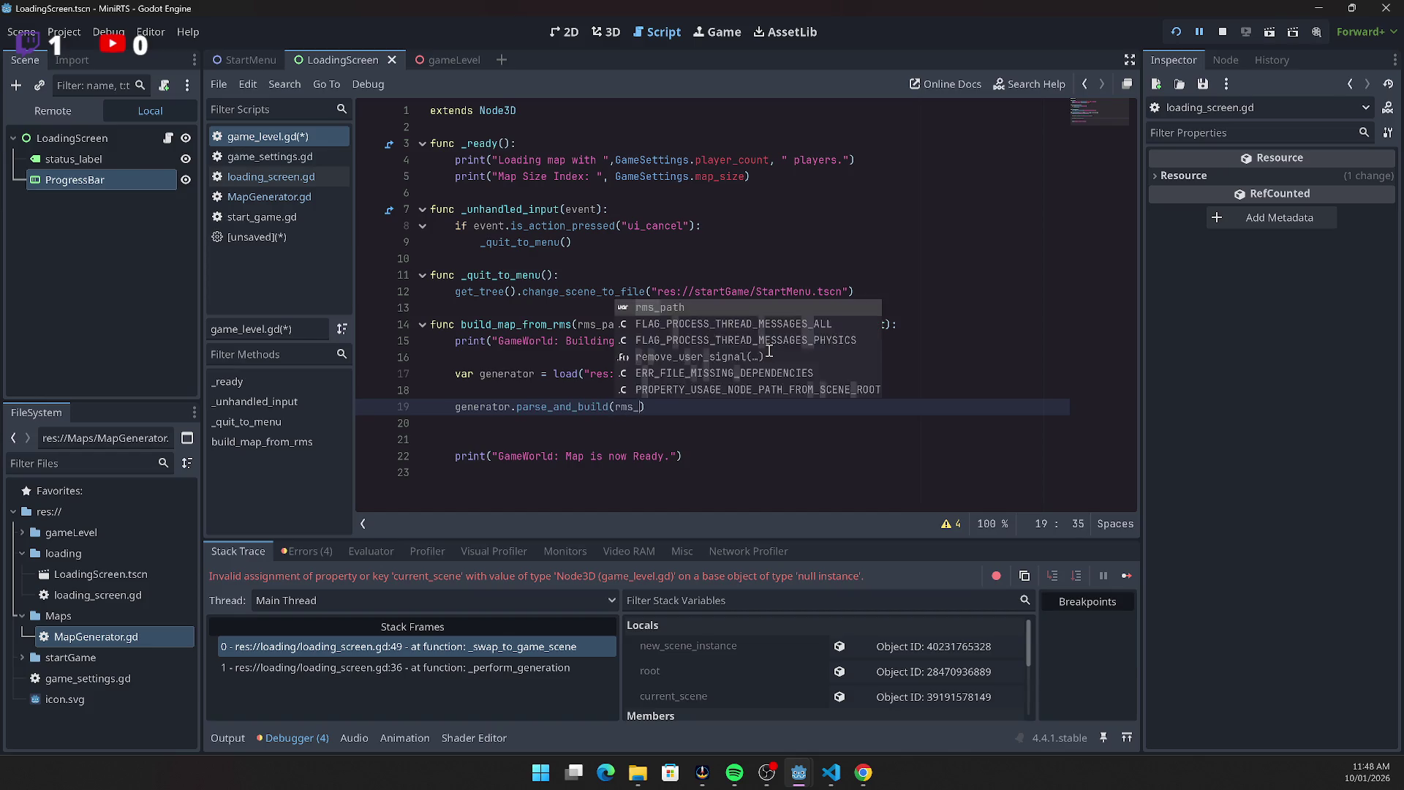
text(map_sizxe)
text())
key(BackSpace)
key(BackSpace)
key(BackSpace)
text(e0)
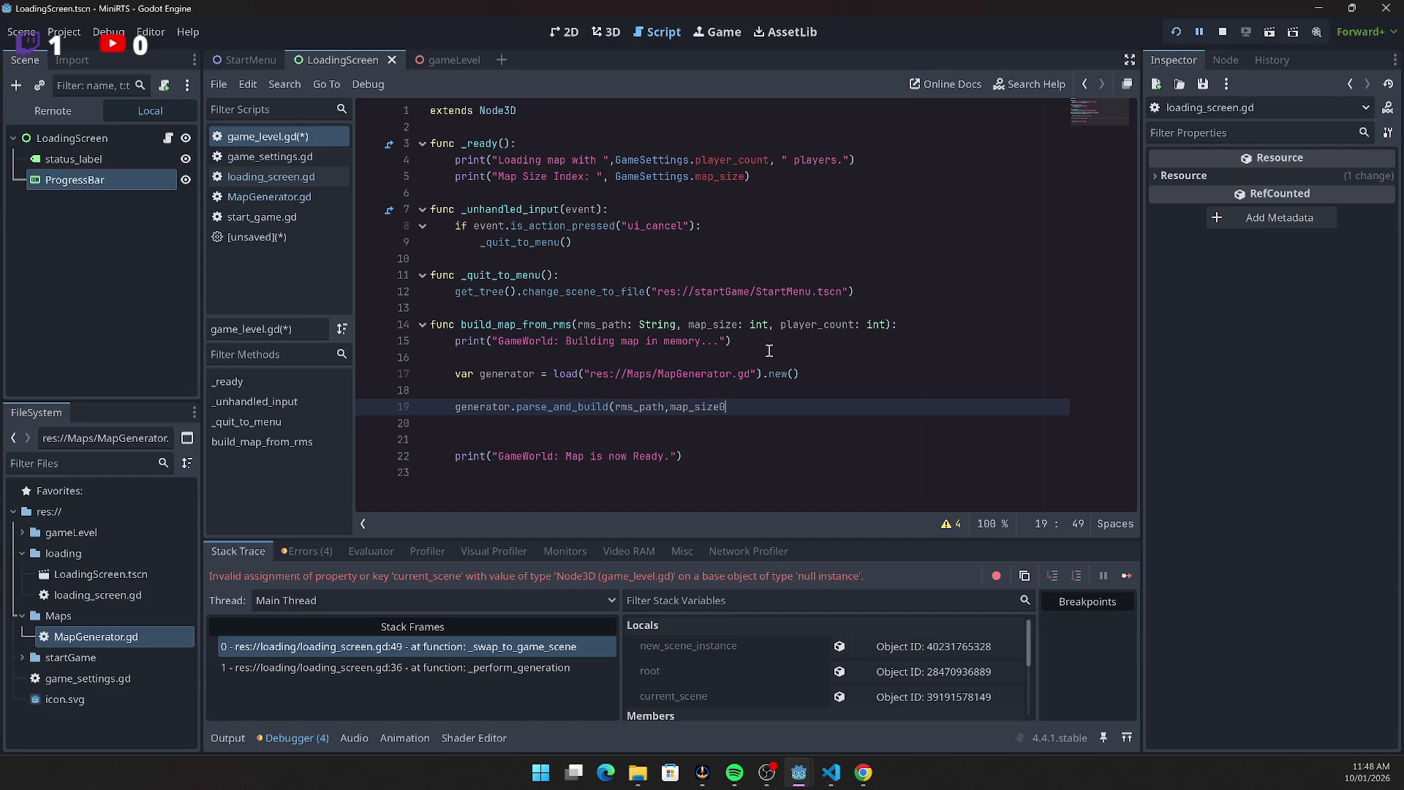
text())
key(Return)
key(Return)
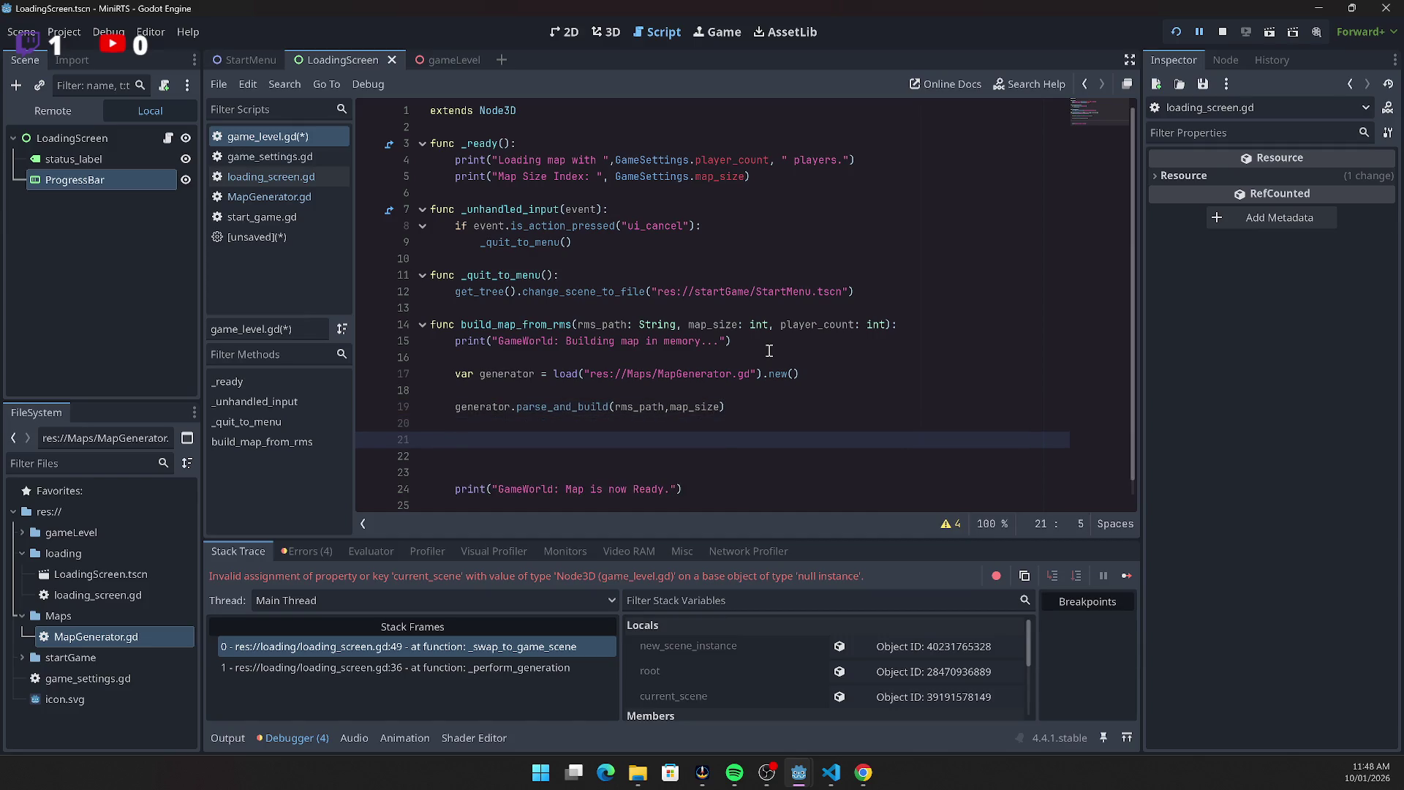
Add generator.free() on line 21, save the script, and run the project.
text(gener)
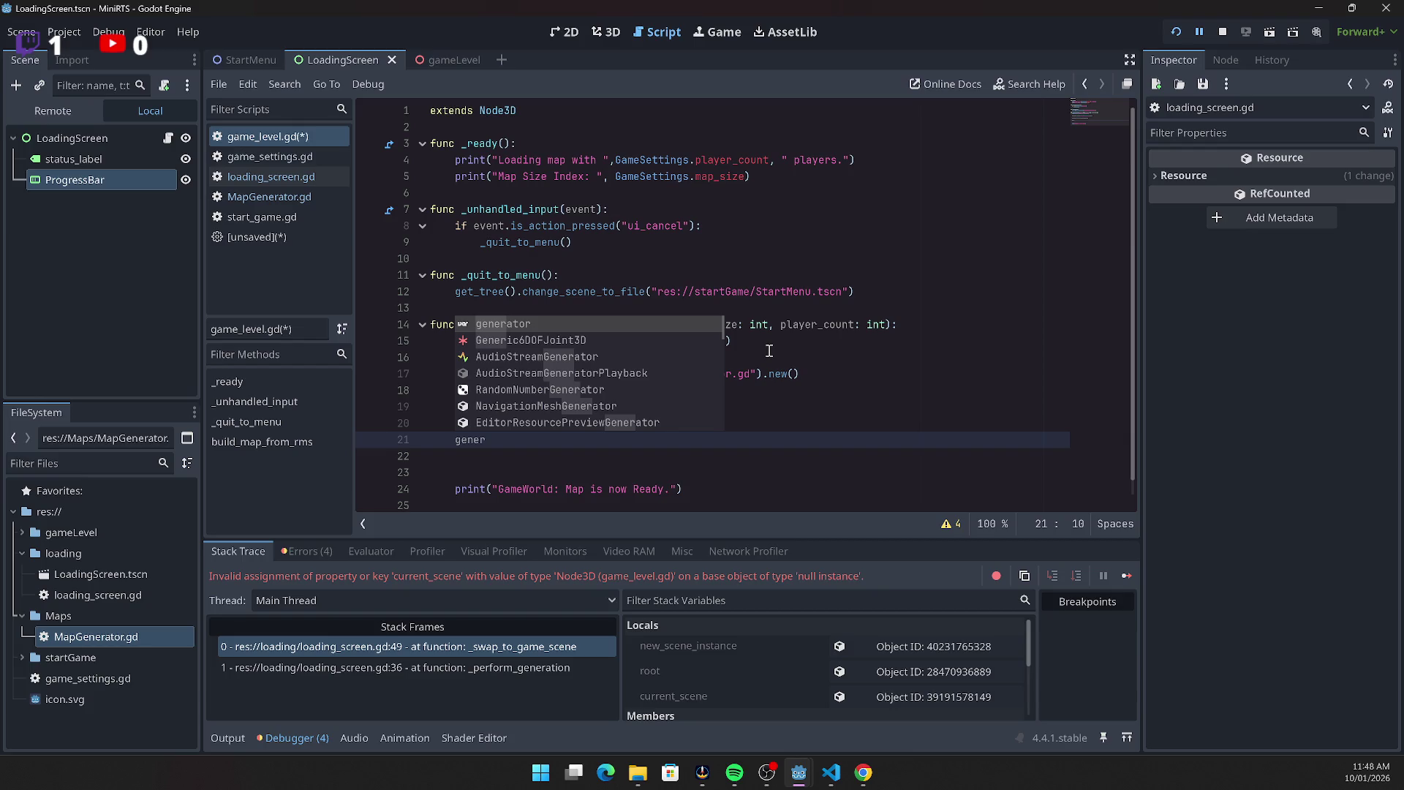
key(Return)
text(ftr)
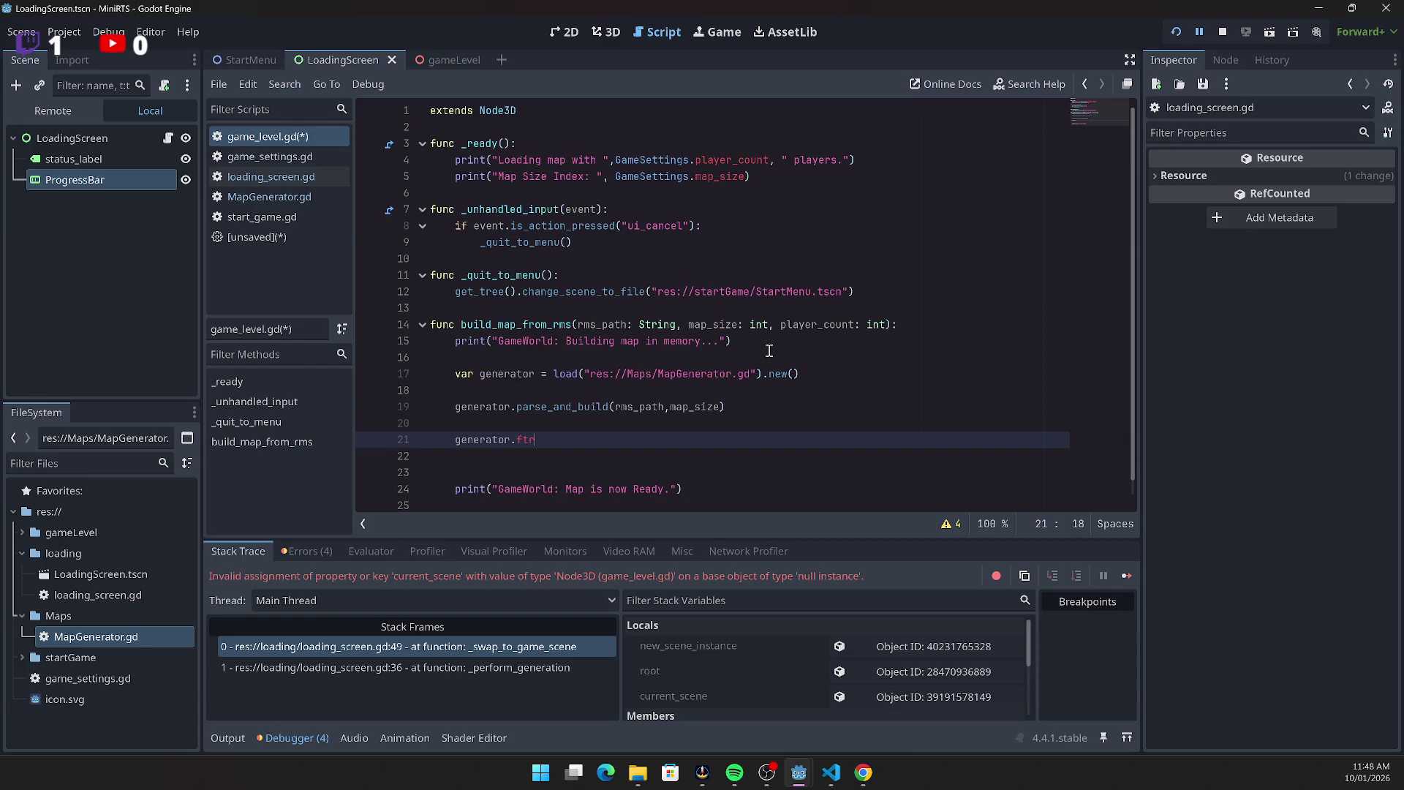
key(BackSpace)
key(BackSpace)
text(r)
key(Return)
key(ctrl+s)
click(1175, 34)
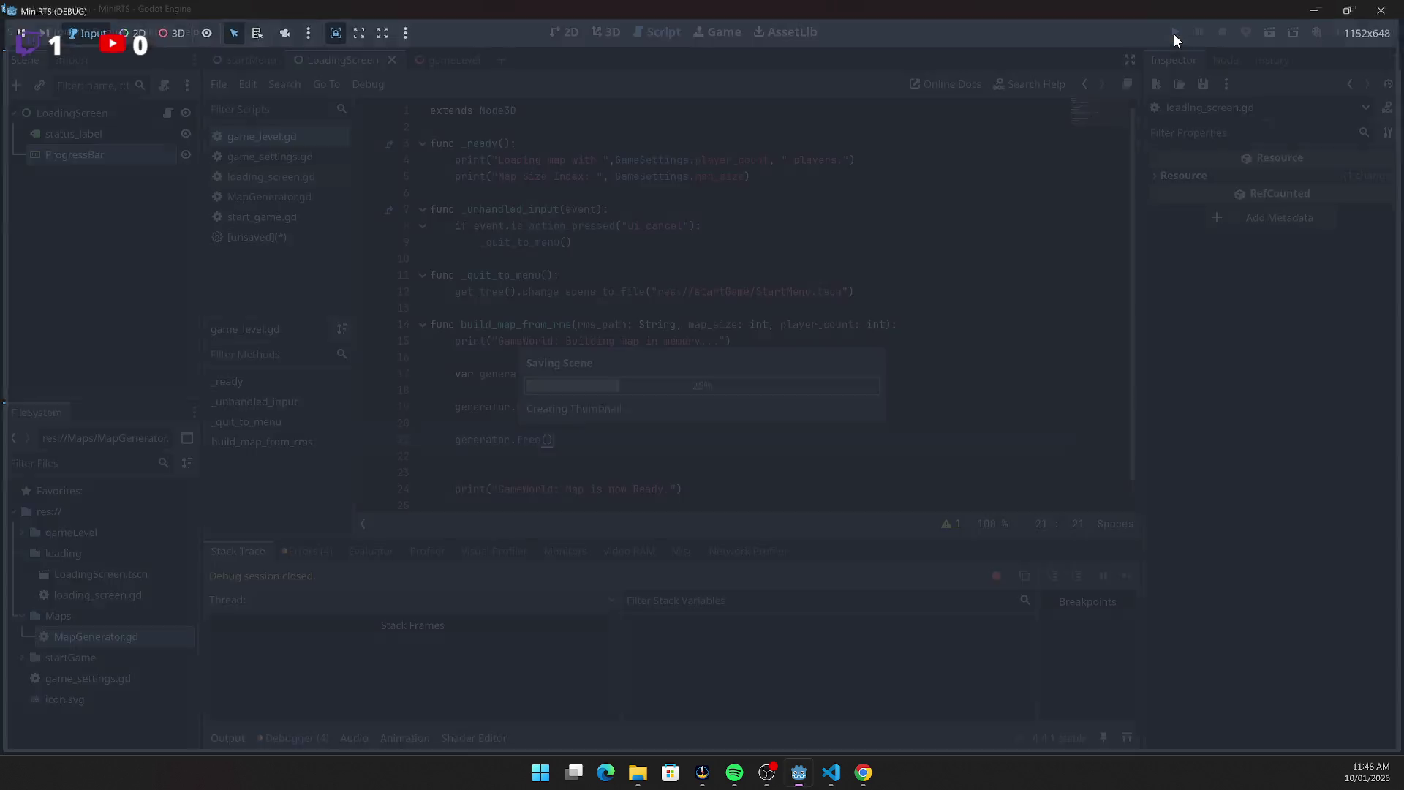
Start a game, then expand the debugger's 'data.tree is null' error at loading_screen.gd:49 into its stack trace.
click(510, 330)
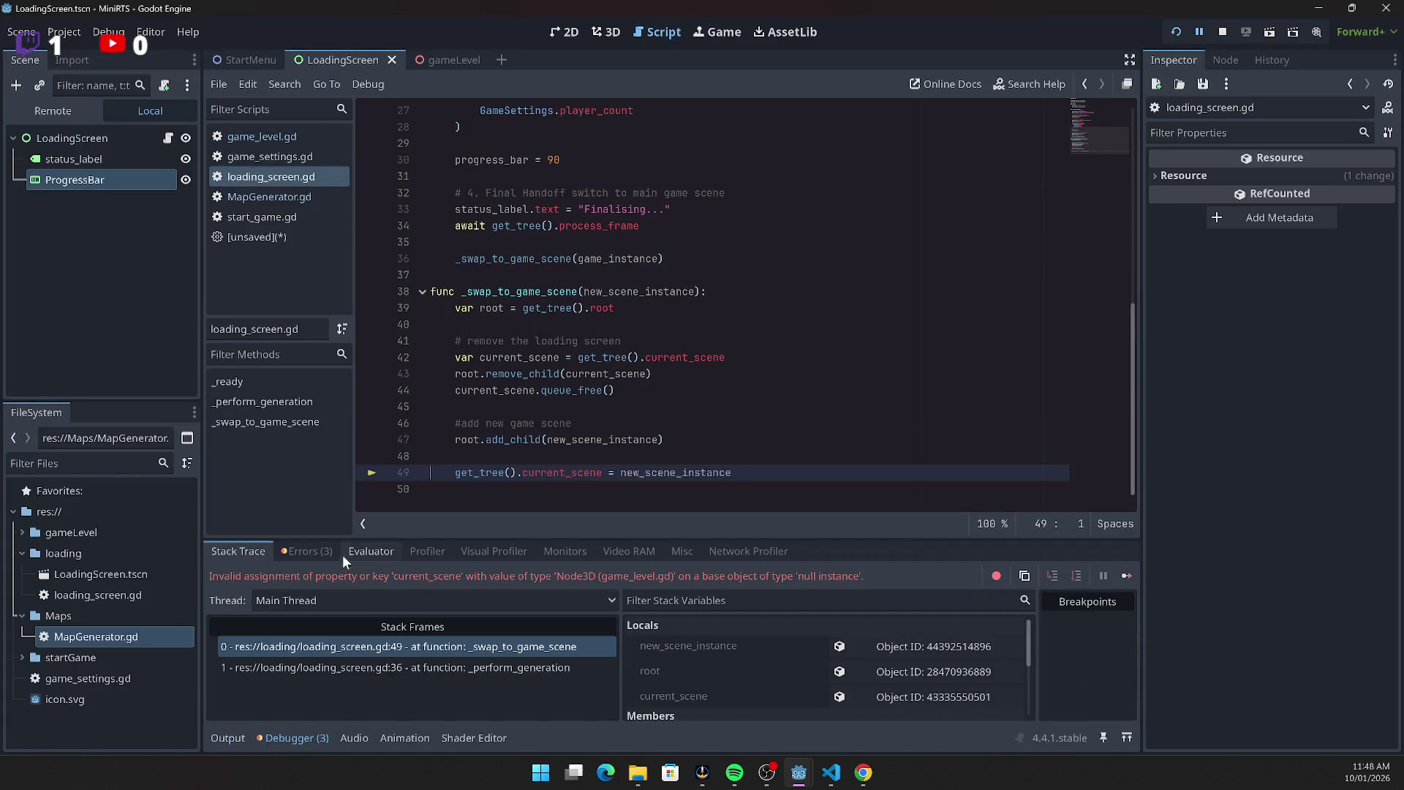
click(291, 555)
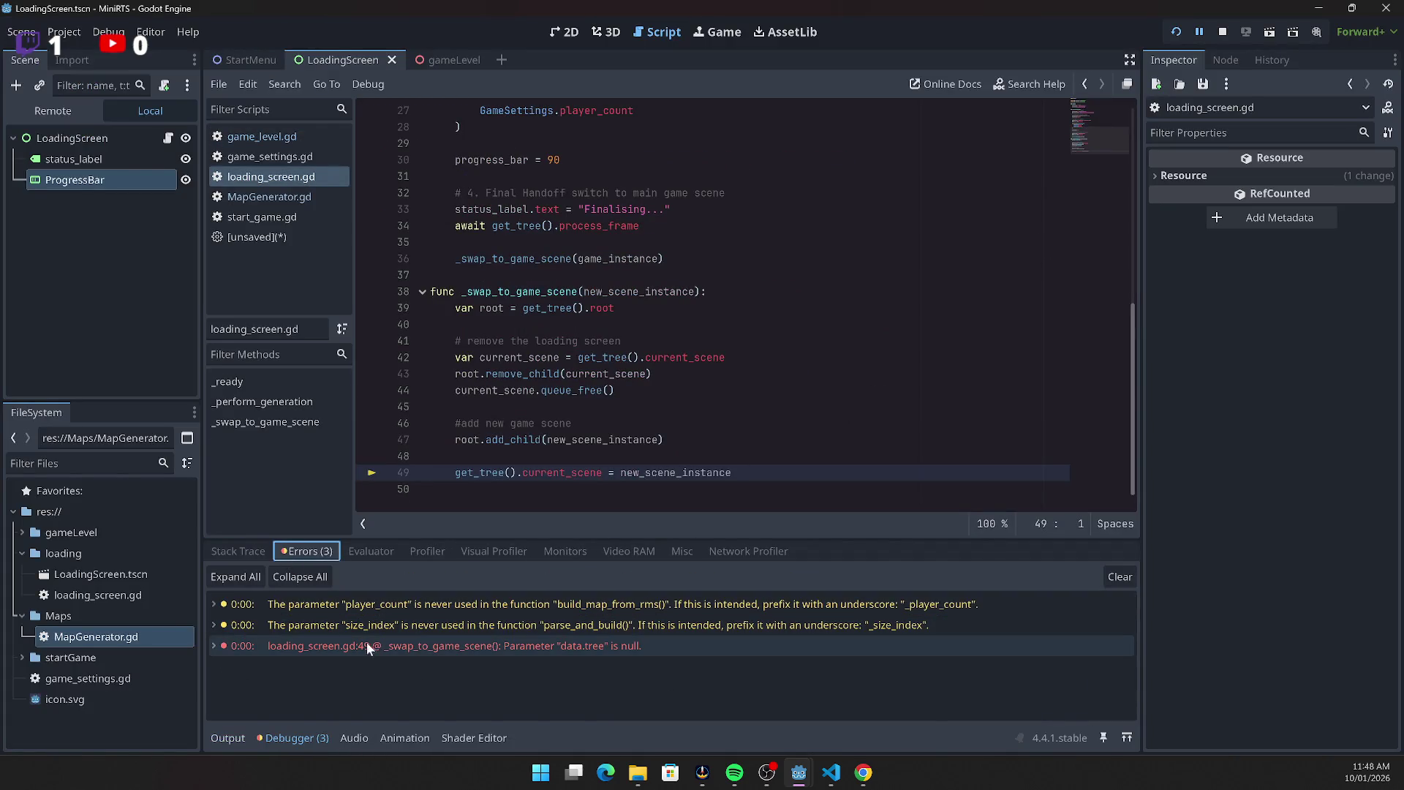
click(622, 649)
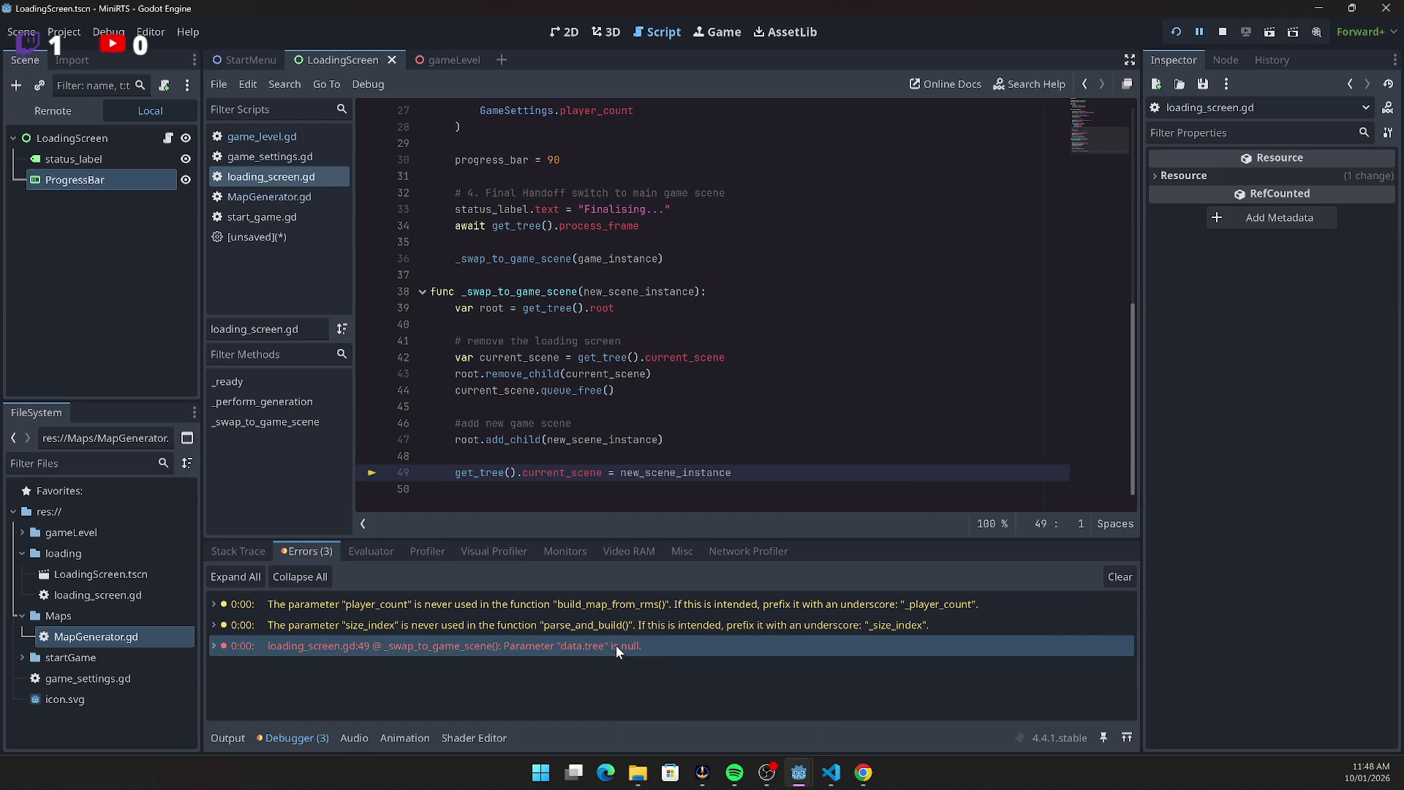
double_click(616, 645)
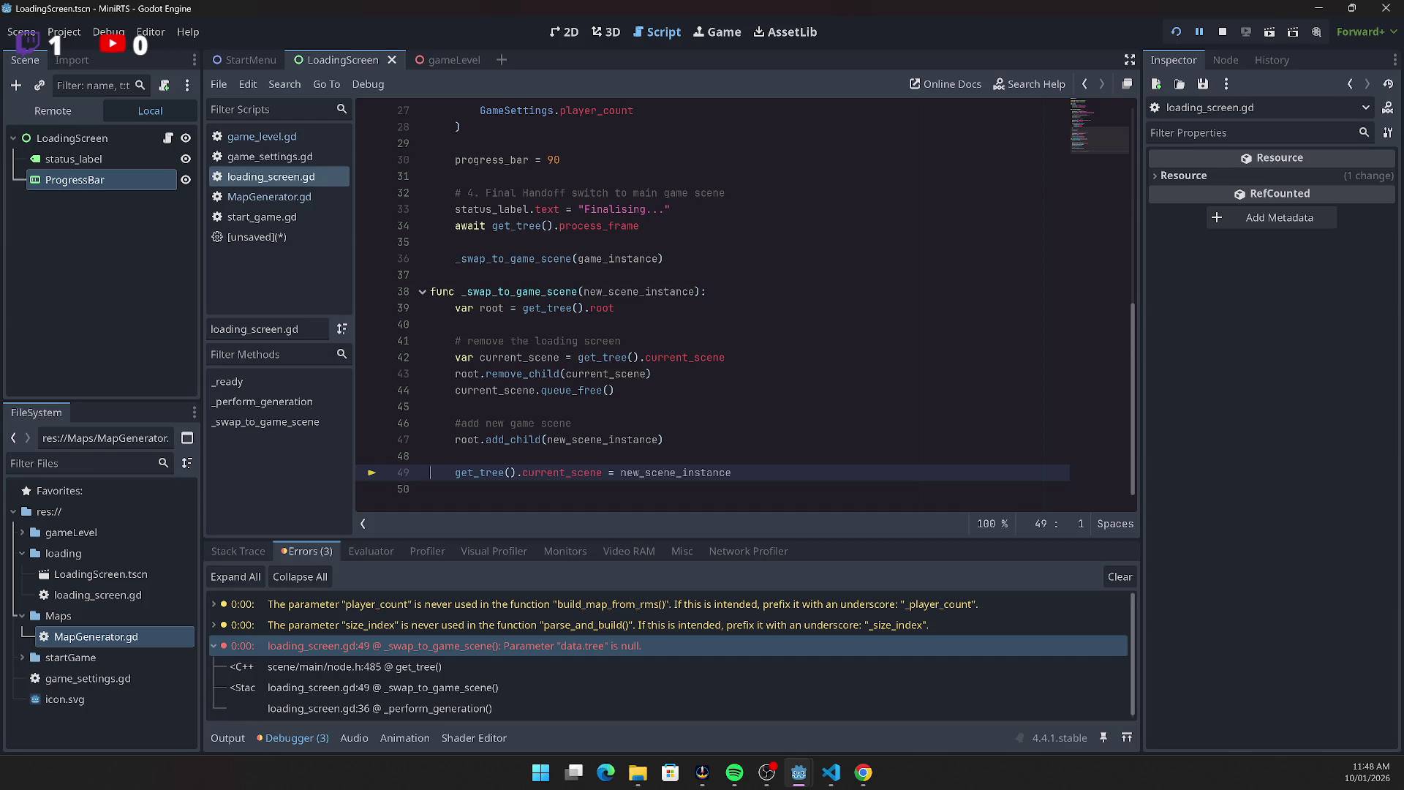
key(alt+Tab)
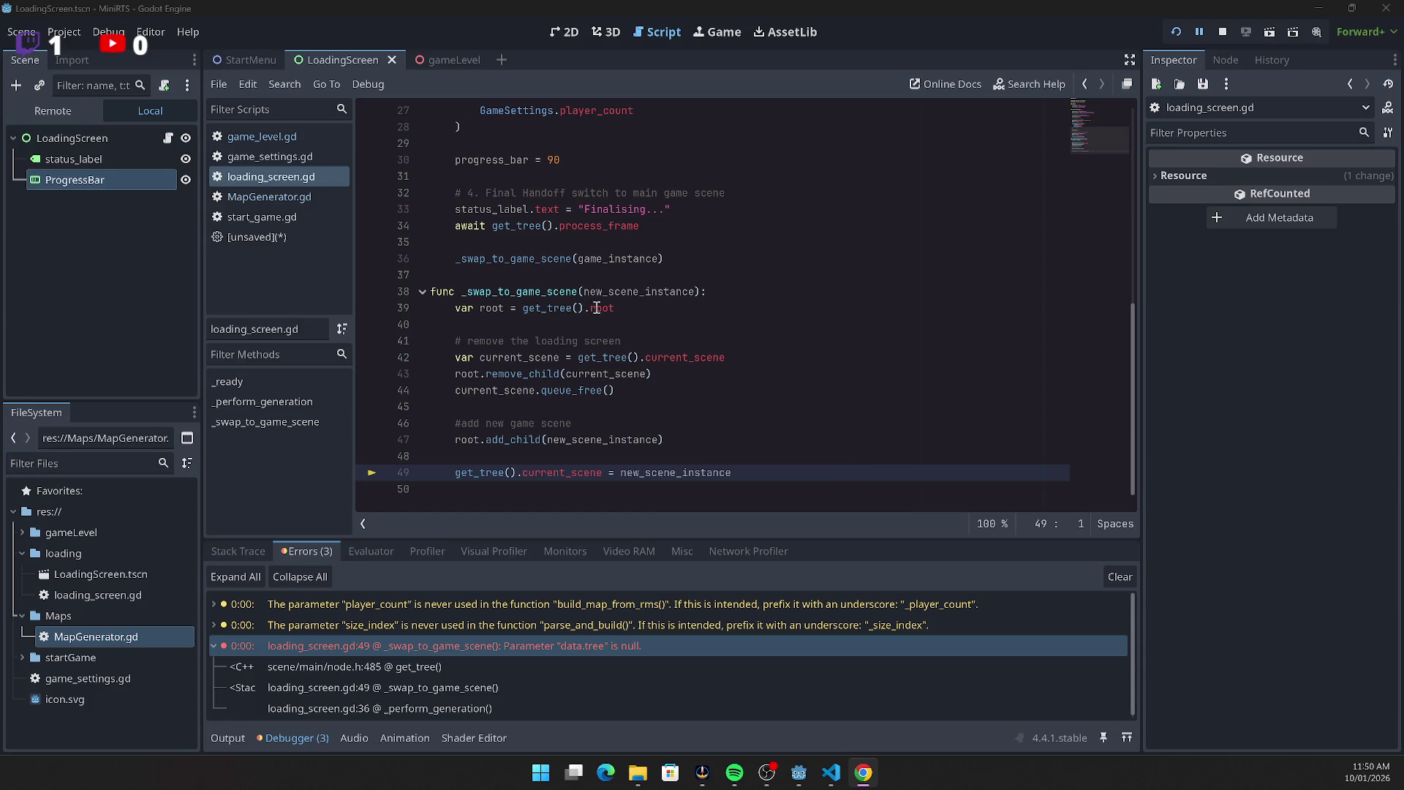
Rewrite line 39 as var tree = get_tree(), dropping the root name and .root access.
click(651, 308)
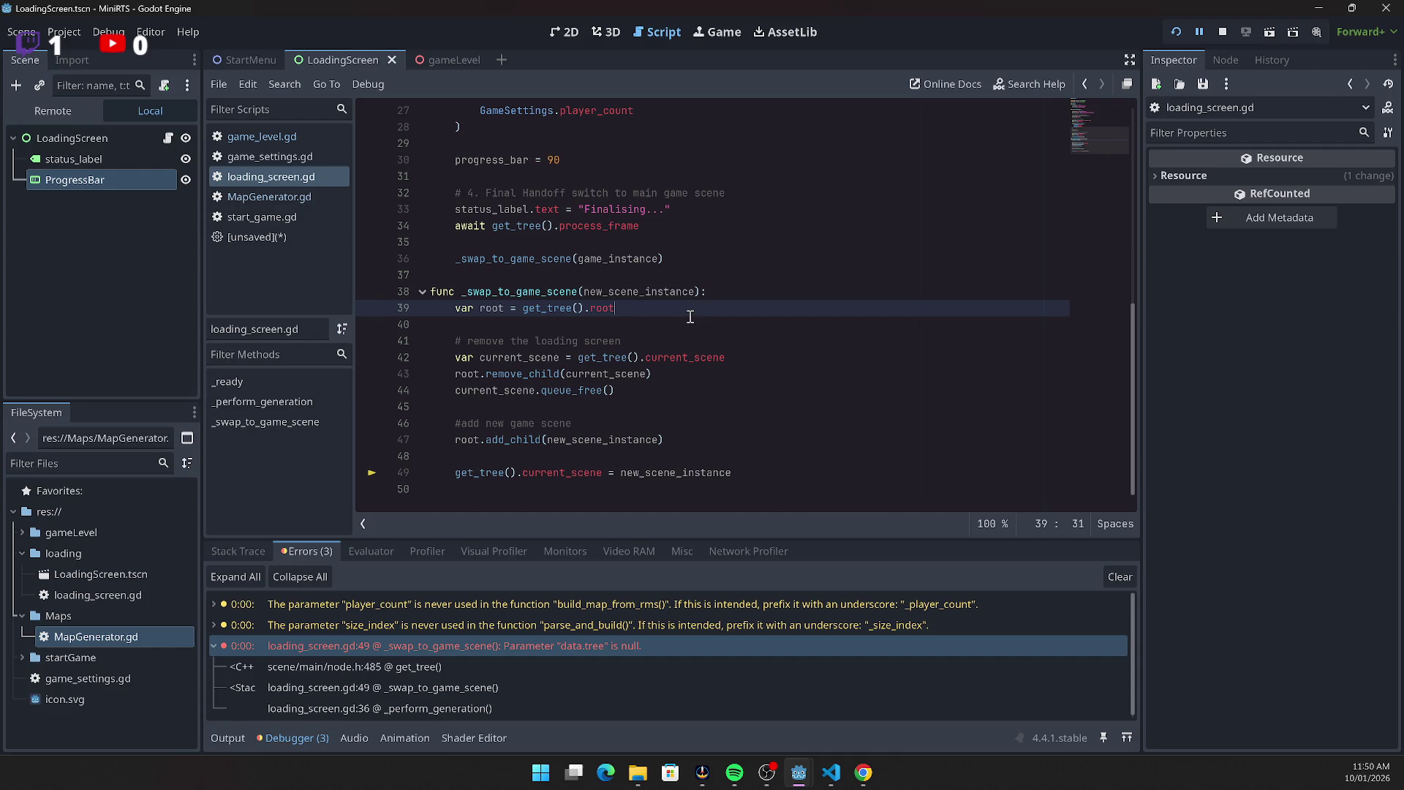
key(ctrl+Left)
key(ctrl+Left)
key(ctrl+Left)
key(BackSpace)
key(BackSpace)
key(BackSpace)
text(tree)
key(End)
key(BackSpace)
key(BackSpace)
key(BackSpace)
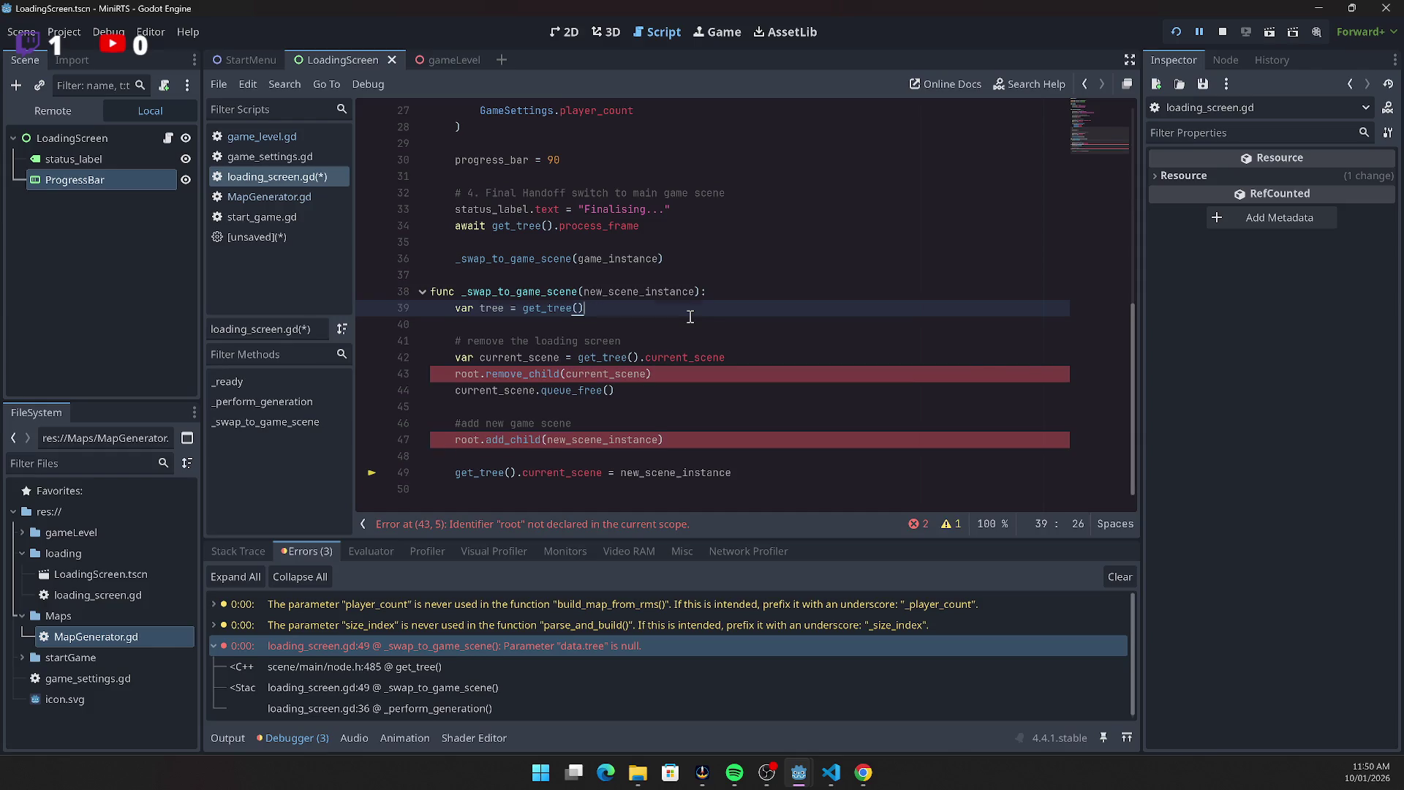
Delete the old root-based scene-swap lines 41–50.
key(Return)
key(shift+Down)
key(shift+Down)
key(shift+Down)
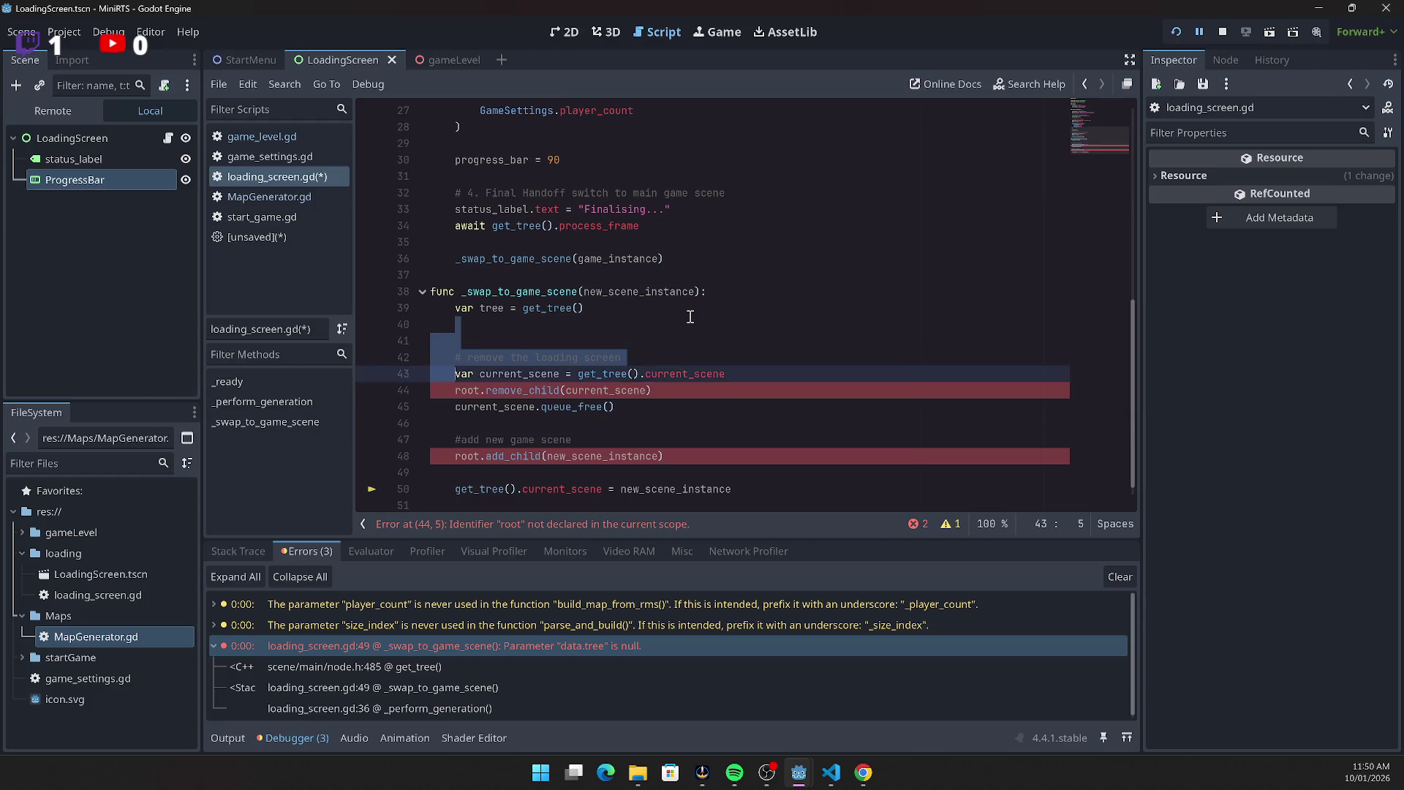
key(shift+Down)
key(shift+End)
key(Delete)
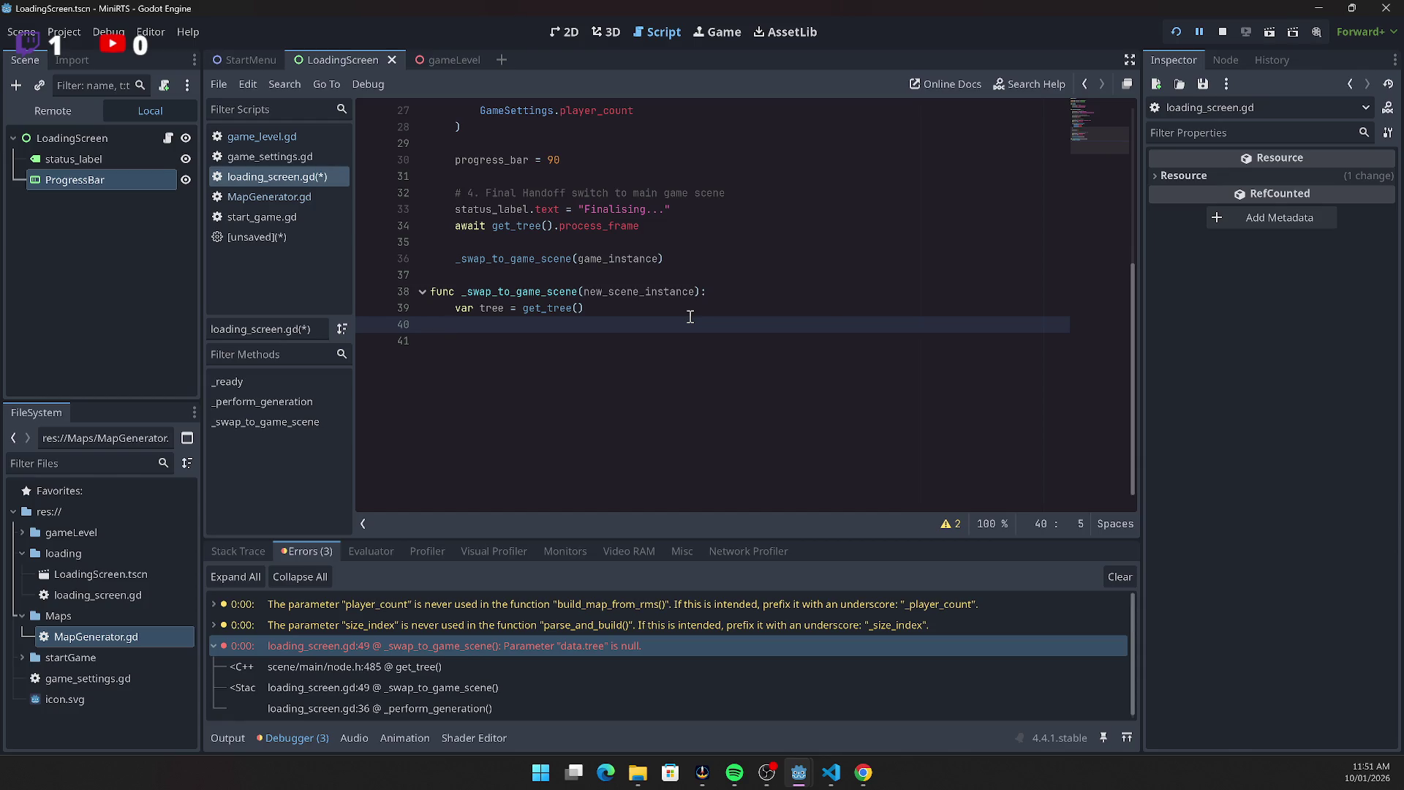
Add var root = tree.root and root.remove_child(self) lines.
key(Return)
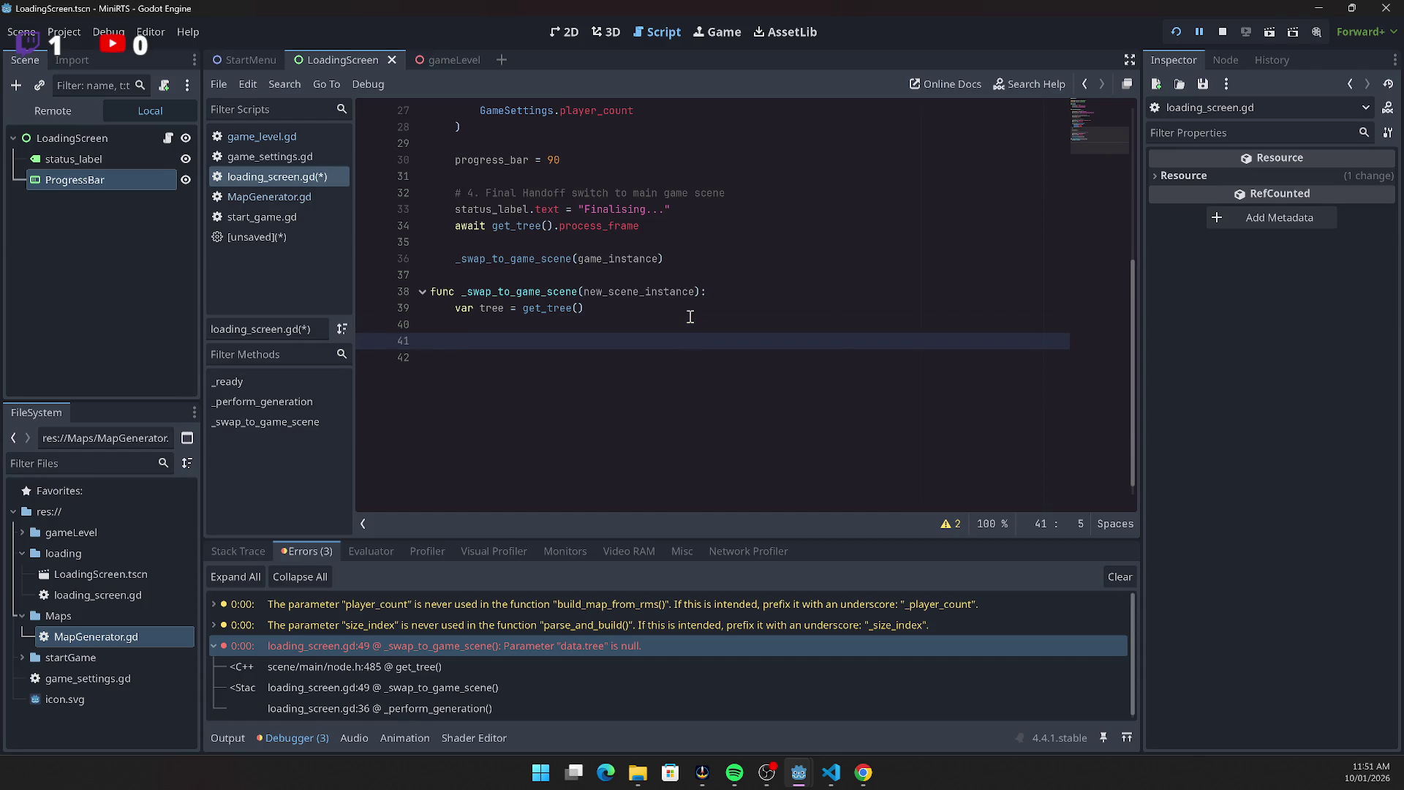
text(var )
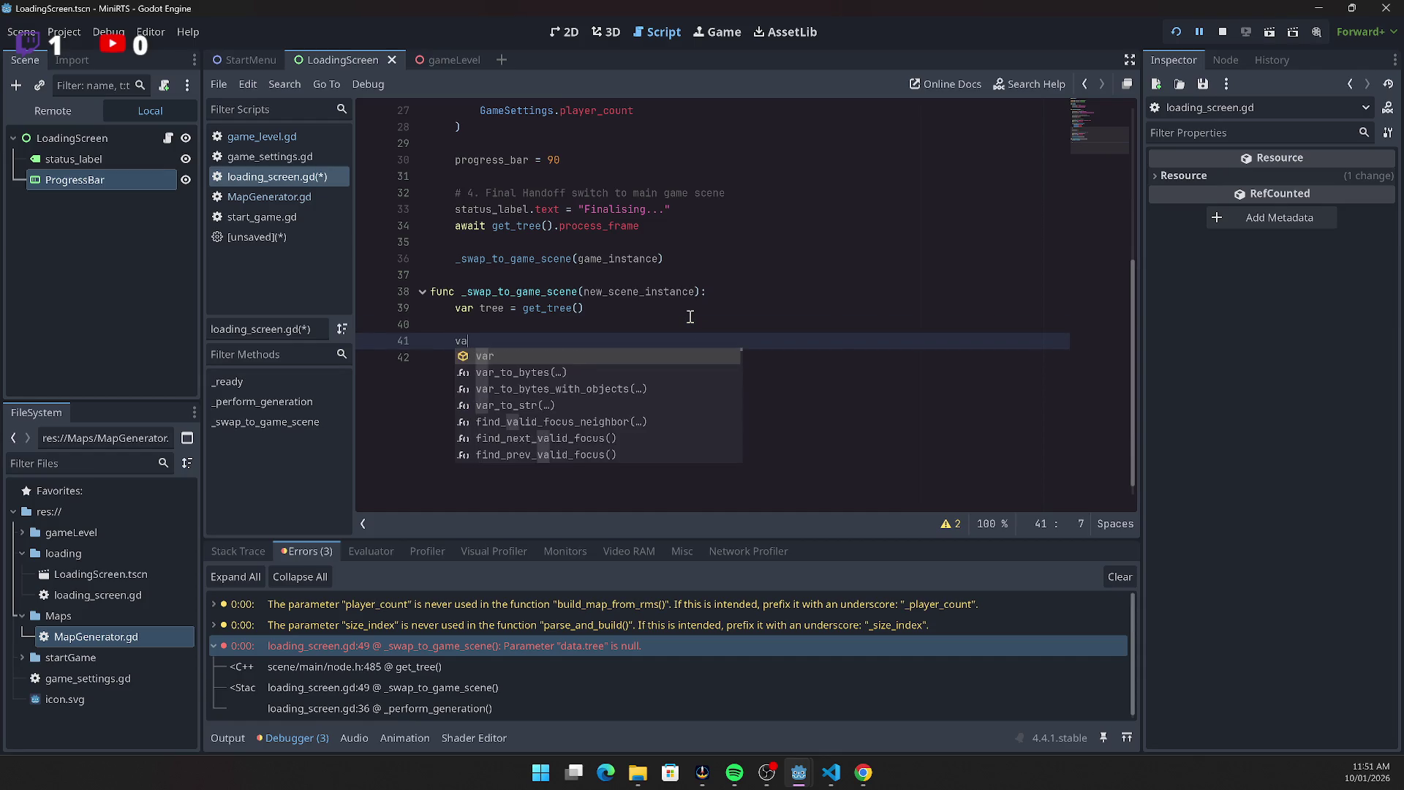
text(r)
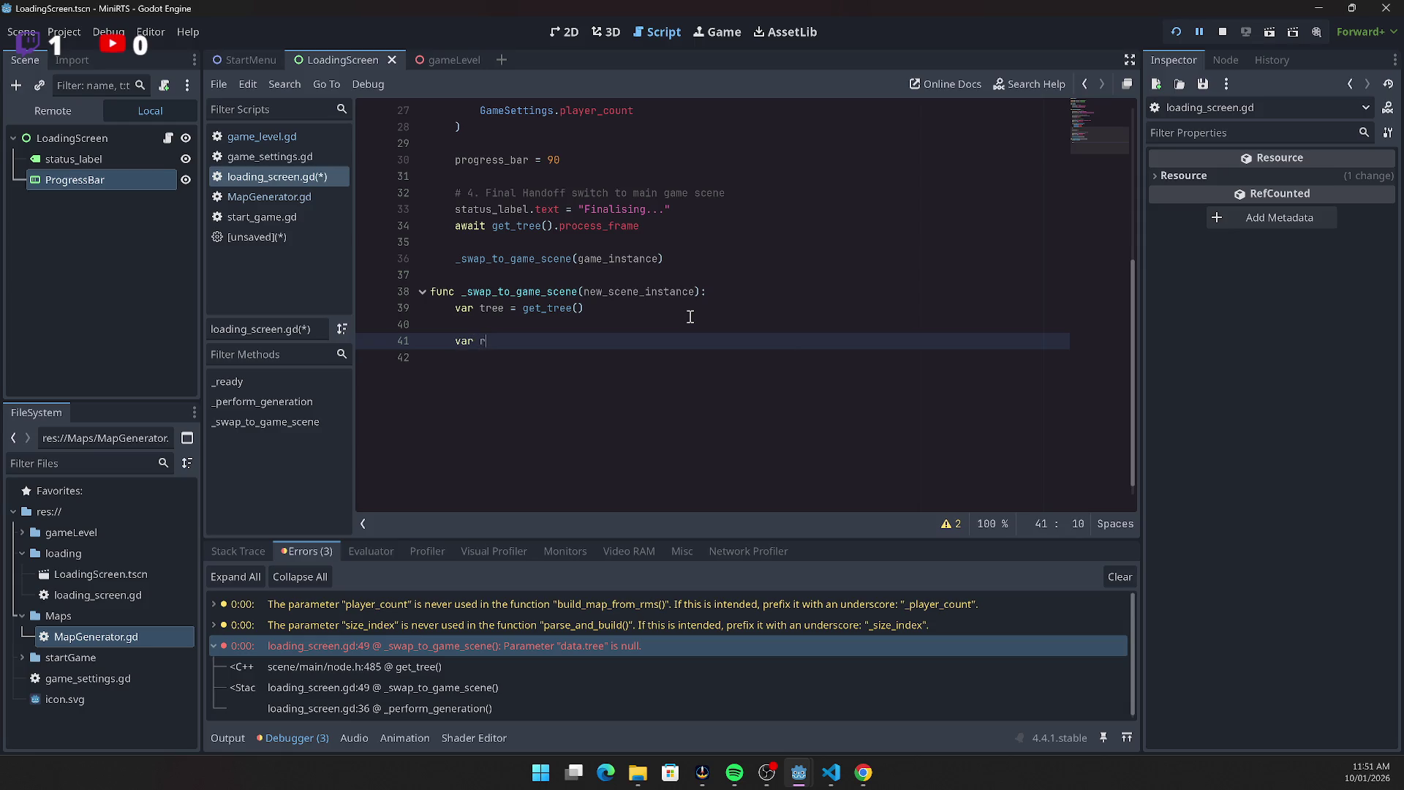
text(oot = tree.root)
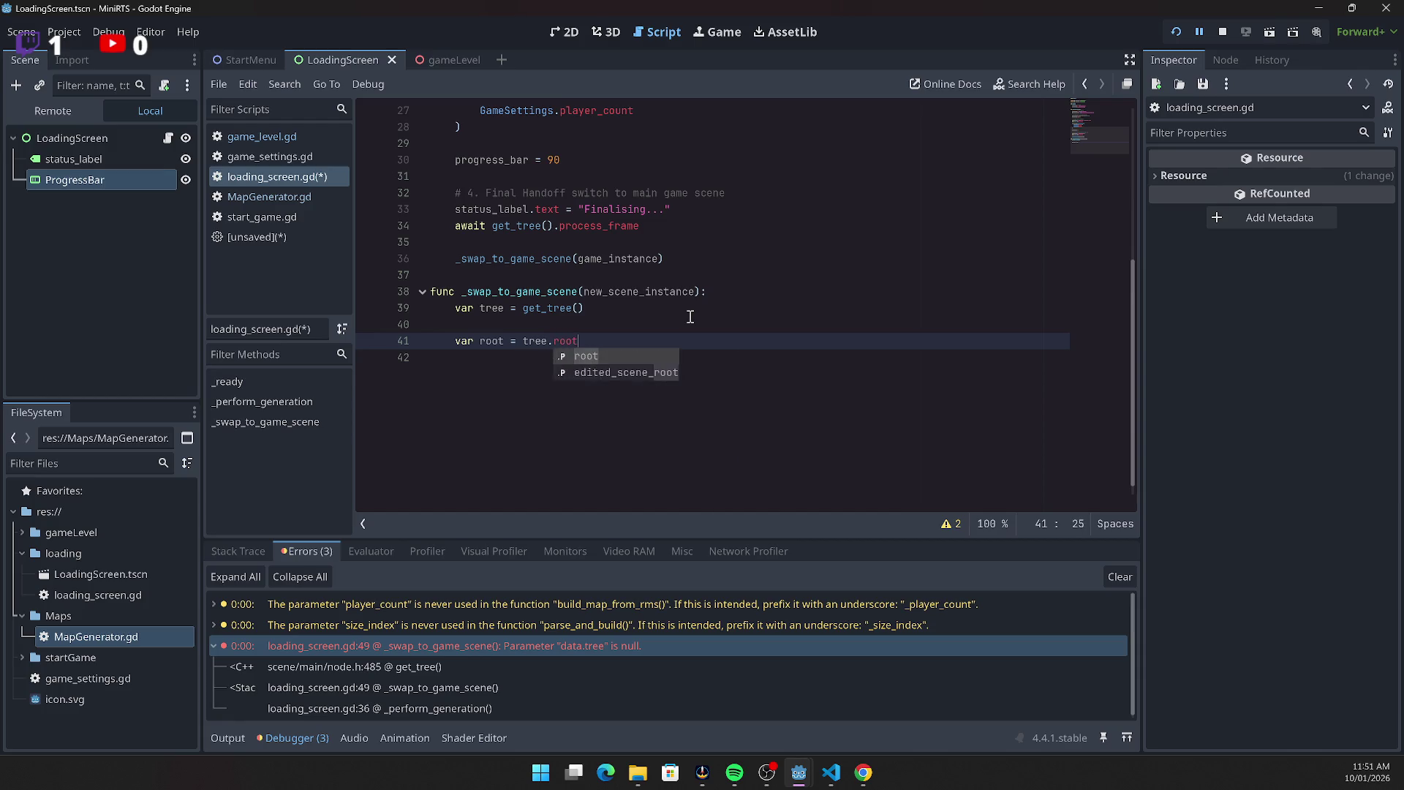
text(root.re)
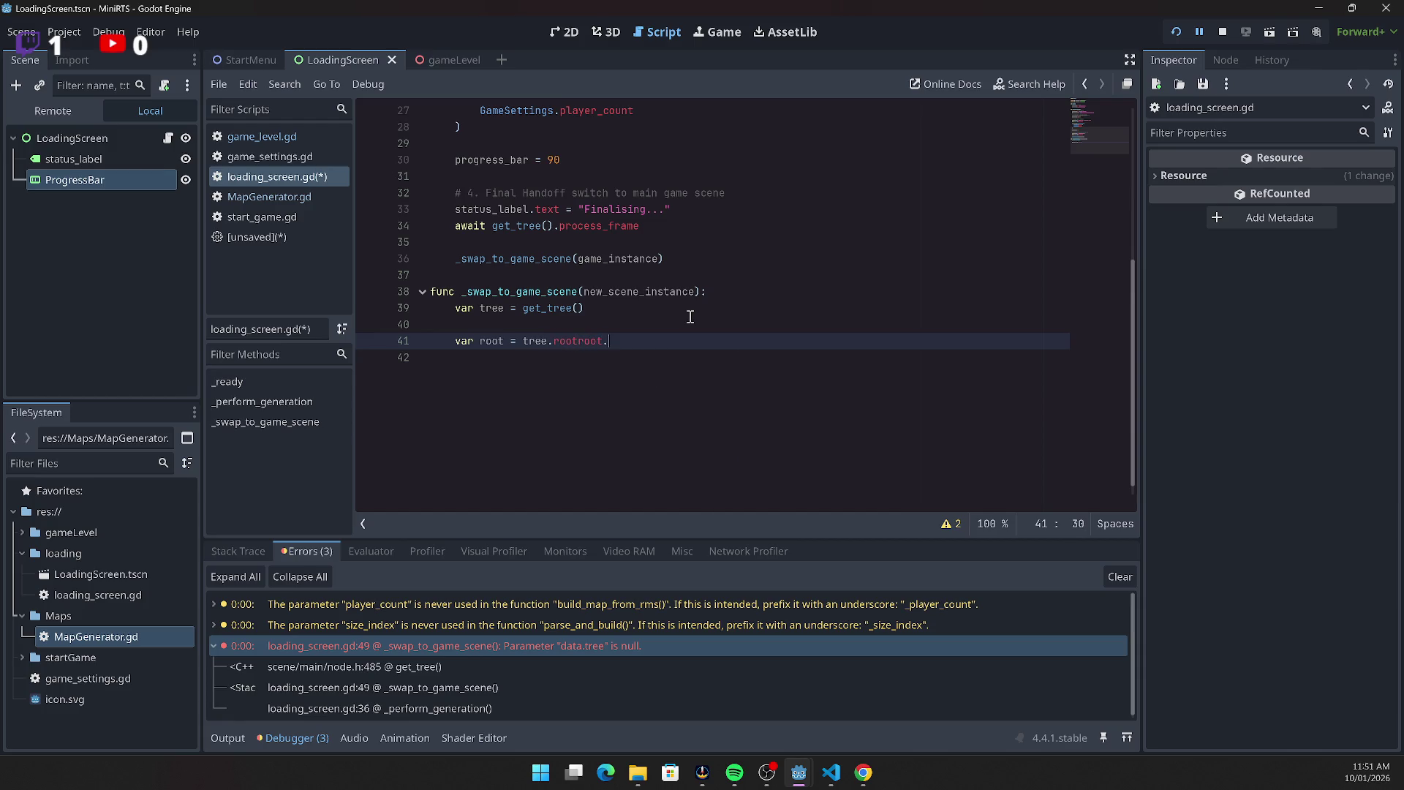
key(BackSpace)
key(BackSpace)
key(BackSpace)
key(Return)
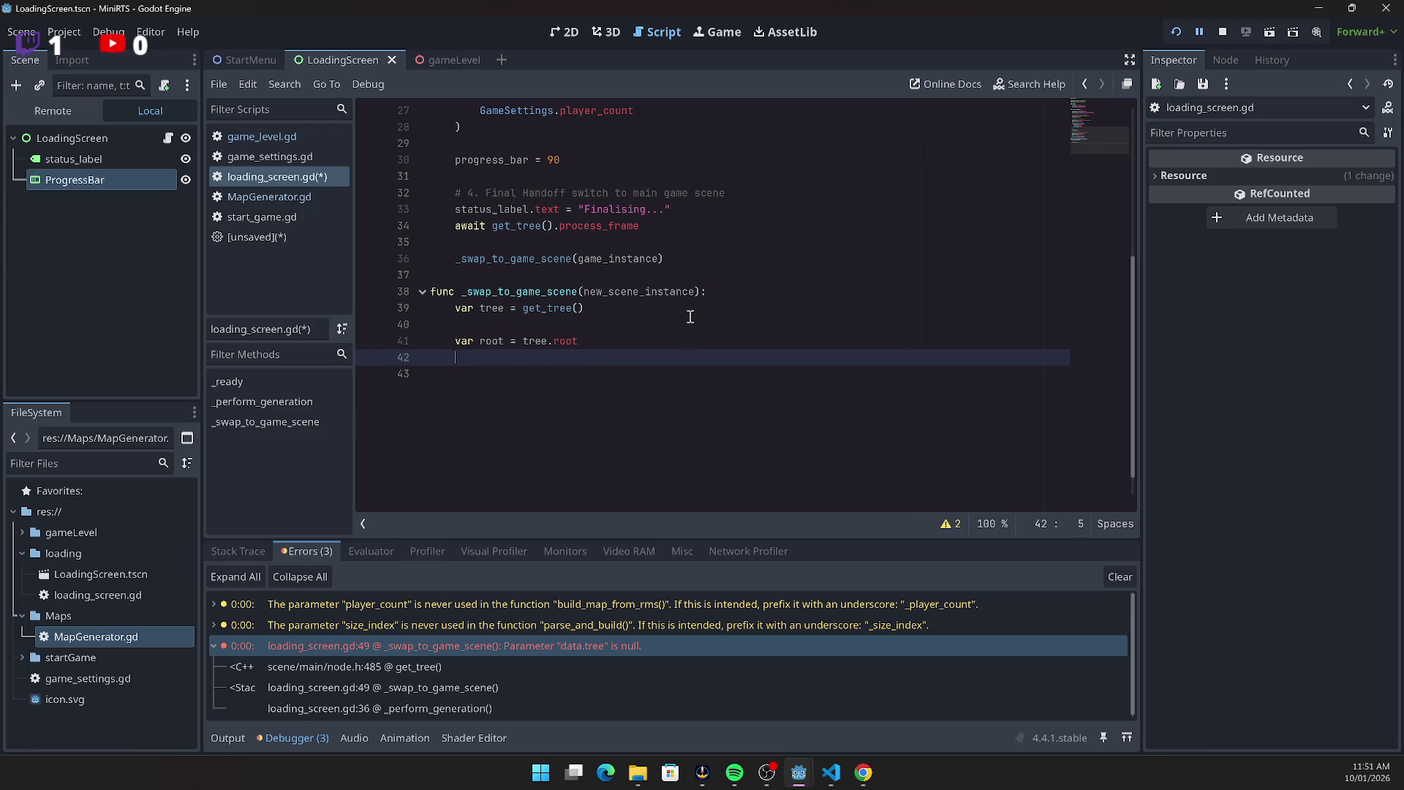
text(root.remove_)
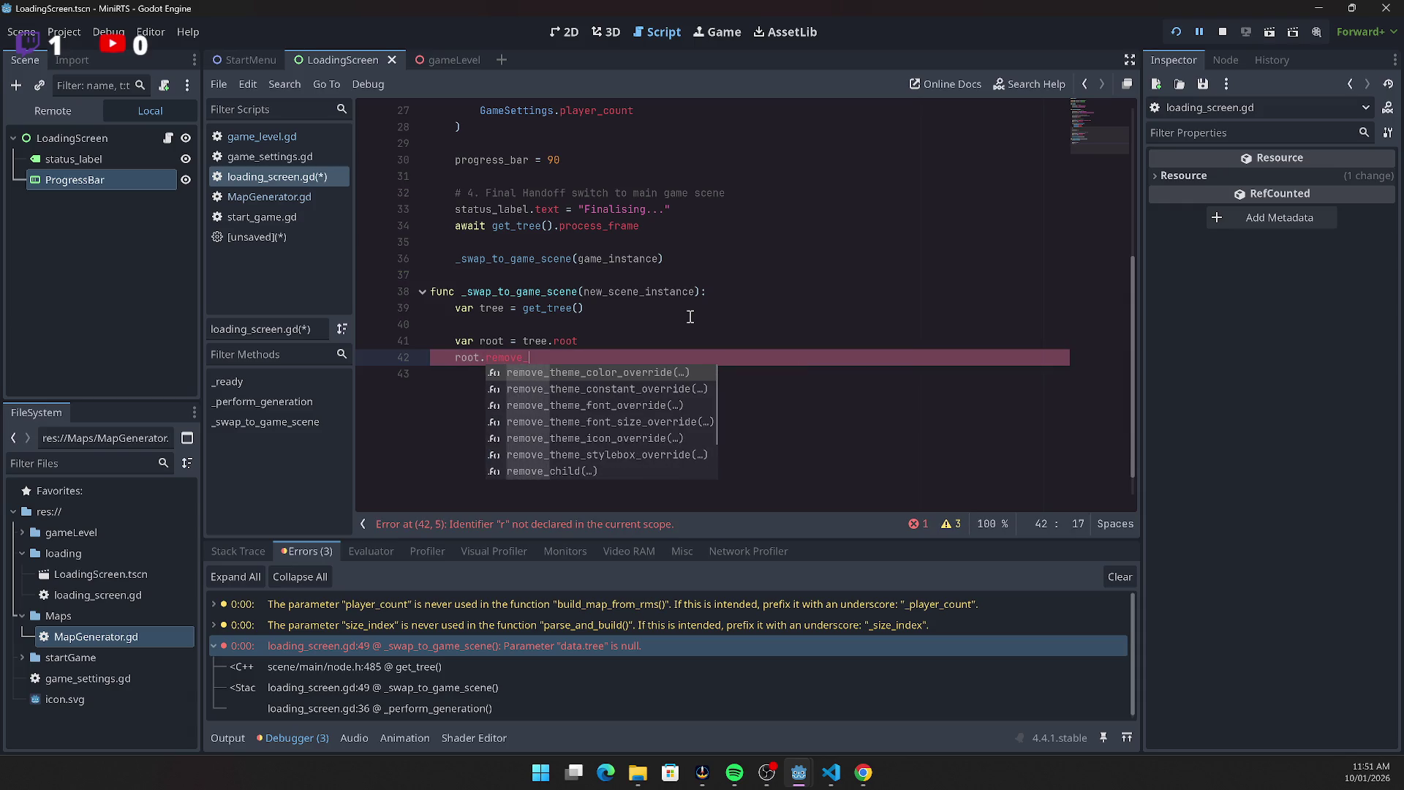
text(child(self))
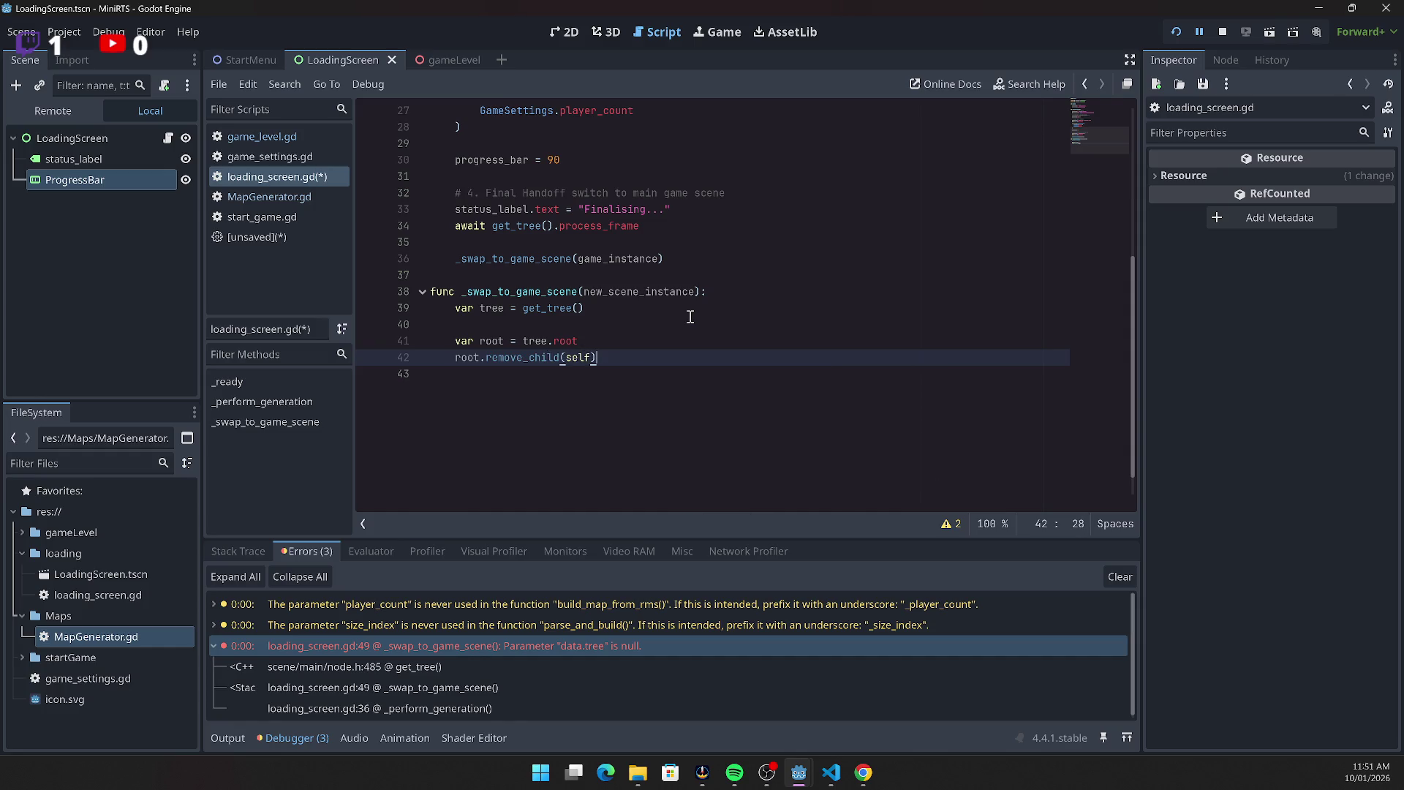
key(Return)
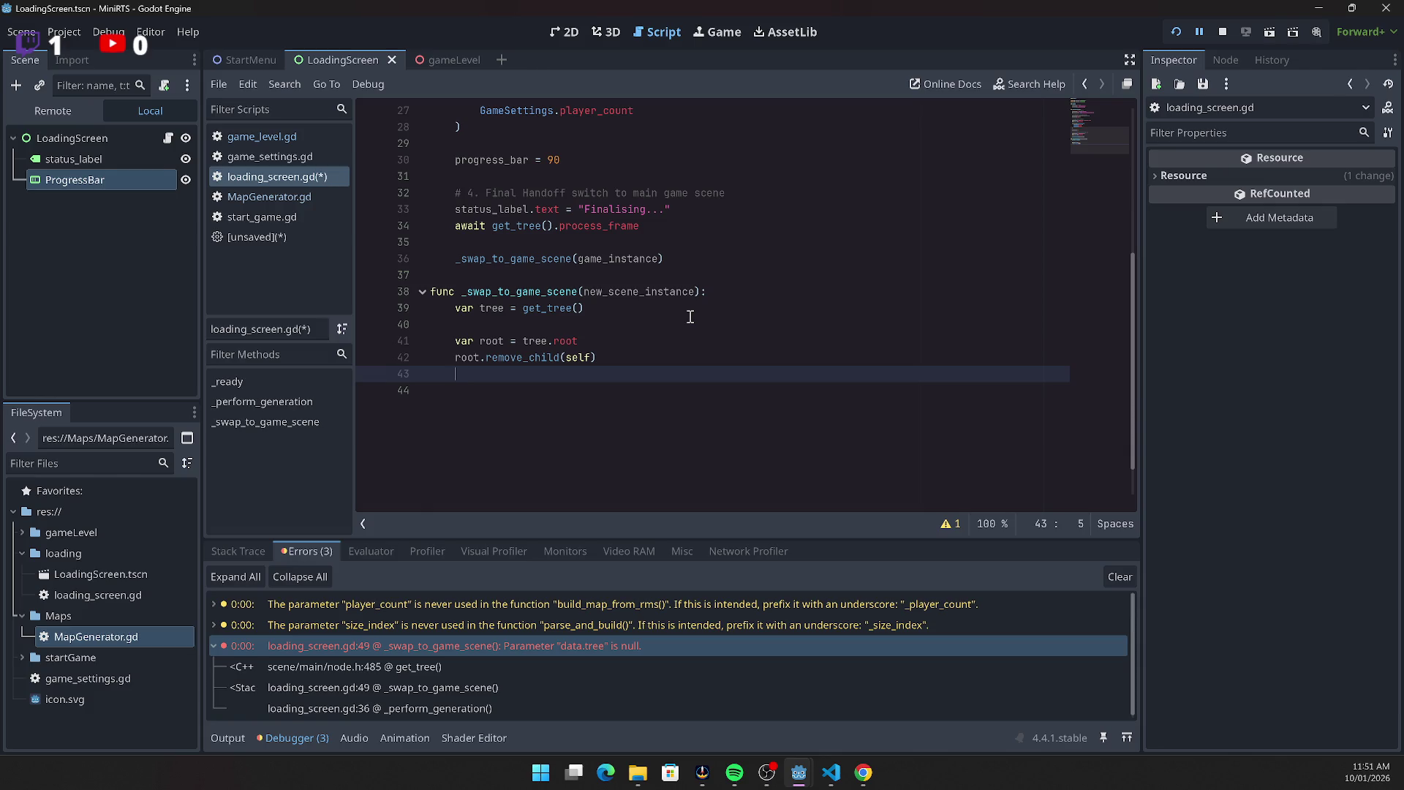
Add root.add_child(new_scene_instance) and tree.current_scene = new_scene_instance.
text(root.add_)
text(child()
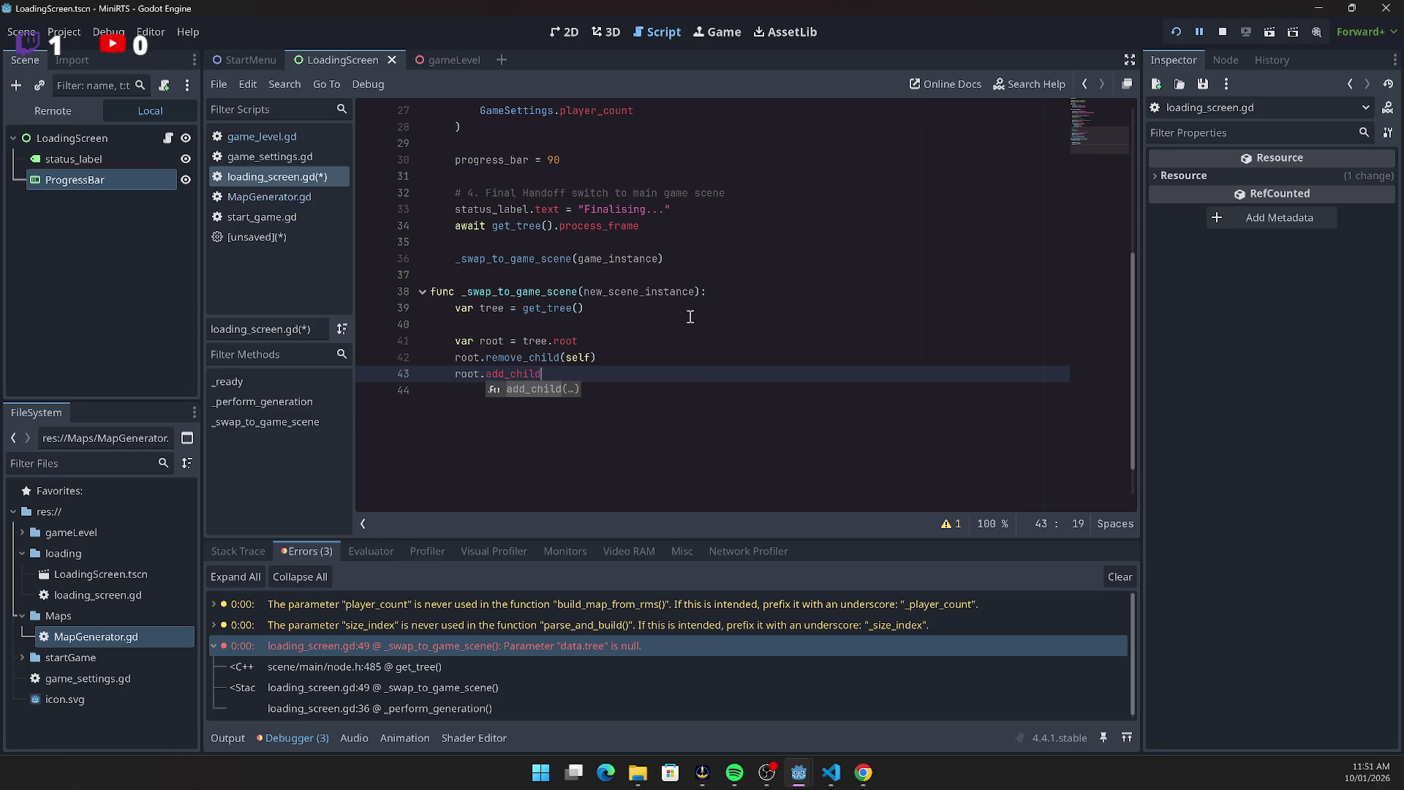
text(new_)
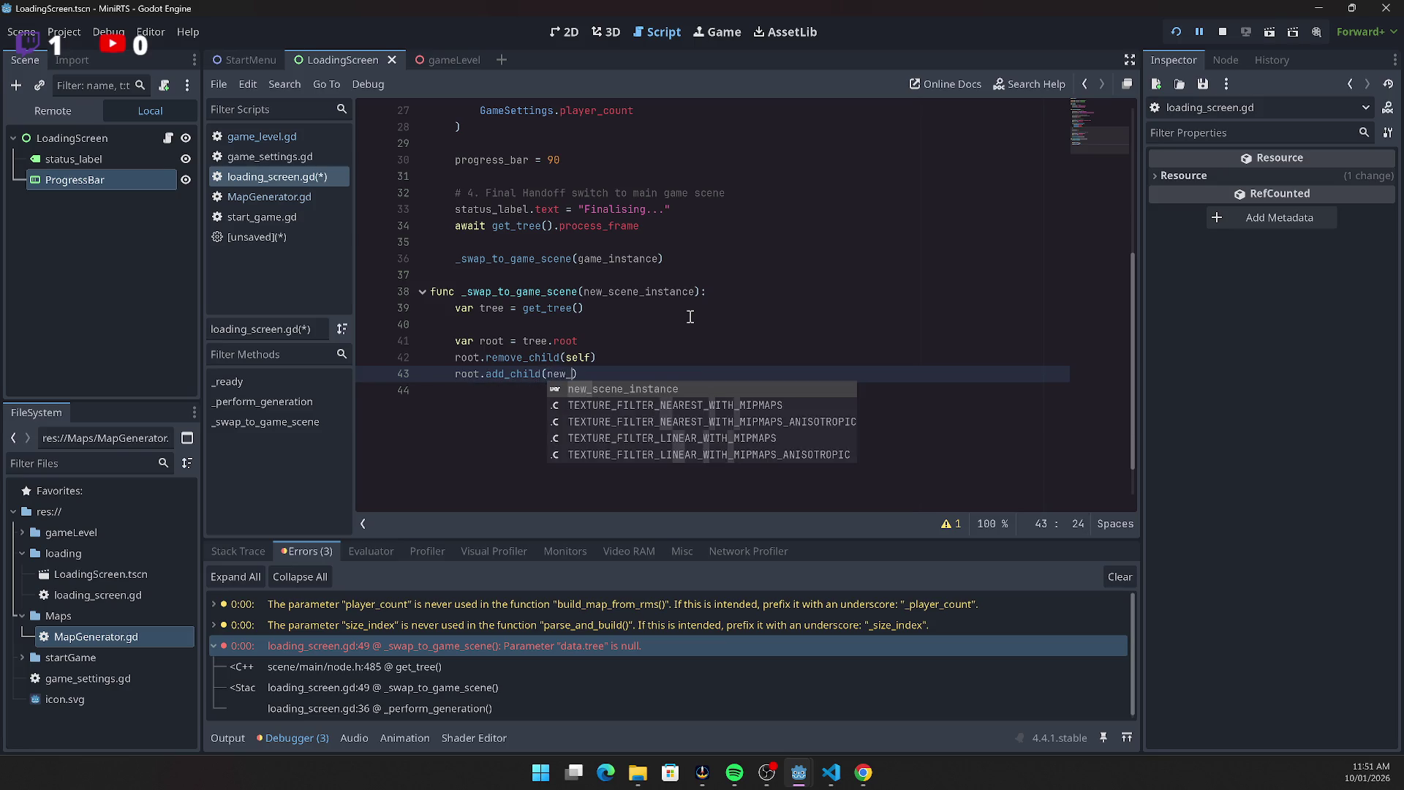
text(sce)
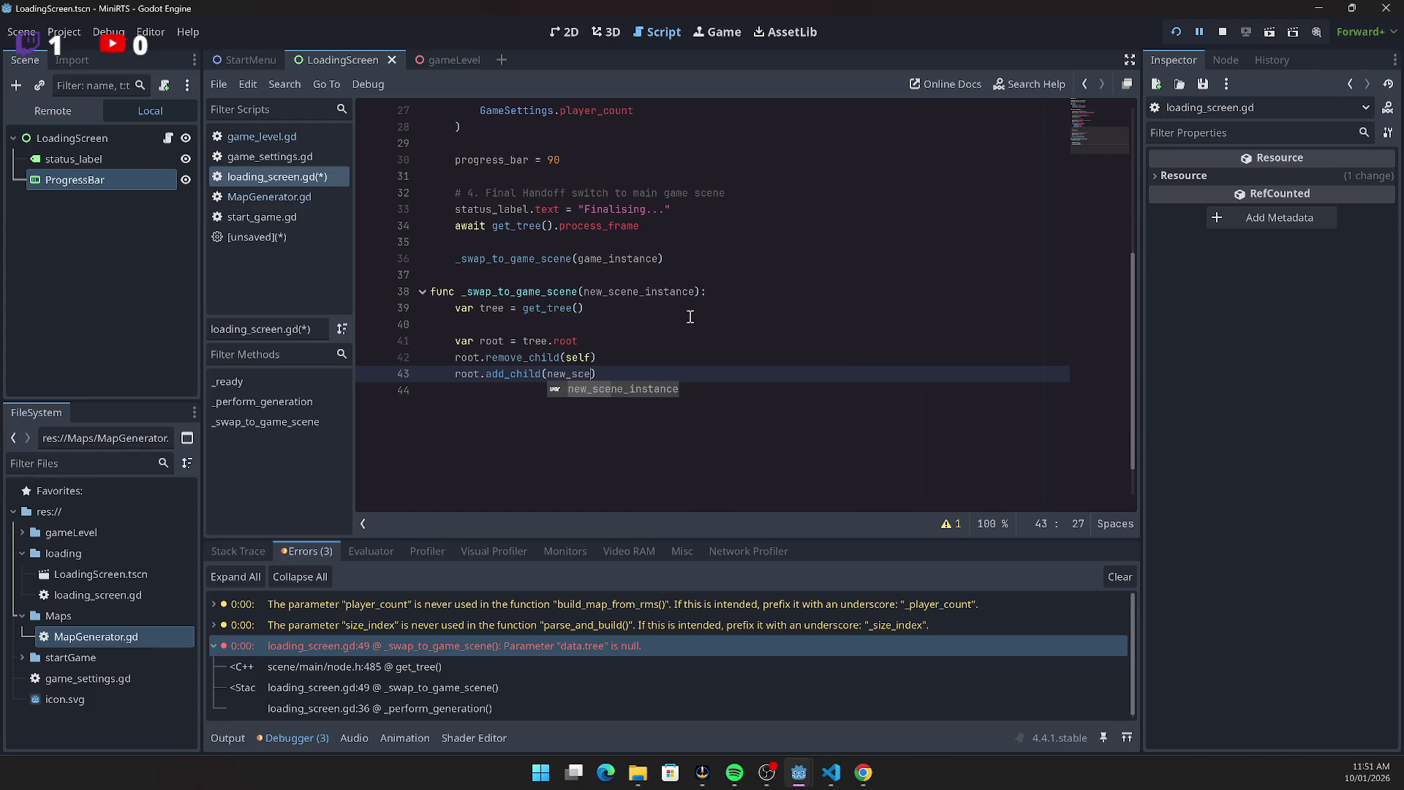
key(Return)
key(End)
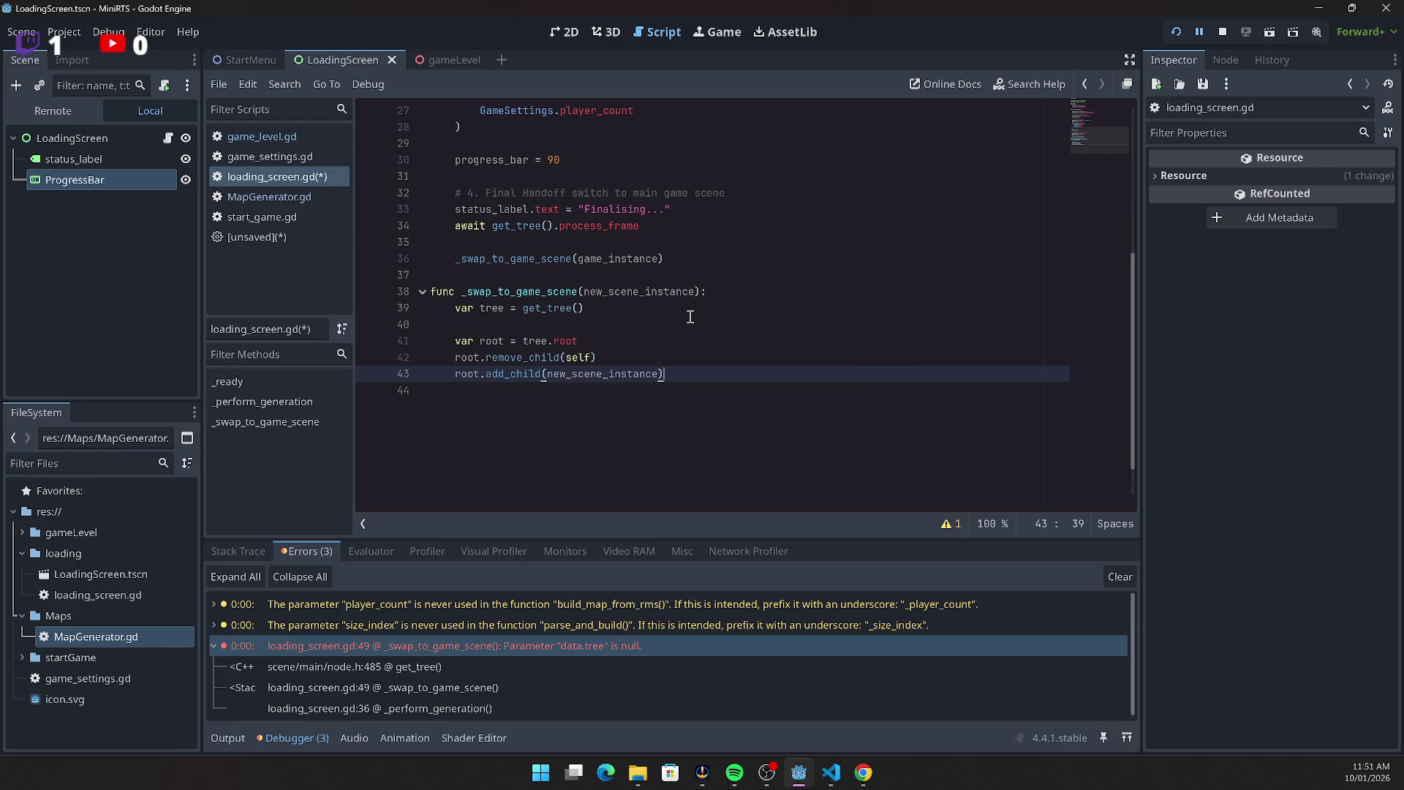
key(Return)
text(tree)
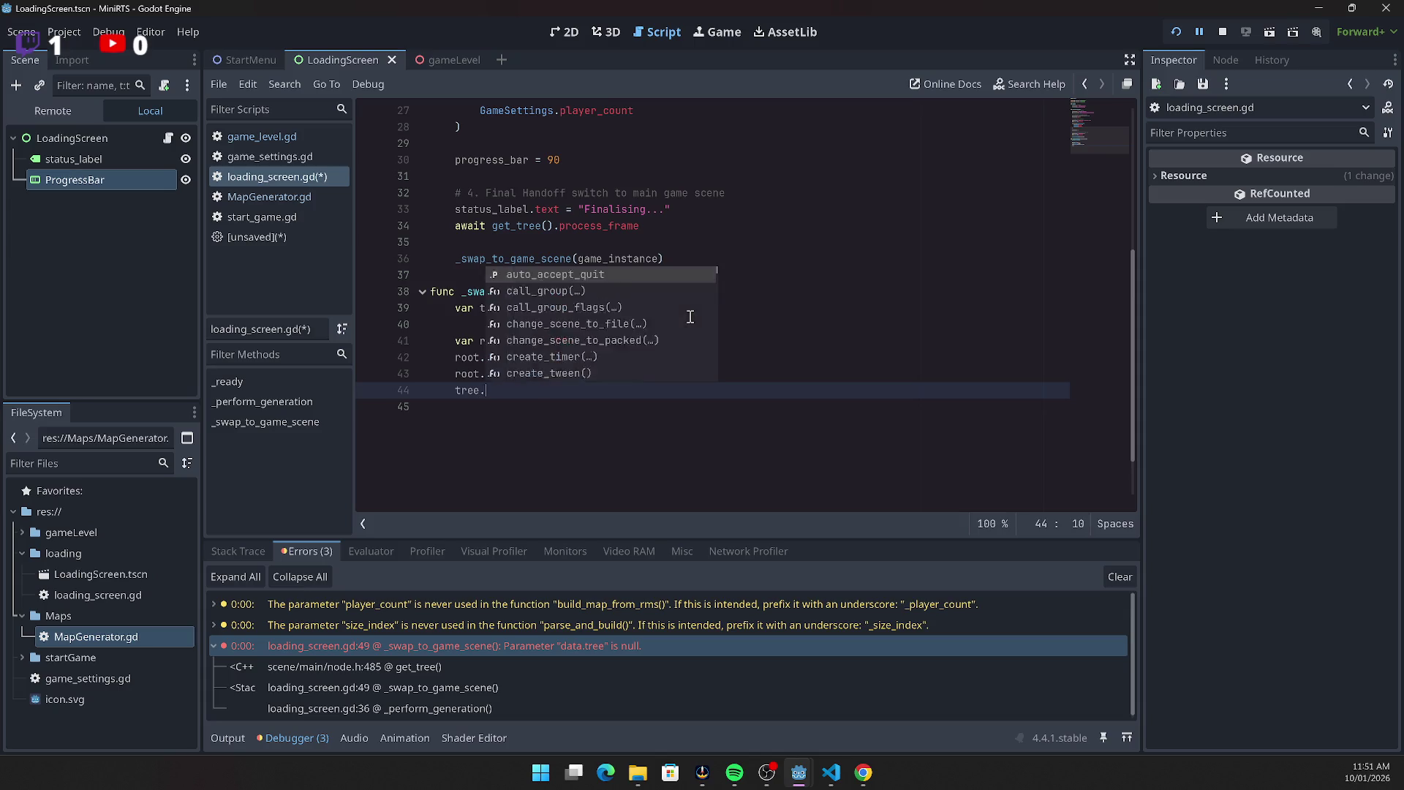
text(.current)
key(Return)
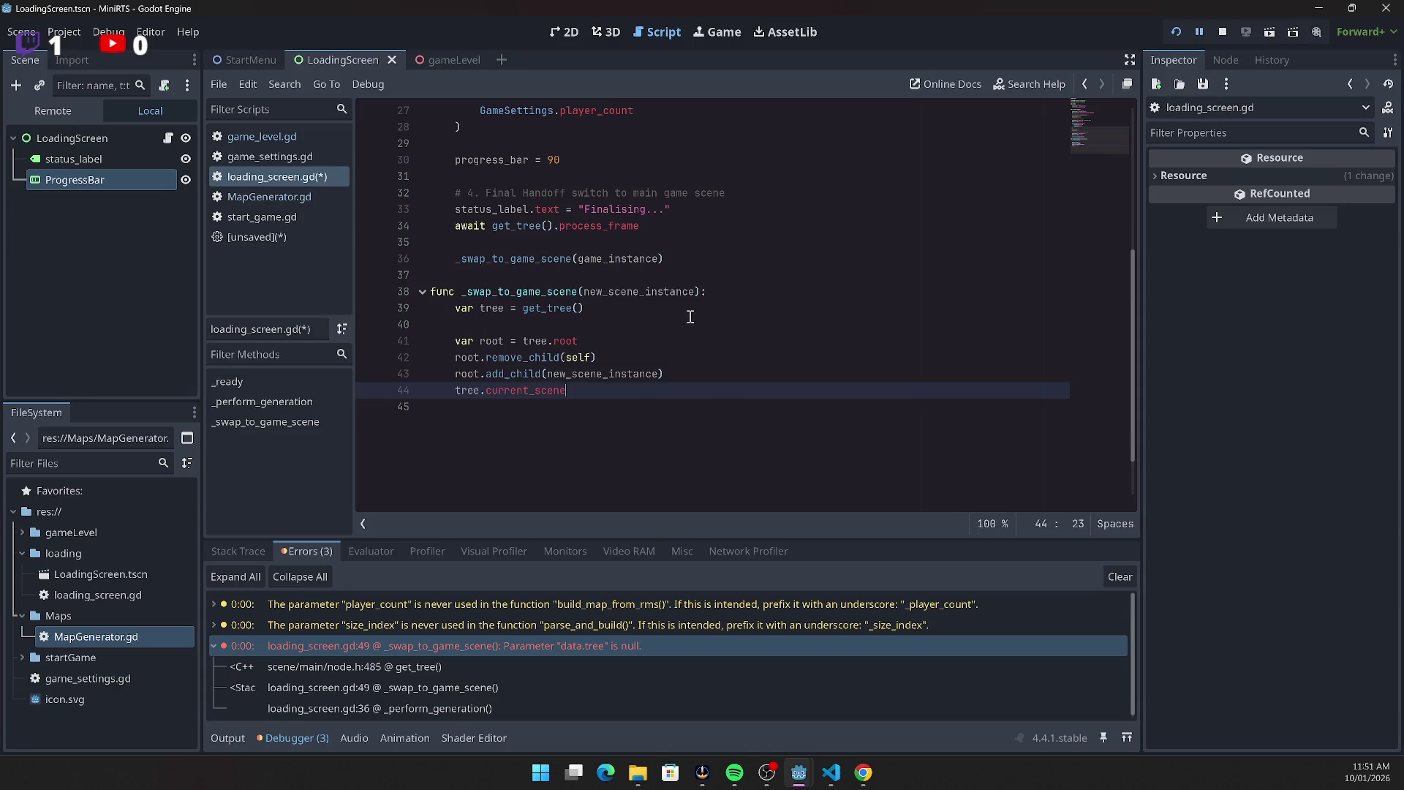
text(= new)
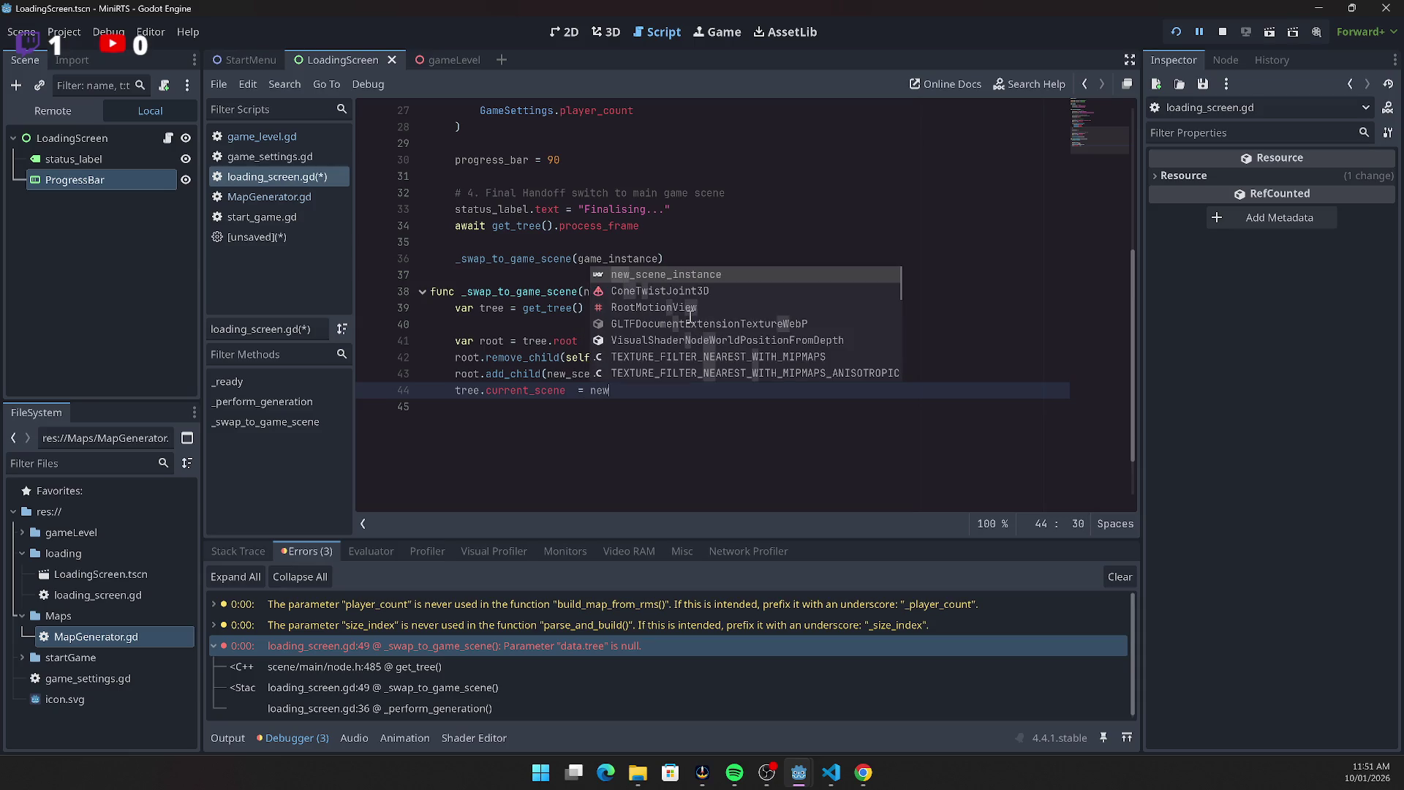
text(_scen)
key(Return)
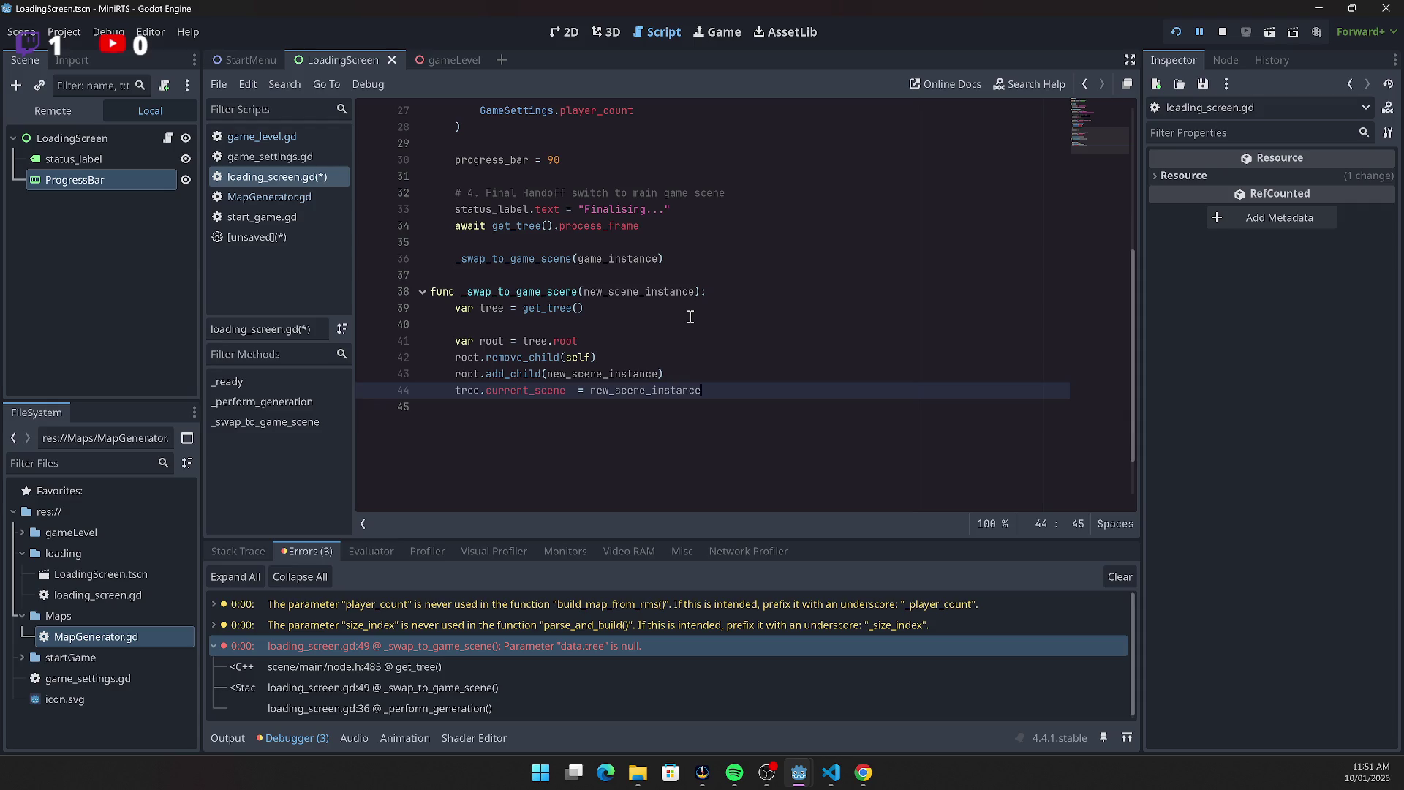
Add self.queue_free() and begin tree.process_frame.connect(swap_ on the next line.
key(Return)
text(self.que)
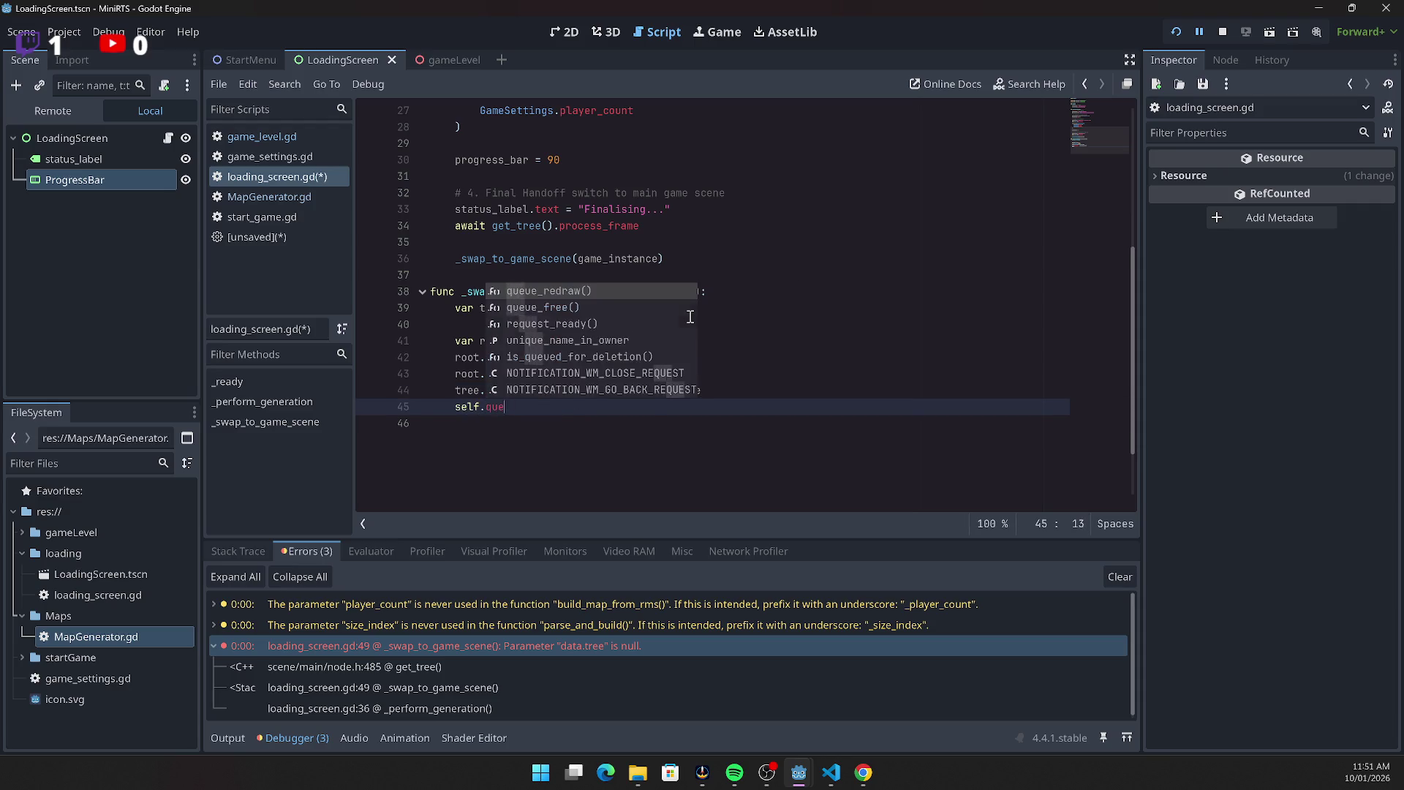
text(ue_f)
key(Return)
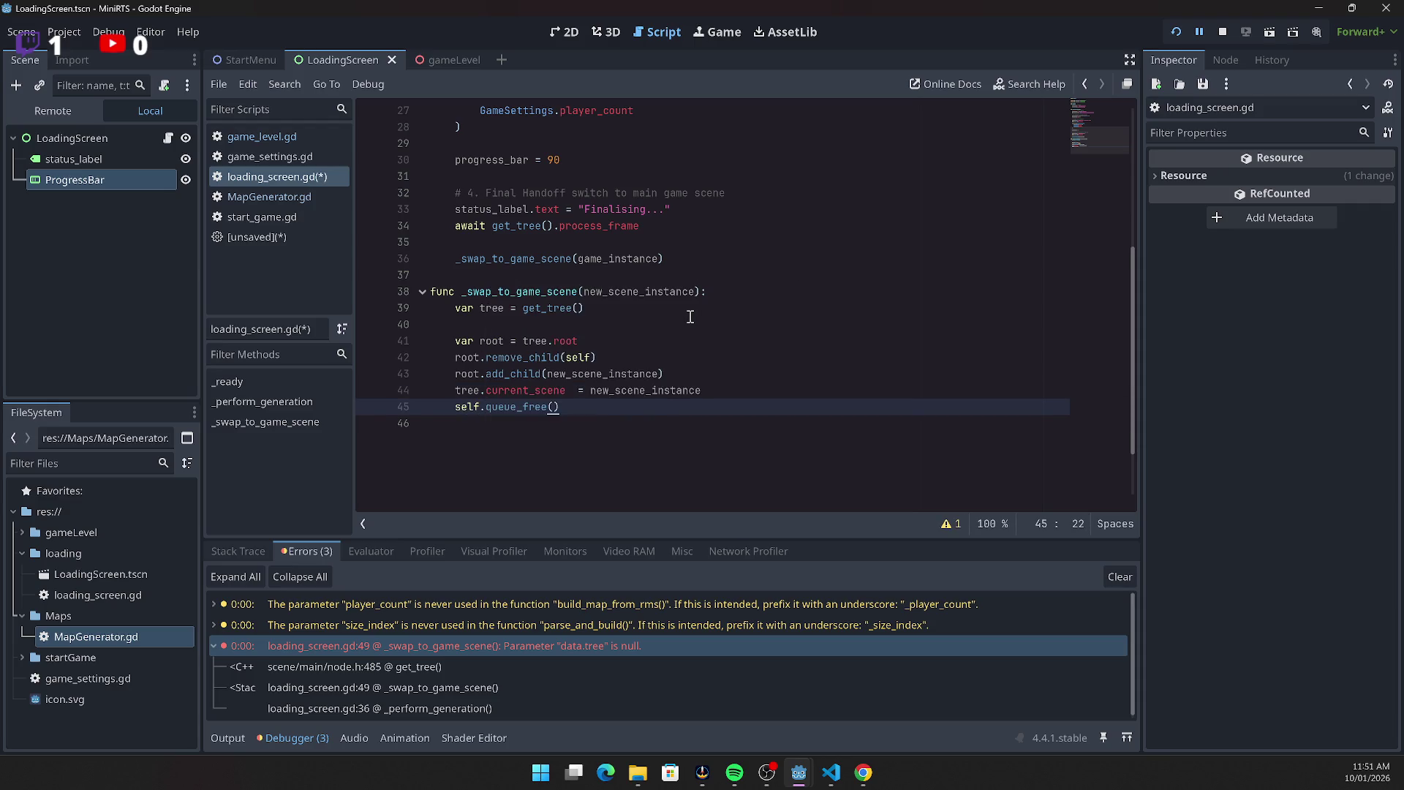
key(Return)
key(Return)
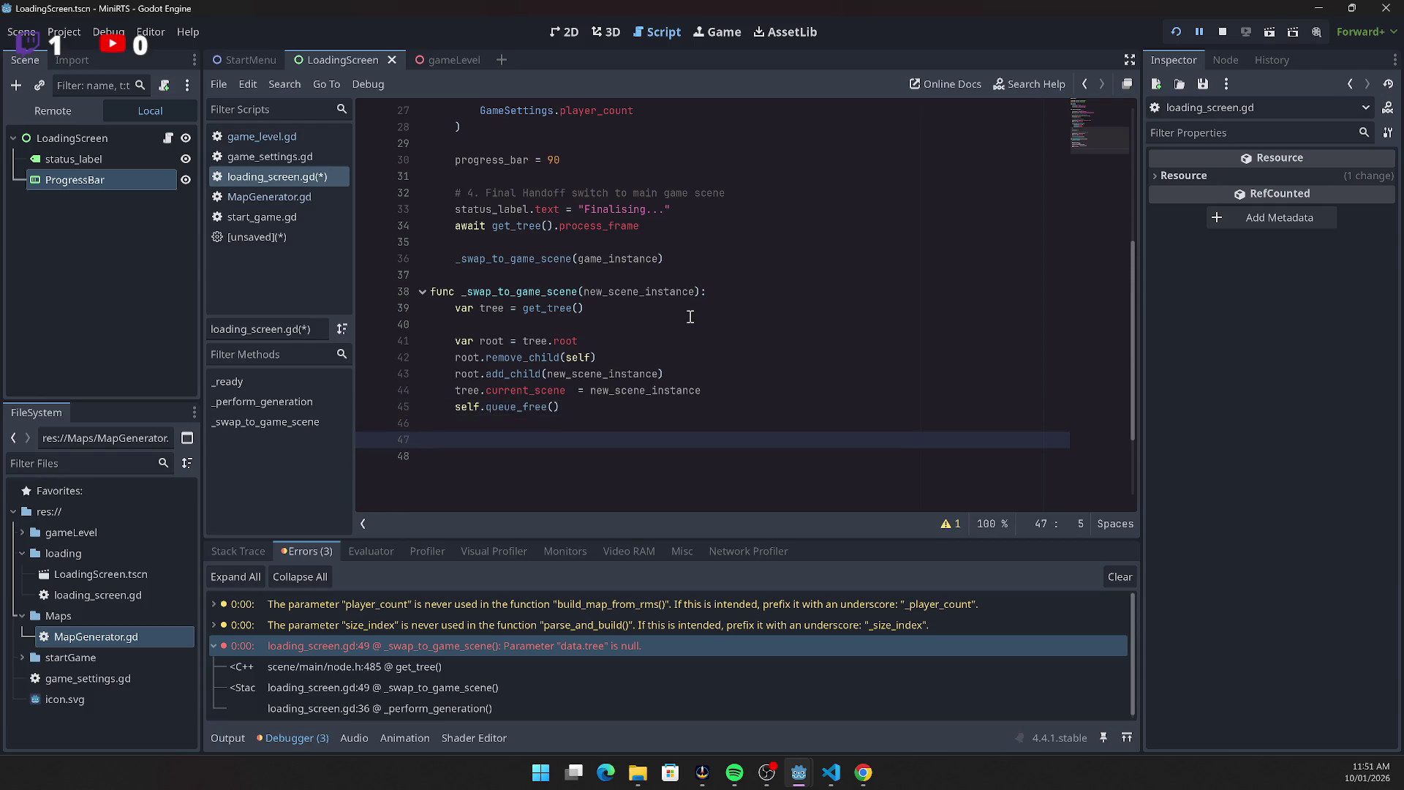
text(tree.proce)
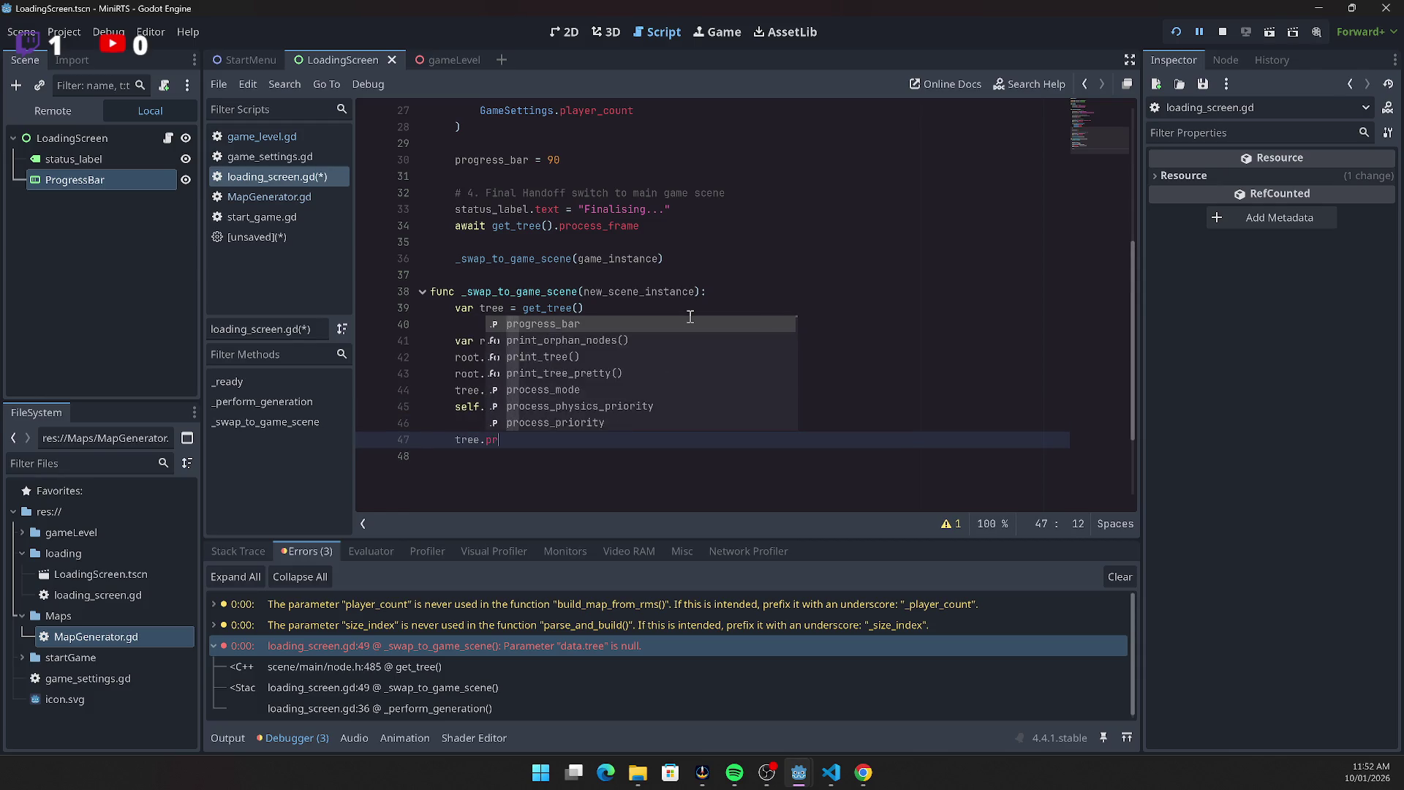
text(ss_)
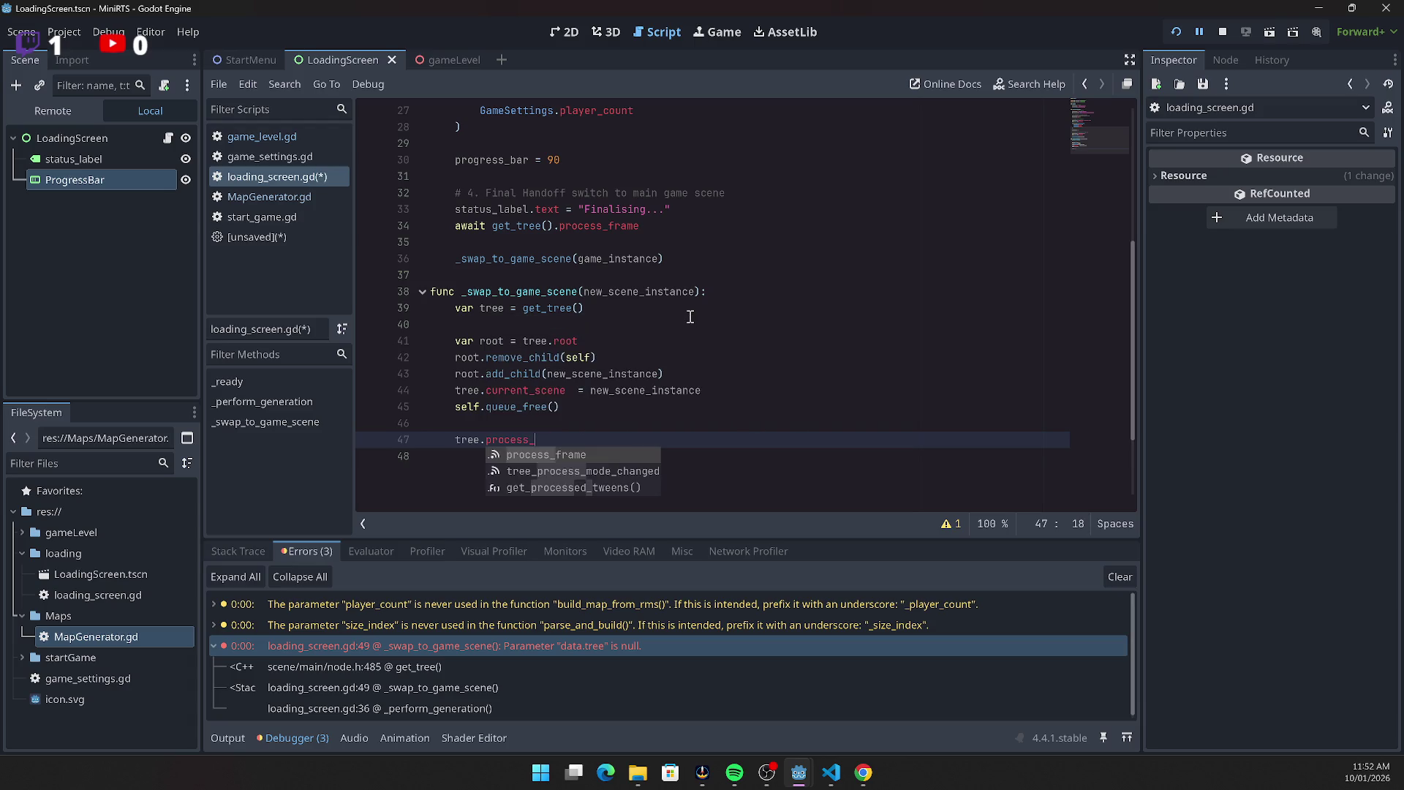
key(Return)
text(.connect(s)
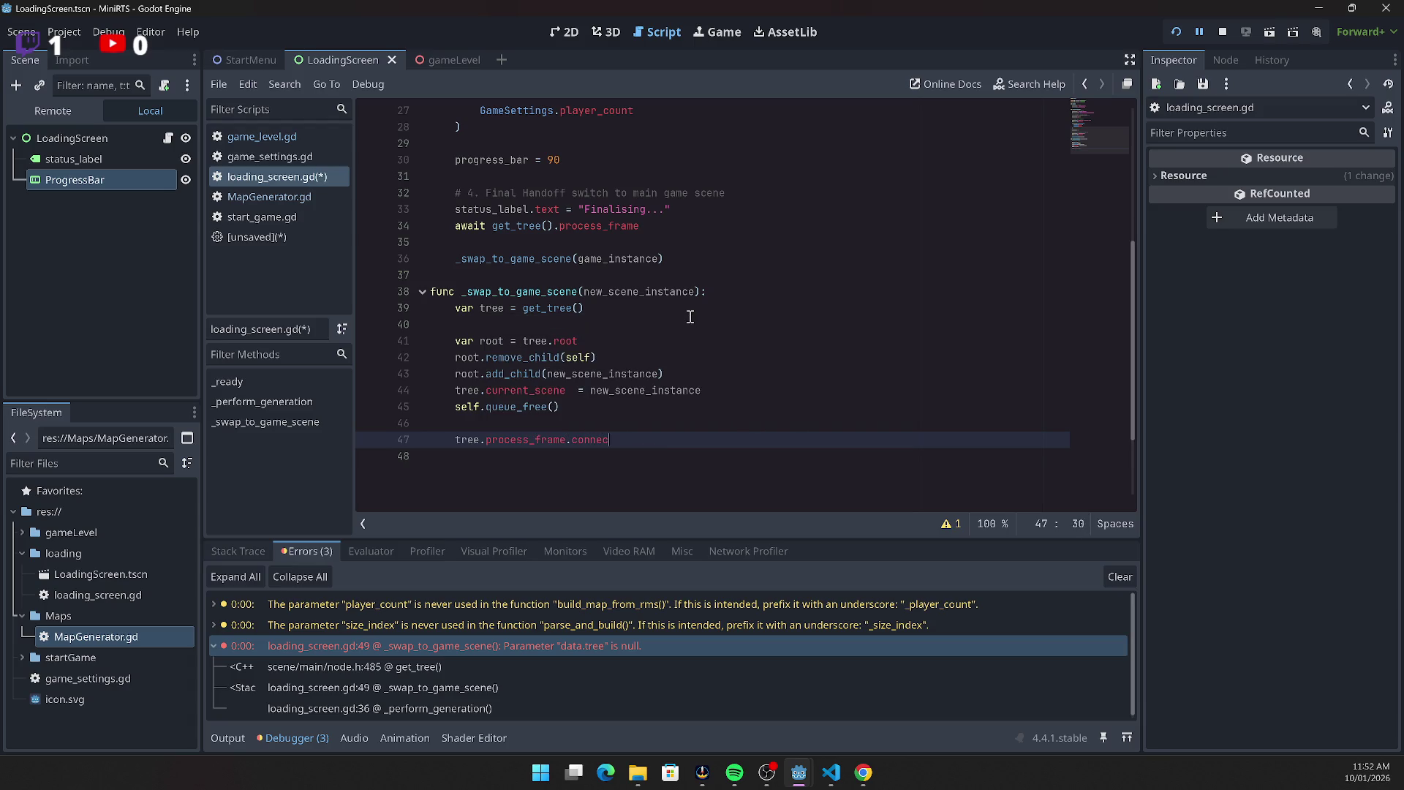
text(wap_logic, CONNECT_ONE_SHOT)
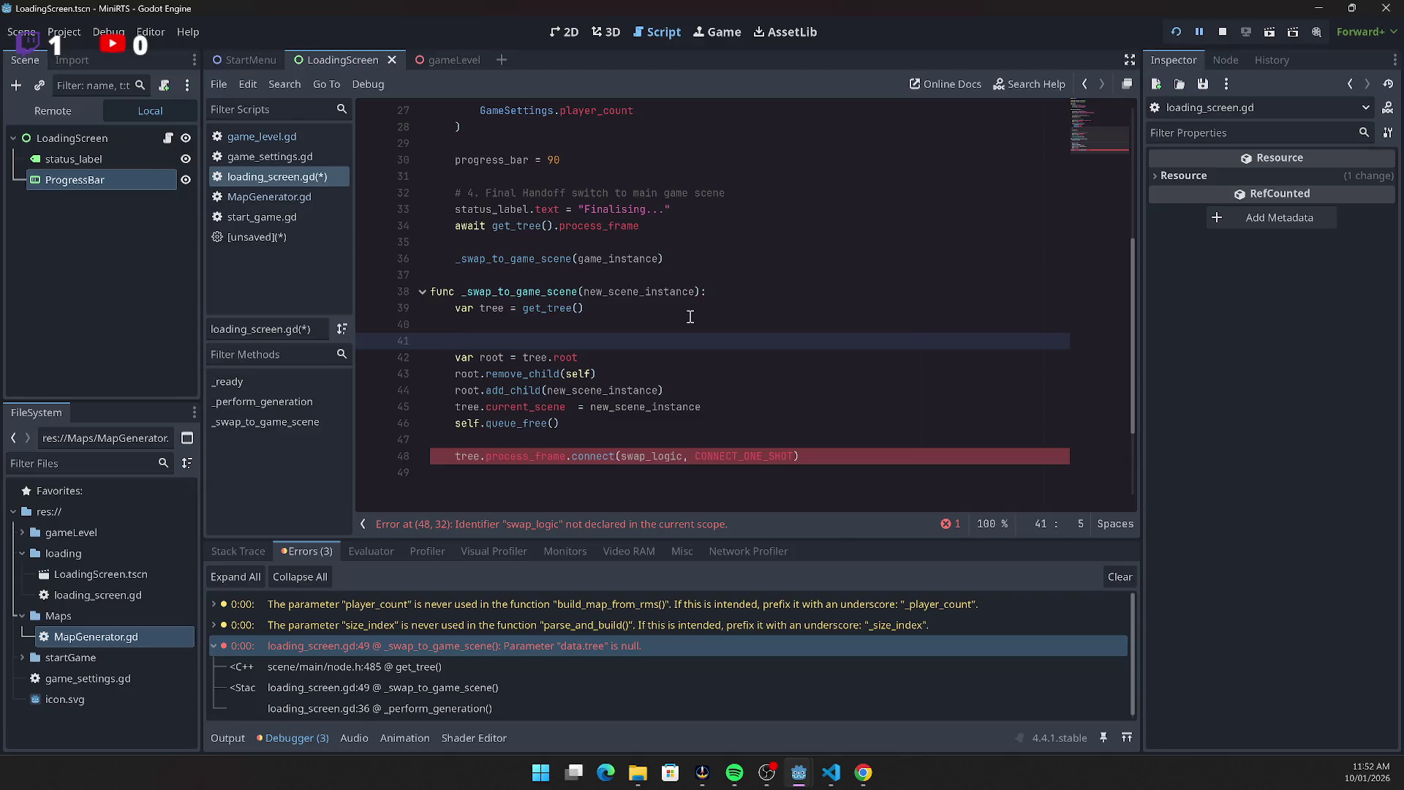
Insert a 'var swap_loging = func():' lambda declaration above the swap lines.
text(var swqa)
key(BackSpace)
key(BackSpace)
text(ap_loging)
text( = func()
text():)
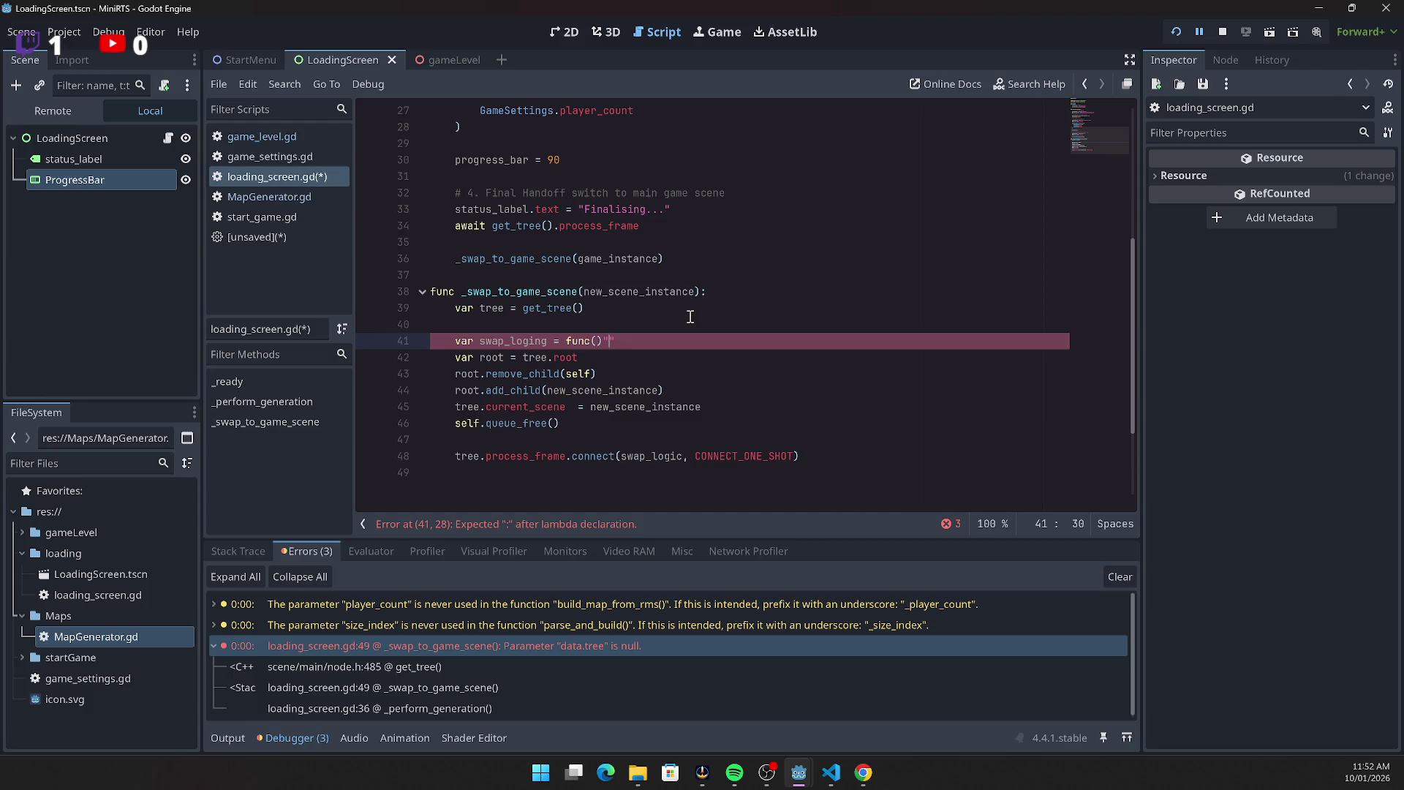
Indent the root, remove_child, add_child, current_scene and queue_free lines into the lambda body.
key(Down)
key(Home)
key(Tab)
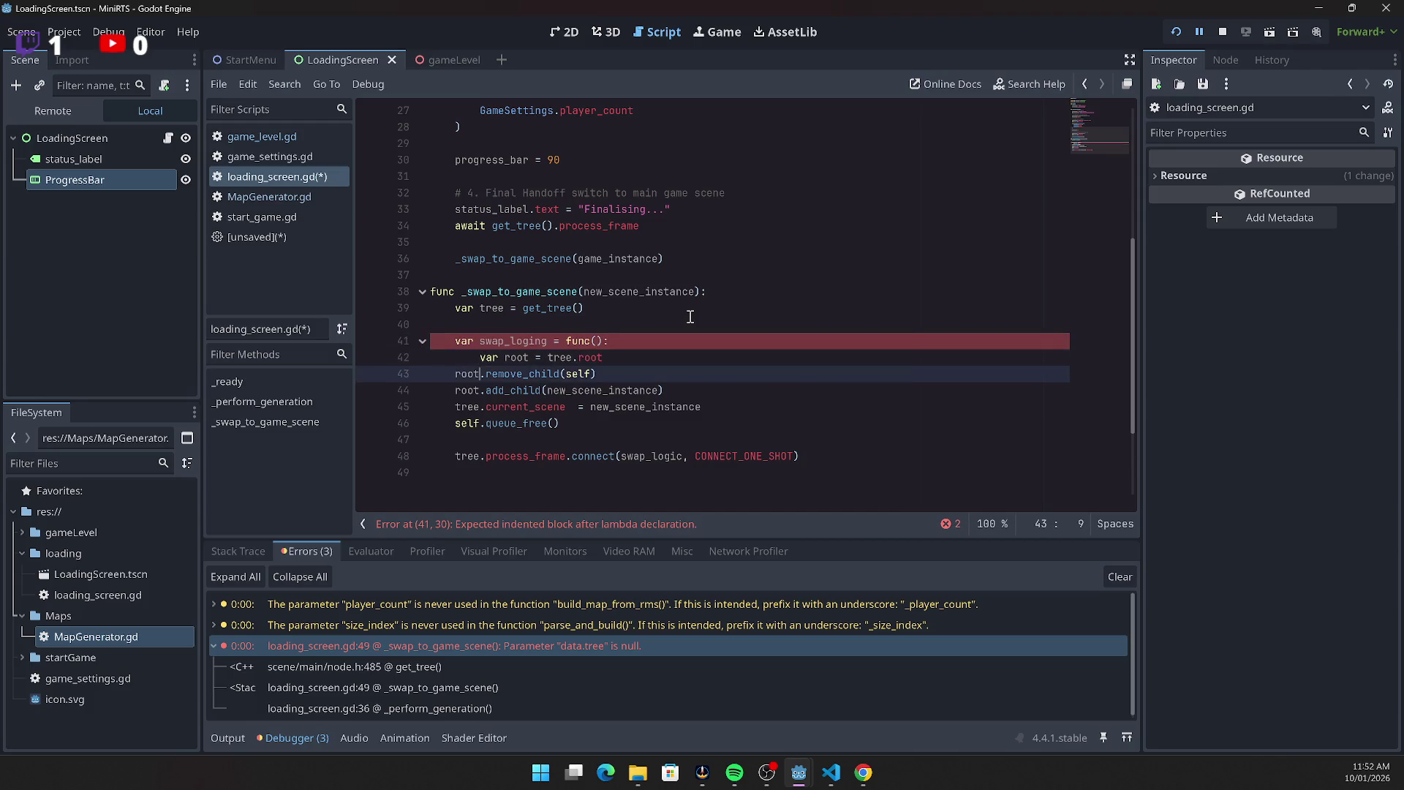
key(Down)
key(Home)
key(Tab)
key(Down)
key(Home)
key(Tab)
key(Down)
key(Home)
key(Tab)
key(Down)
key(Home)
key(Tab)
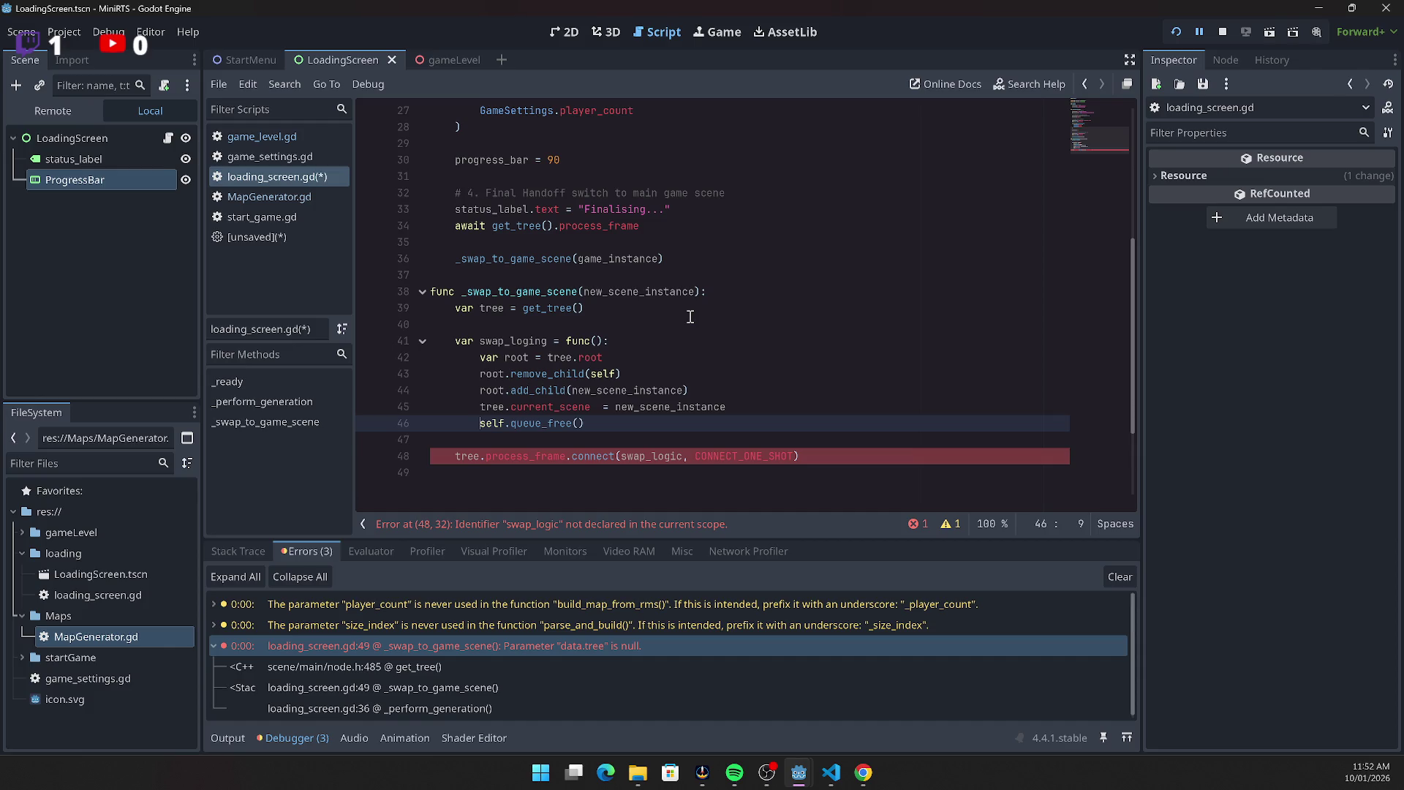
Correct the lambda name to swap_logic, save loading_screen.gd, and run the project.
key(Up)
key(Up)
key(Up)
key(Right)
key(Left)
key(Right)
key(Delete)
key(Delete)
text(c)
key(Left)
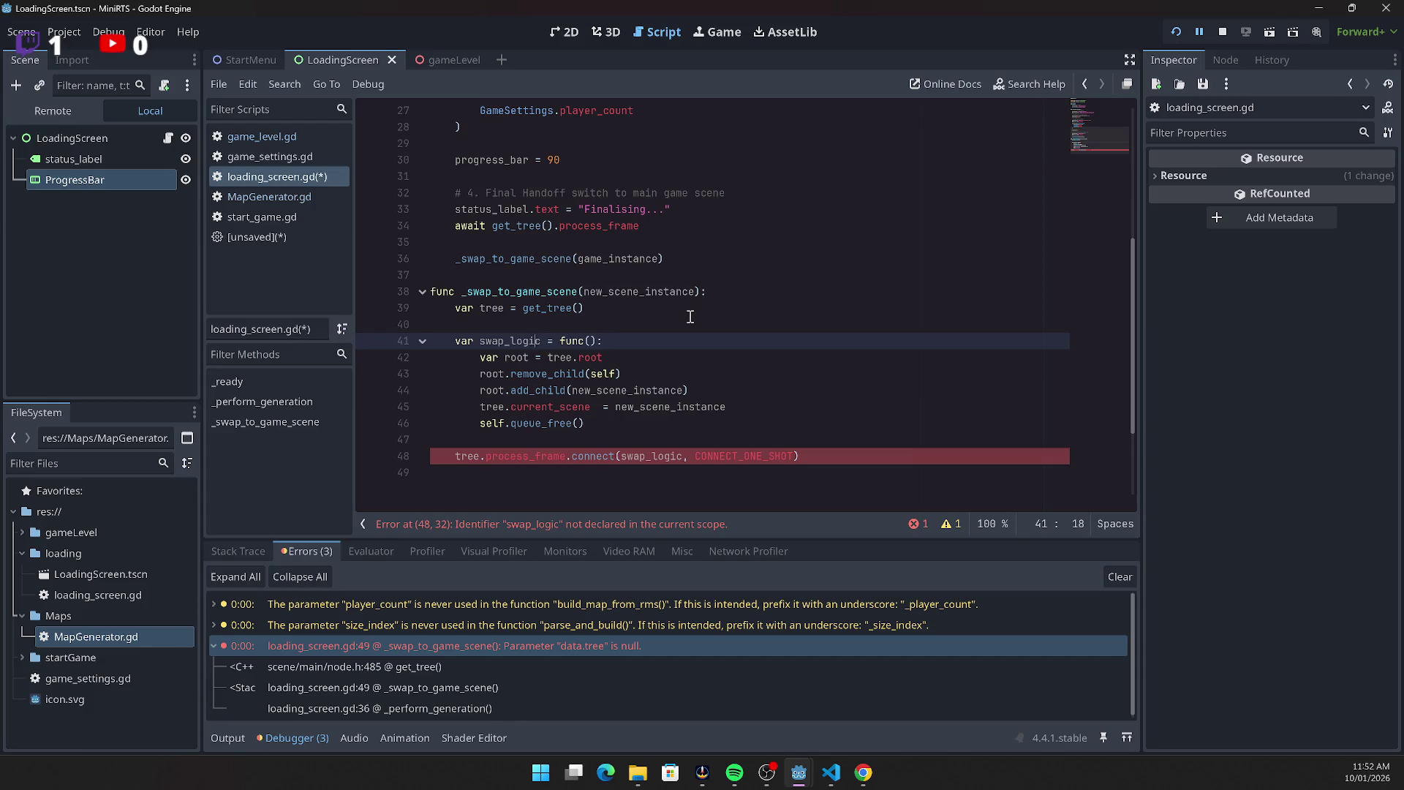
key(ctrl+s)
click(1177, 38)
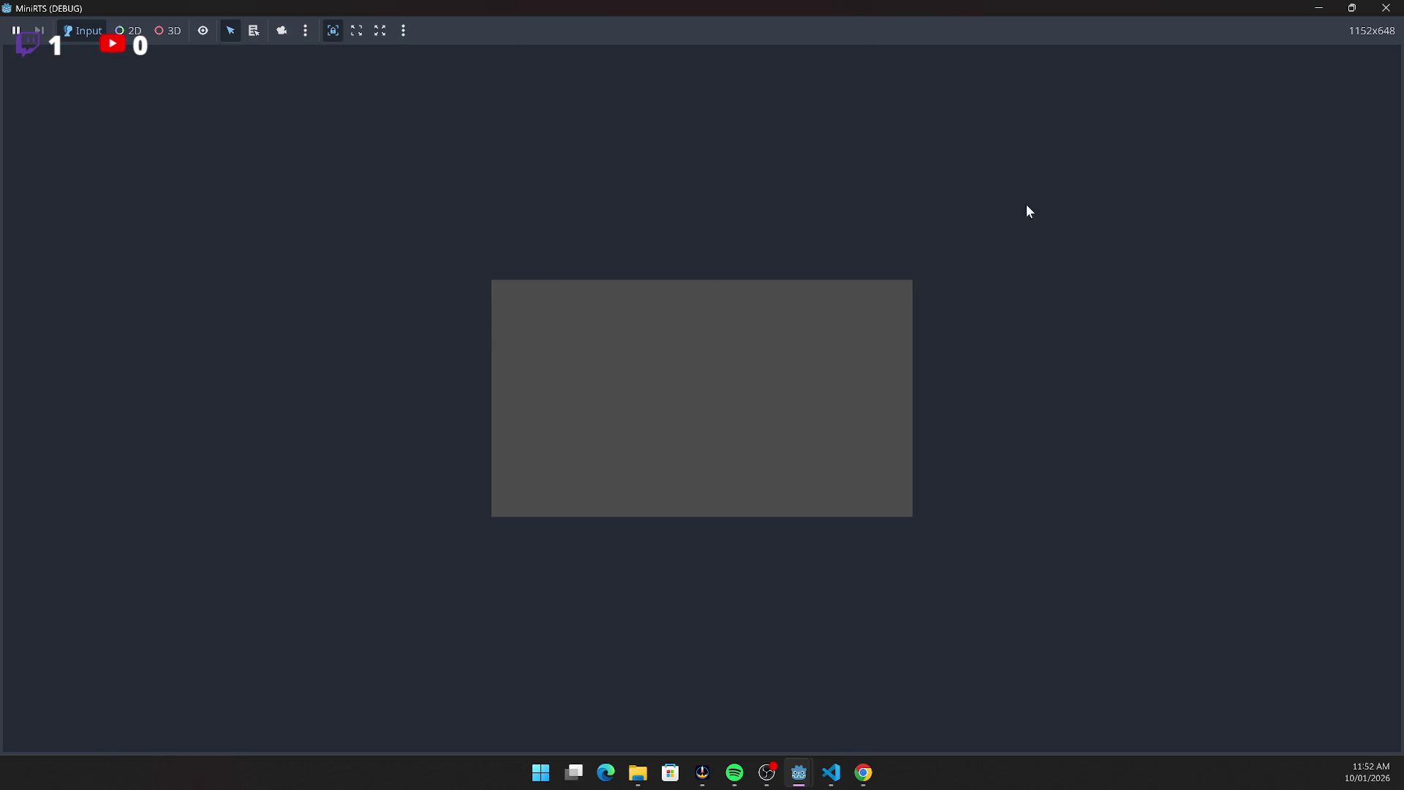
Stop the test run once the map is reported ready, then switch over to the map files.
click(1386, 8)
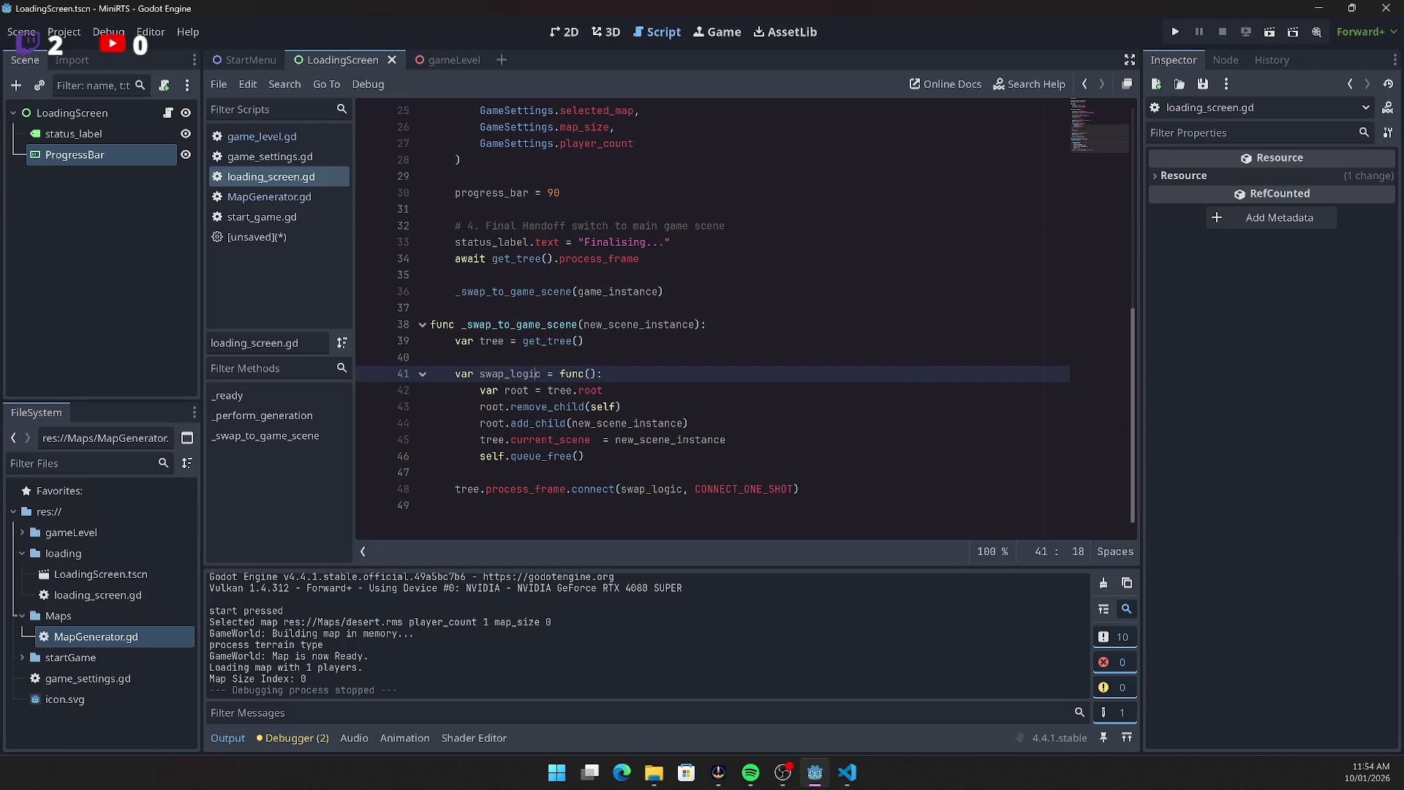
key(alt+Tab)
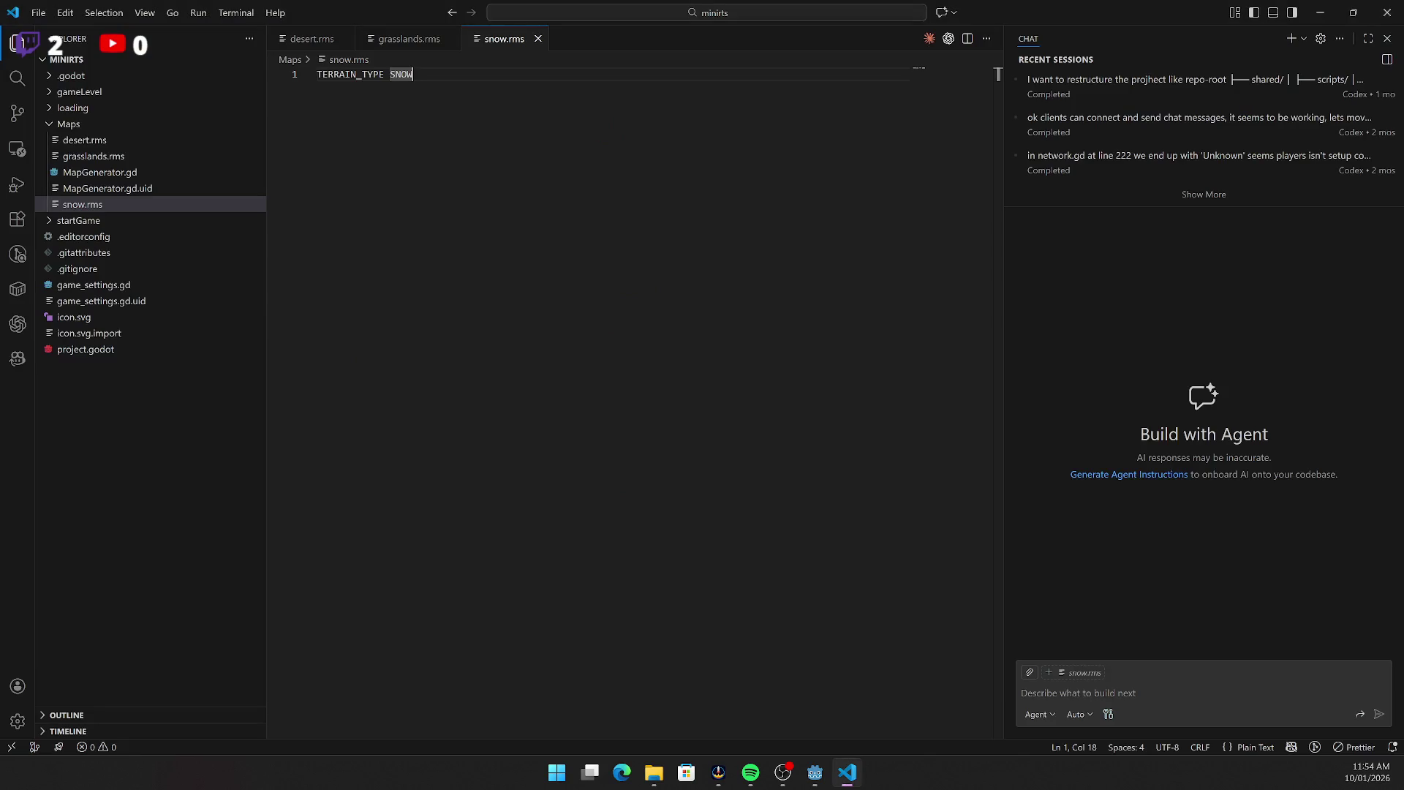
key(alt+Tab)
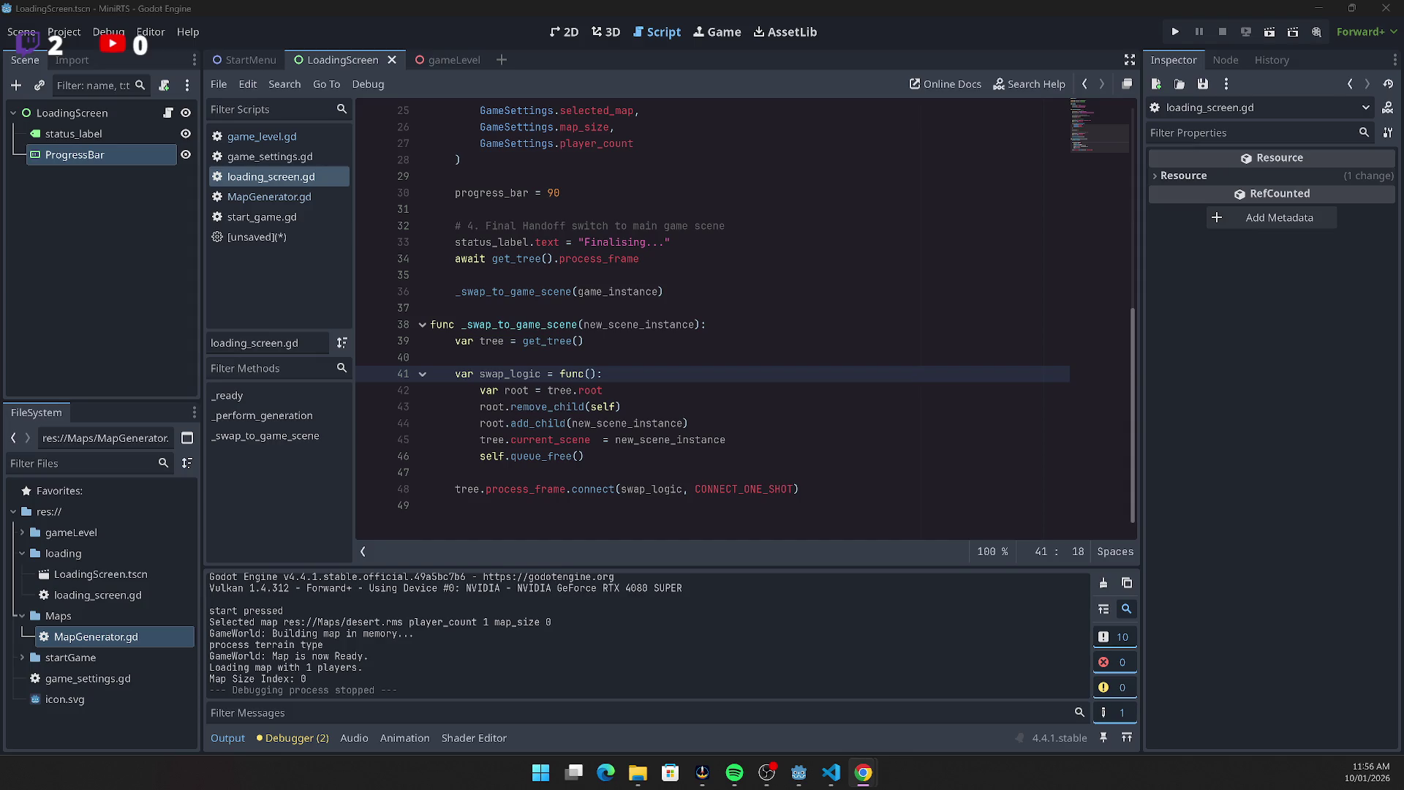
click(832, 772)
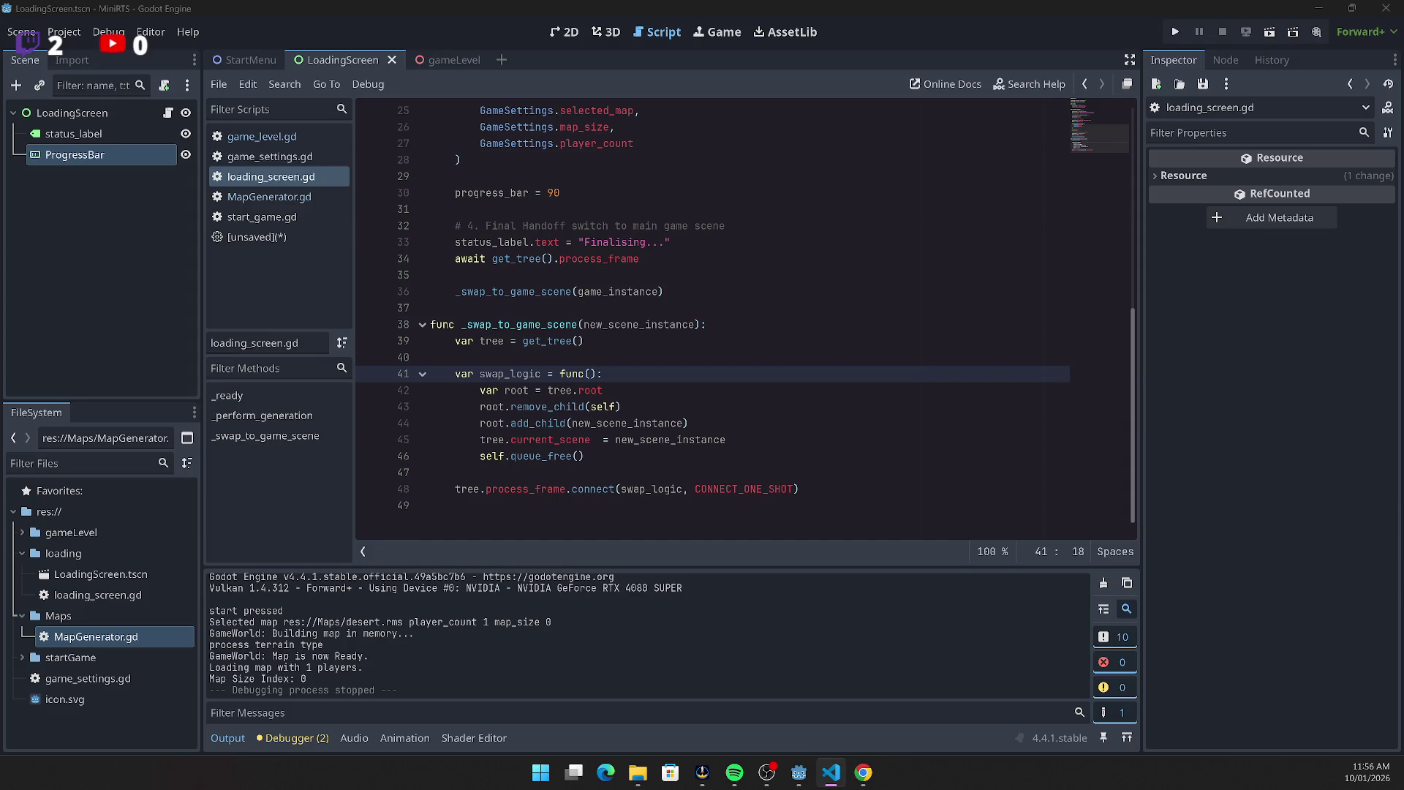
key(alt+Tab)
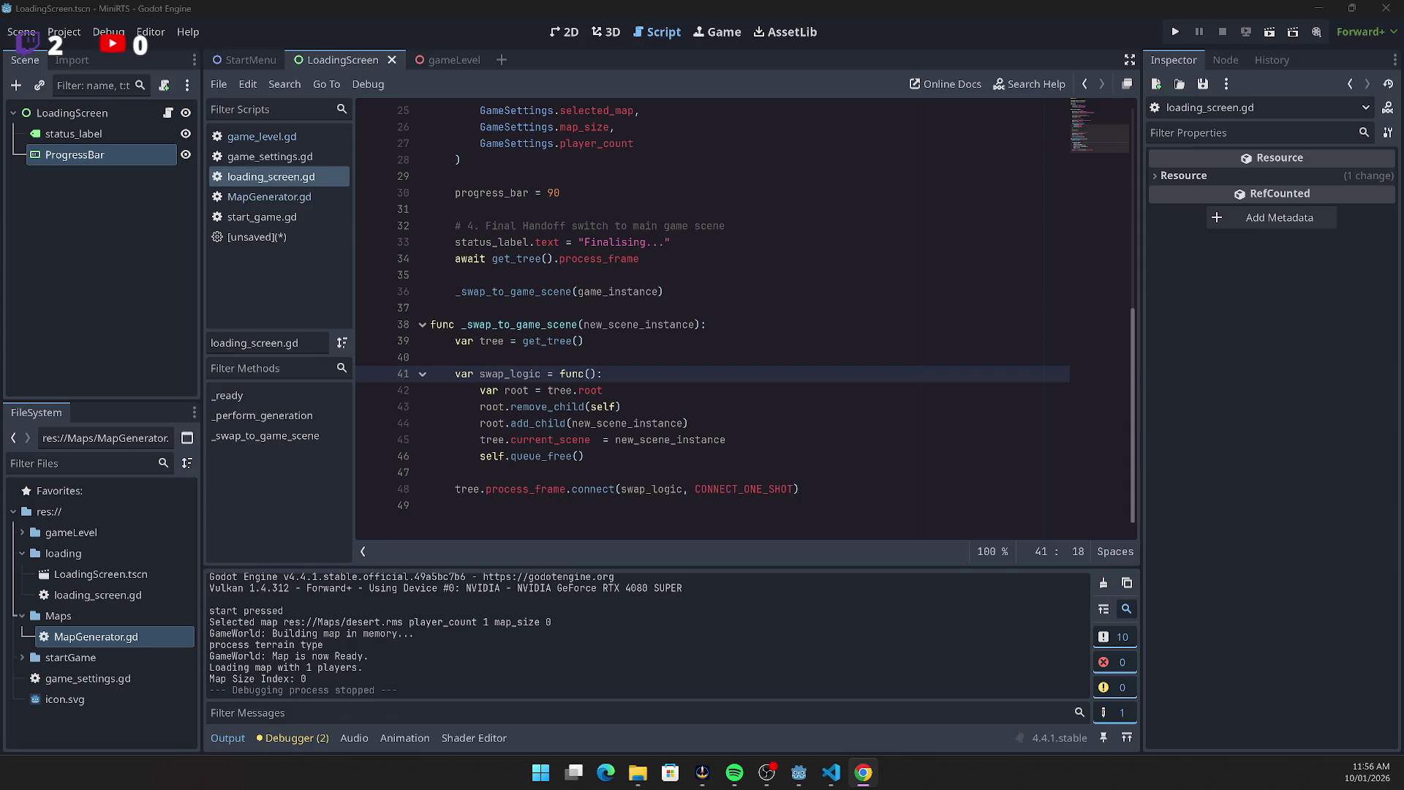
click(832, 772)
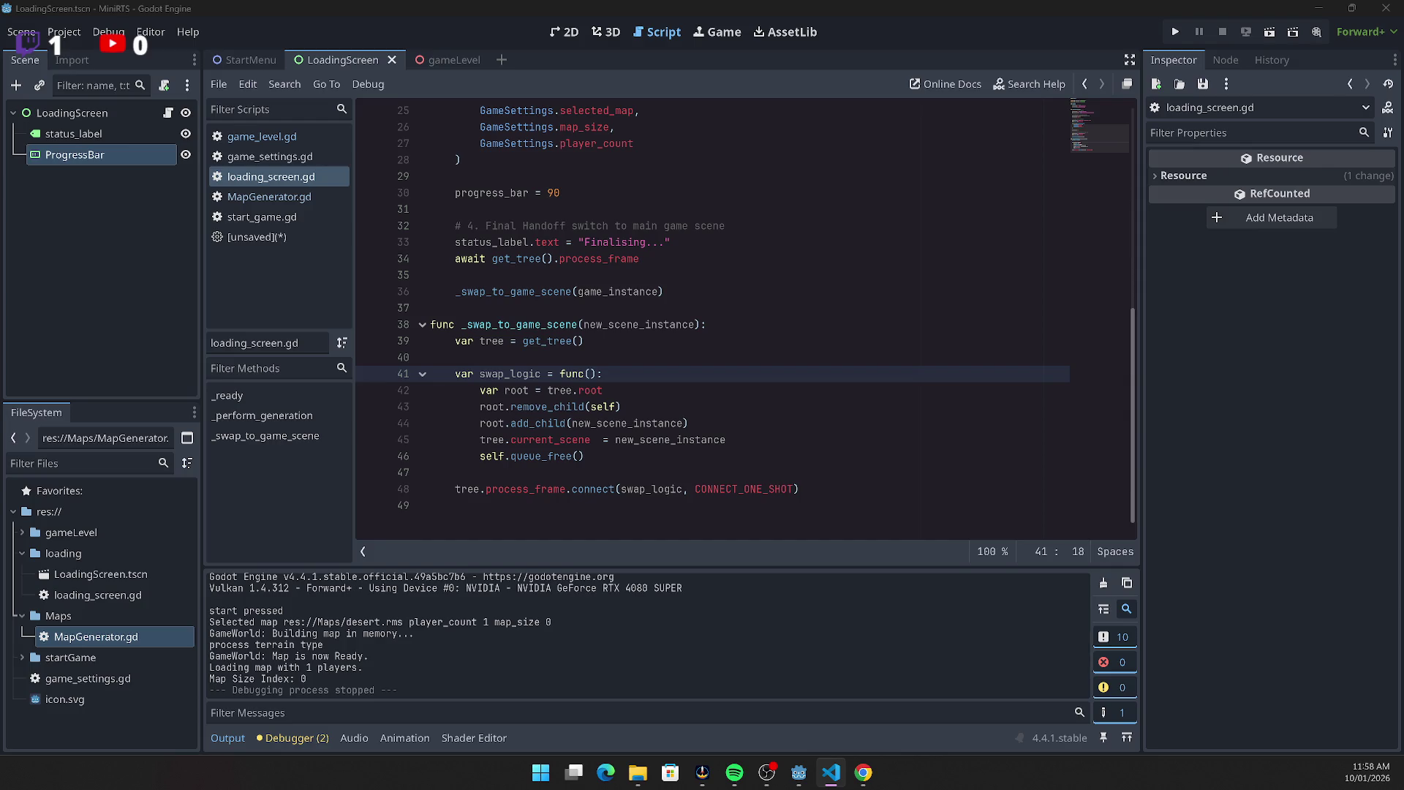
Open MapGenerator.gd and place the caret inside the _parse_line function.
click(278, 198)
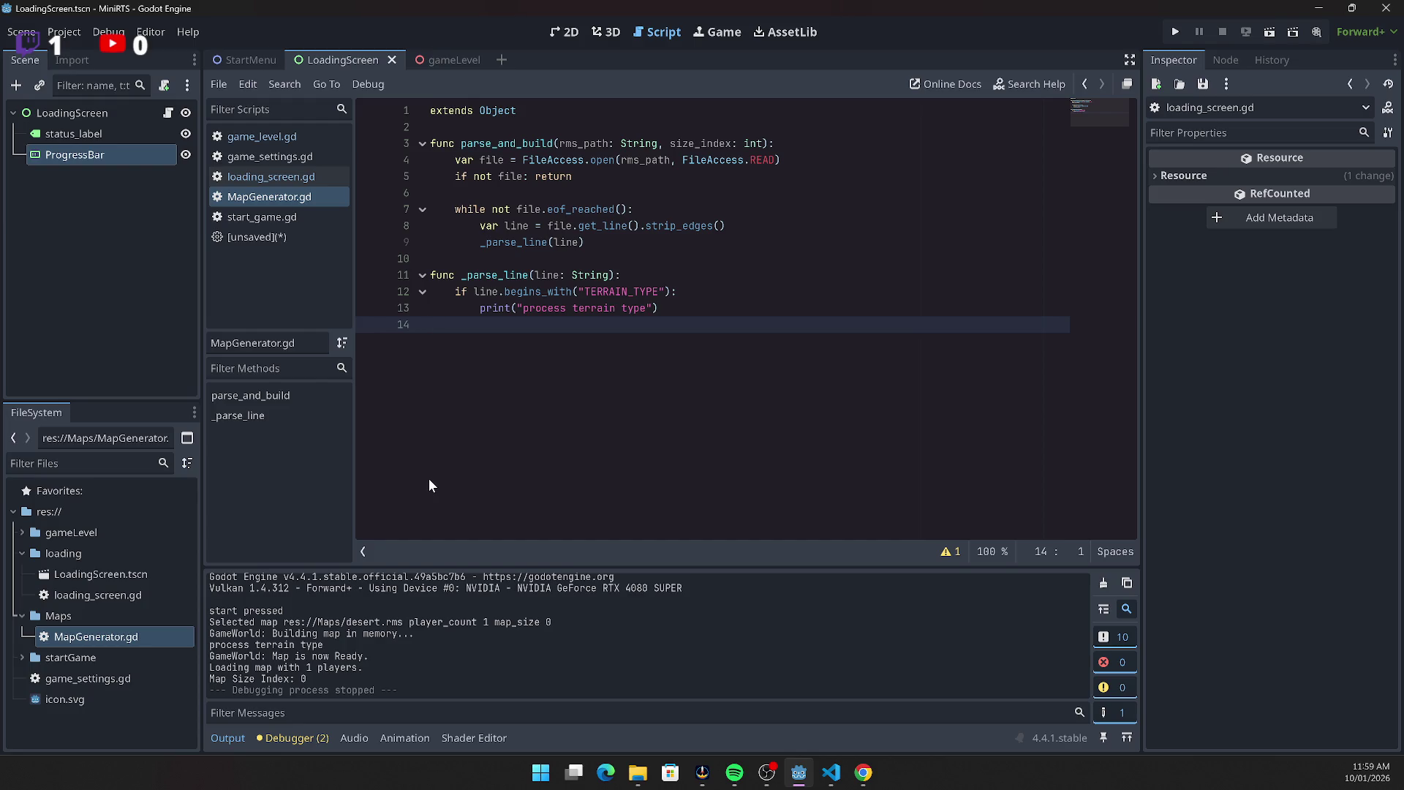
click(695, 276)
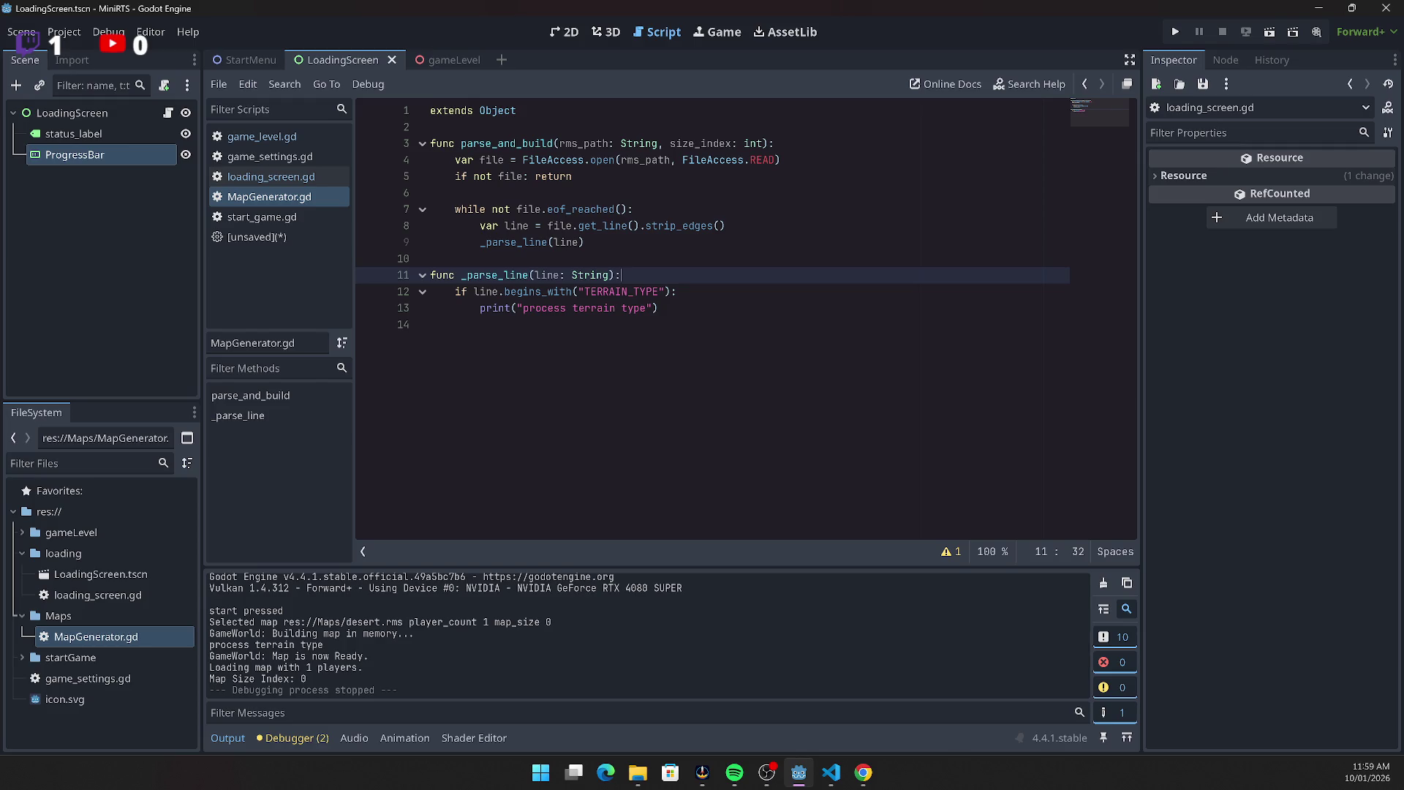
click(436, 311)
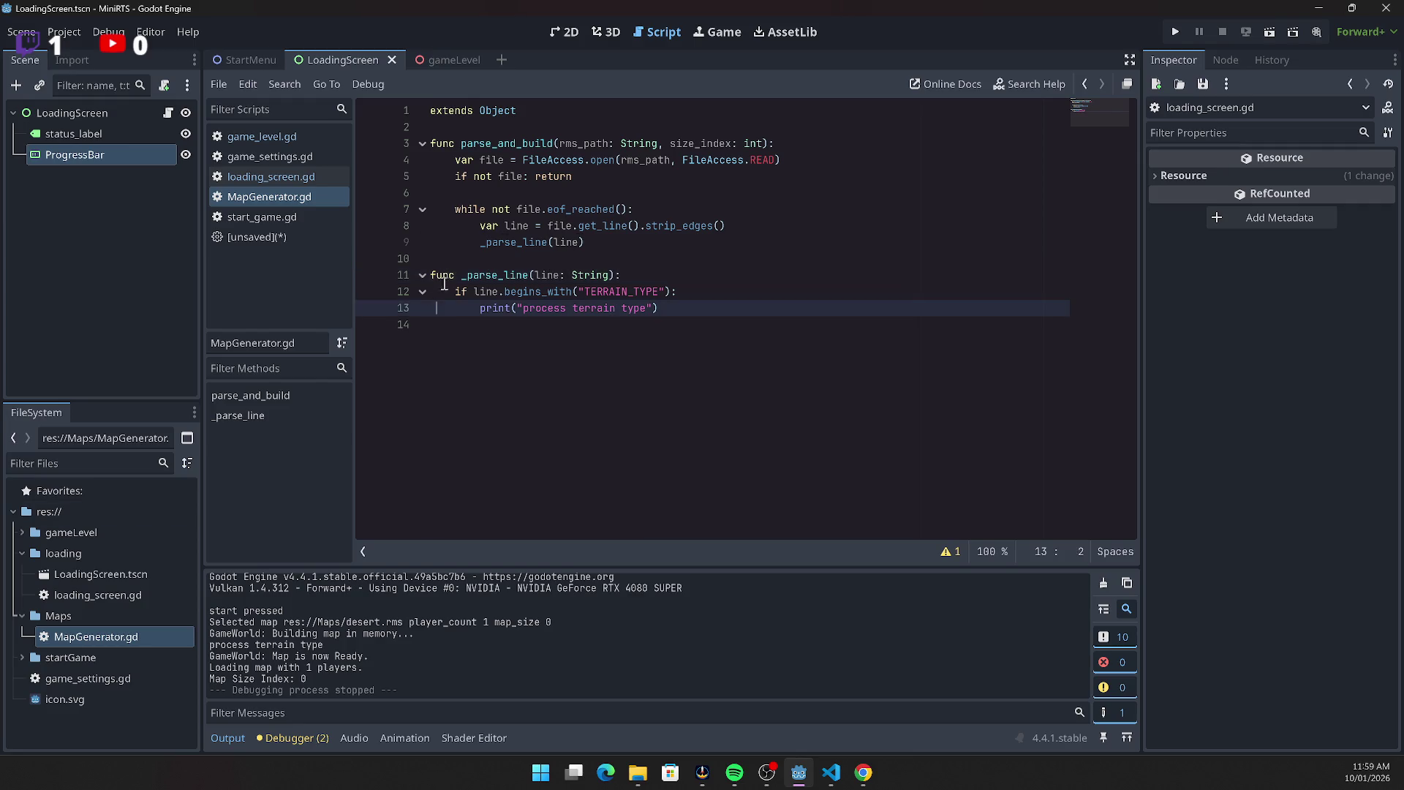
Declare map_grid: Array[Array] on a new line below 'extends Object'.
click(496, 128)
text(\)
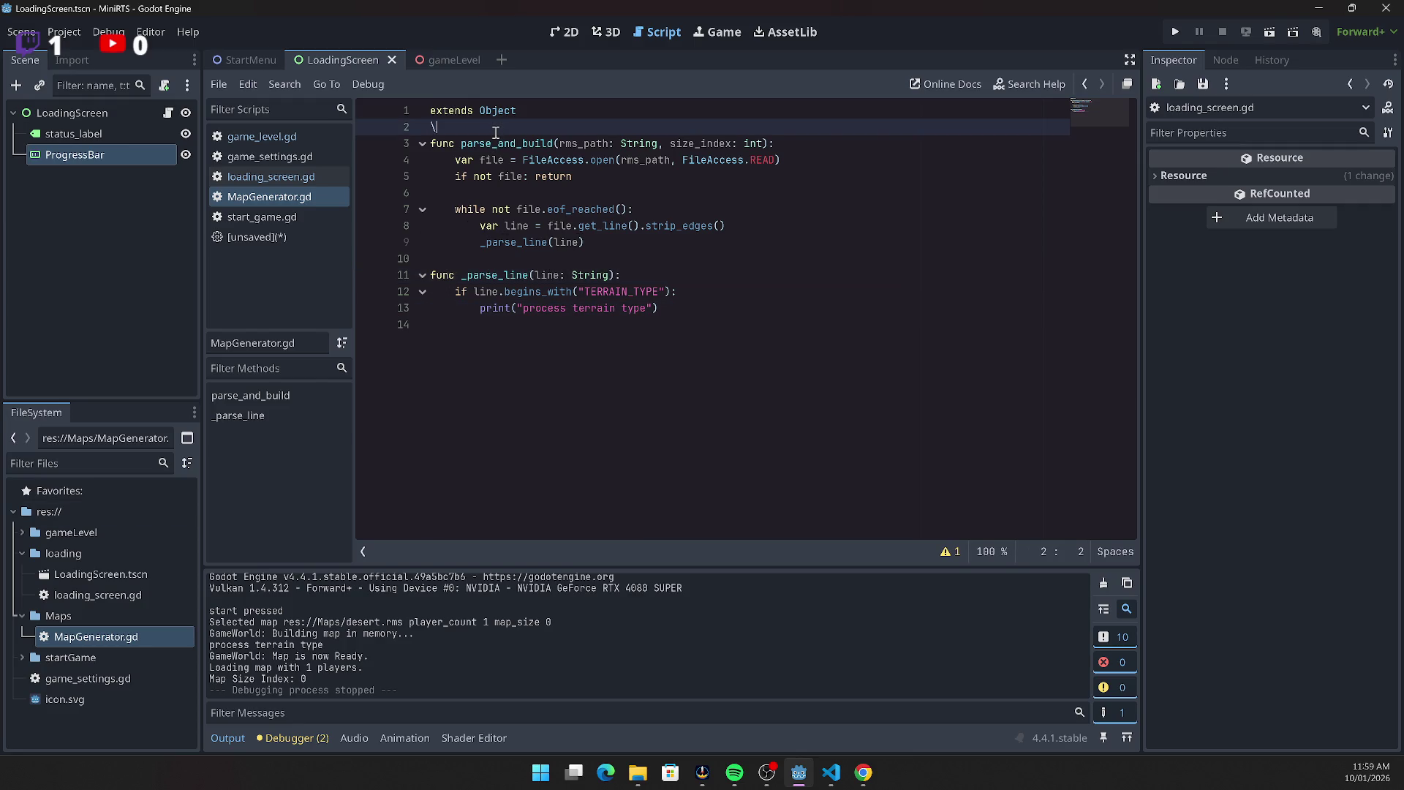
key(BackSpace)
key(Return)
text(var ma)
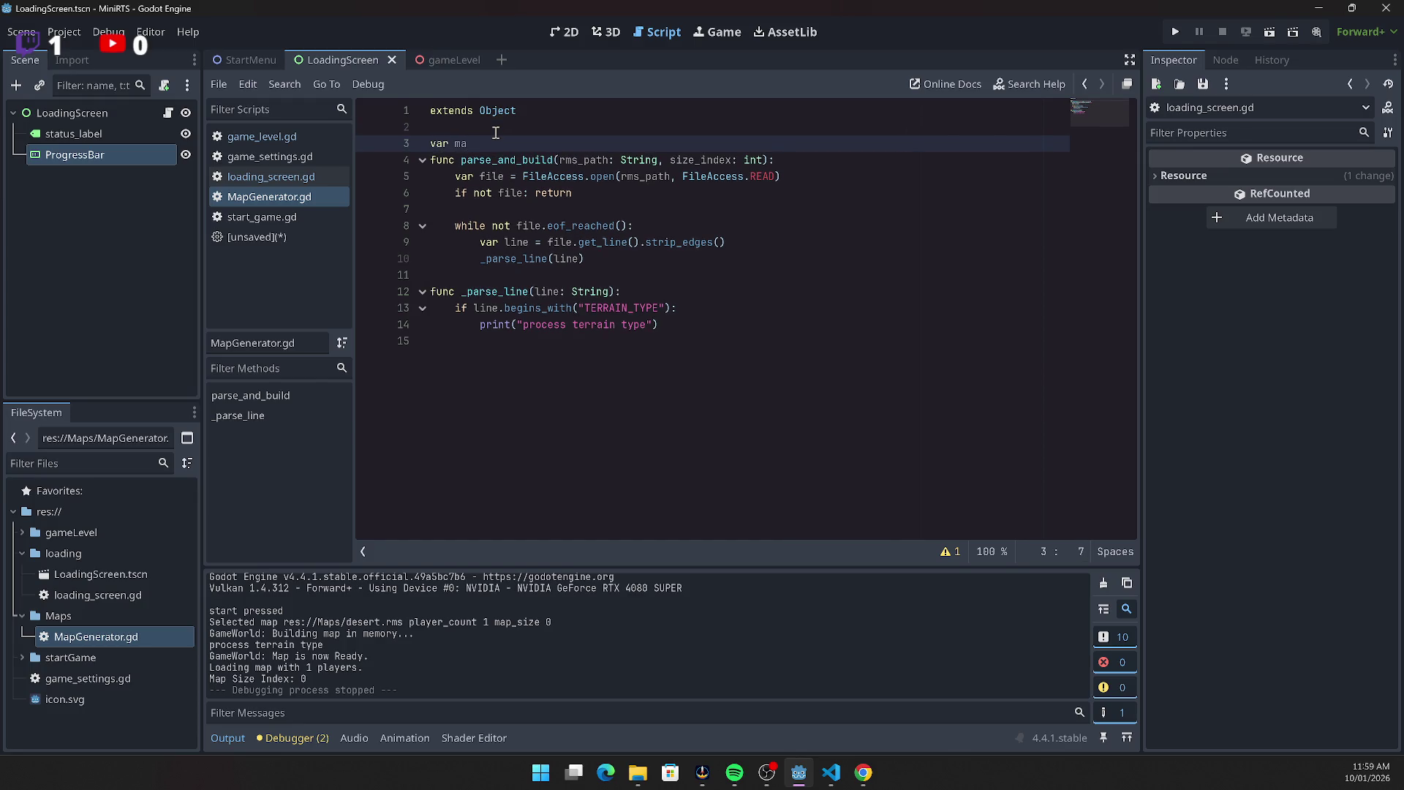
text(p_)
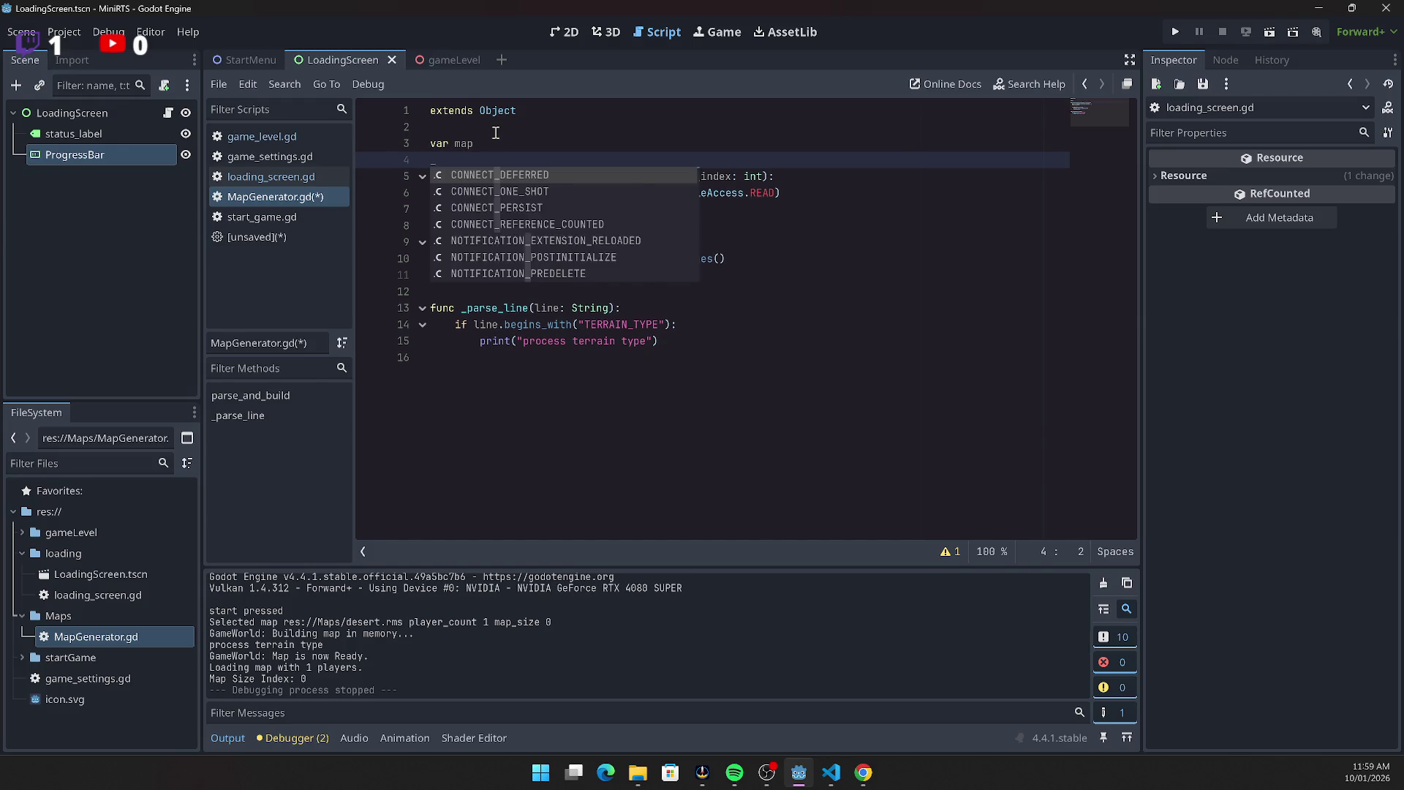
text(grid)
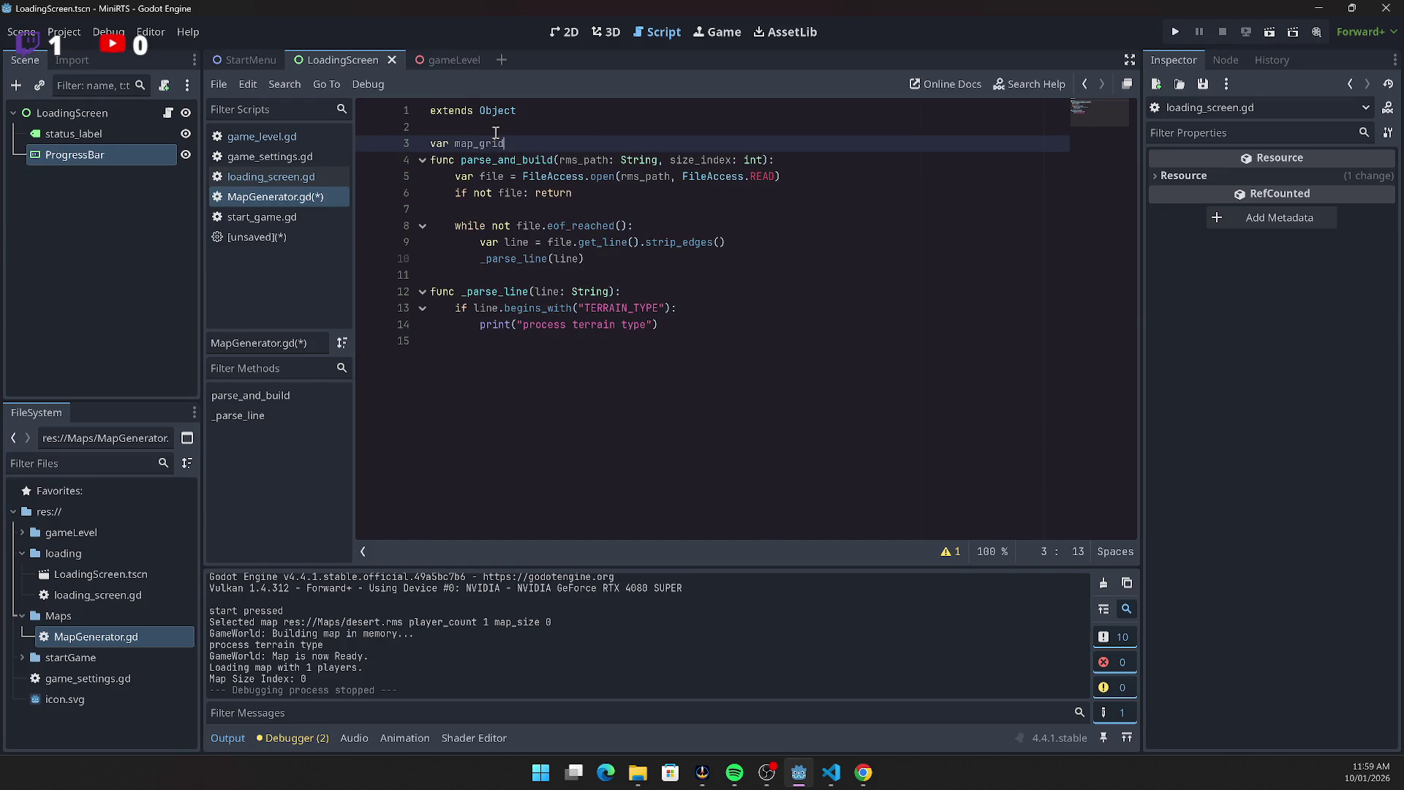
text(Array)
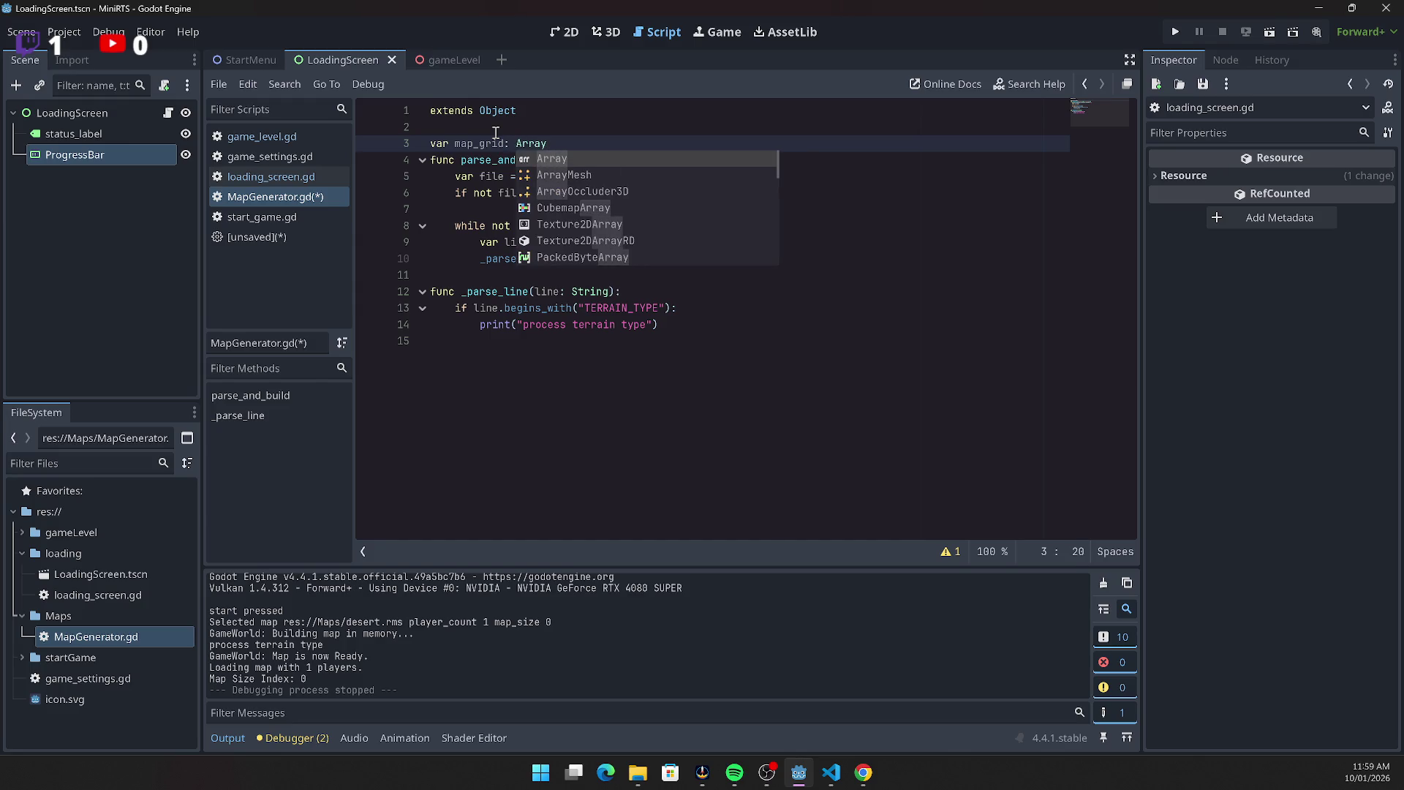
text([Arra)
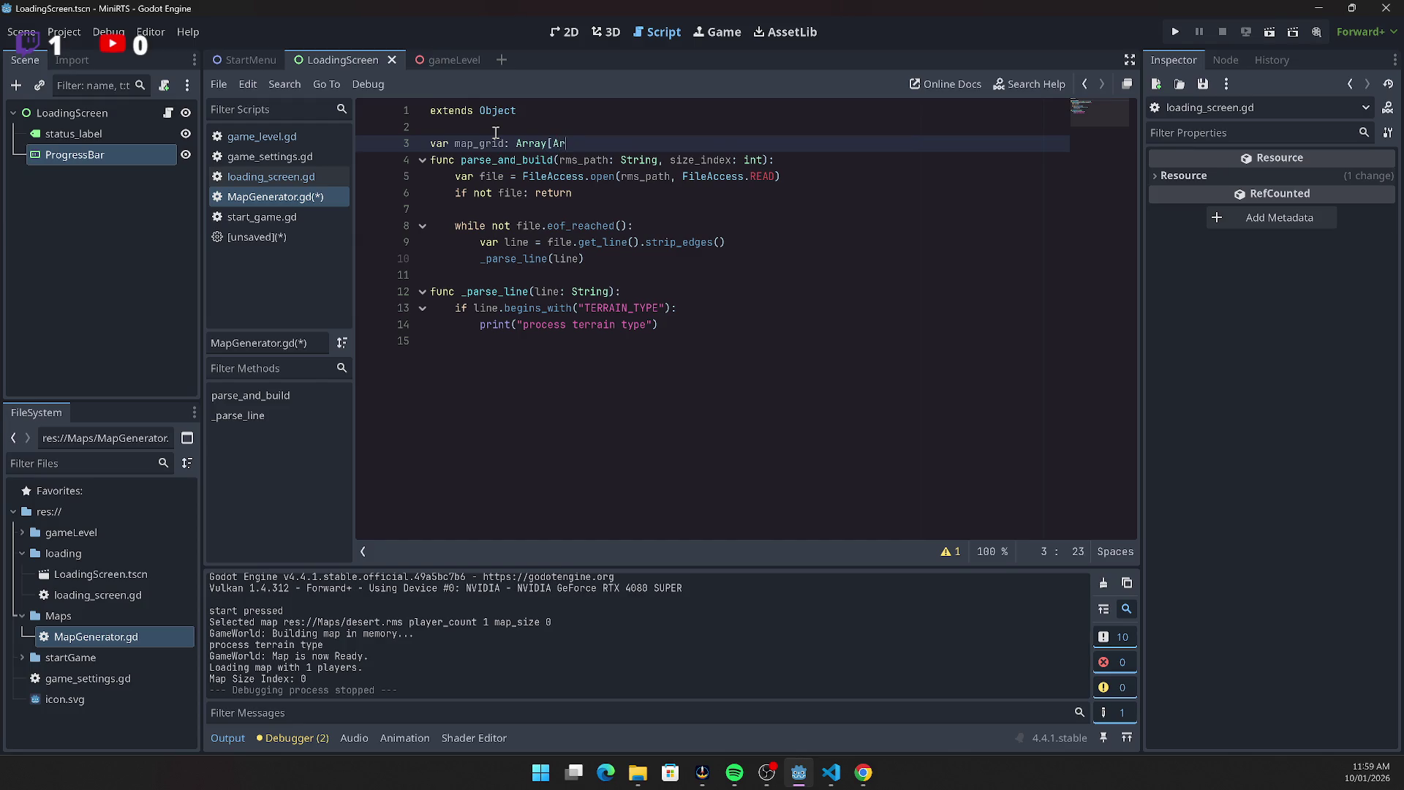
text(y])
Declare map_width: int, map_height: int and terrain_type: String member variables.
key(Return)
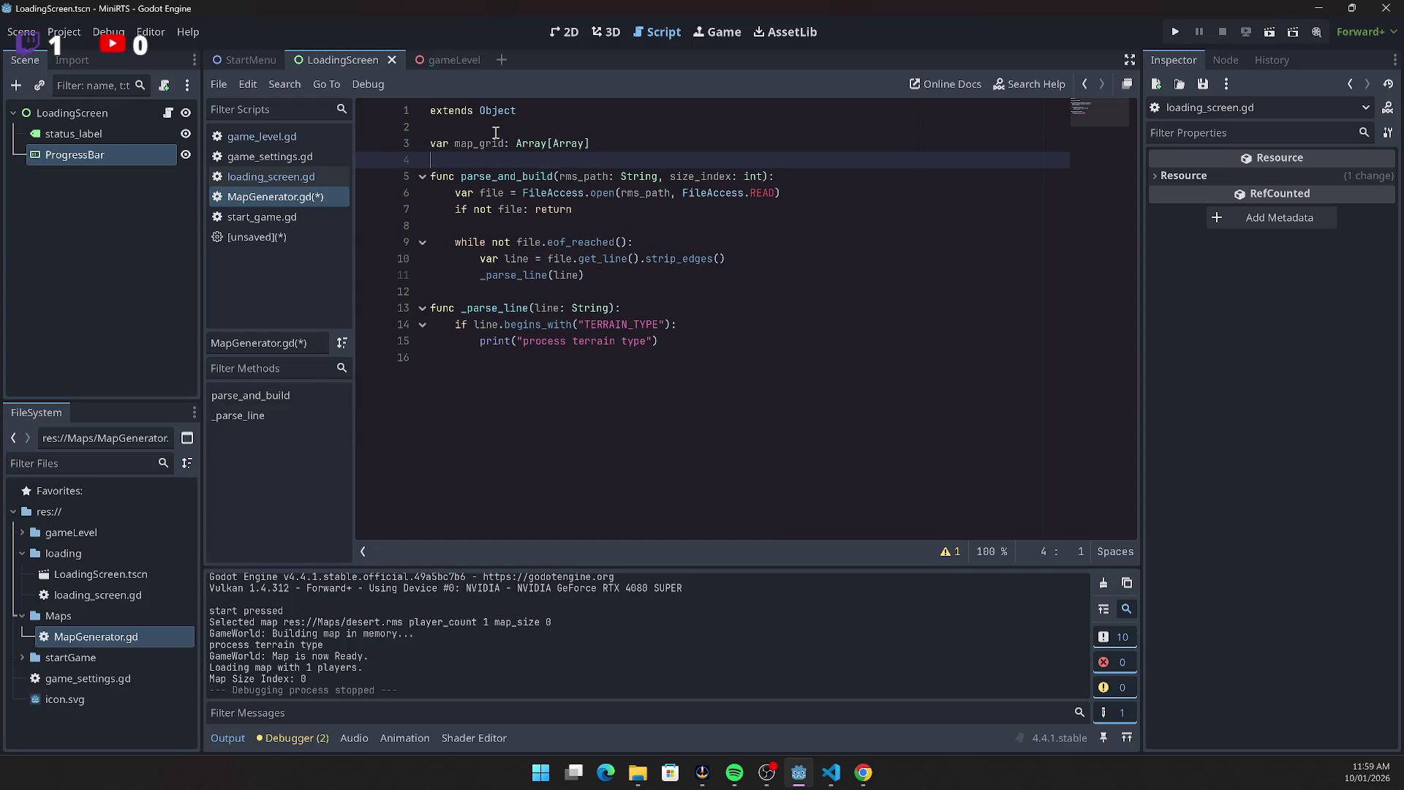
text(var map_)
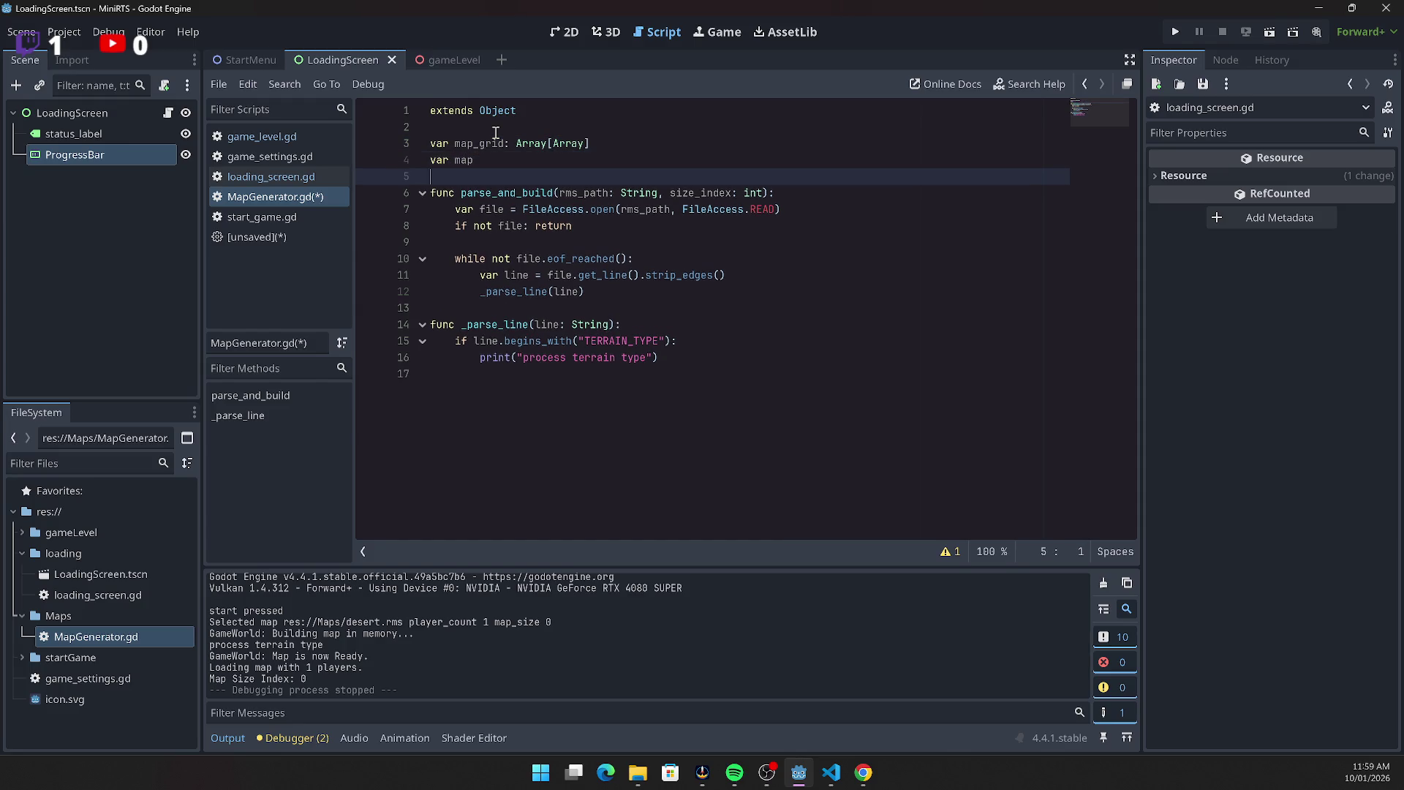
text(wid)
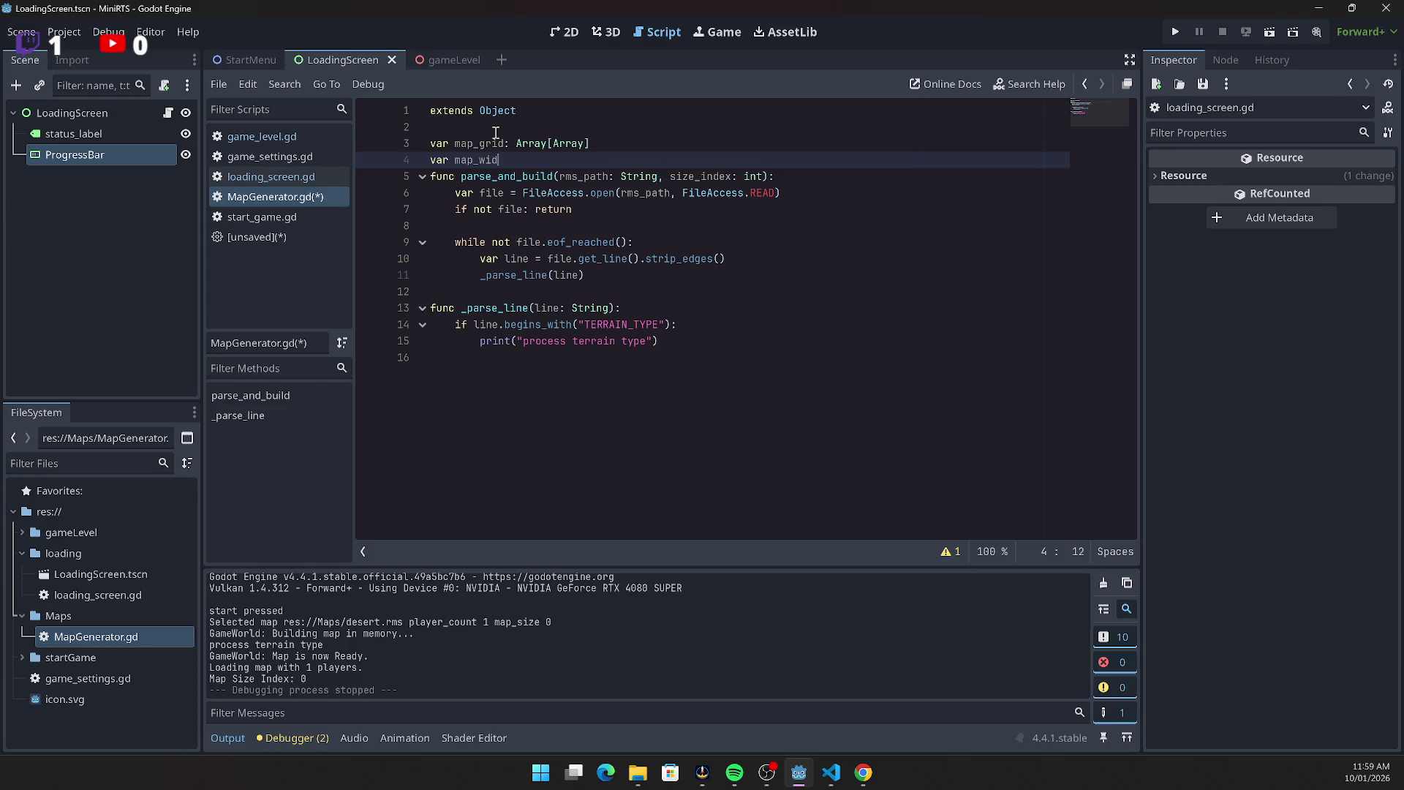
text(th: )
text(int)
key(Return)
text(var map_height: int)
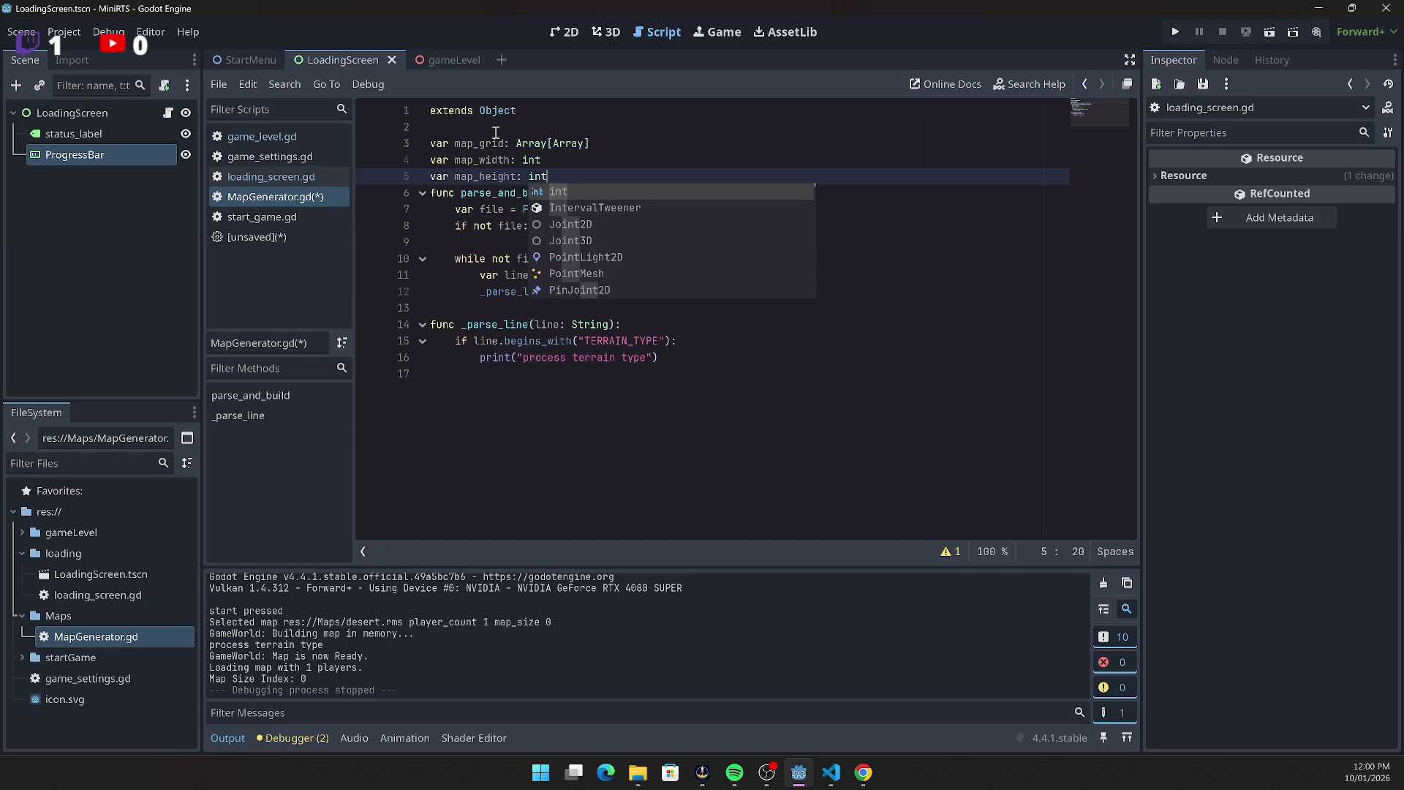
text(;)
key(Return)
key(Return)
text(var )
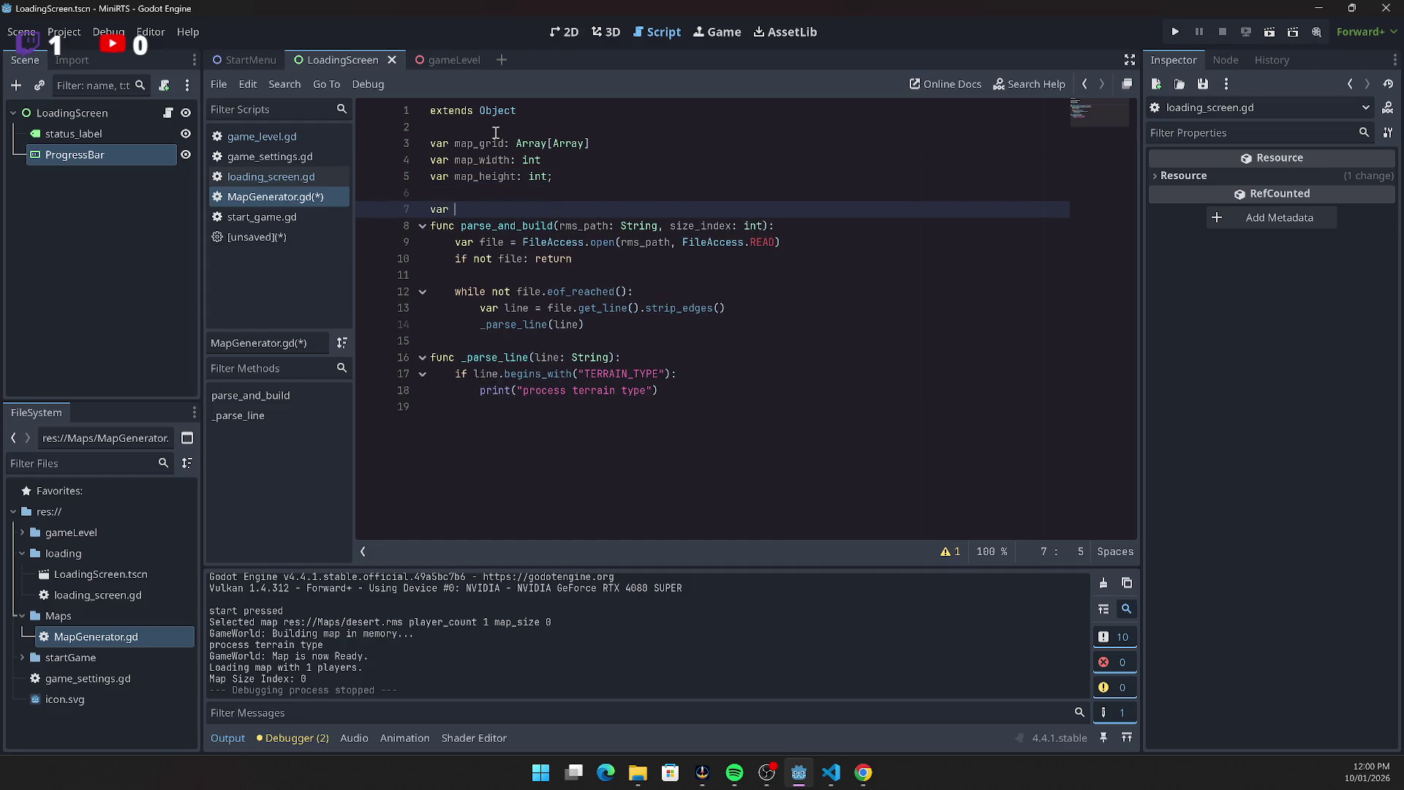
text(terrain_)
text(typ)
text(e : )
text(: String)
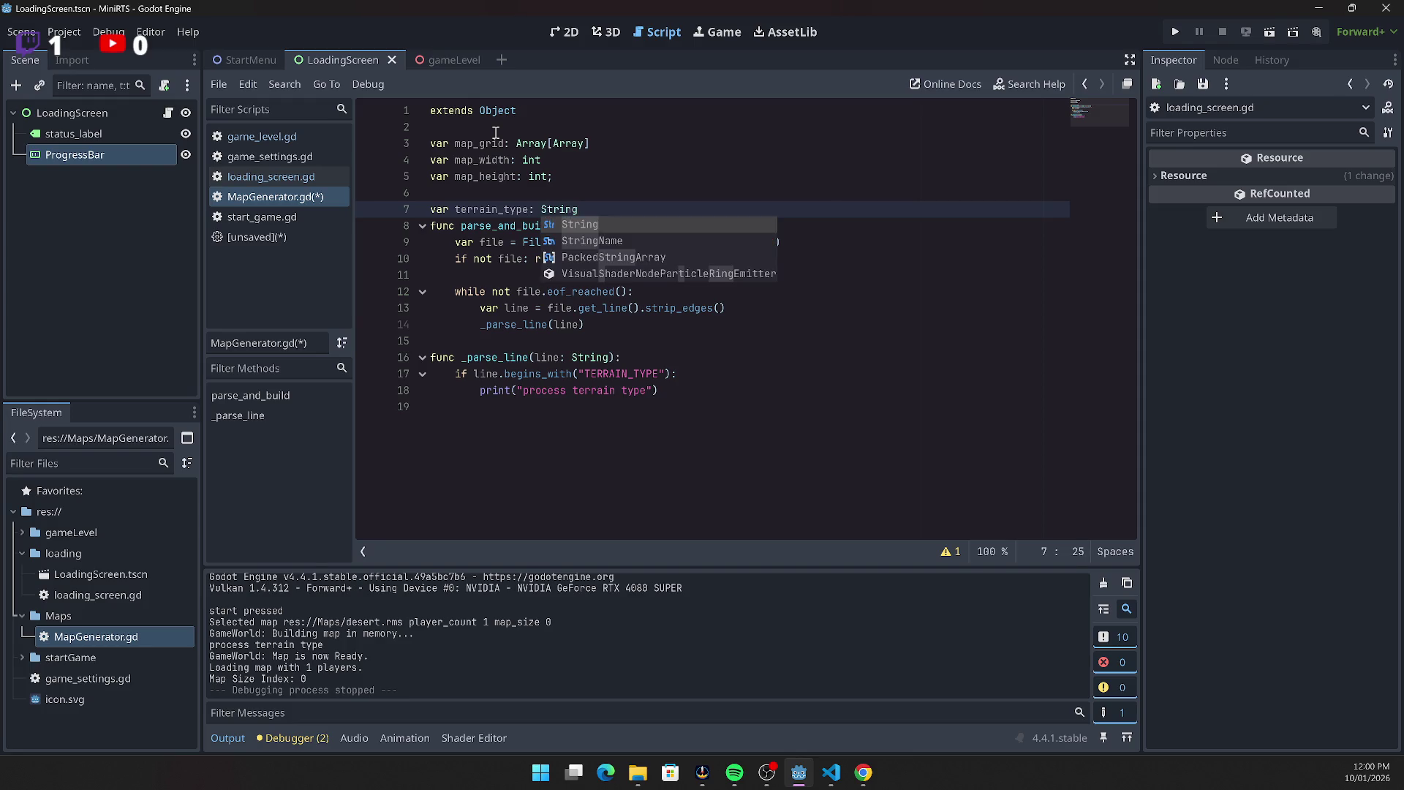
key(Escape)
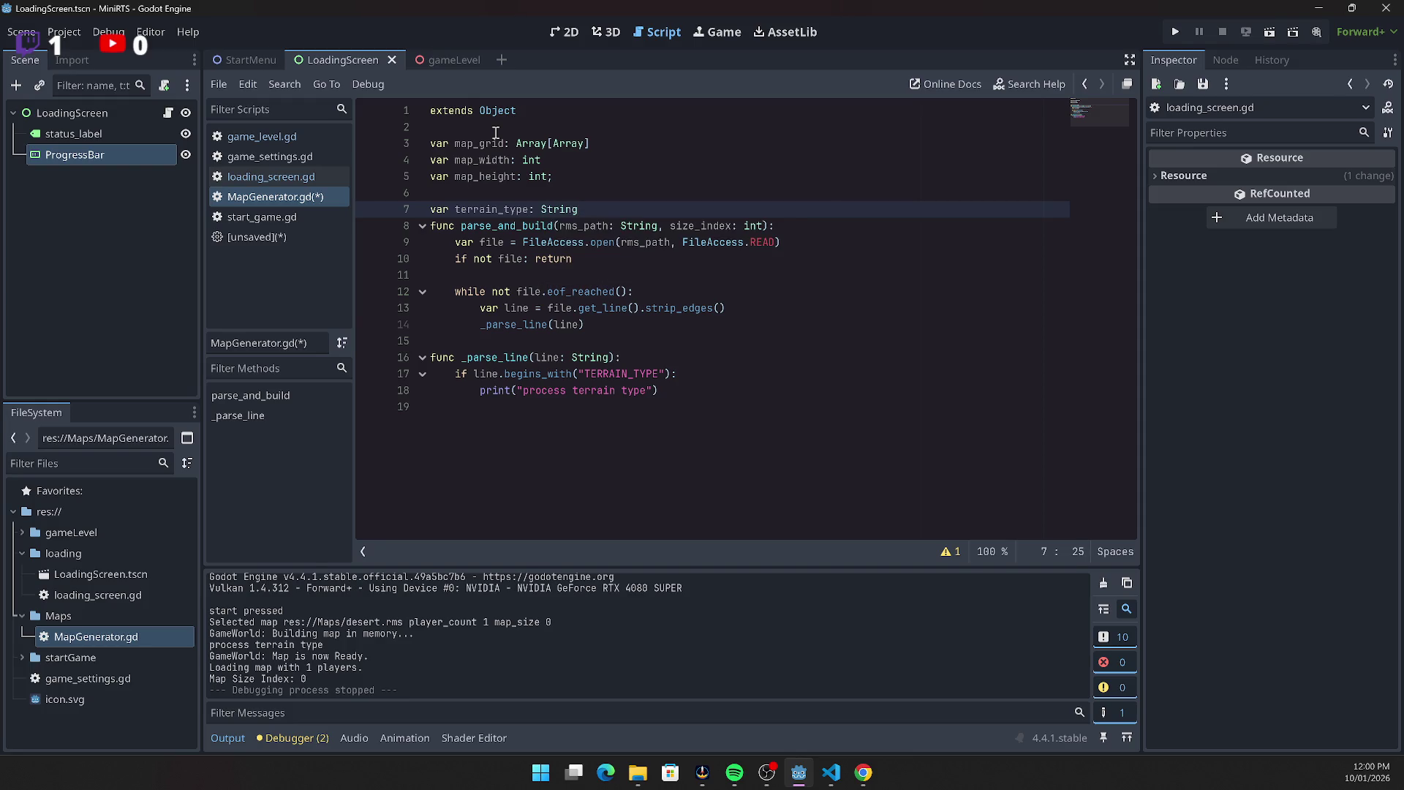
key(Return)
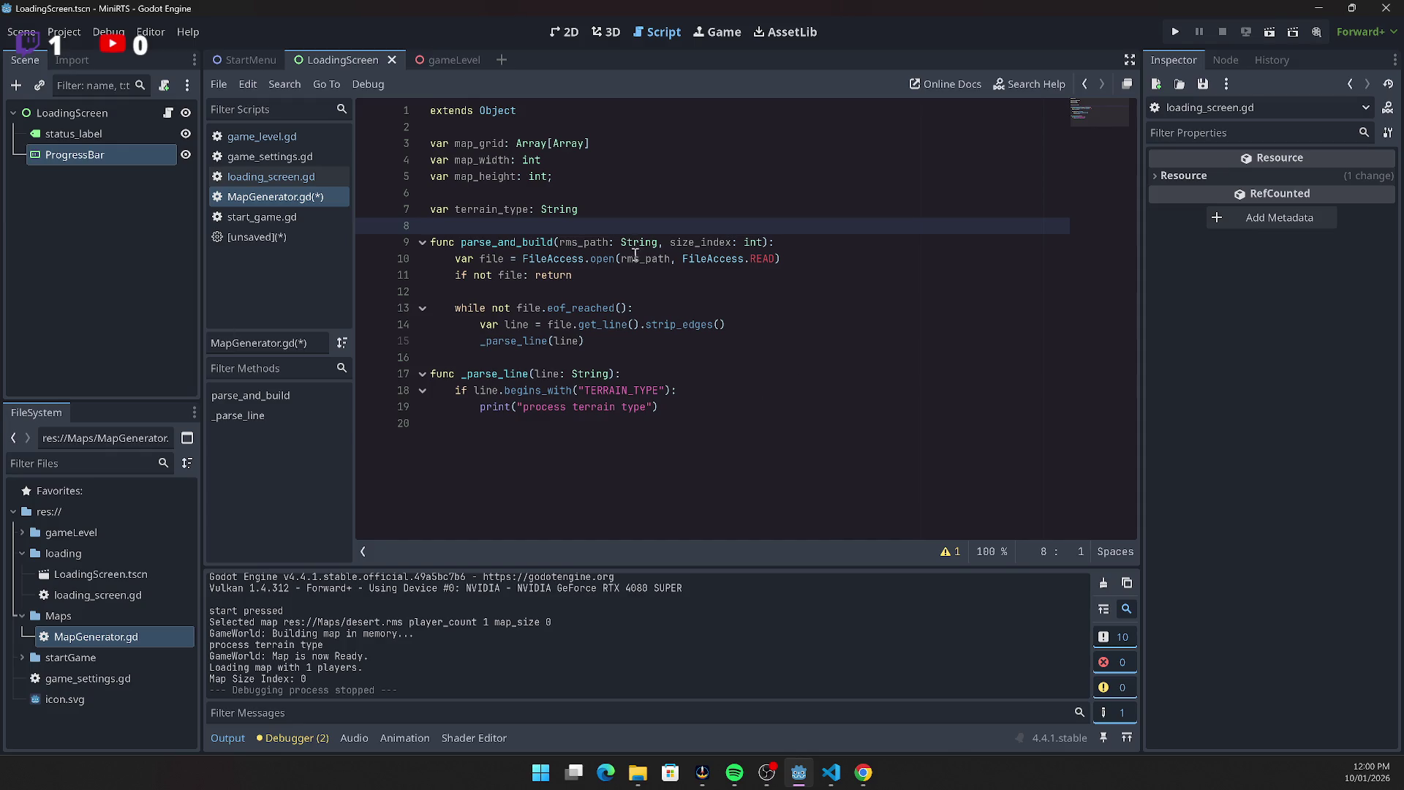
click(692, 391)
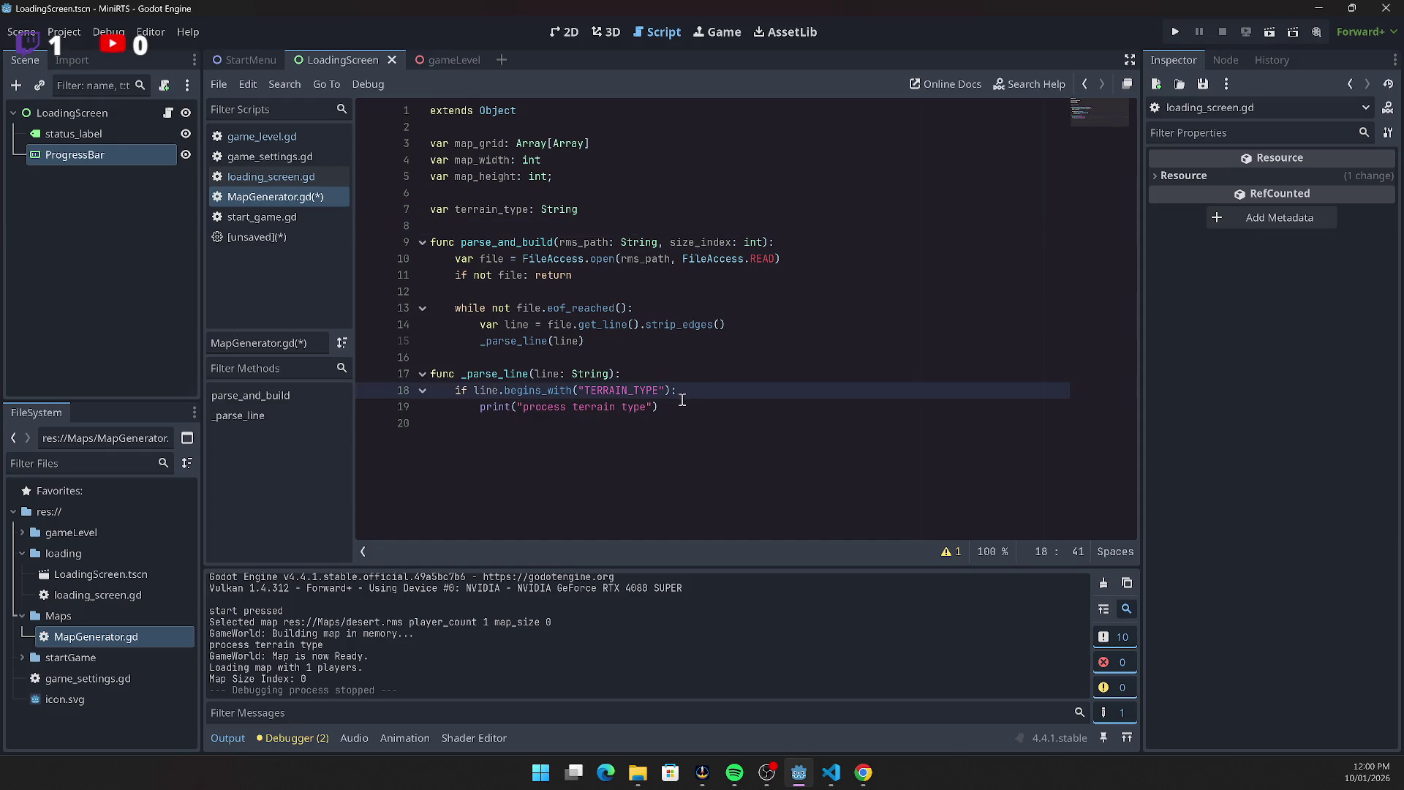
key(Down)
click(696, 386)
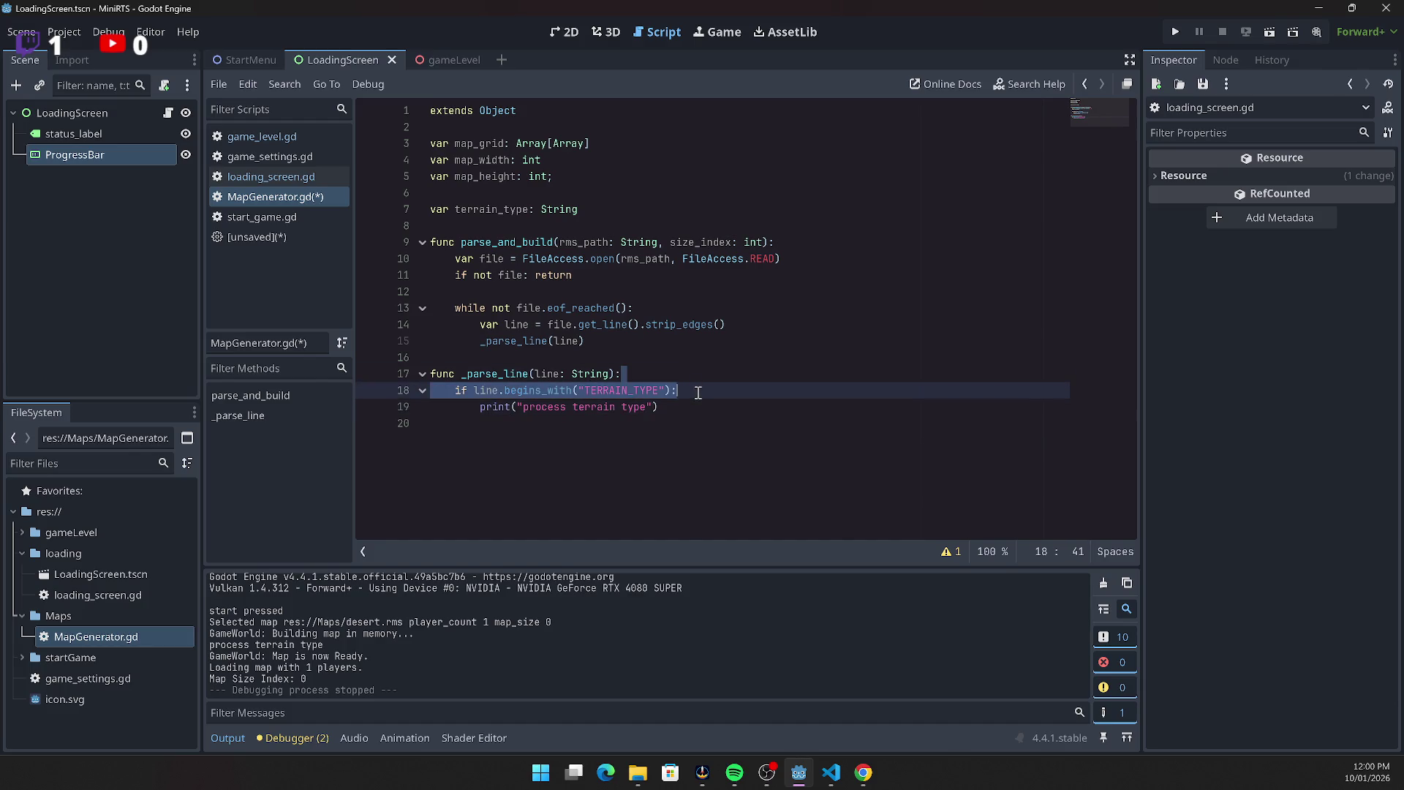
Add 'for map_height:' with a nested 'for map_width:' loop in the TERRAIN_TYPE branch.
click(687, 407)
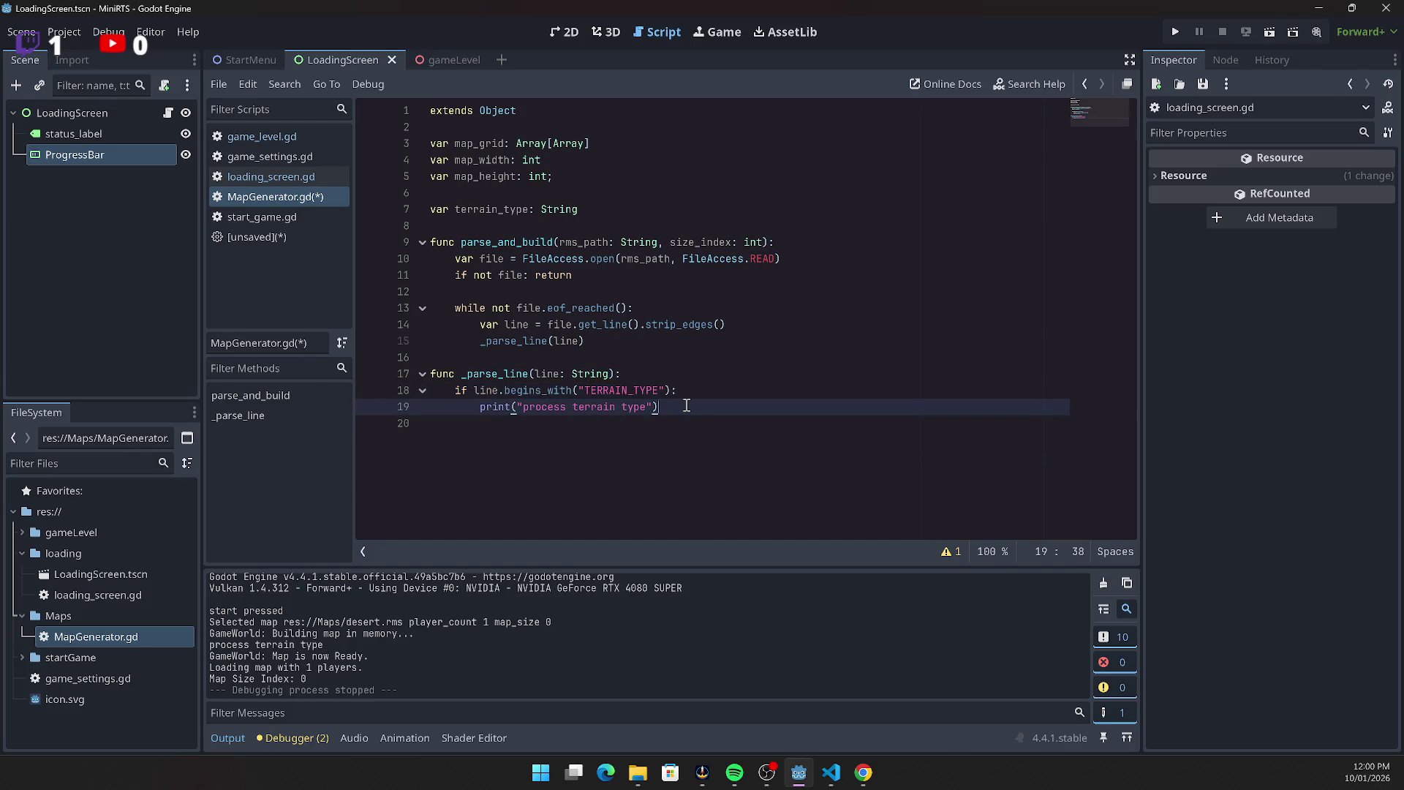
key(Return)
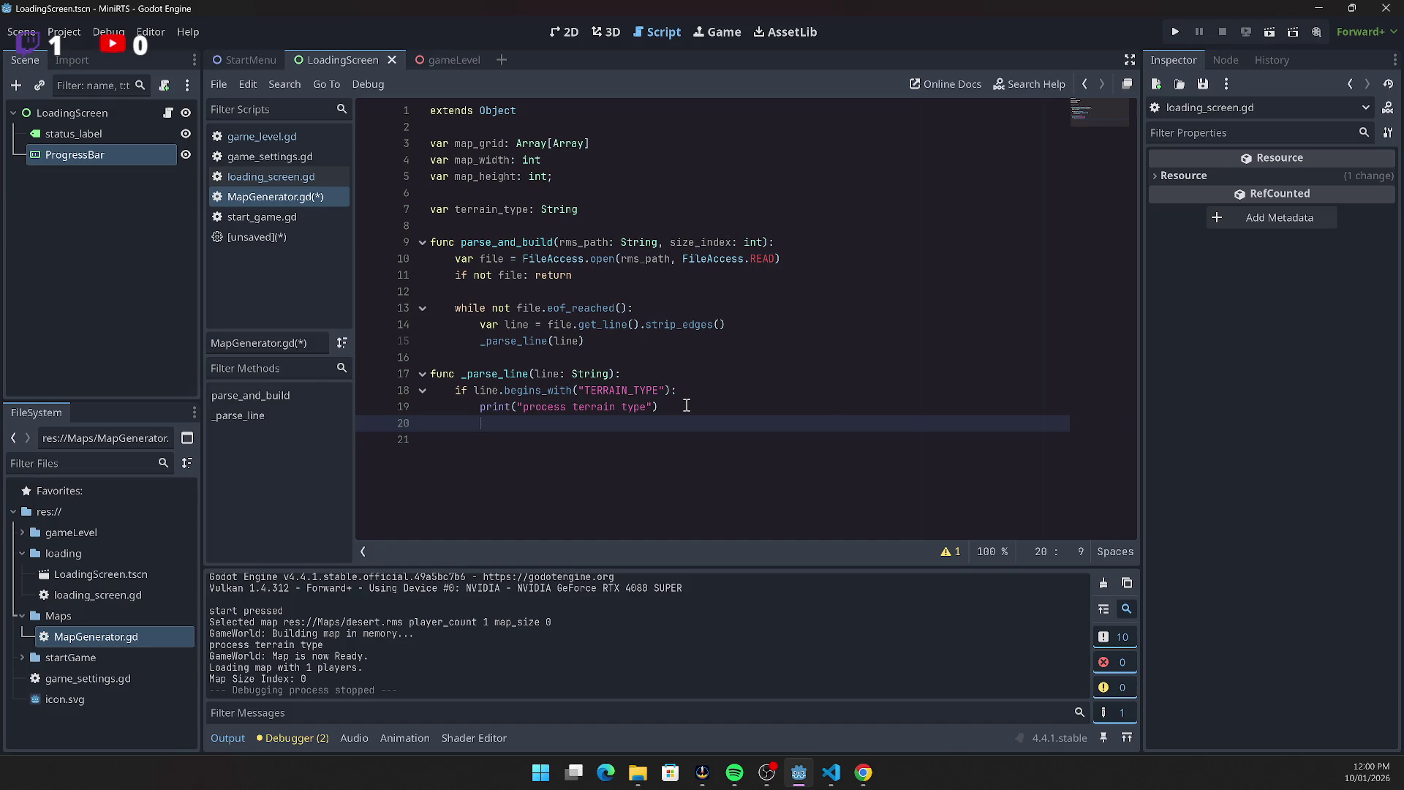
text(for )
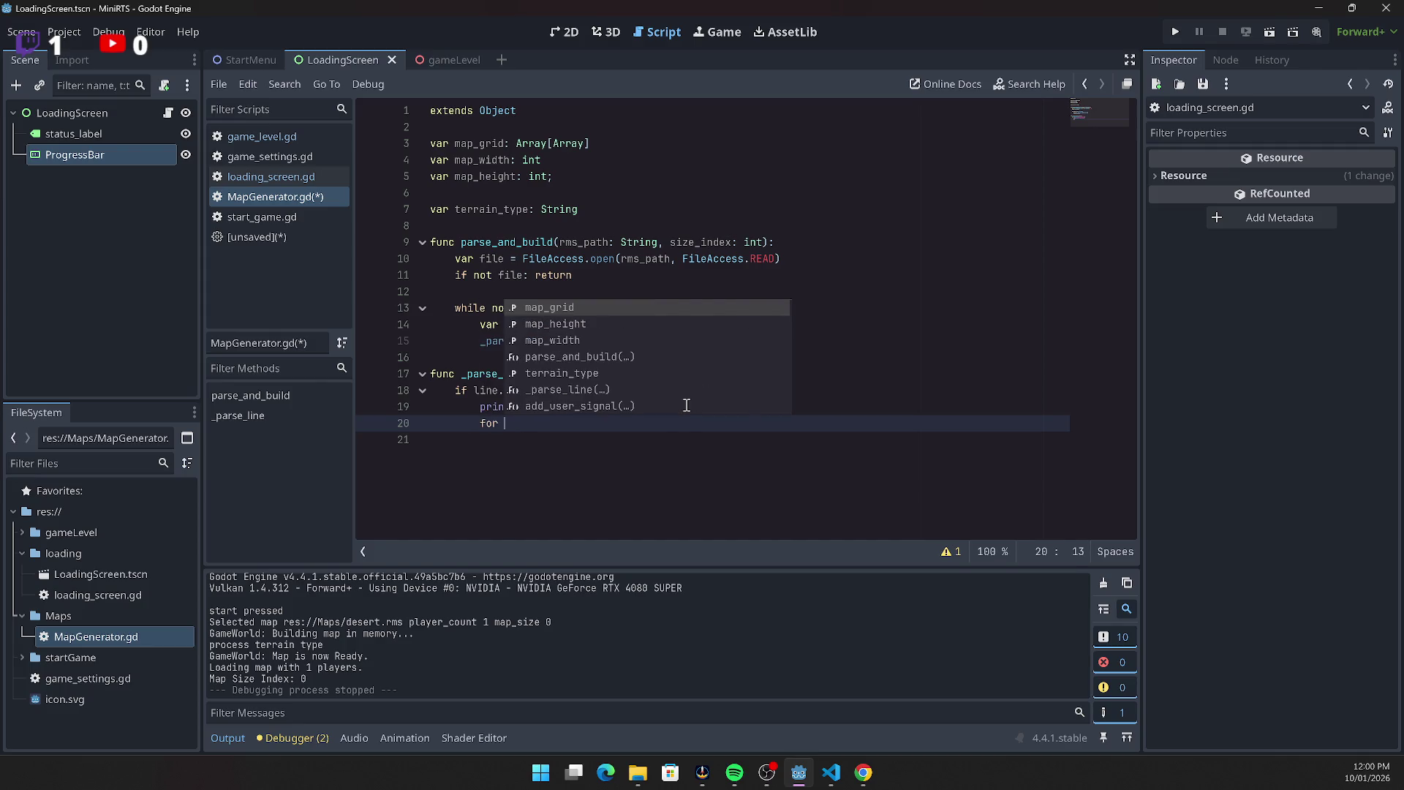
text(map)
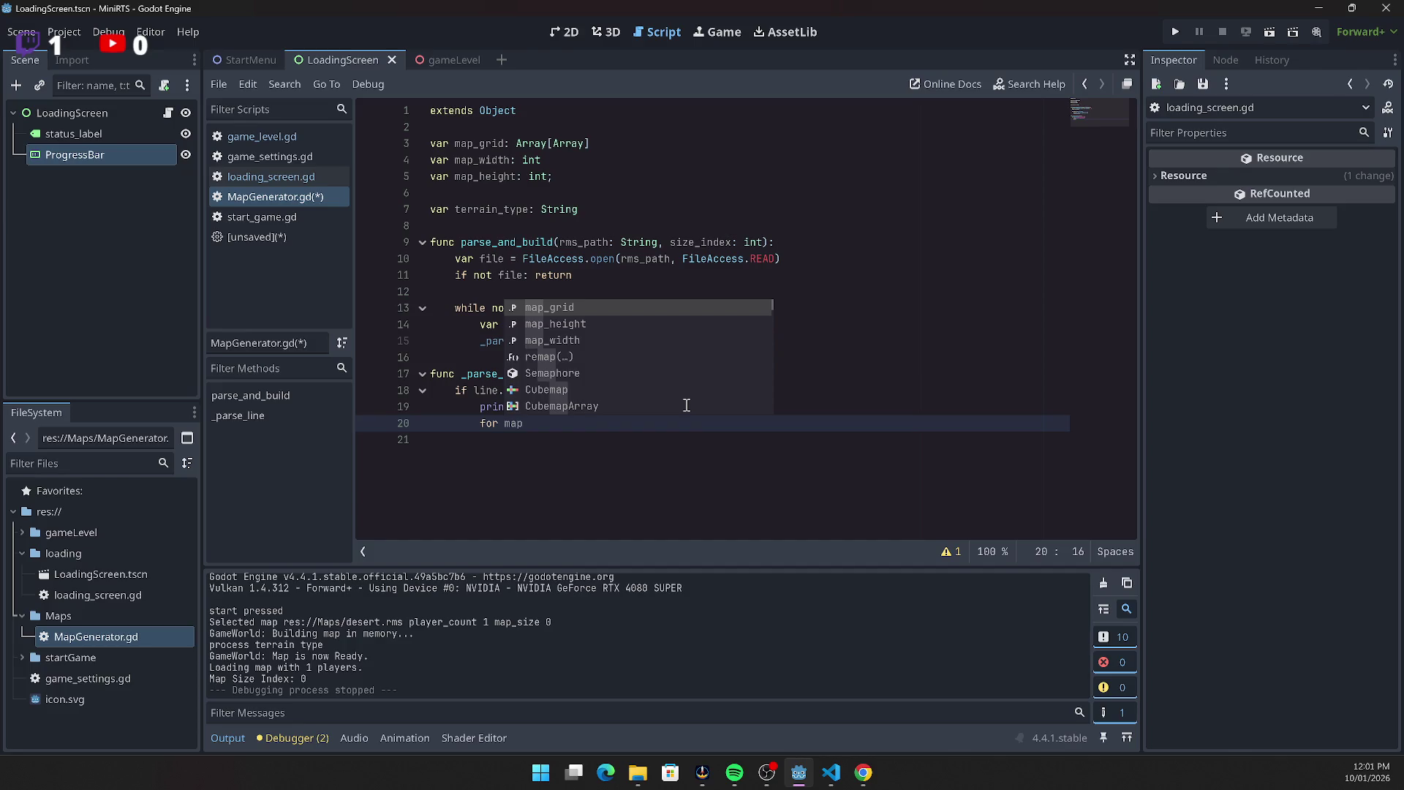
key(Down)
key(Return)
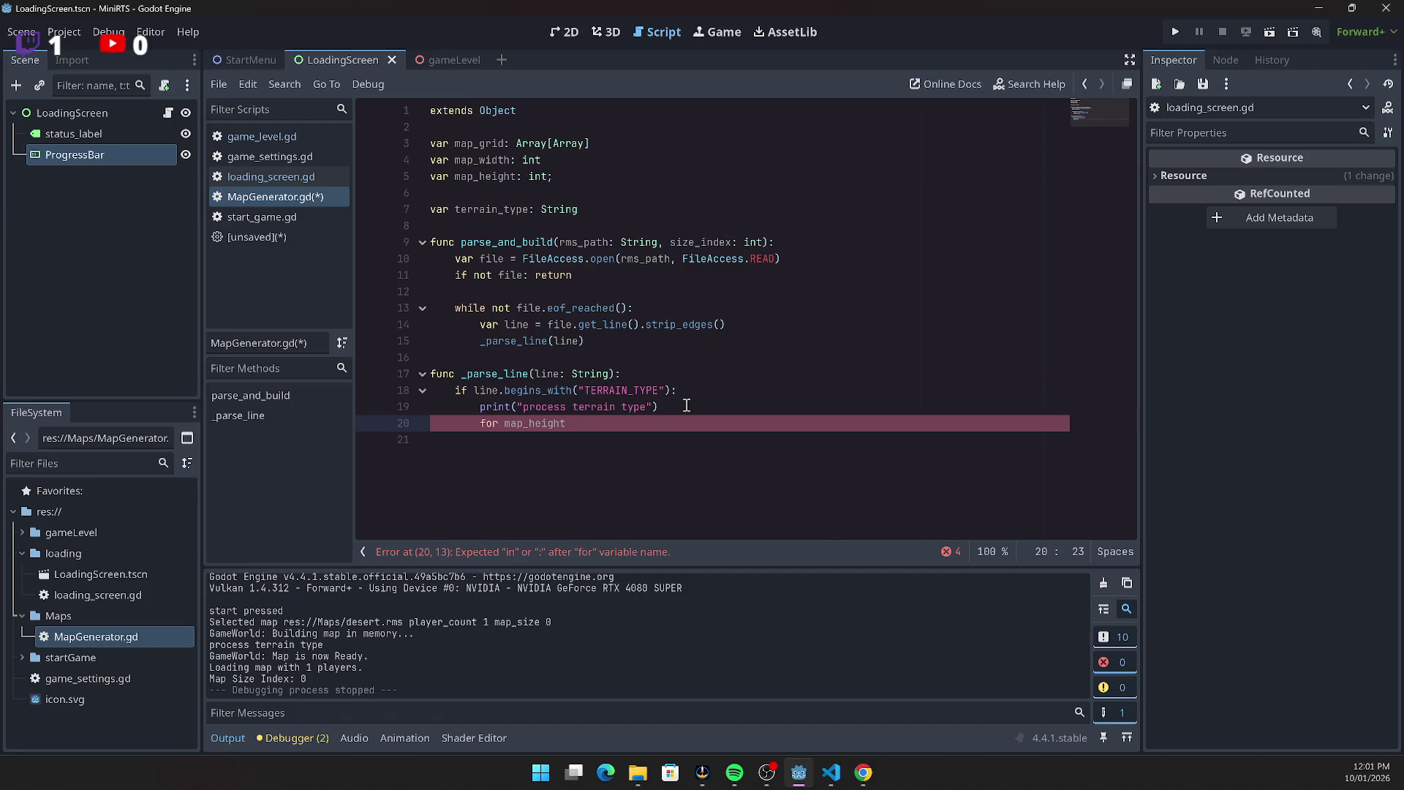
key(Return)
text(for m)
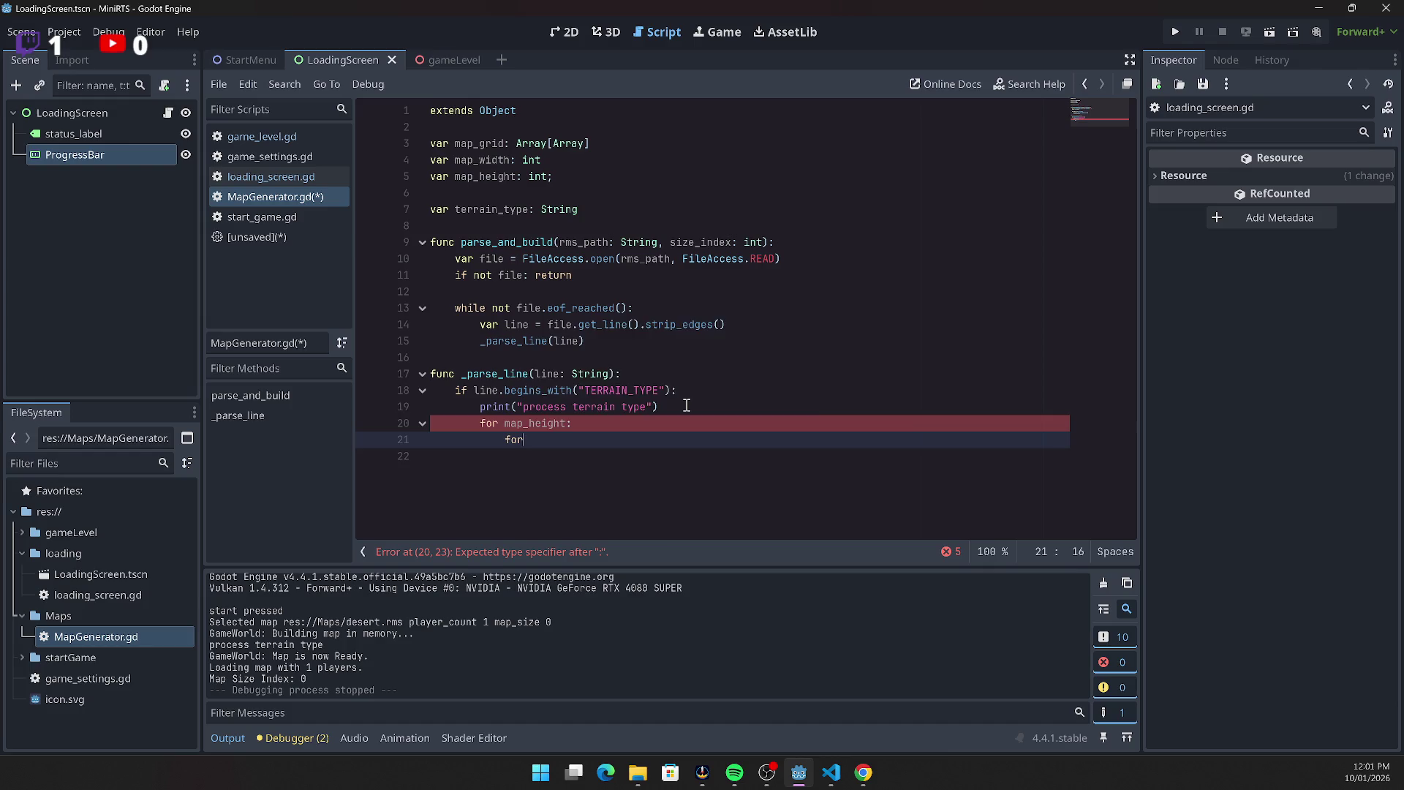
text(ap)
key(Down)
key(Down)
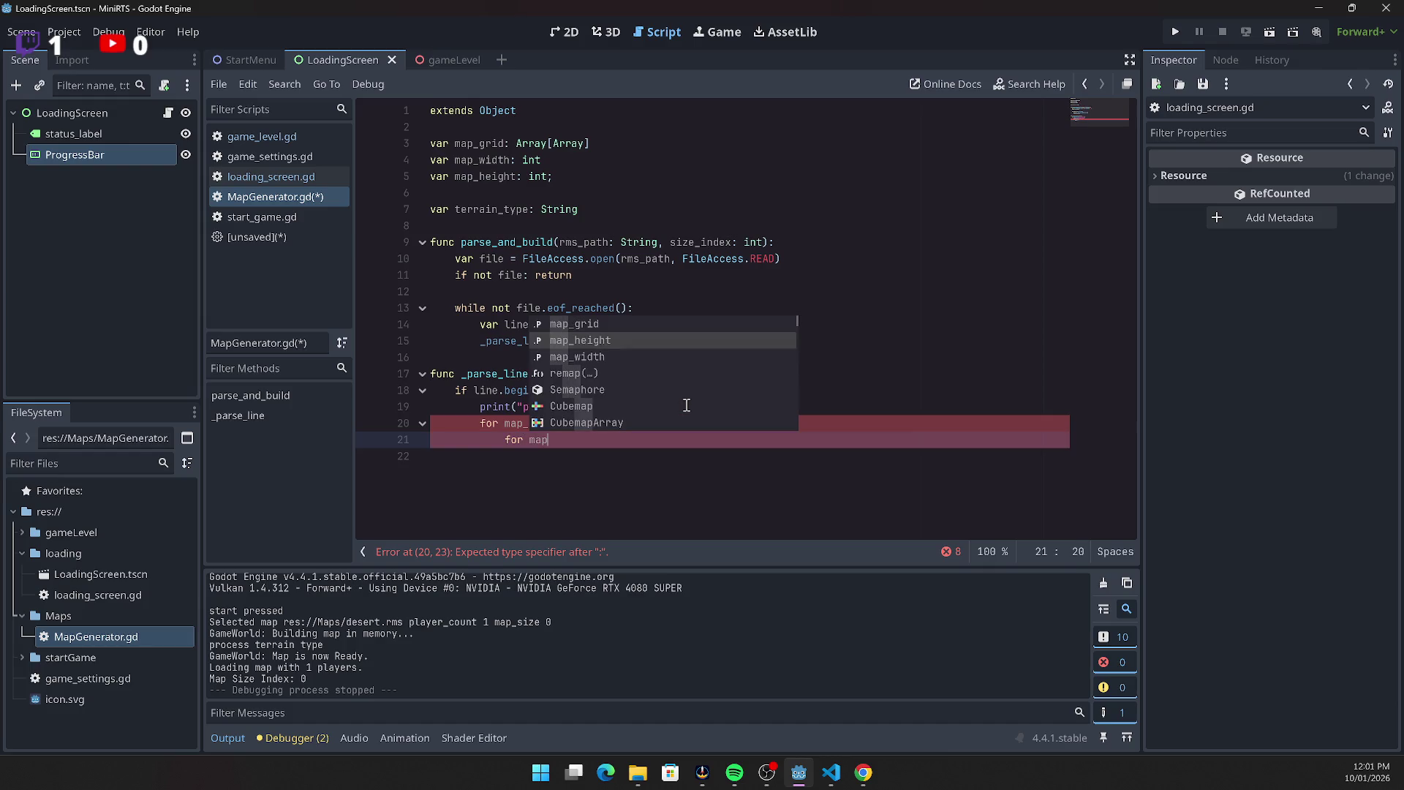
key(Return)
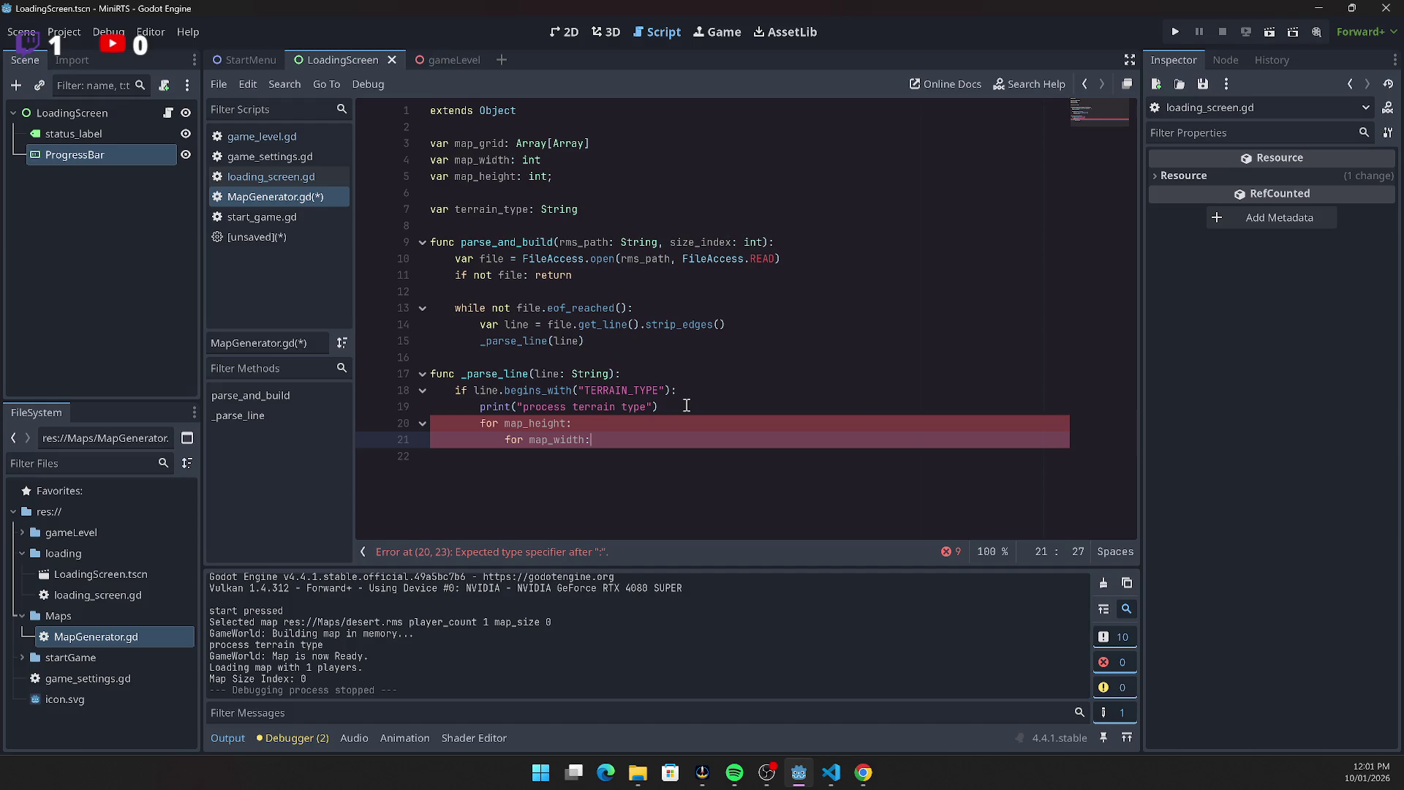
key(Return)
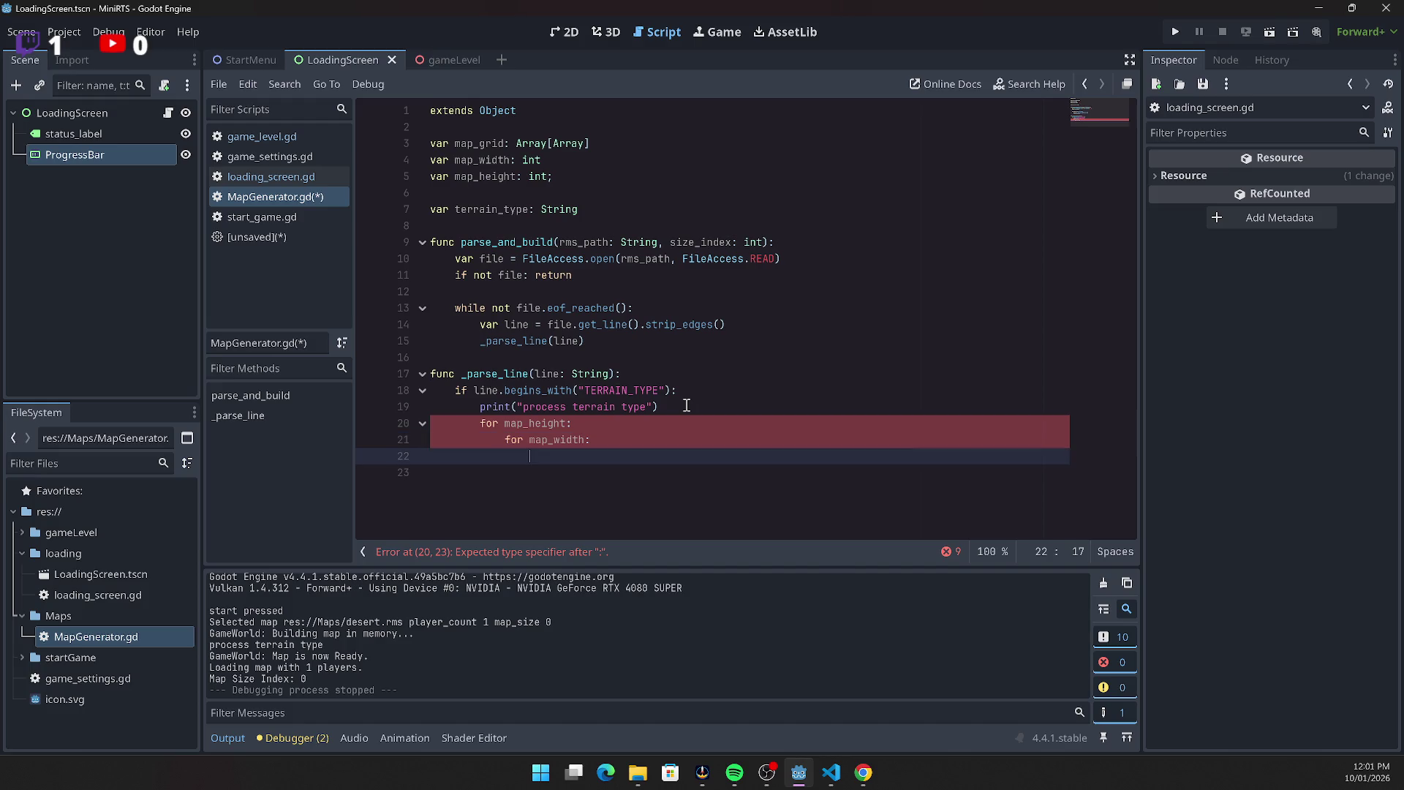
Assign map_cell = {"terrain":terrain_type} inside the map_width loop.
text(map)
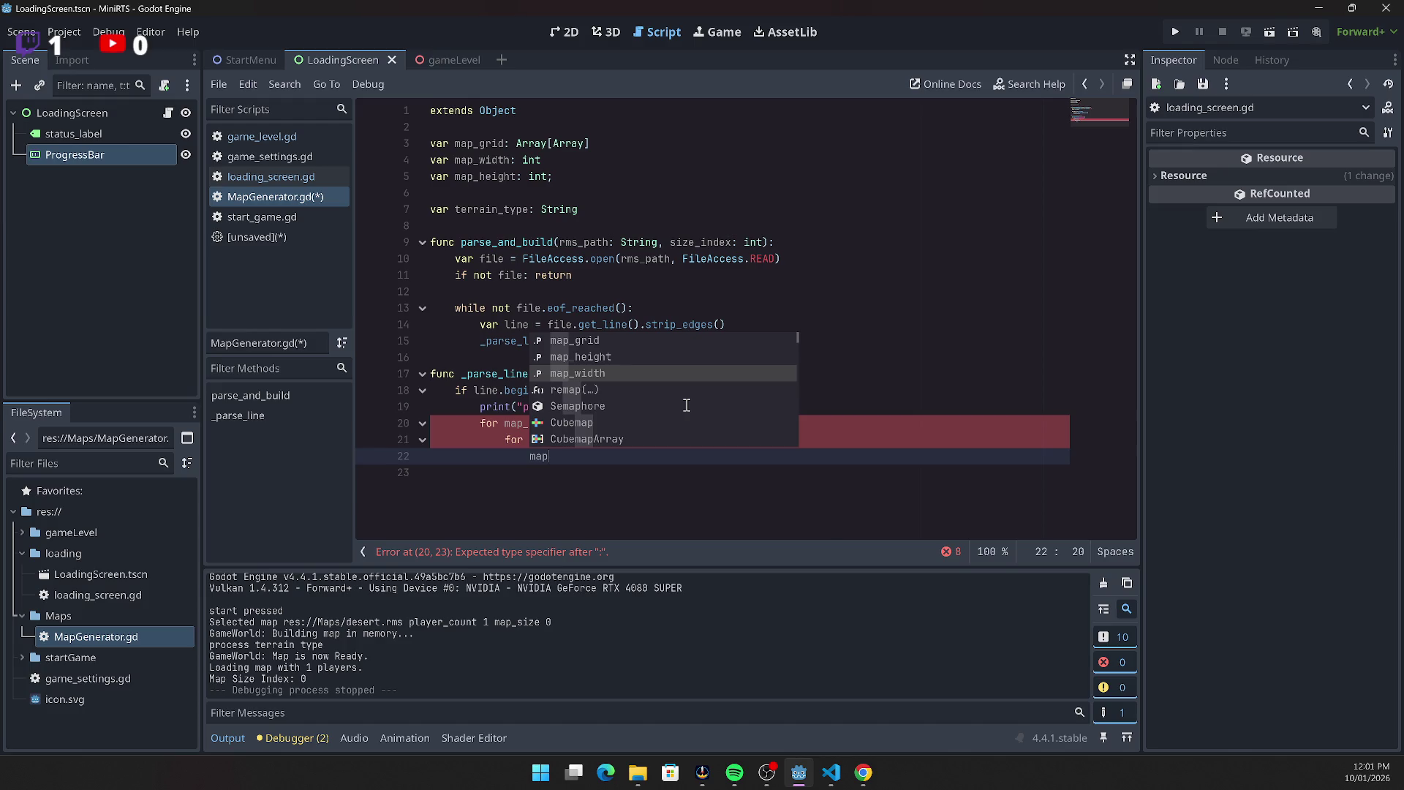
text(_cell = )
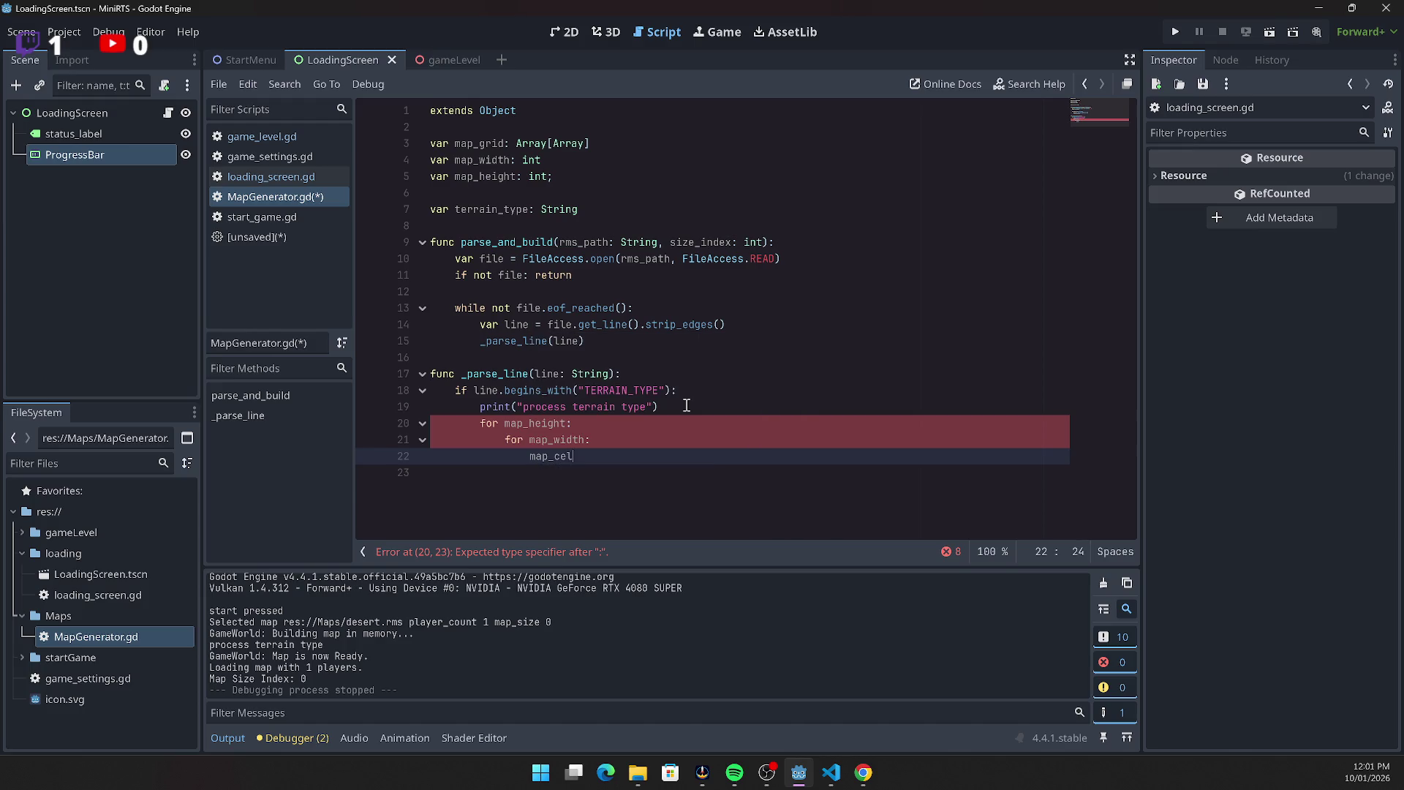
text({})
key(Left)
text(")
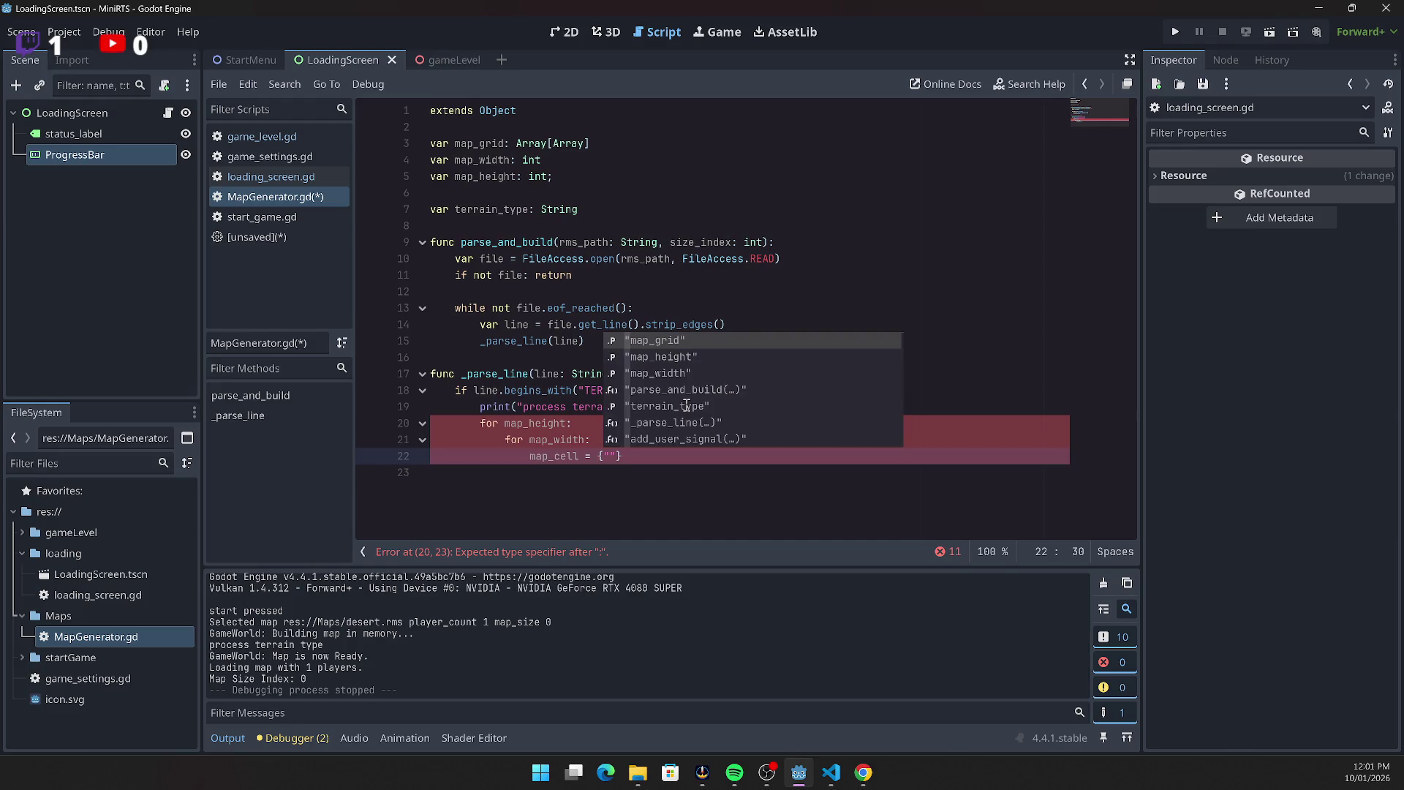
text(terrain)
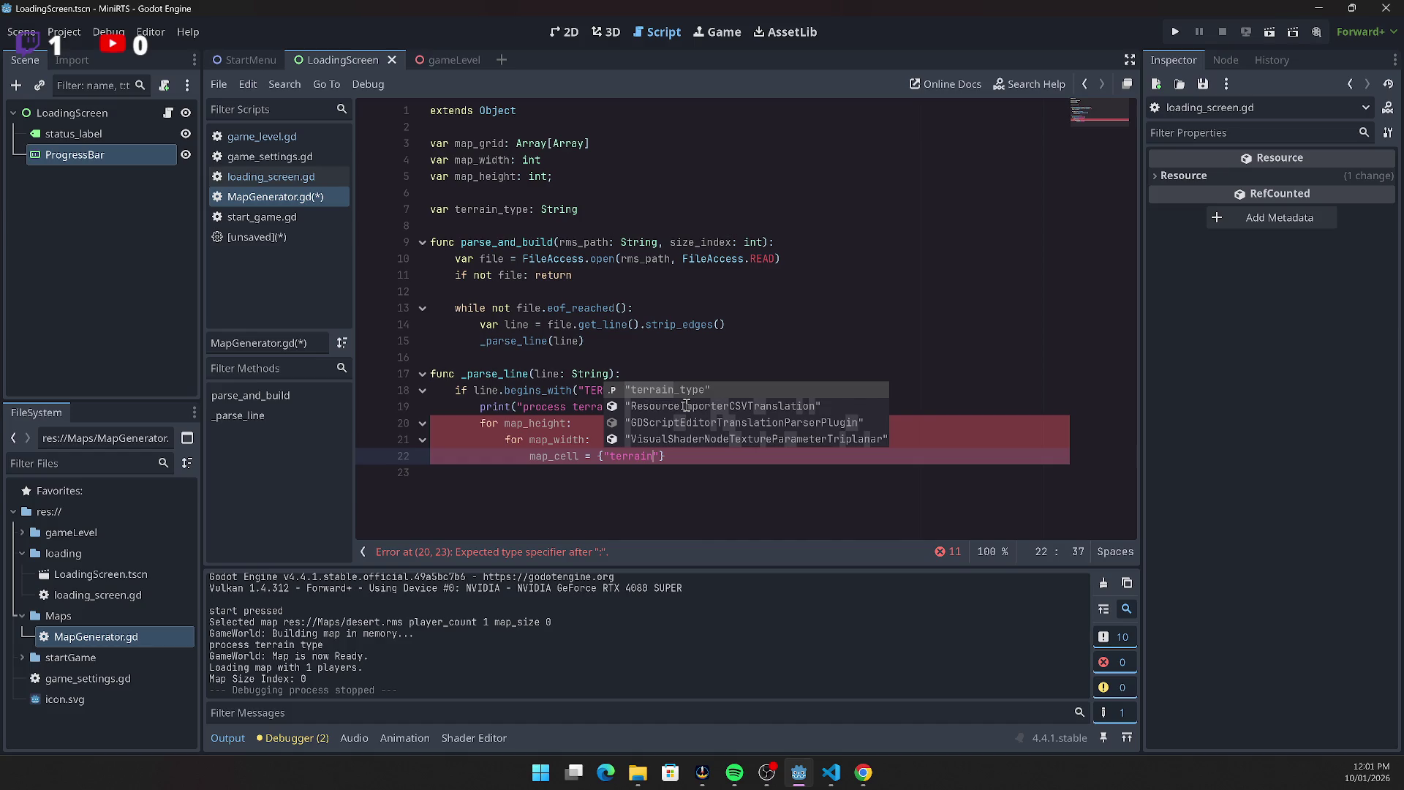
key(Return)
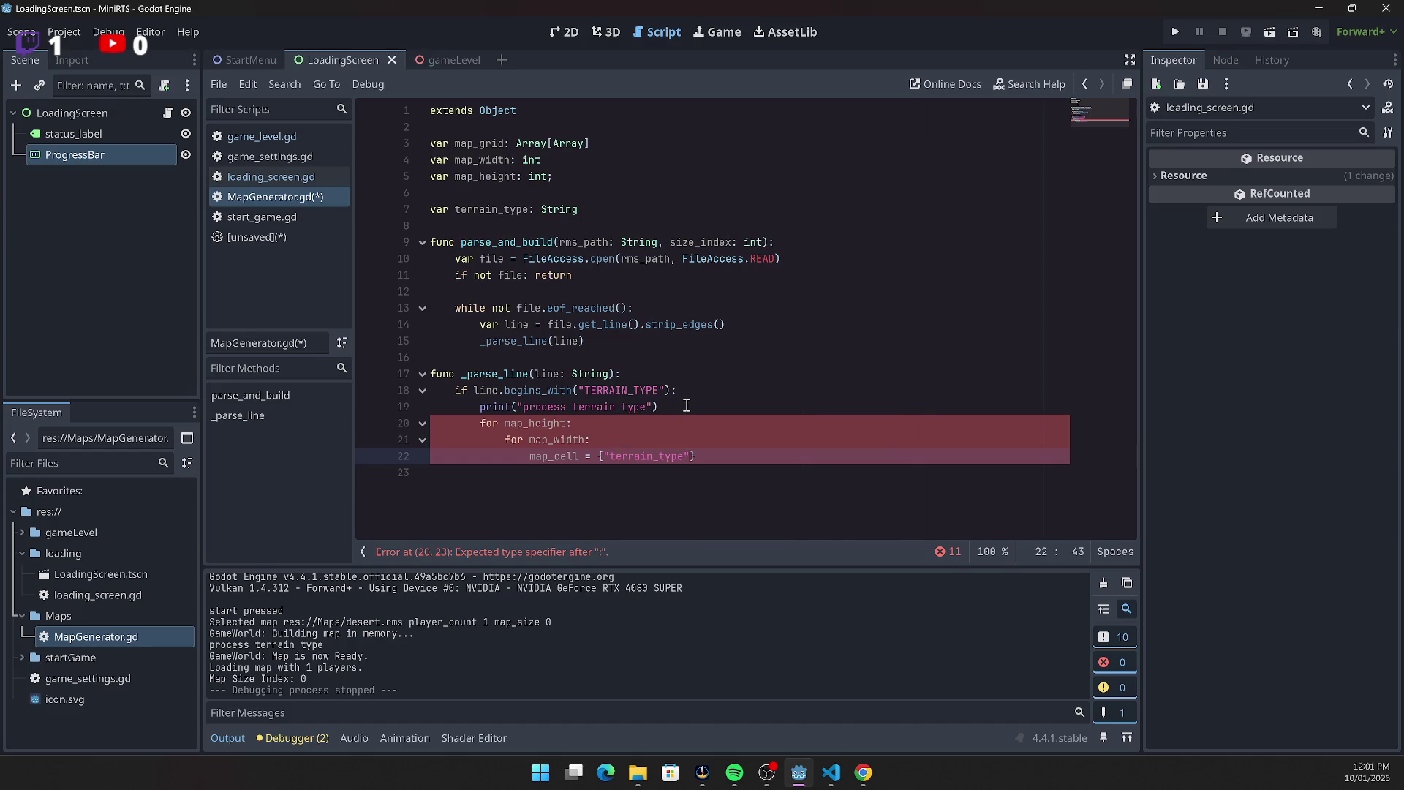
key(BackSpace)
key(BackSpace)
key(BackSpace)
text(in)
text(")
text(:)
text(terr)
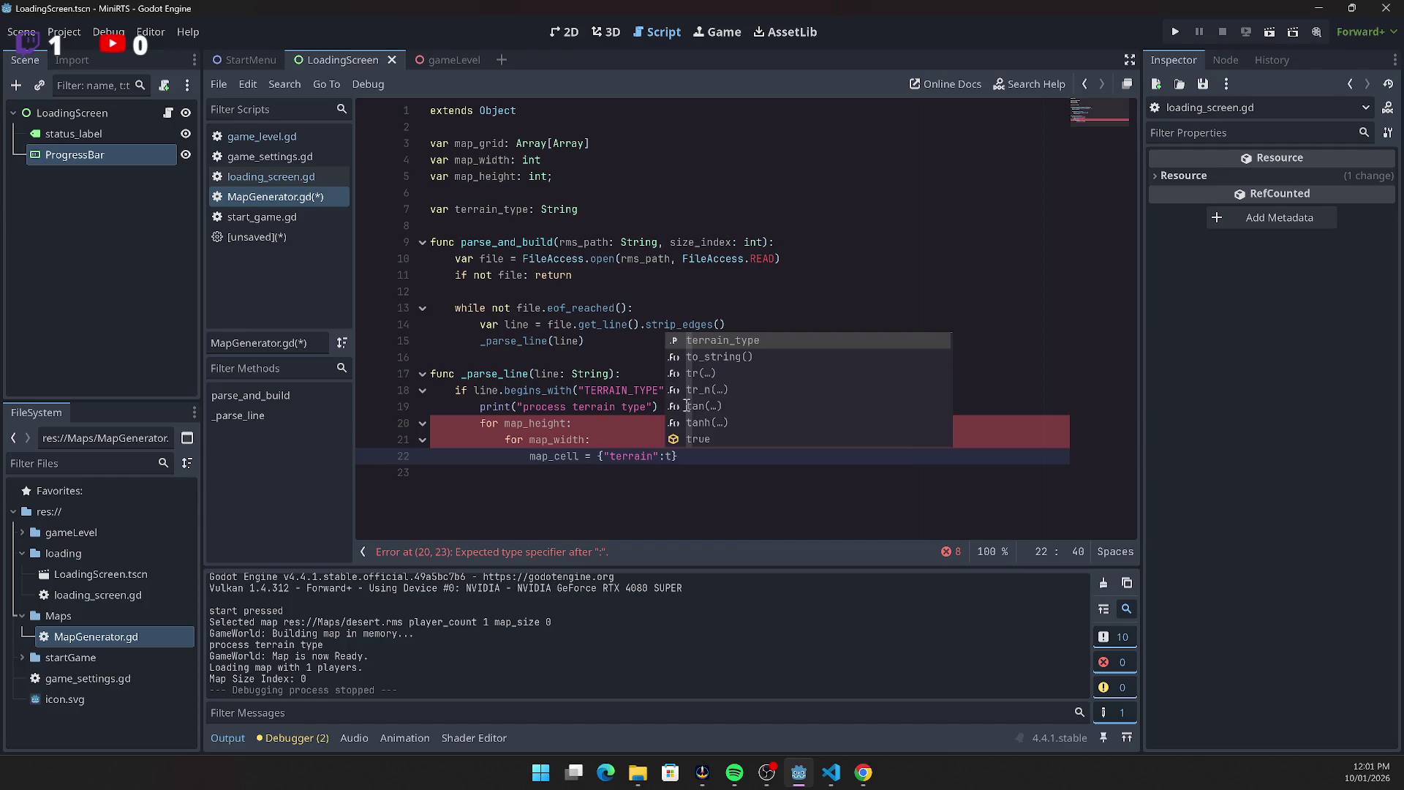
text(ain_t)
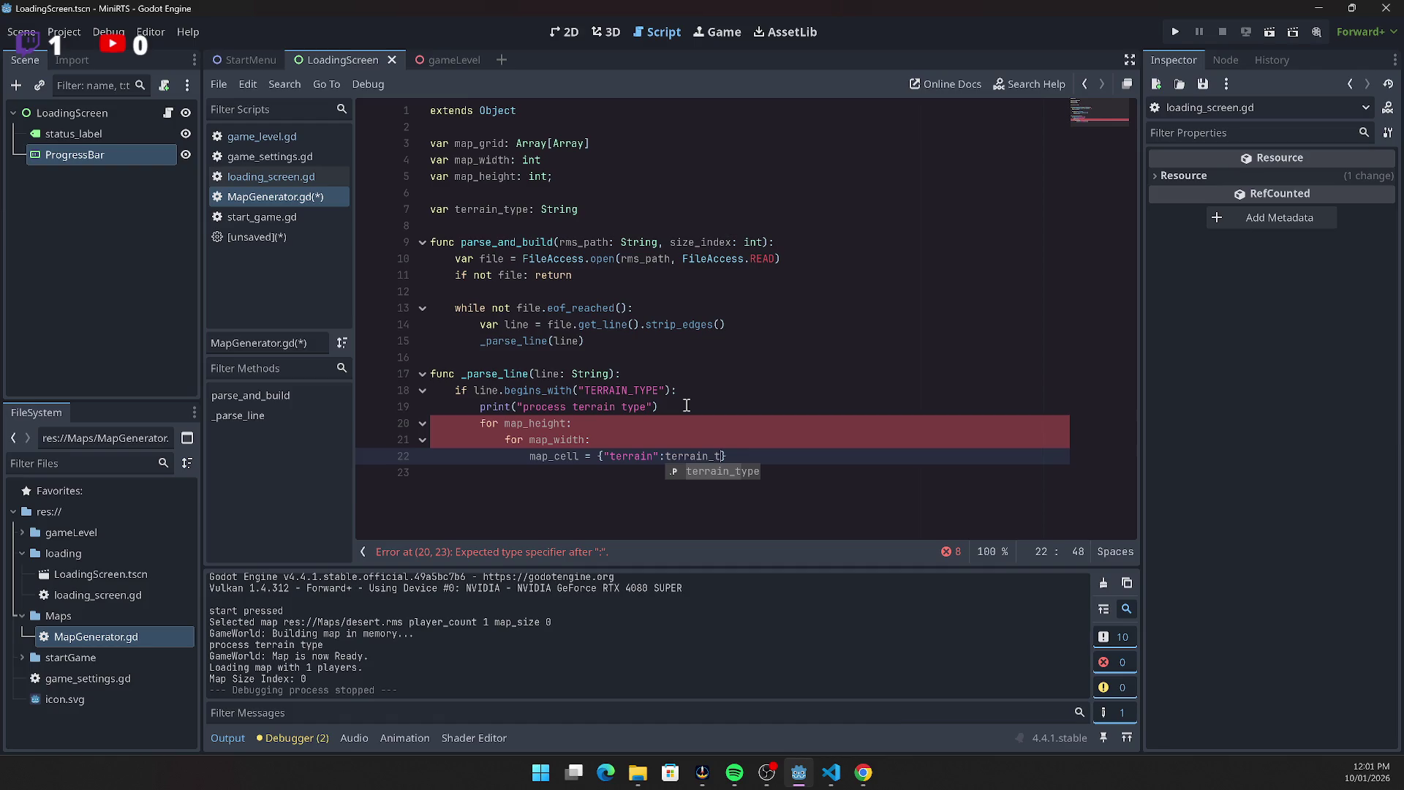
text(ype)
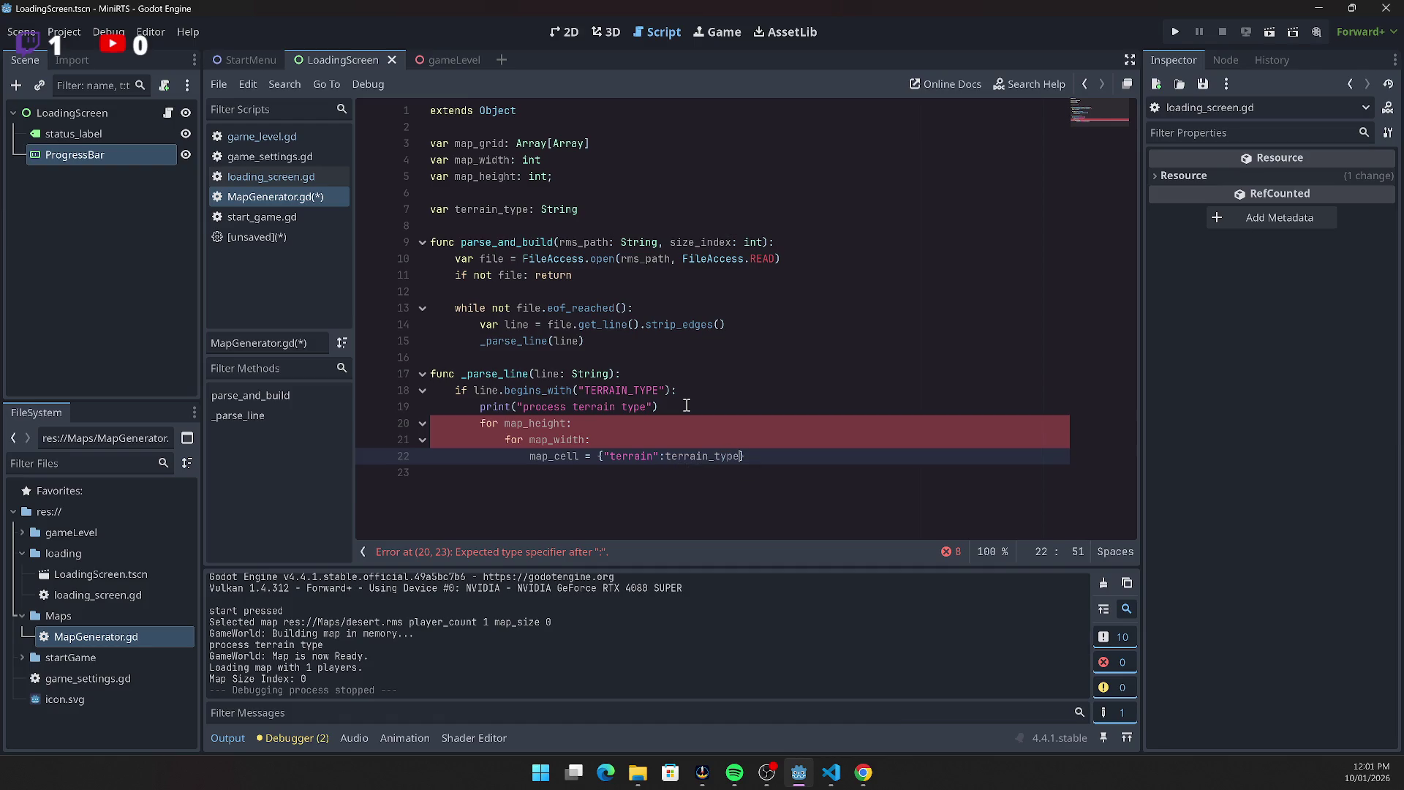
Insert a blank line after the print statement, above the loops.
key(Up)
key(Up)
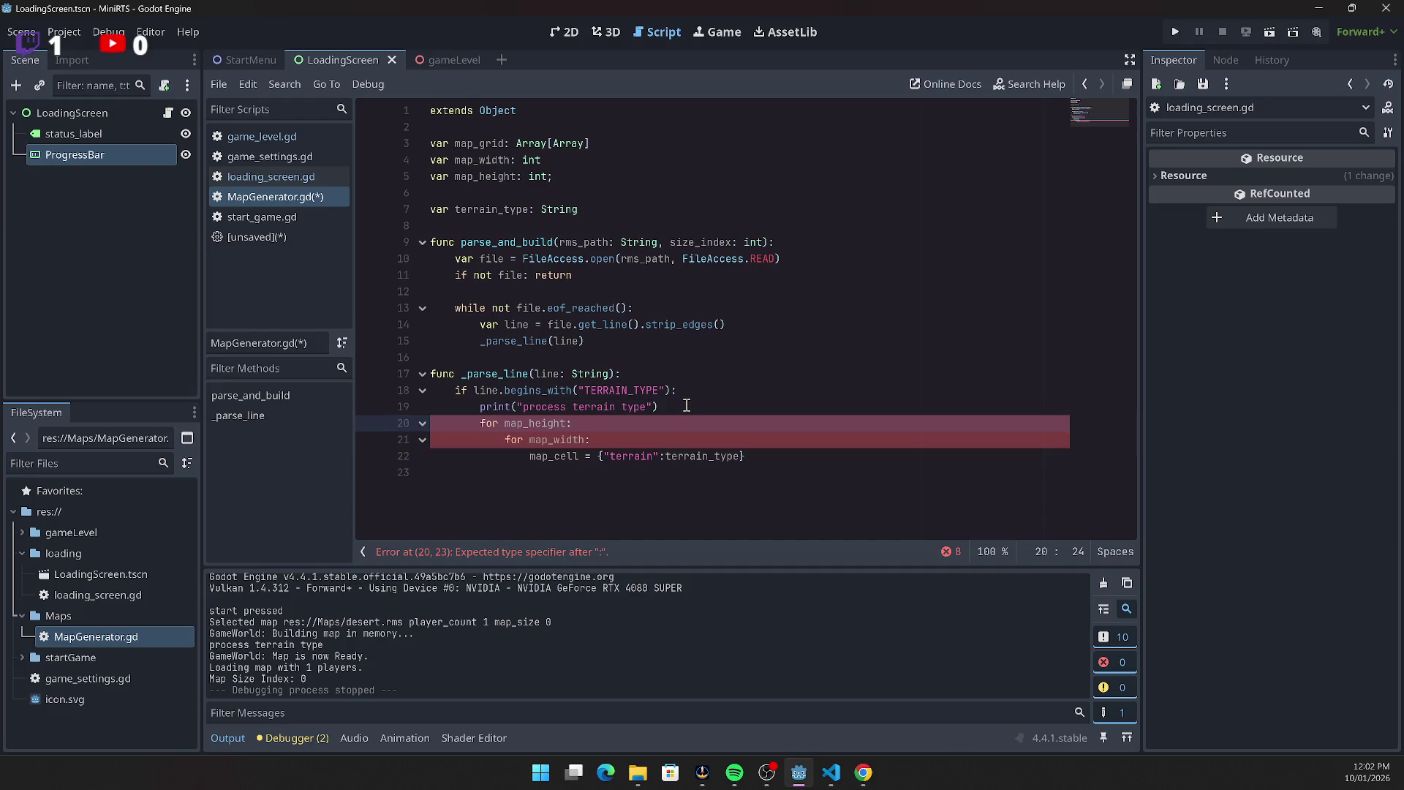
key(Up)
key(Up)
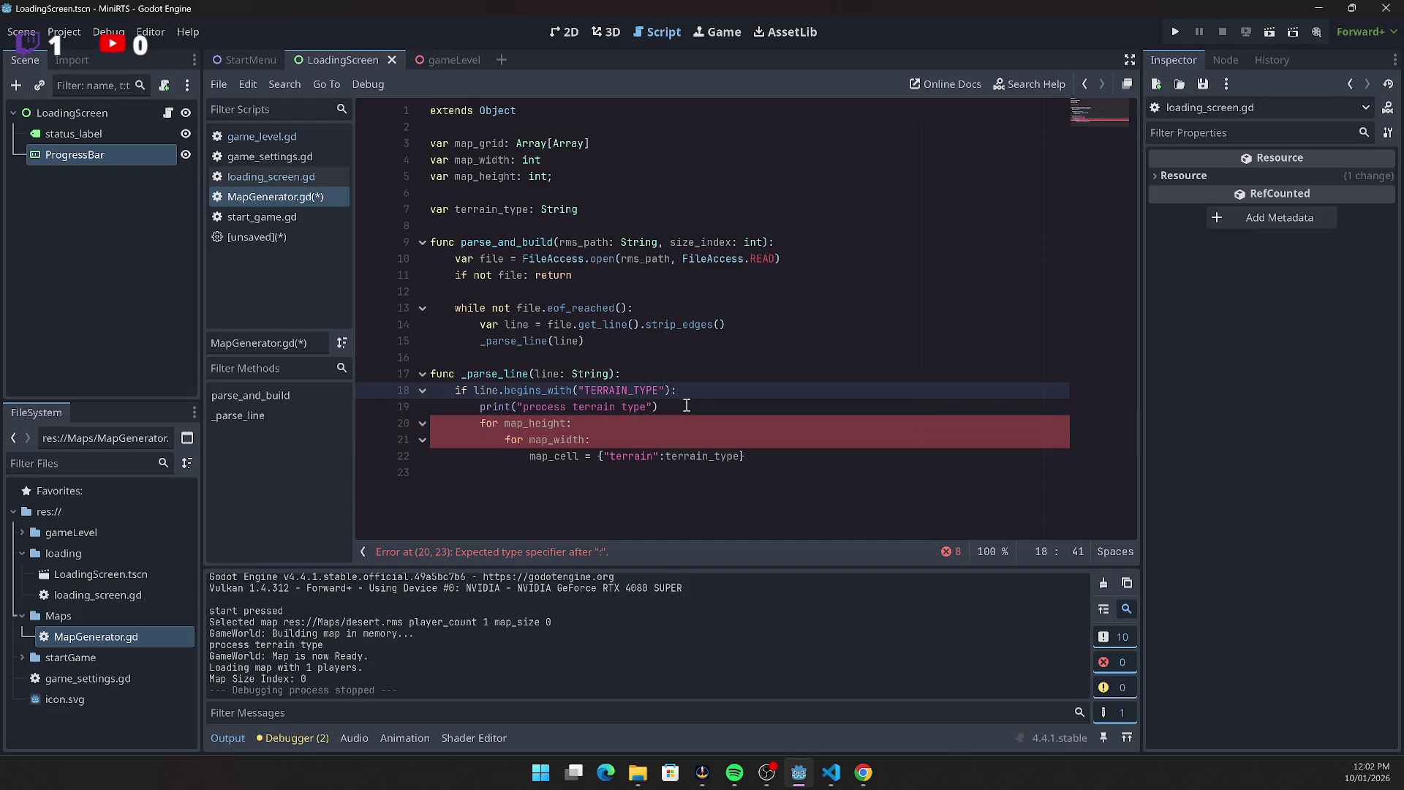
key(Down)
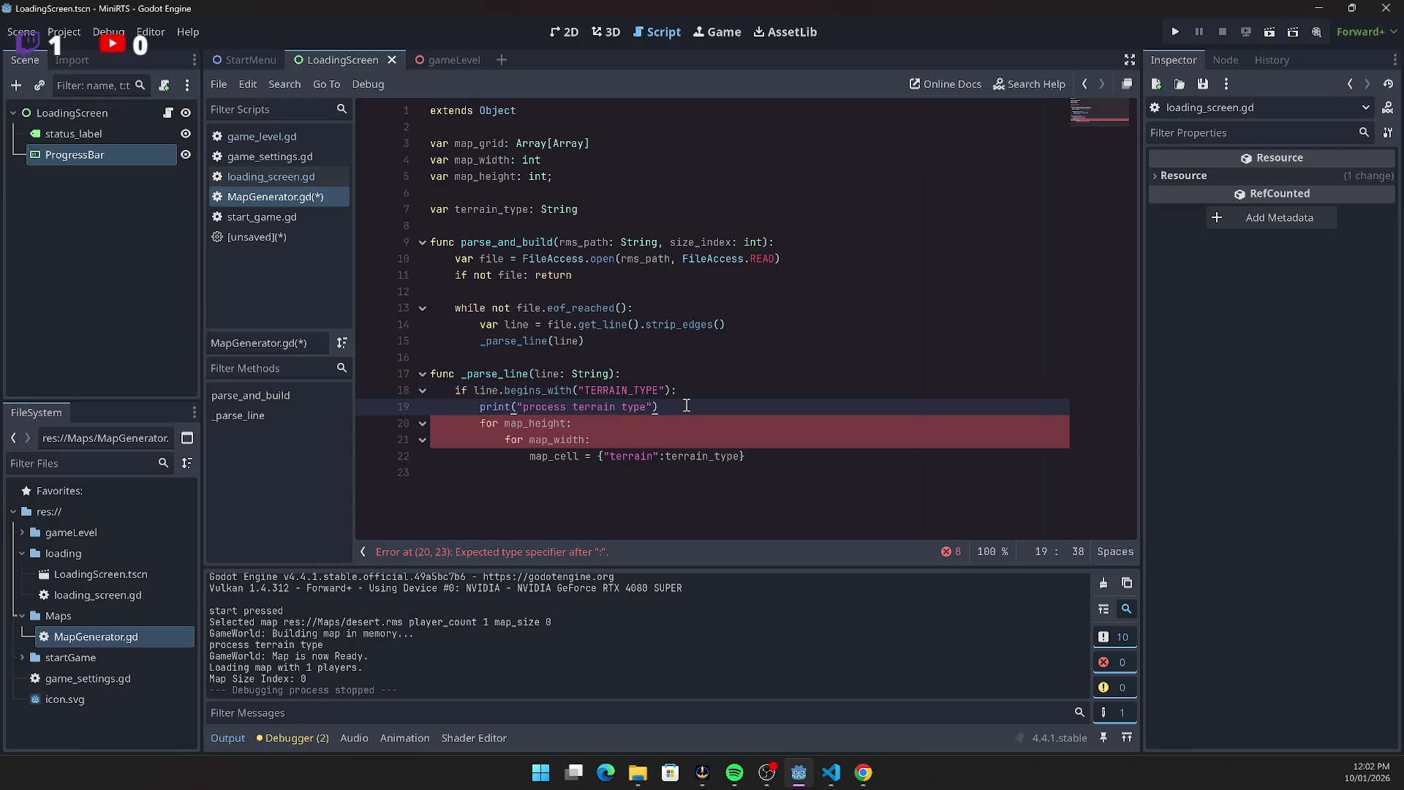
key(Return)
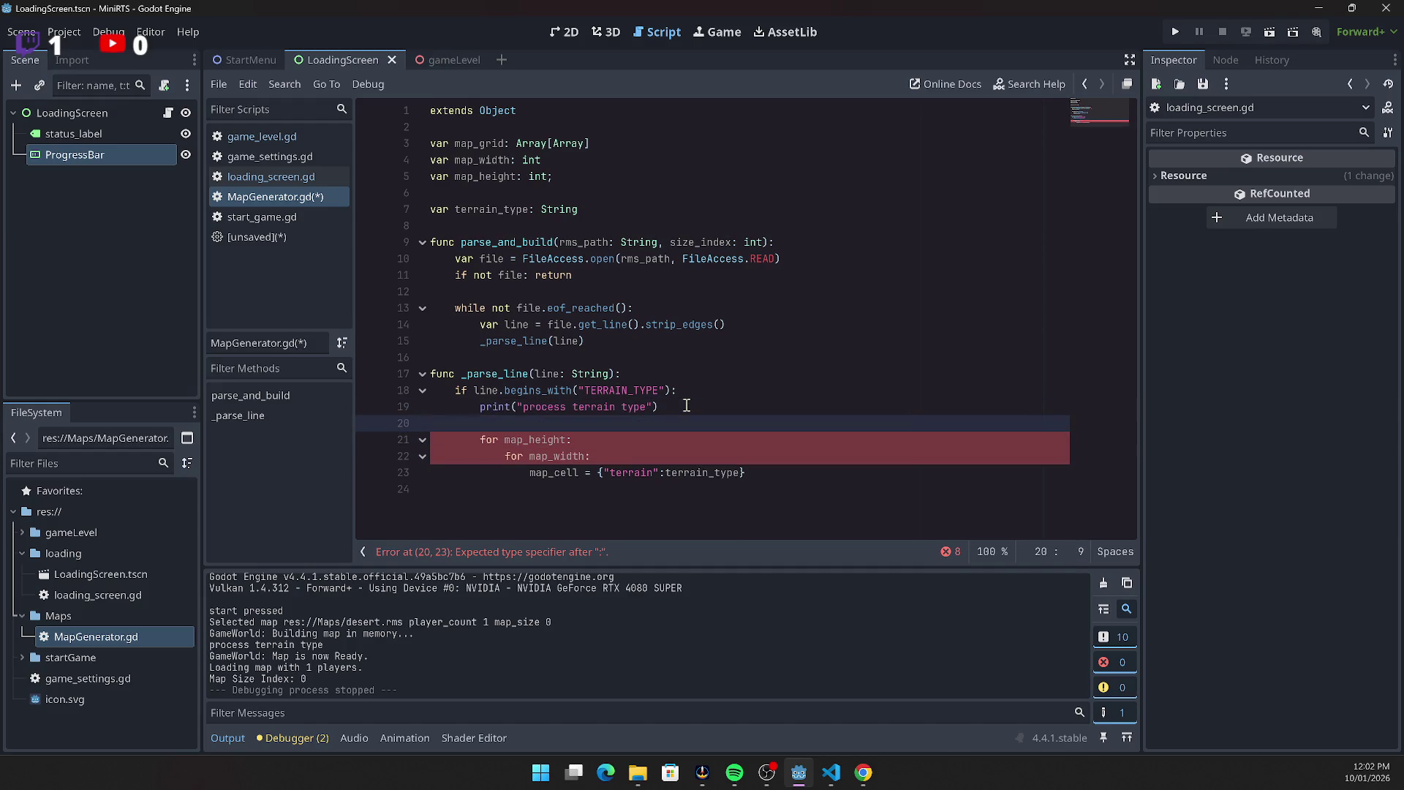
Set terrain_type = "GRASSLANDS" on the blank line before the nested loops.
text(t)
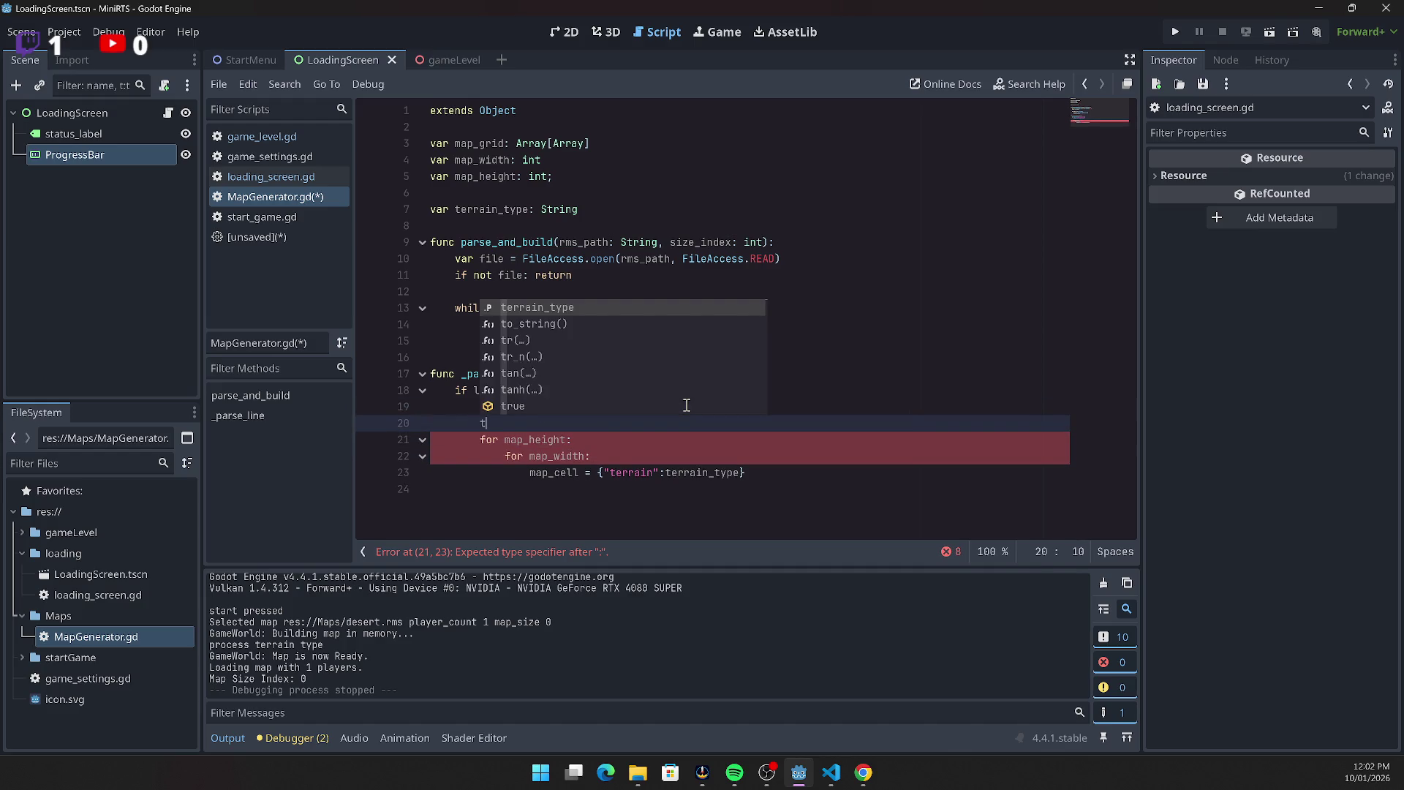
text(errain_T)
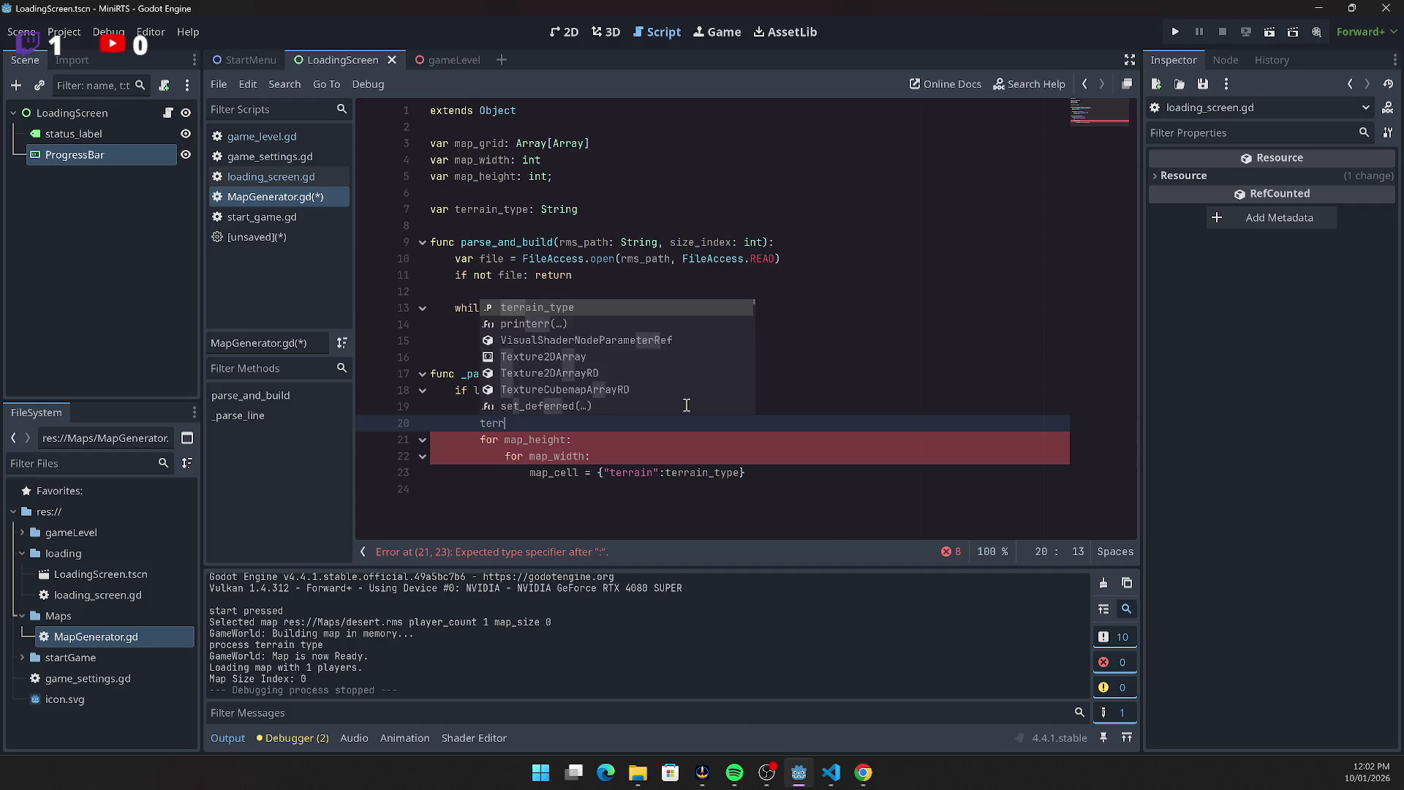
key(BackSpace)
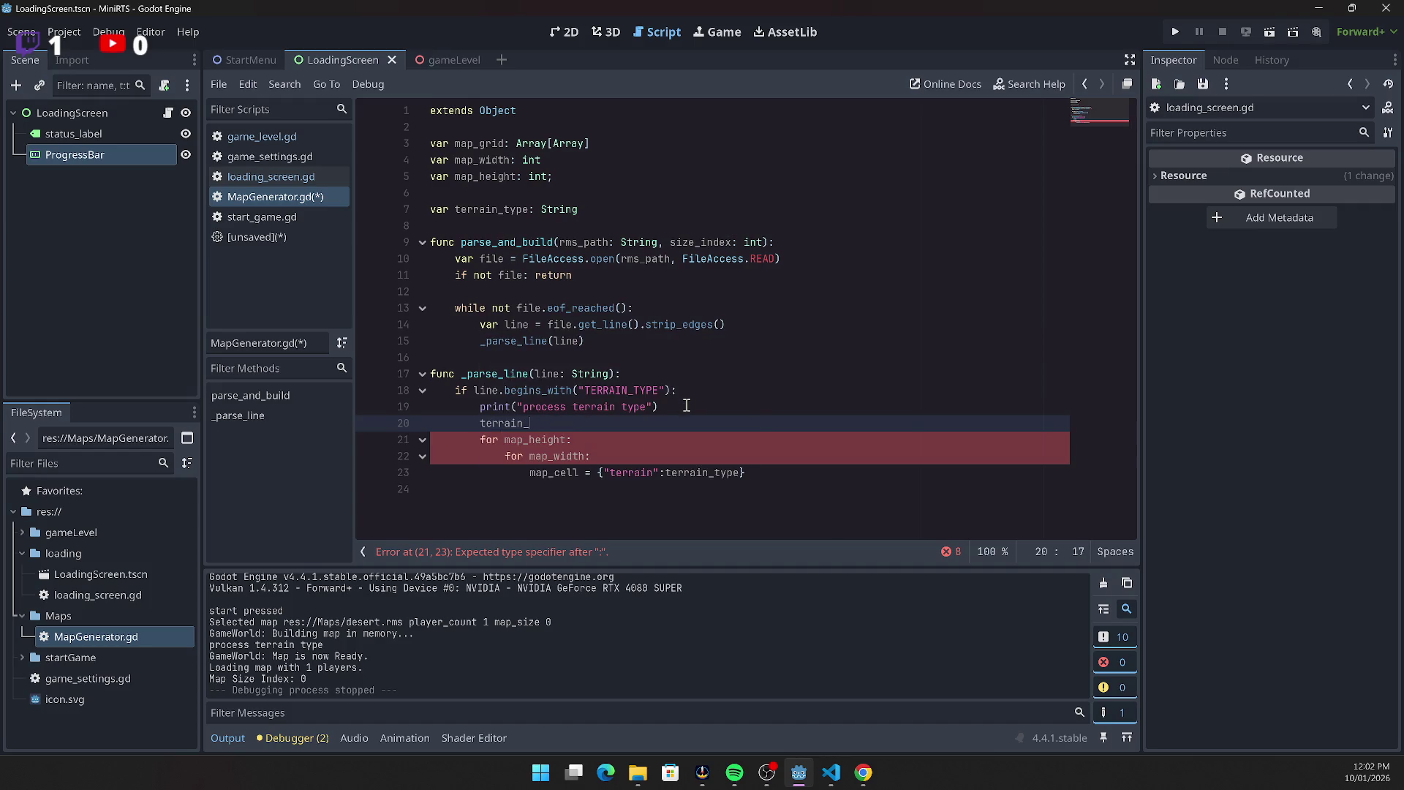
text(type = )
text("G)
text(RASSLAND)
text(S)
key(Down)
key(Down)
key(Down)
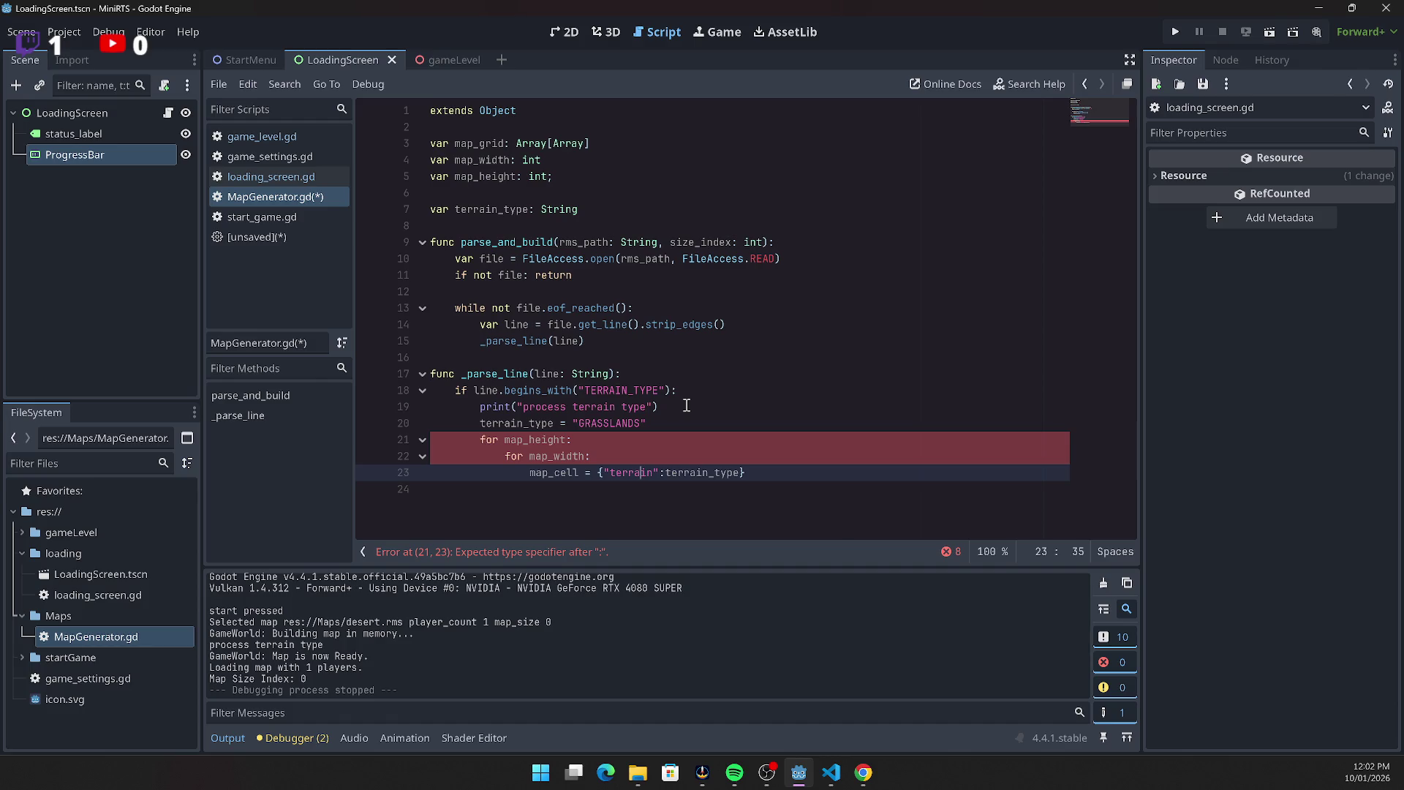
key(Down)
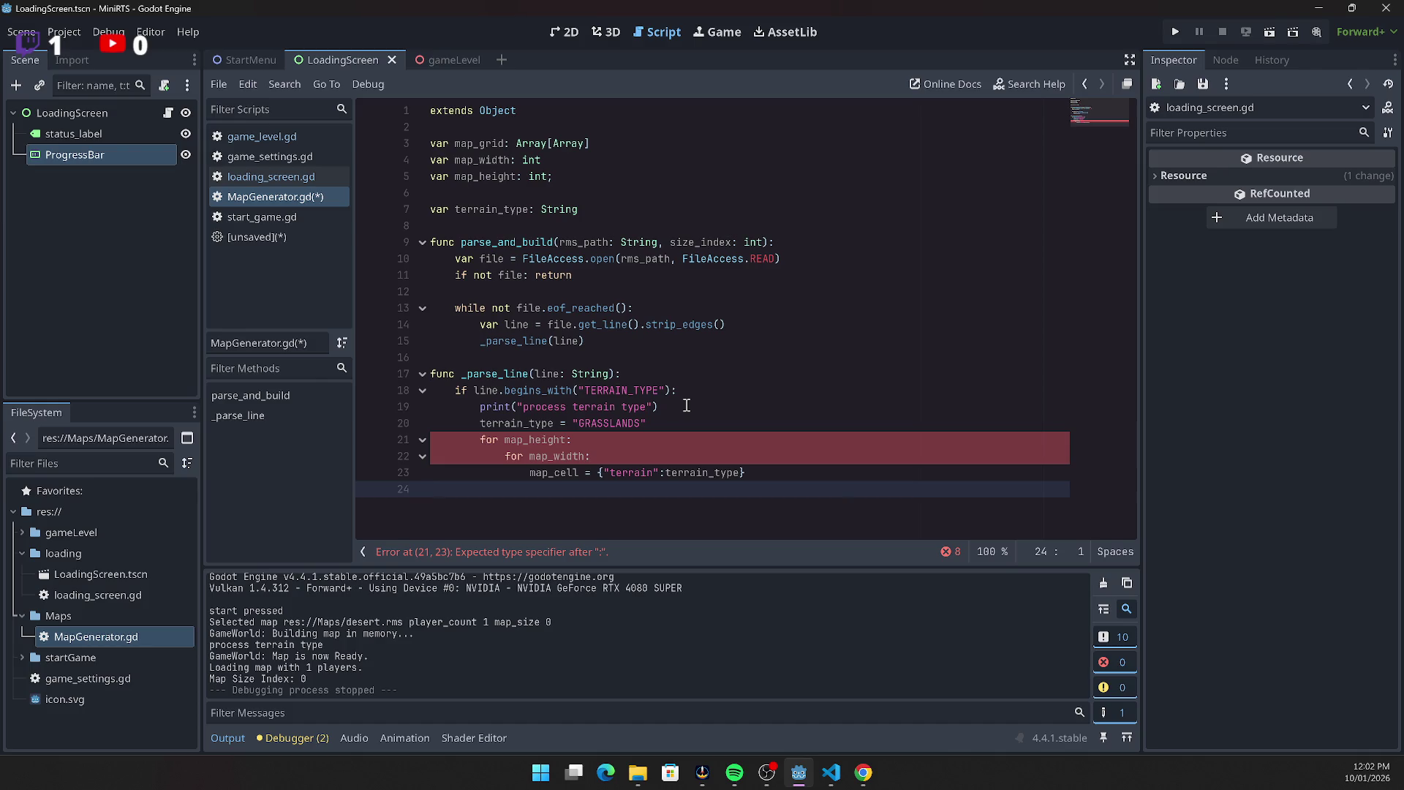
key(Up)
key(Up)
key(Right)
key(Right)
key(Right)
key(Right)
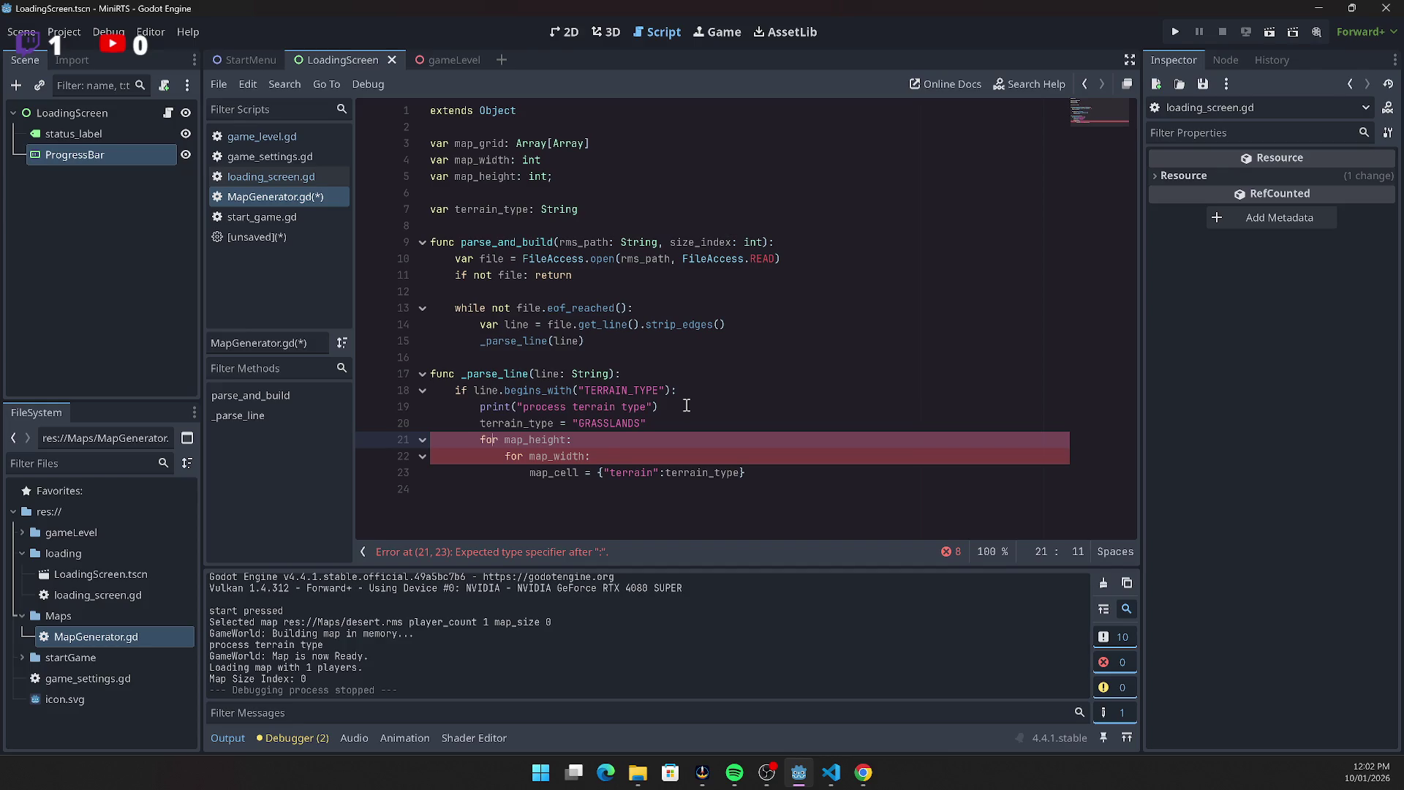
Add "x":x and "y":y to the map_cell dictionary, then select the whole _parse_line function.
click(695, 428)
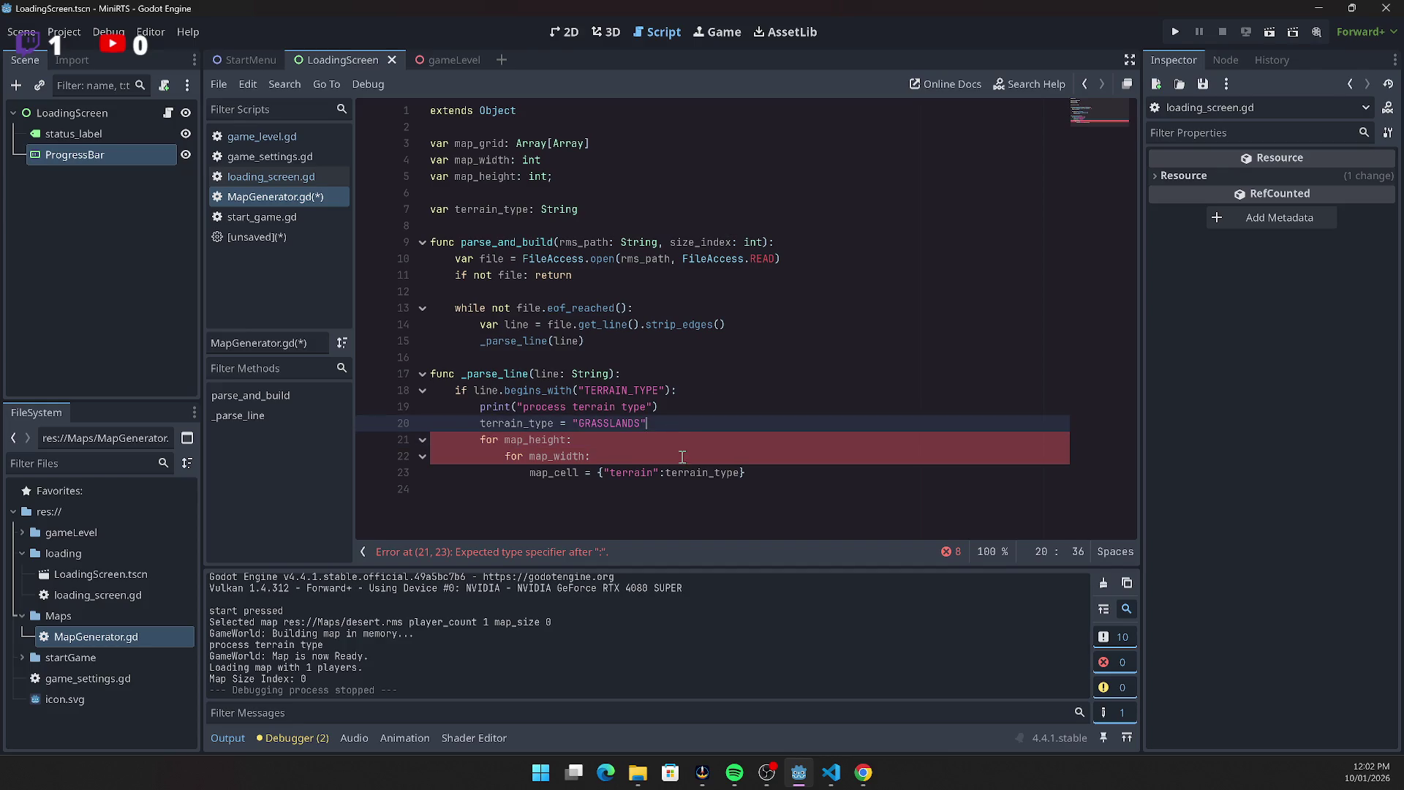
click(740, 477)
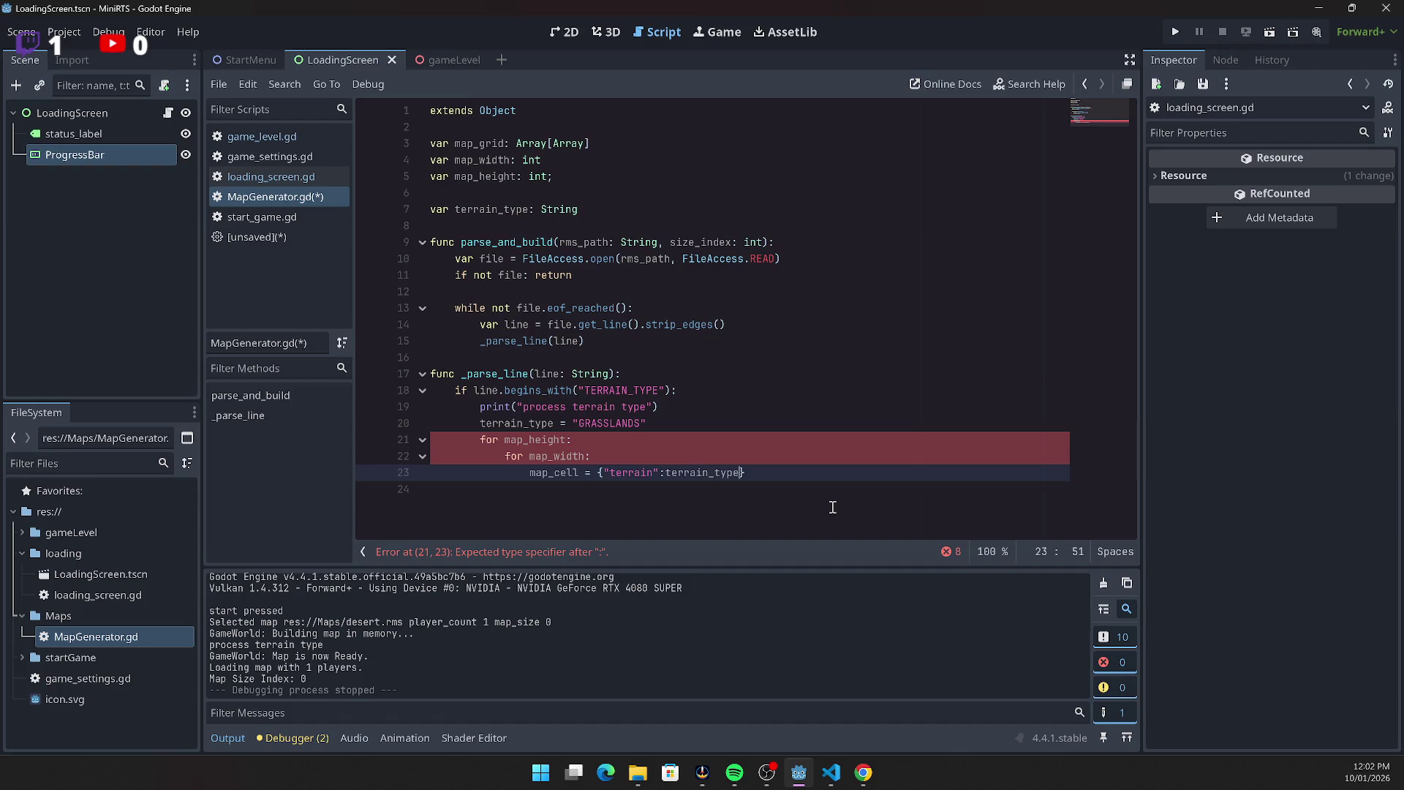
text(, )
text("x":x")
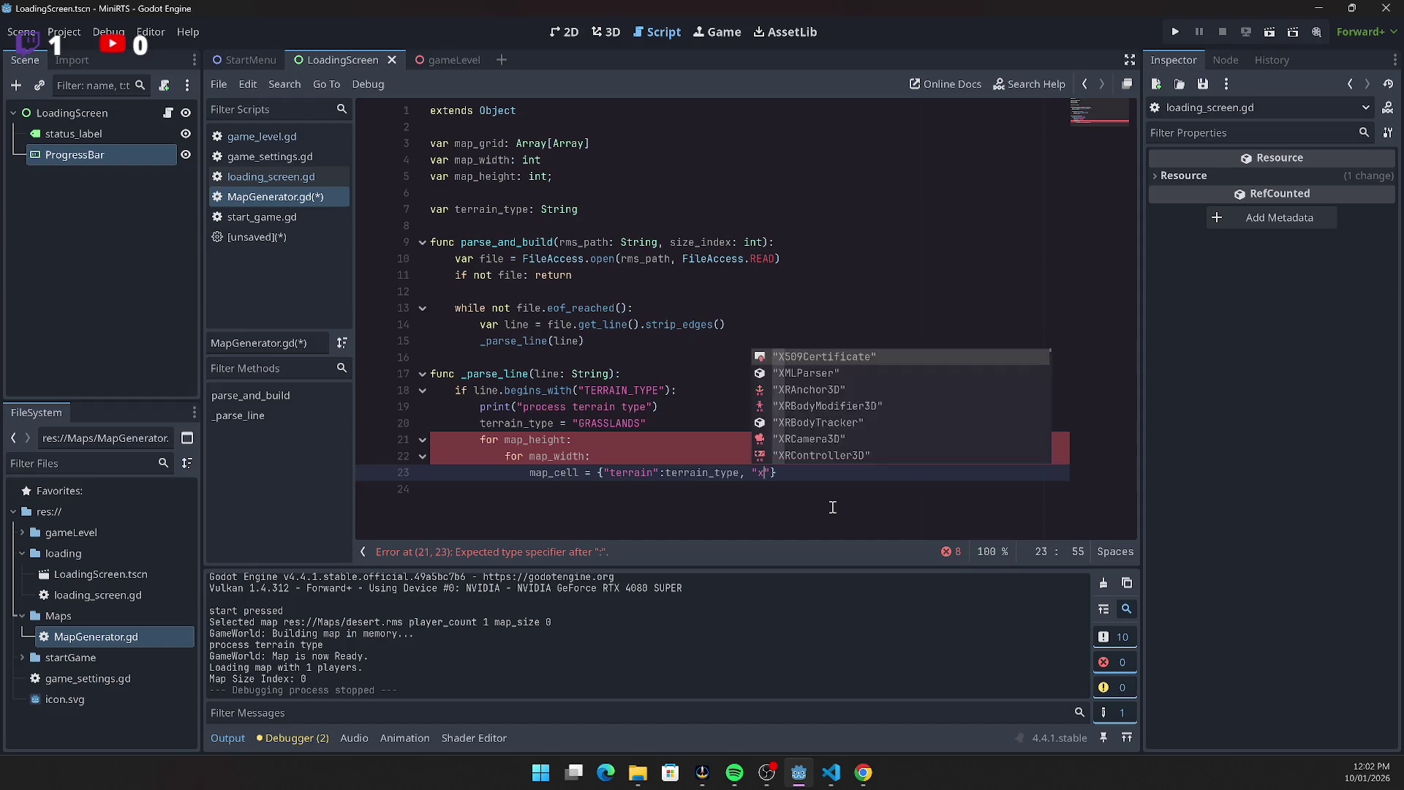
key(BackSpace)
text(, "y":y)
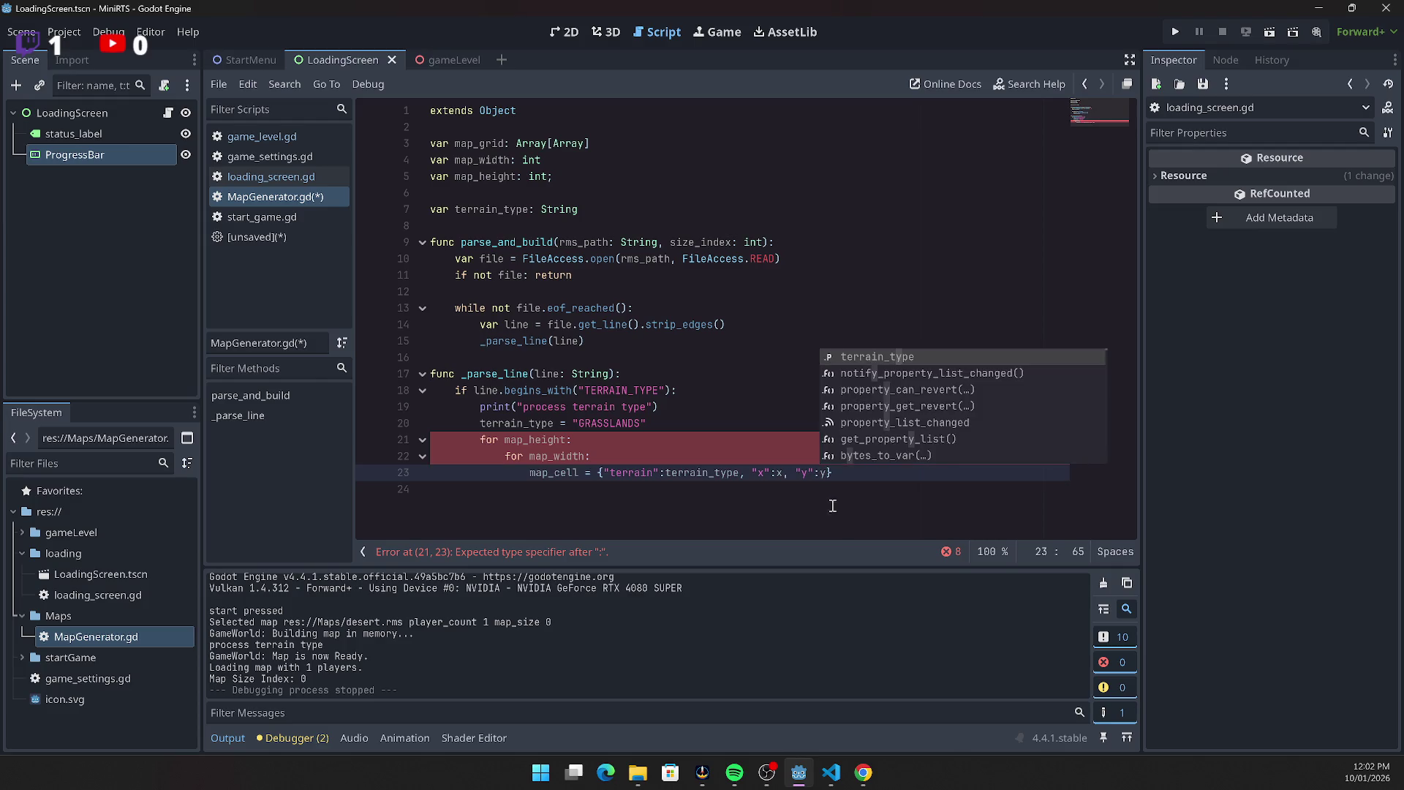
click(795, 497)
click(849, 473)
mouse_move(849, 473)
mouse_down()
mouse_move(629, 407)
mouse_move(404, 384)
mouse_up()
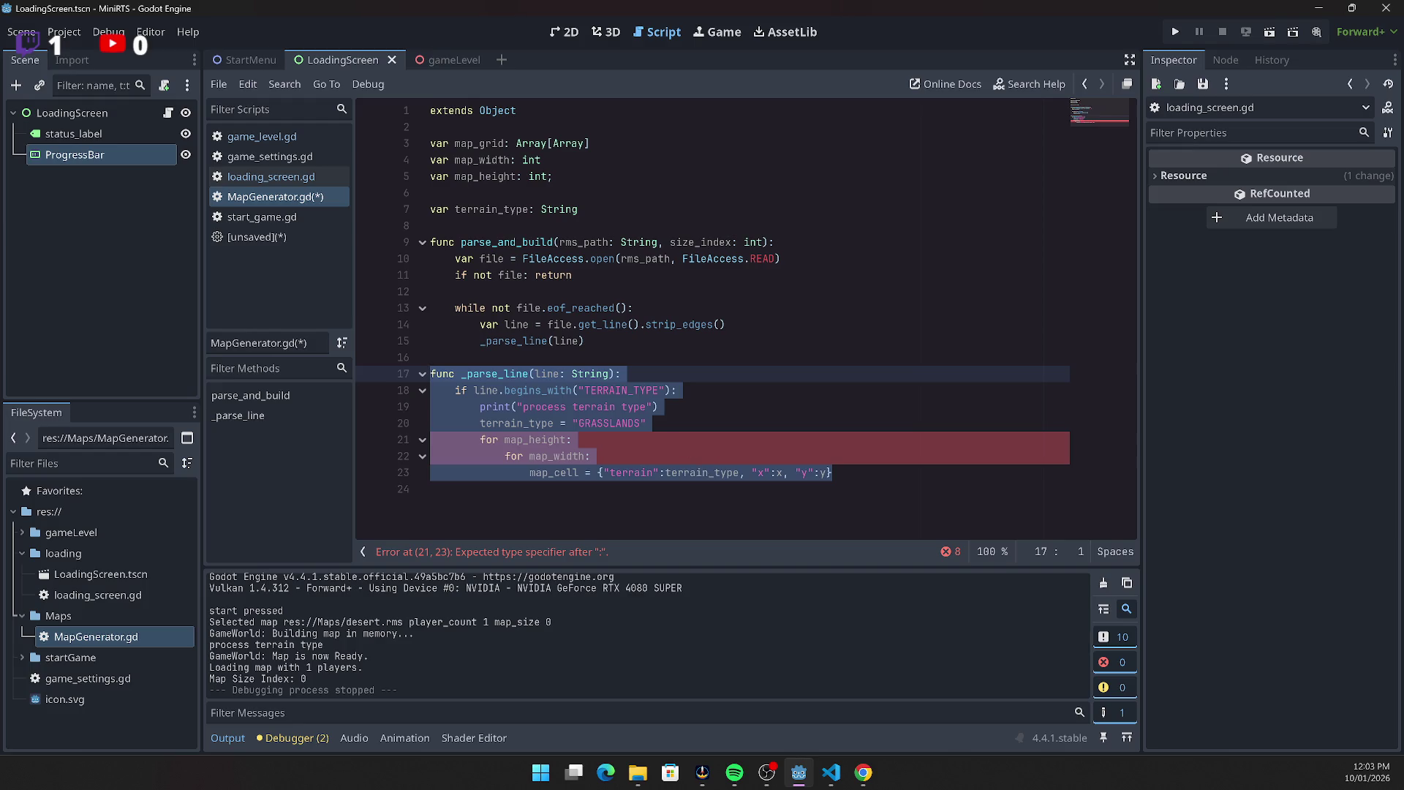
key(alt+Tab)
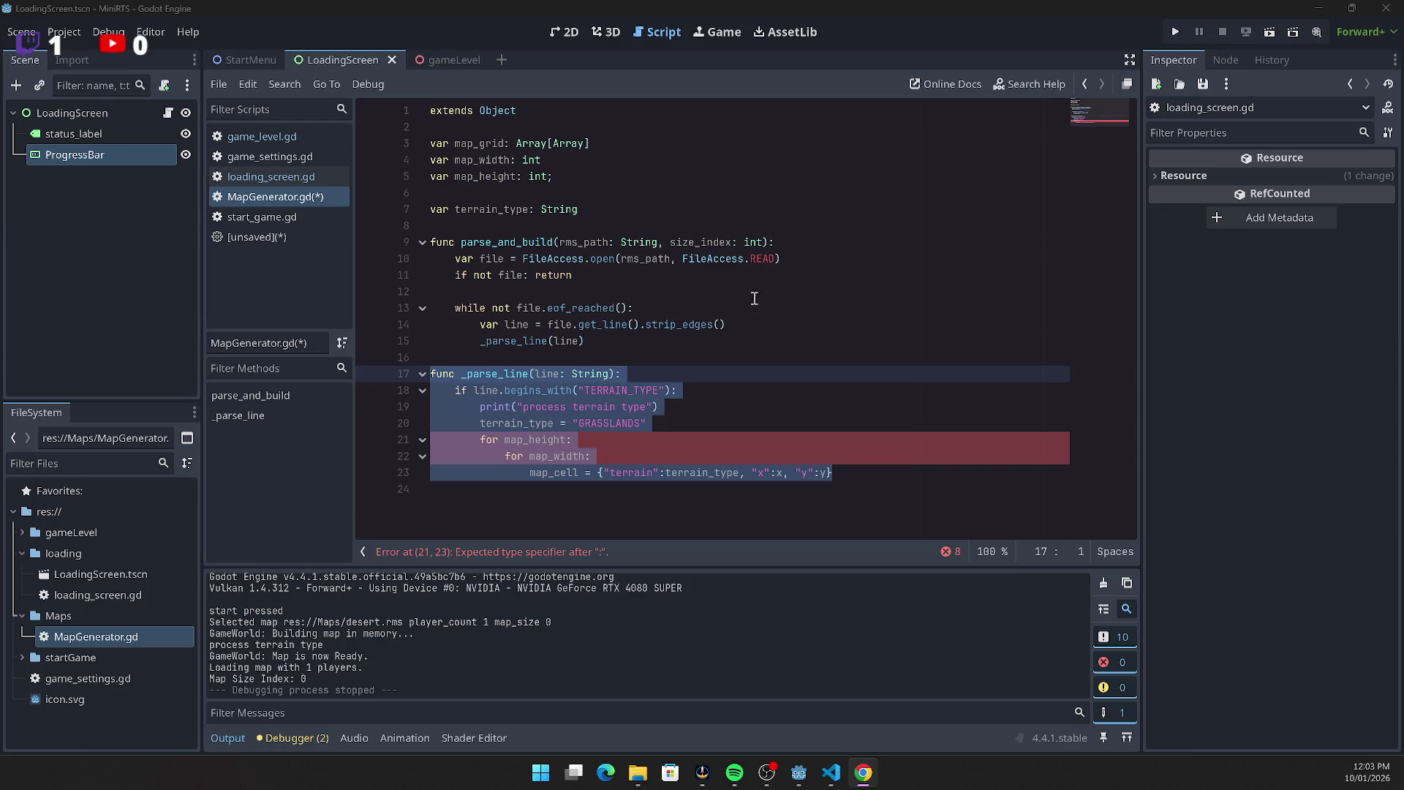
Move the print line below the terrain_type = "GRASSLANDS" assignment.
click(724, 384)
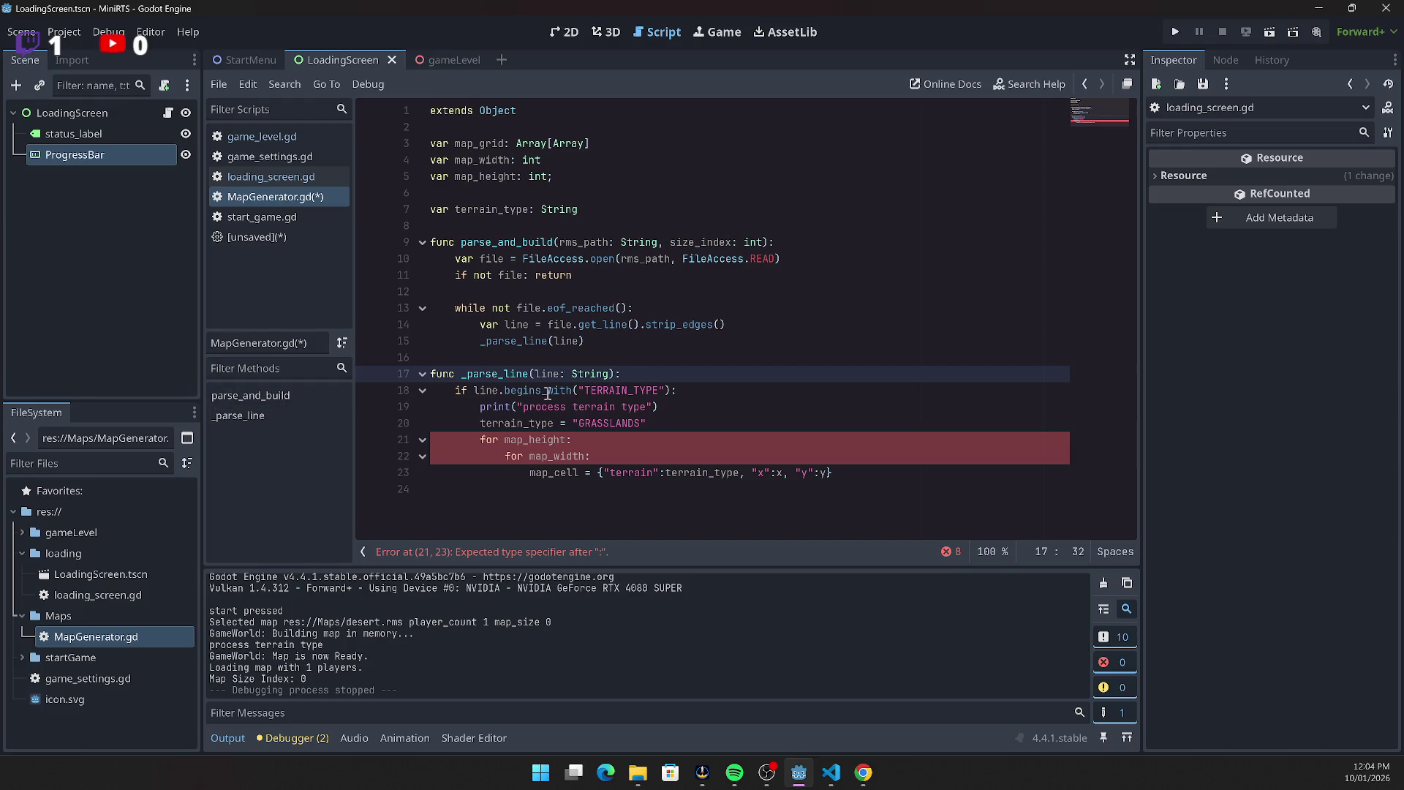
click(679, 407)
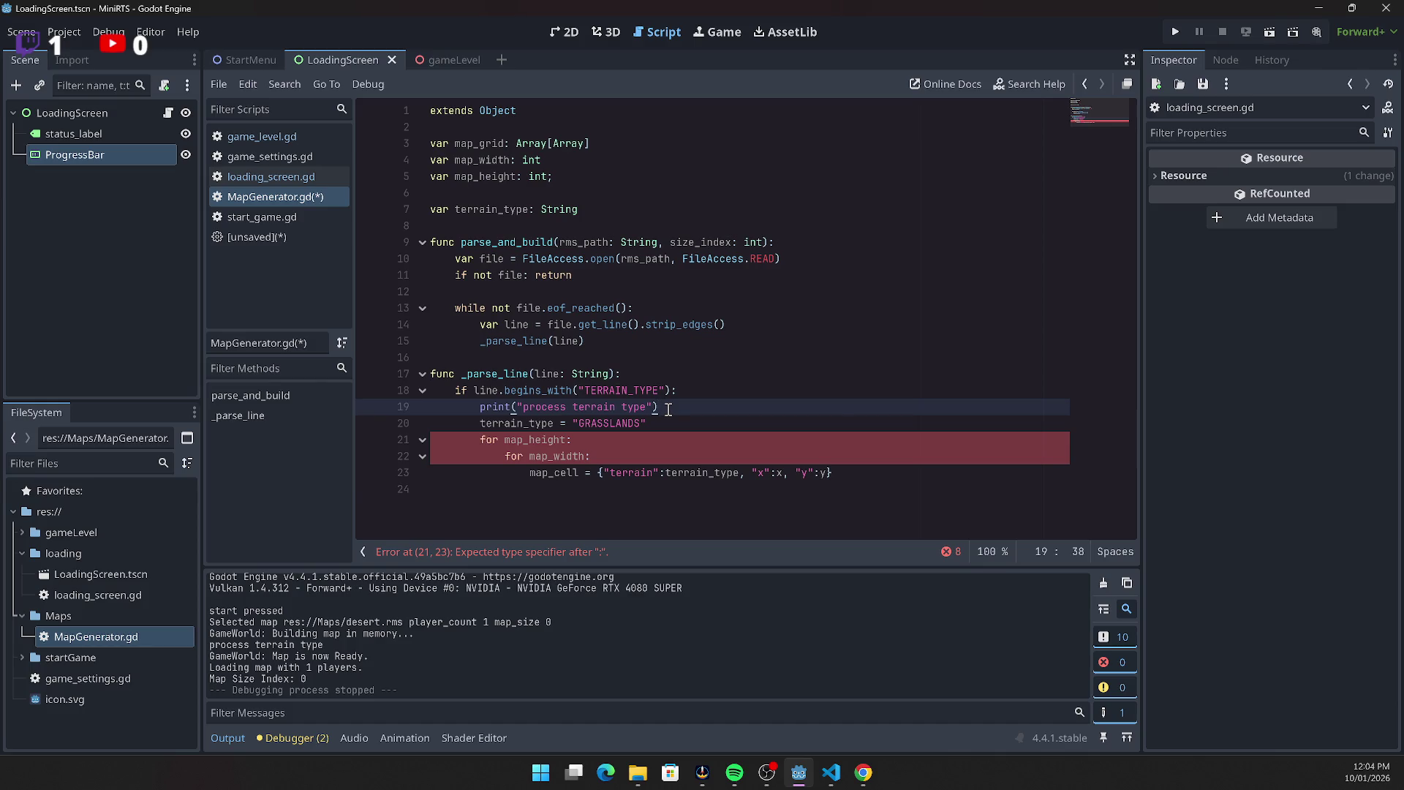
key(Down)
key(shift+Home)
key(BackSpace)
key(Up)
key(Return)
key(ctrl+z)
key(ctrl+z)
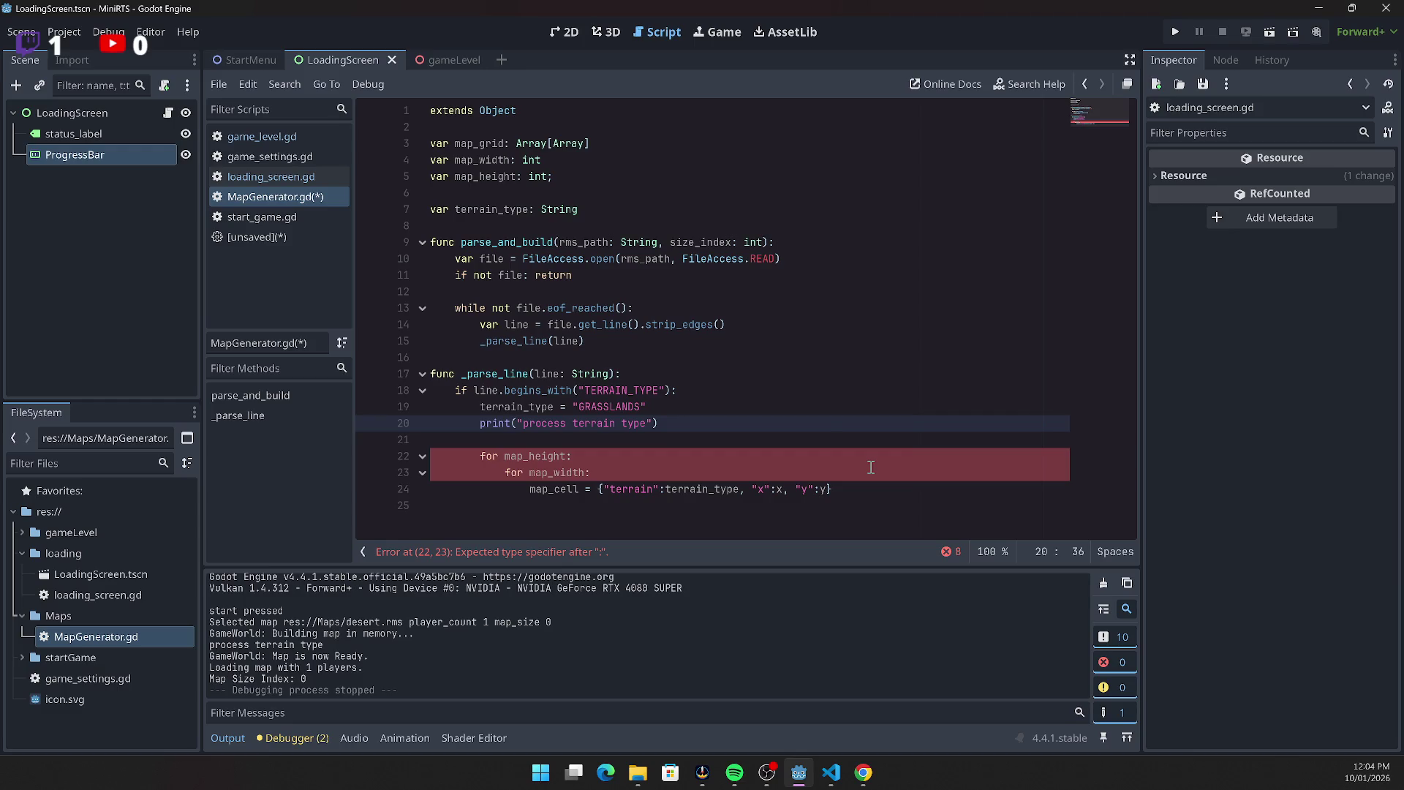
Append ": ", terrain_type to the print call's arguments.
text(: ",)
text( terrain)
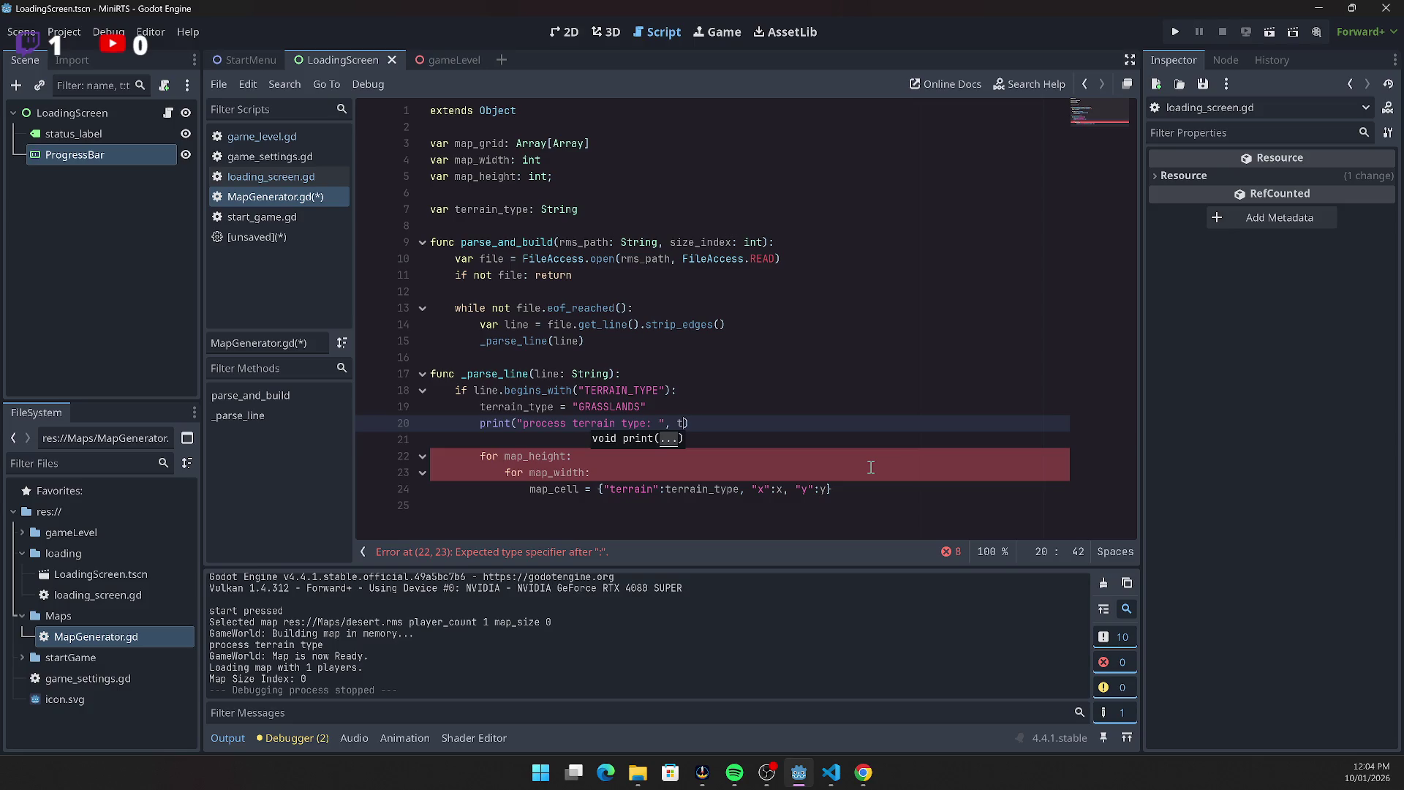
text(_ty)
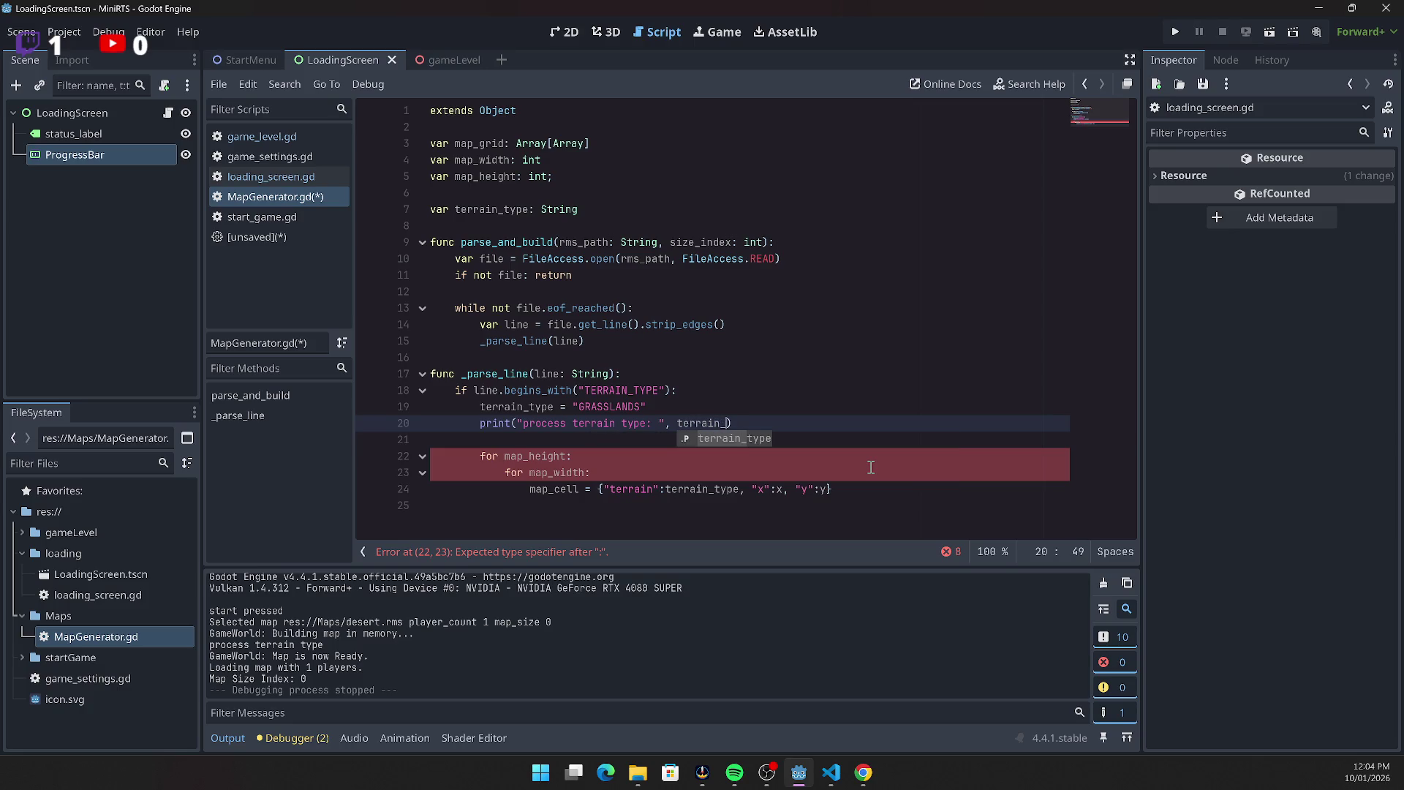
key(Return)
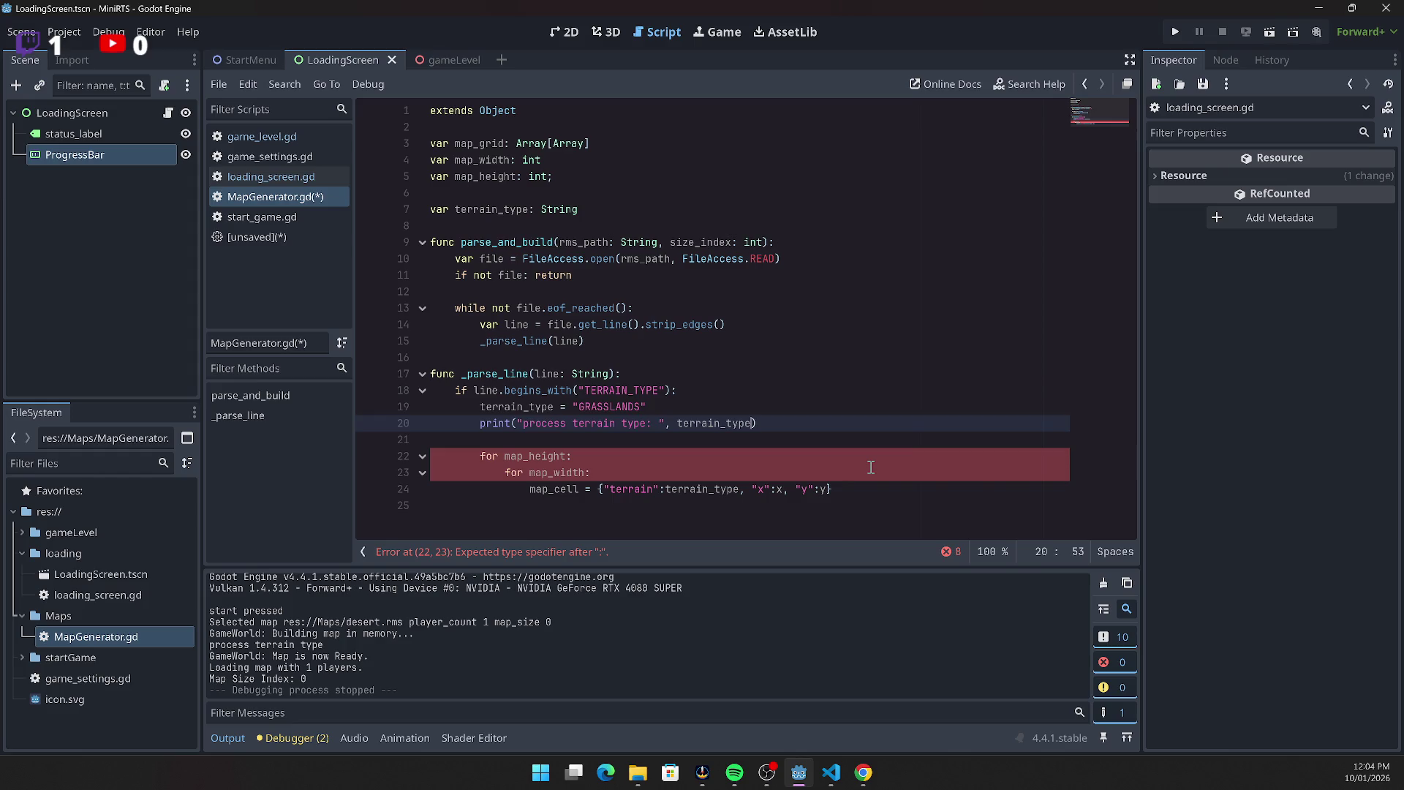
key(Up)
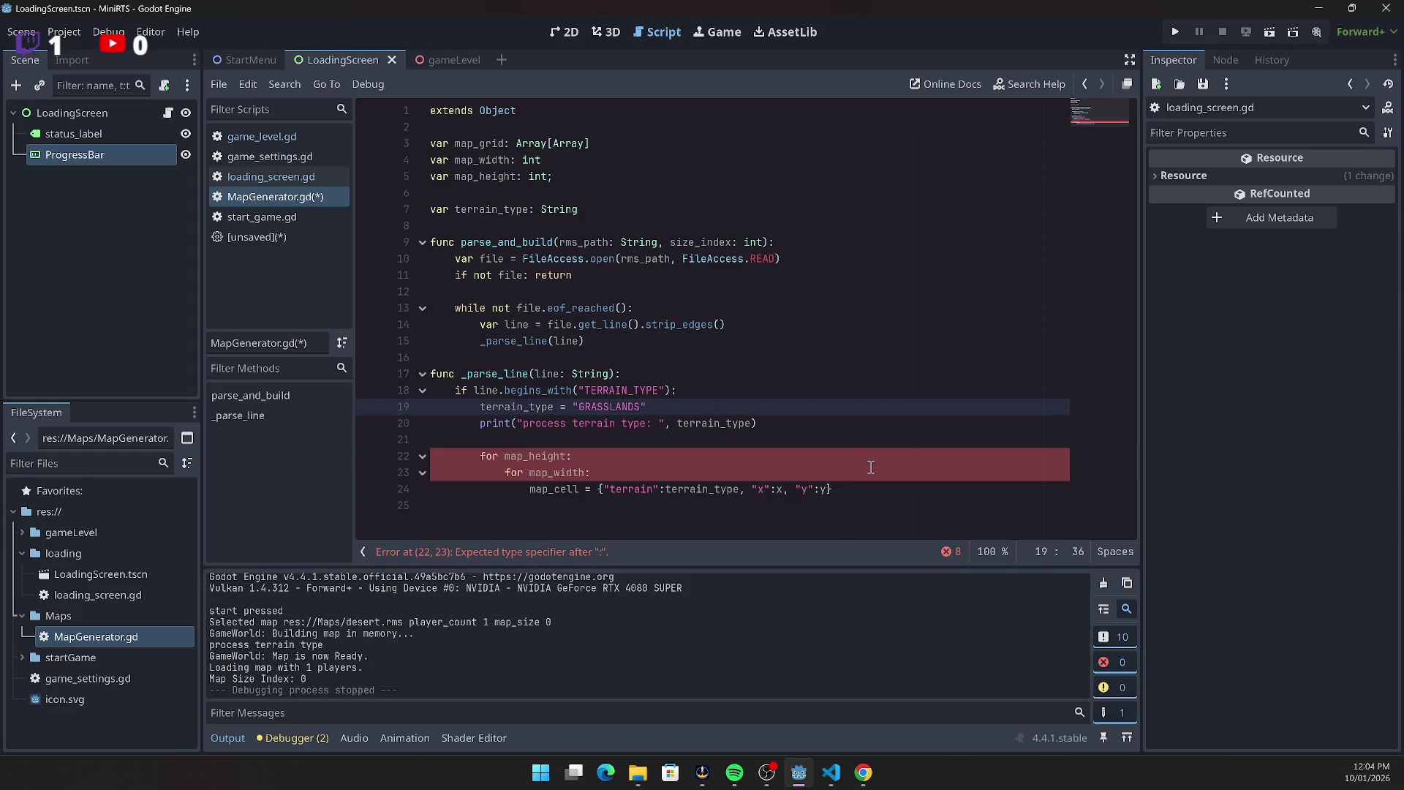
key(Up)
key(End)
Add a line var partts = line.split(" ", false) above the assignment.
key(Return)
text(var partts = lin)
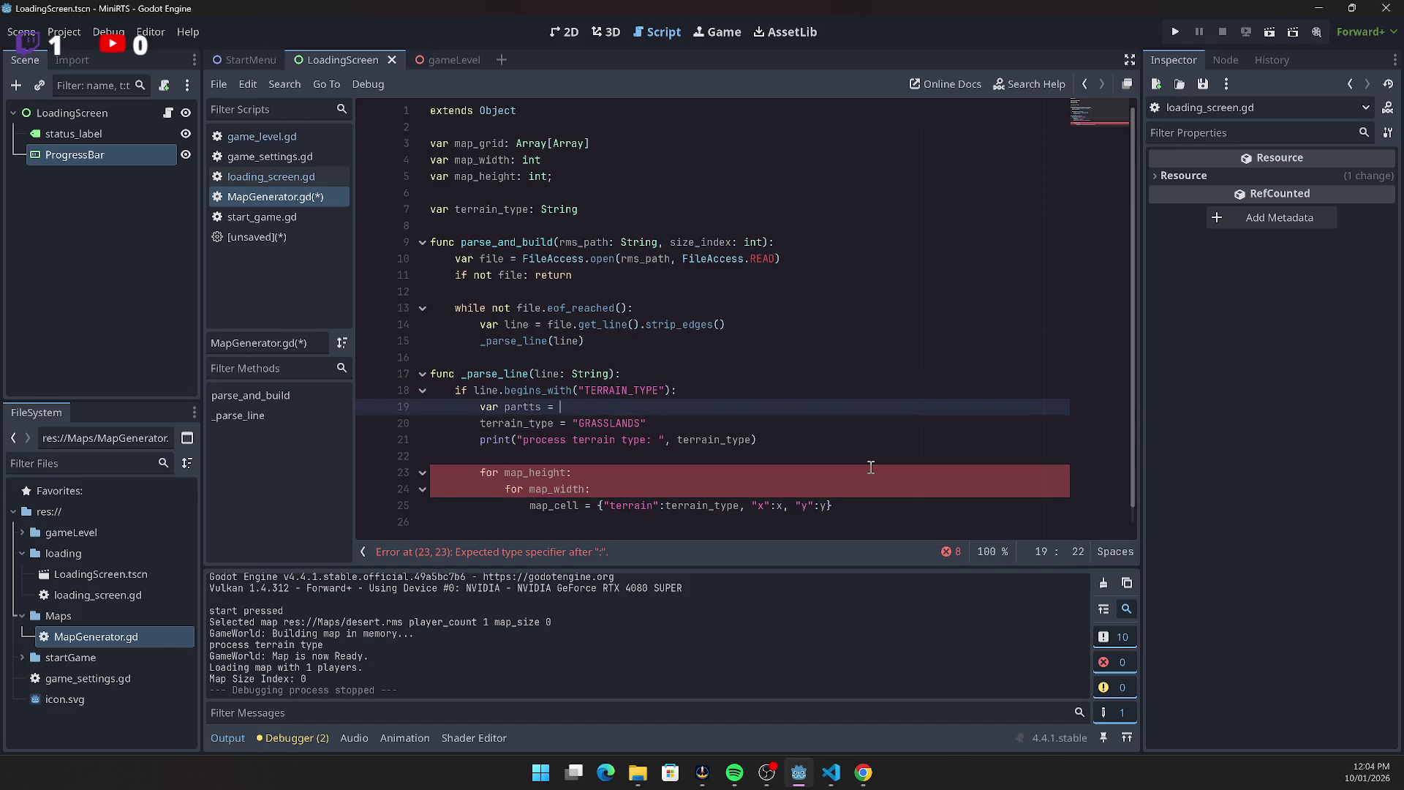
text(e.sp)
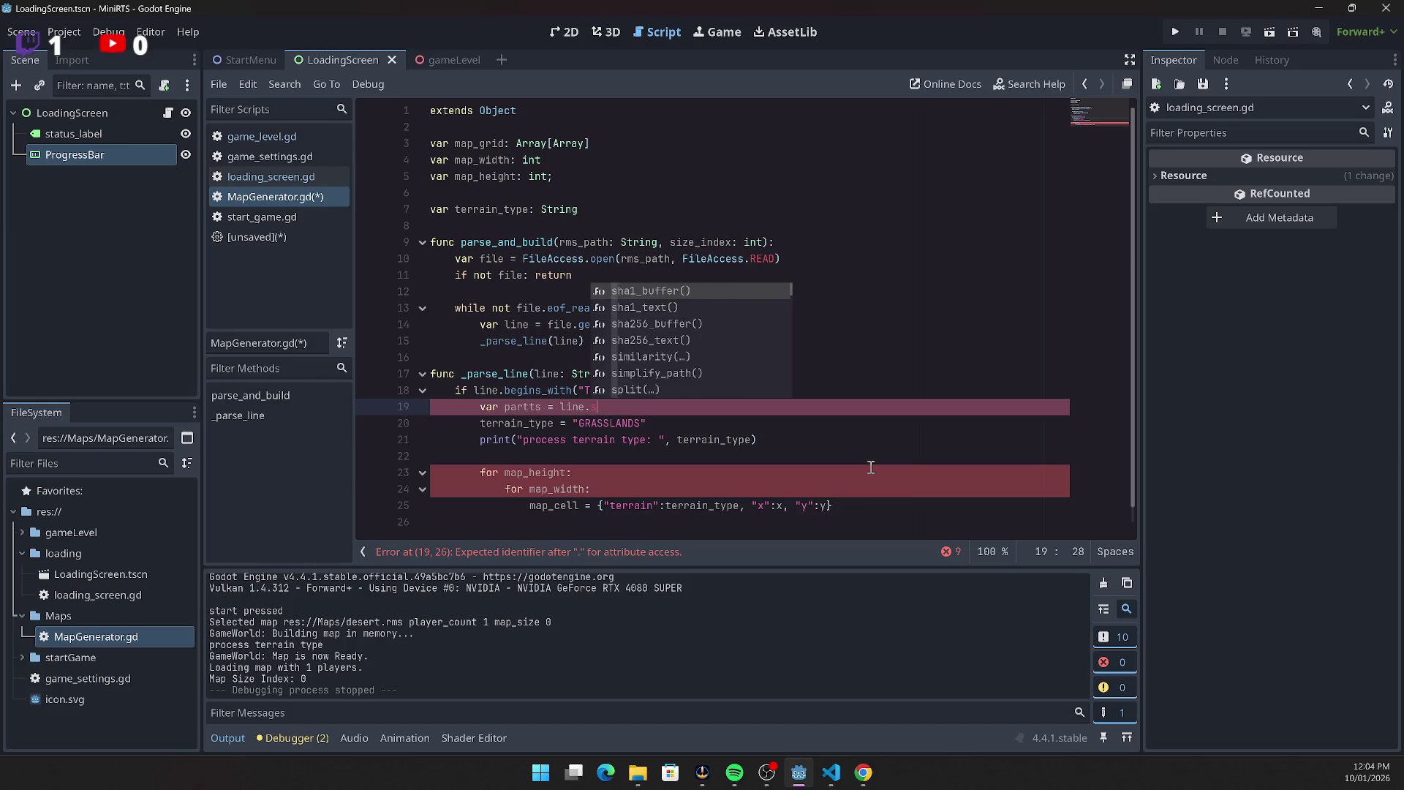
key(Return)
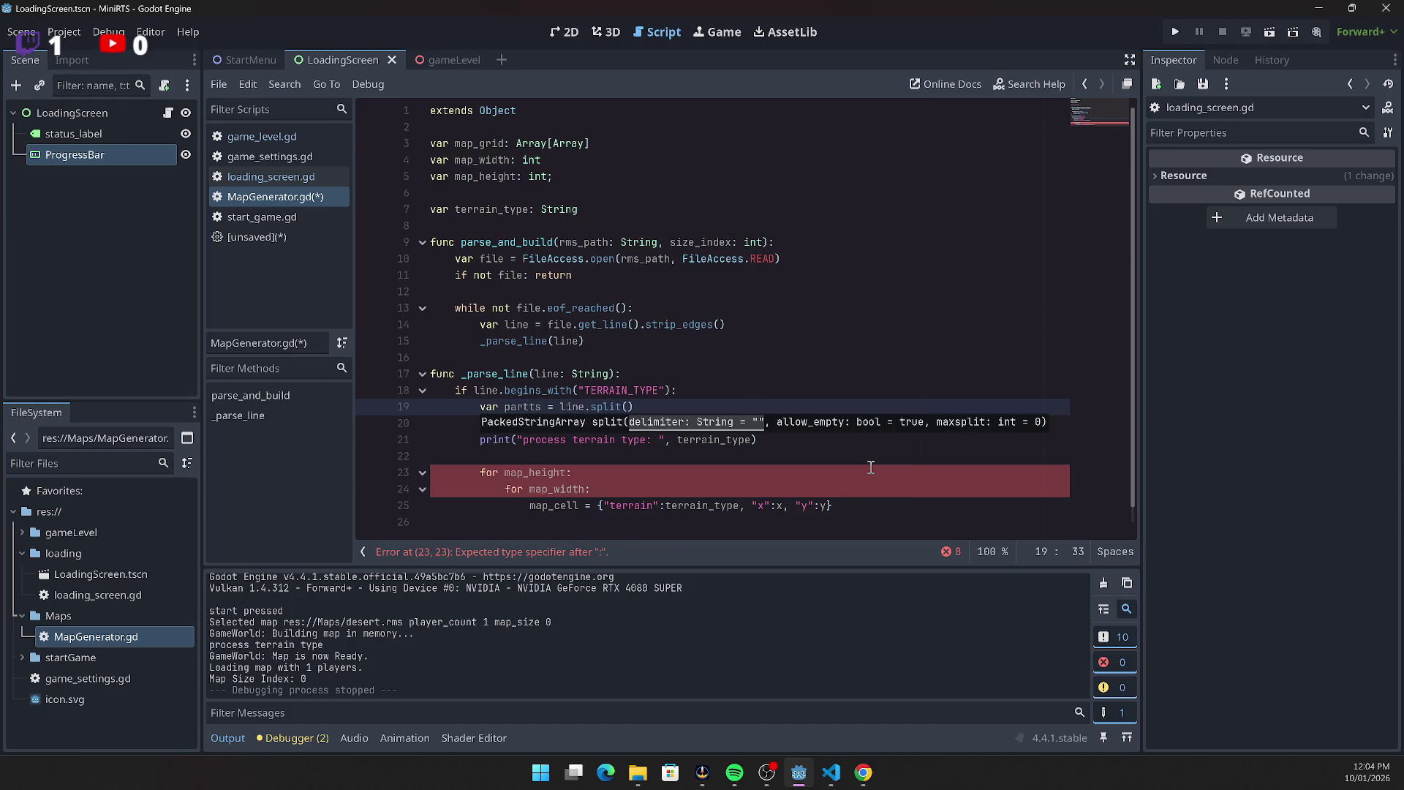
text(" )
text(", false)
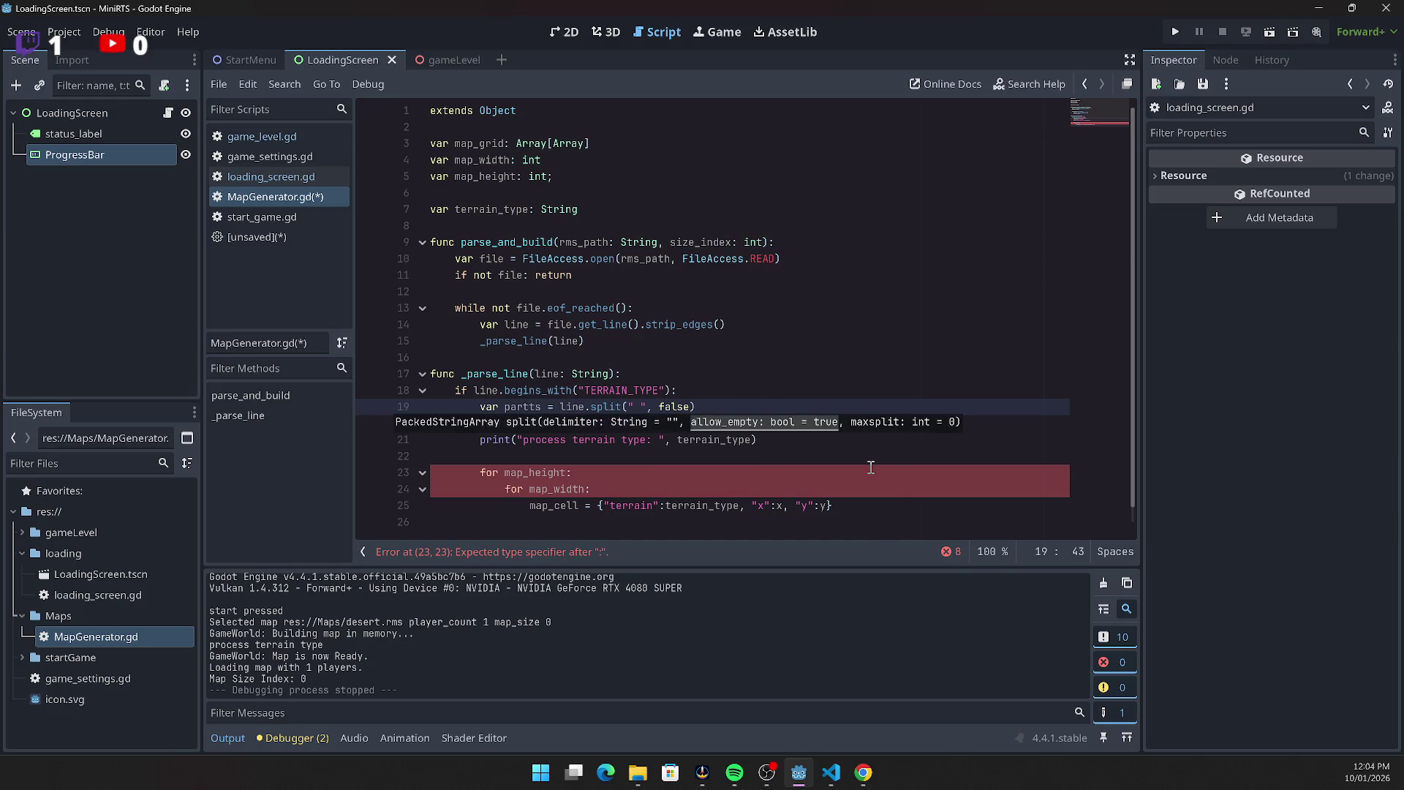
text();)
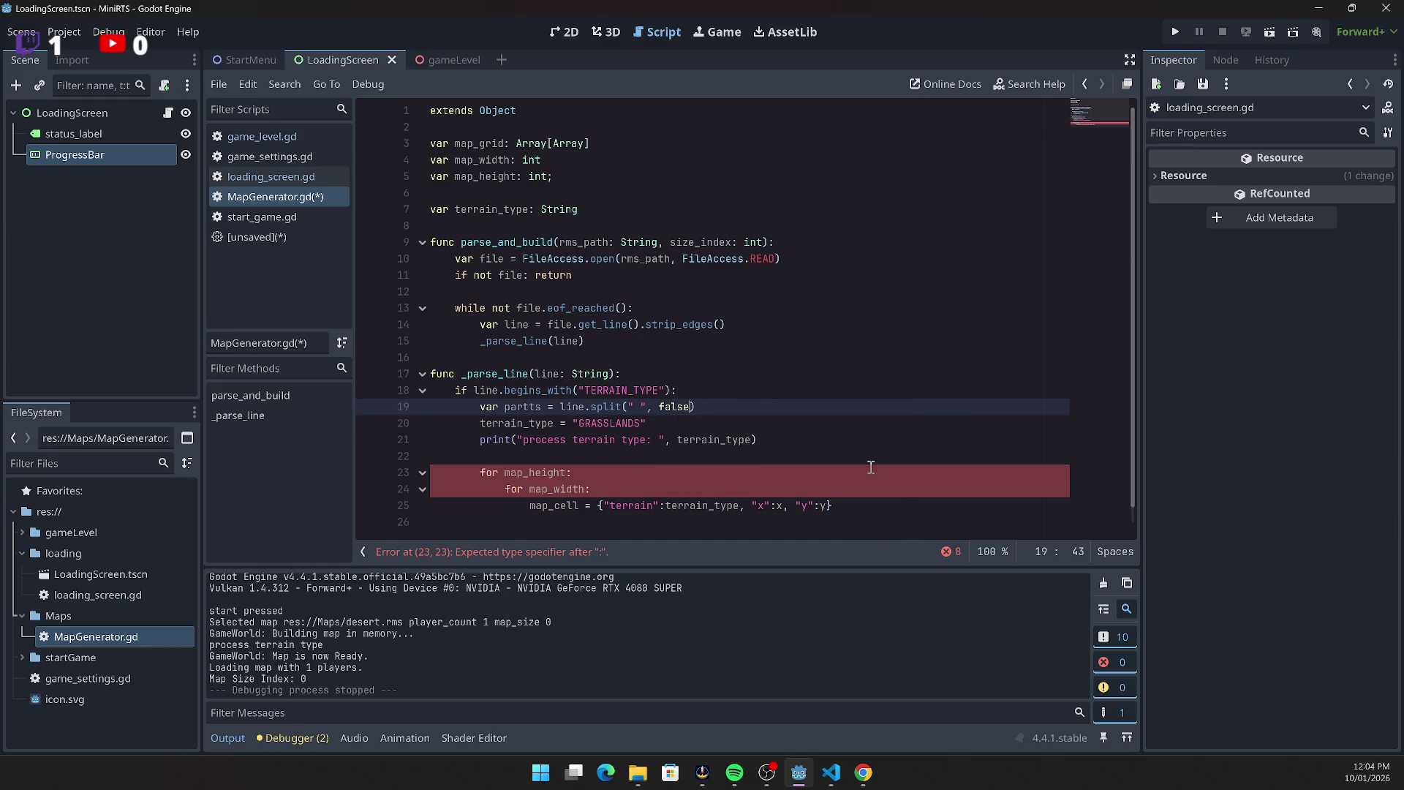
key(Return)
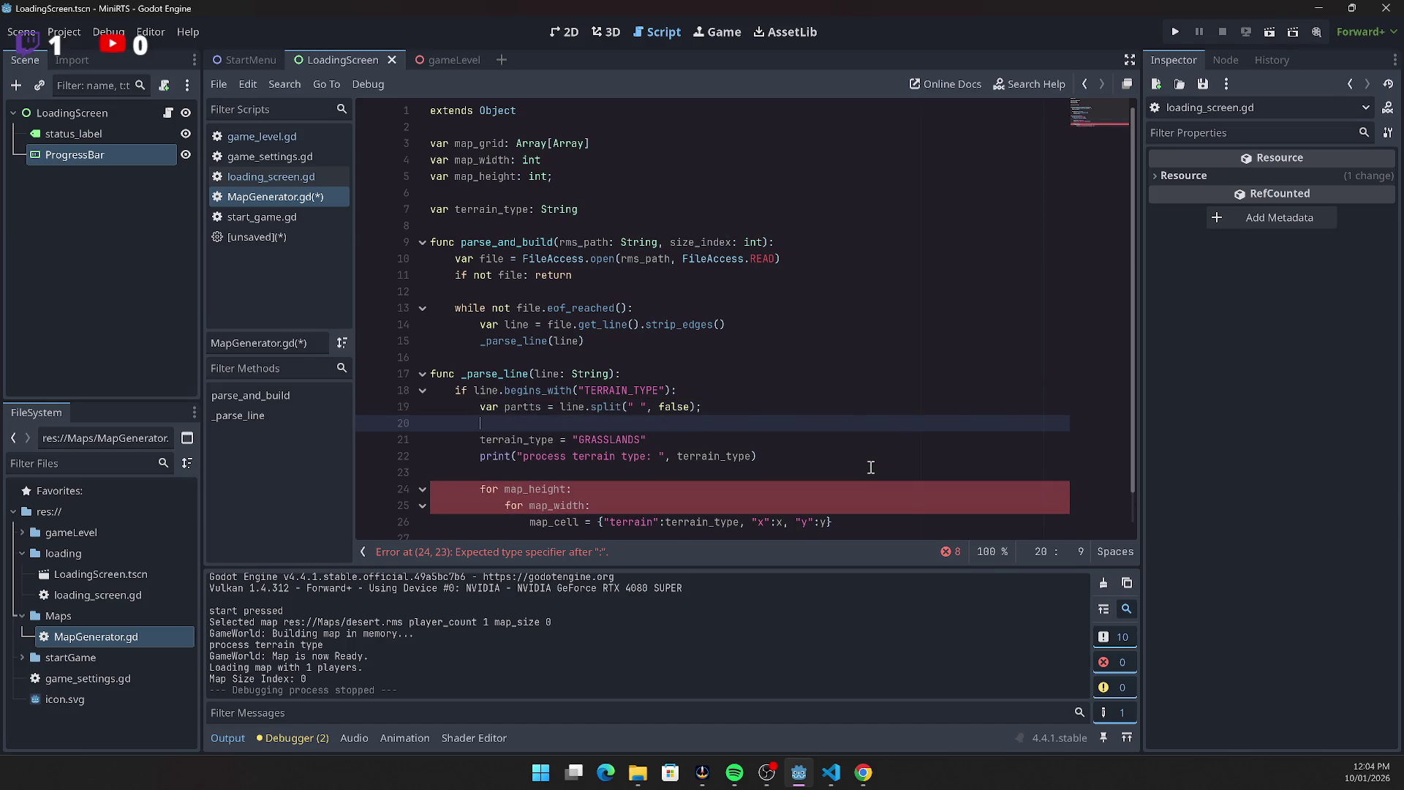
Add an if parts.size() >=2: condition below the split line.
text(if )
text(parts.si)
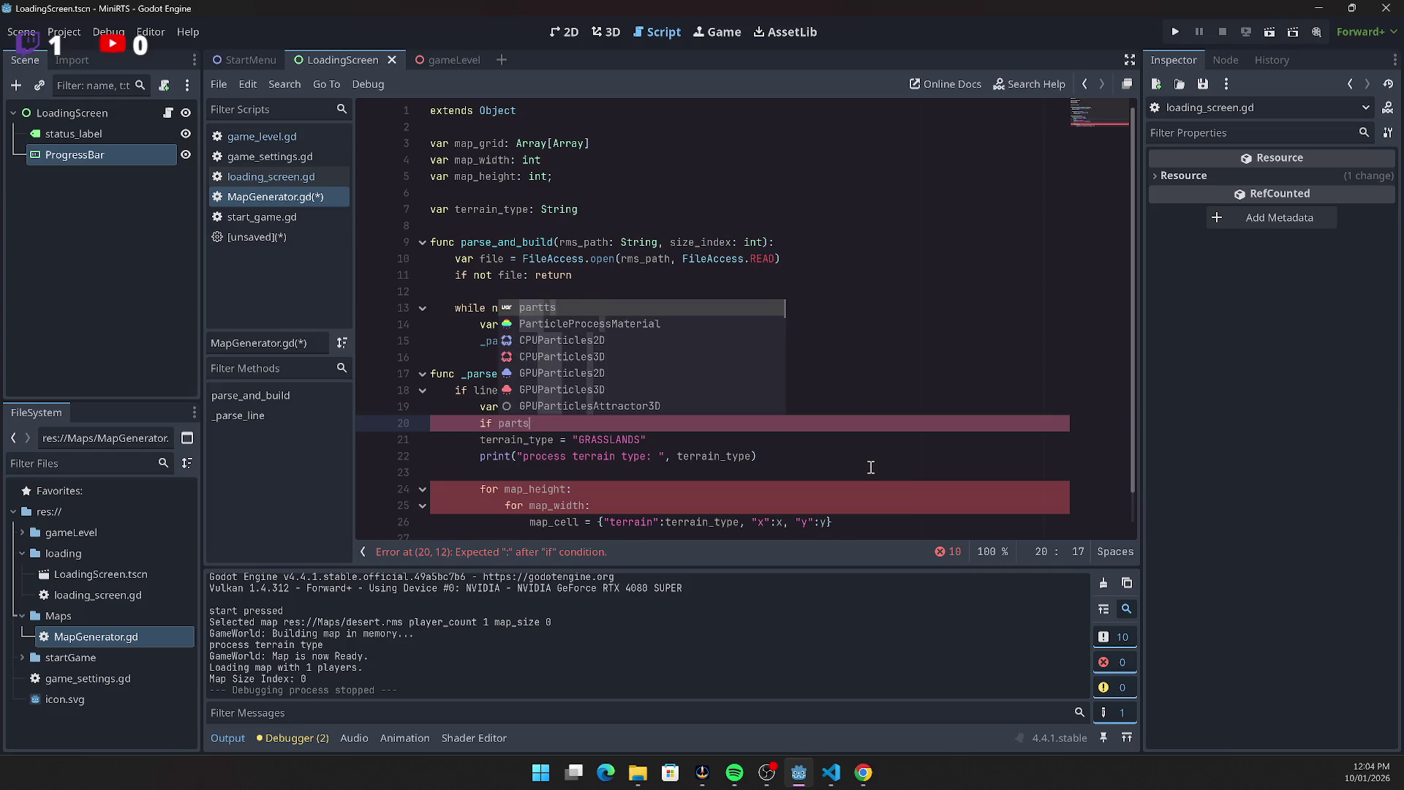
text(ze() ?)
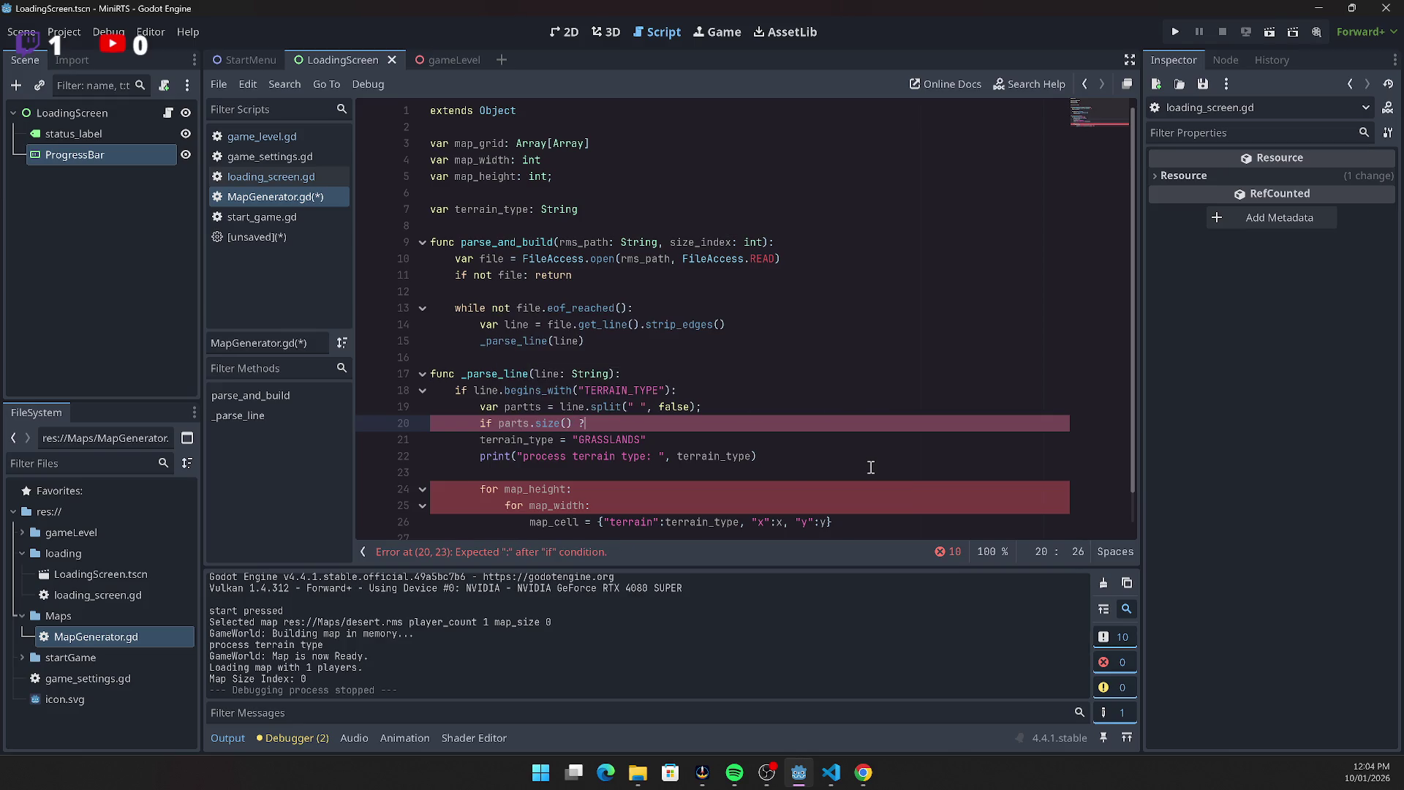
key(BackSpace)
key(BackSpace)
text(>=2)
text(":)
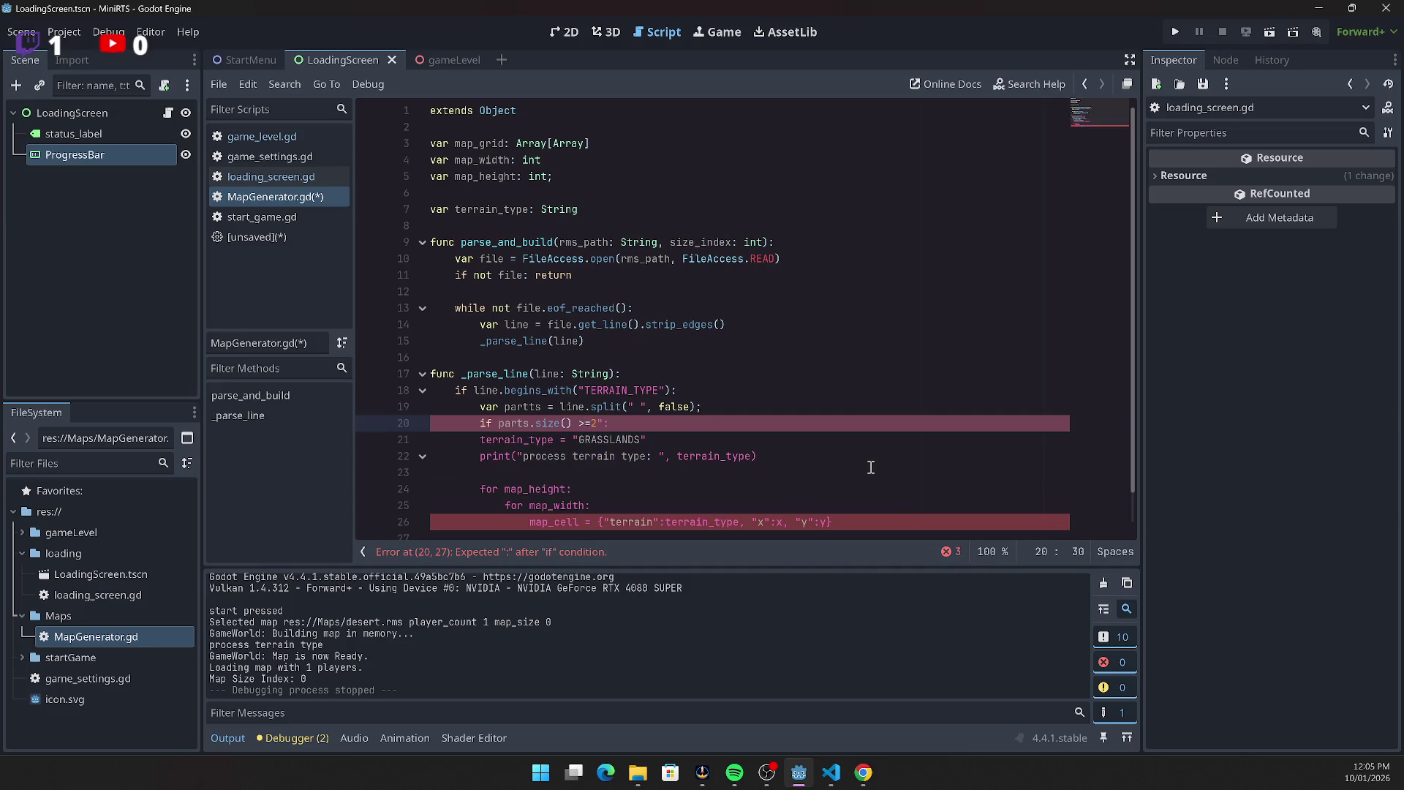
key(BackSpace)
key(Return)
key(BackSpace)
key(BackSpace)
text(:)
key(Return)
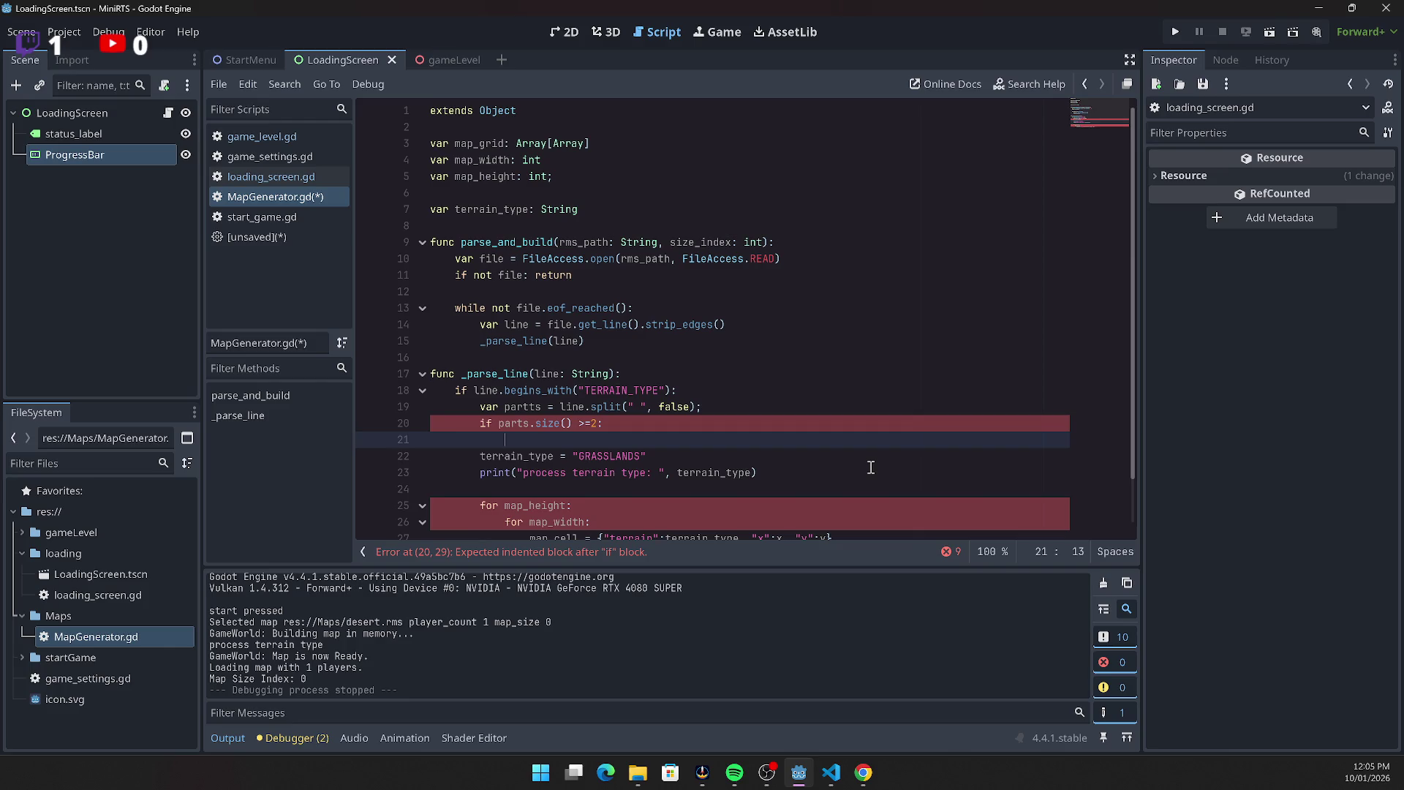
Move the terrain_type assignment into the if block and assign parts[1] instead of "GRASSLANDS".
key(Delete)
key(Delete)
key(Delete)
key(Delete)
key(Delete)
key(End)
key(Left)
key(Left)
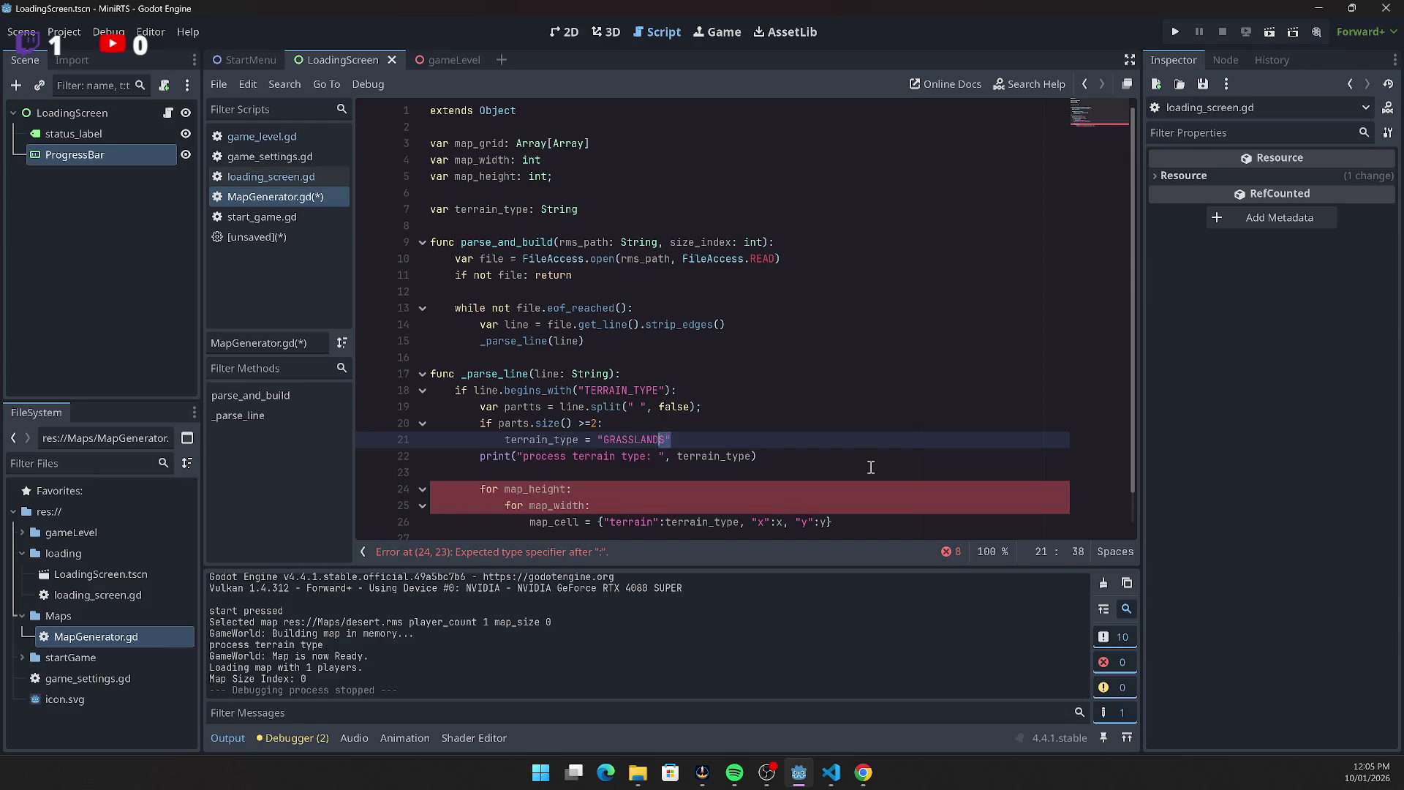
key(End)
key(shift+ctrl+Left)
key(shift+ctrl+Left)
key(shift+ctrl+Left)
text(parts[1])
Indent the print line and the nested for loops under the if block.
key(Down)
key(Home)
key(Tab)
key(Down)
key(Down)
key(Home)
key(Tab)
key(Down)
key(Tab)
key(Down)
key(Tab)
key(Down)
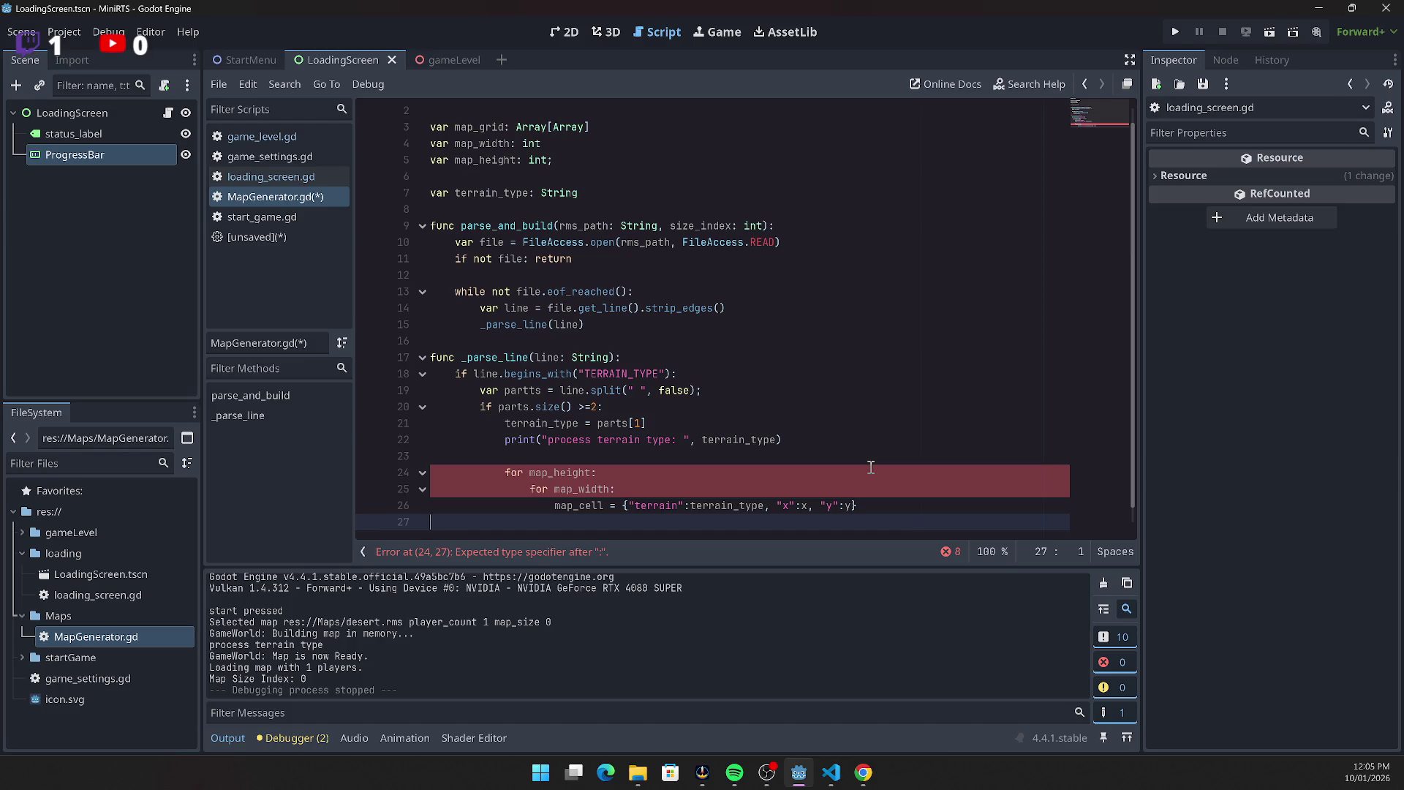
Change the outer loop header to for y in range(map_height):.
key(Up)
key(Up)
key(Up)
key(Right)
key(Down)
key(Down)
key(Down)
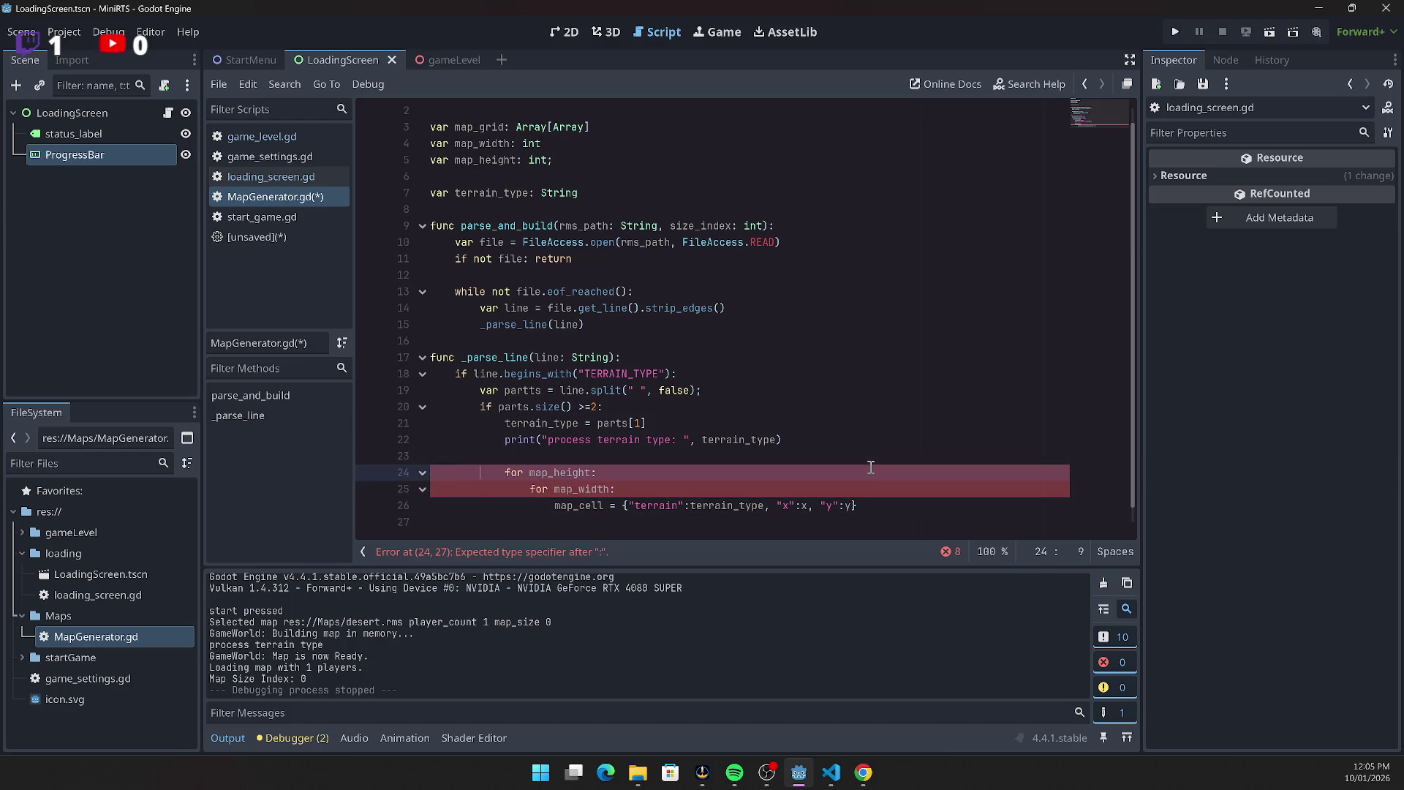
key(Up)
key(Up)
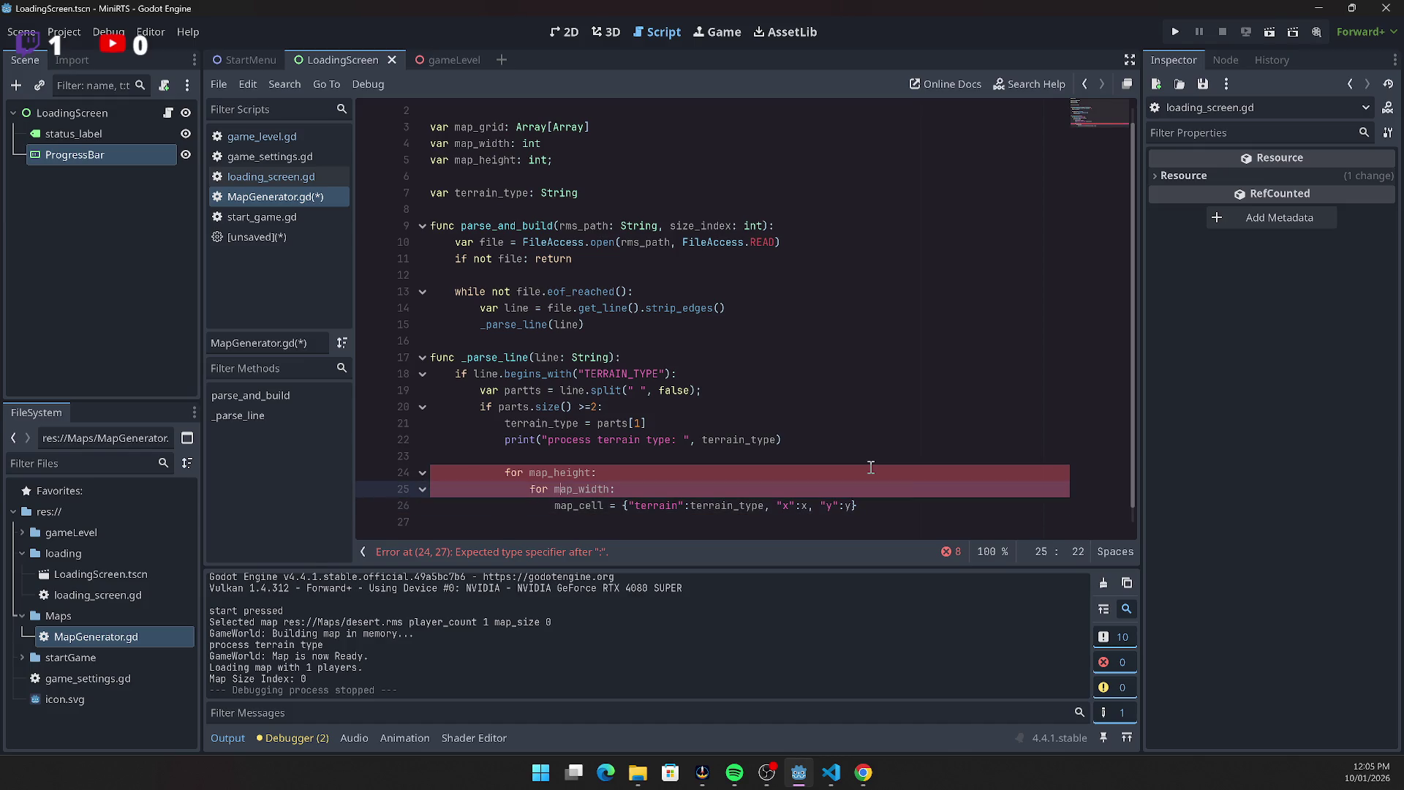
text(y in range)
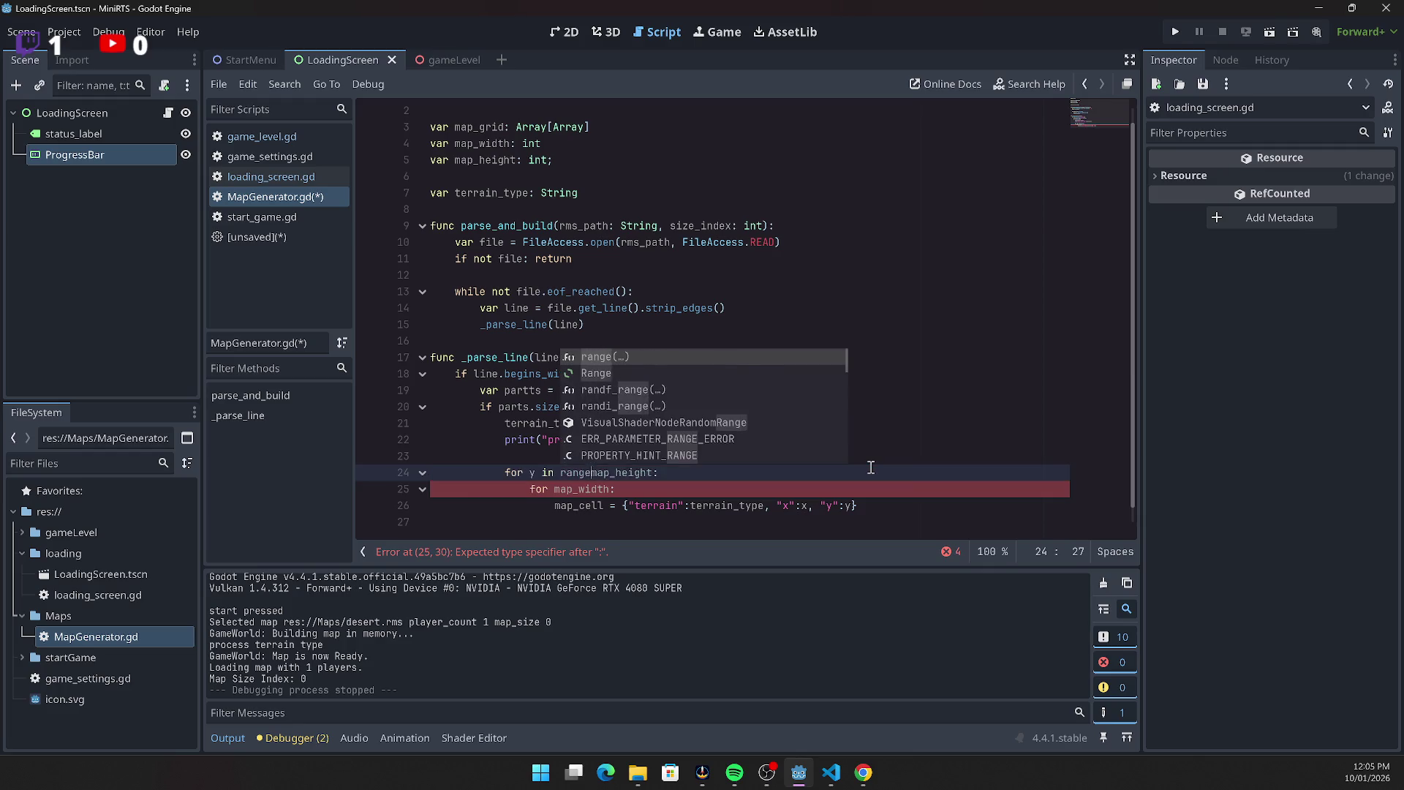
text(*)
key(BackSpace)
text(()
key(End)
text())
Begin the inner loop header as for x in range.
key(Down)
key(Left)
text(x)
text( in rang)
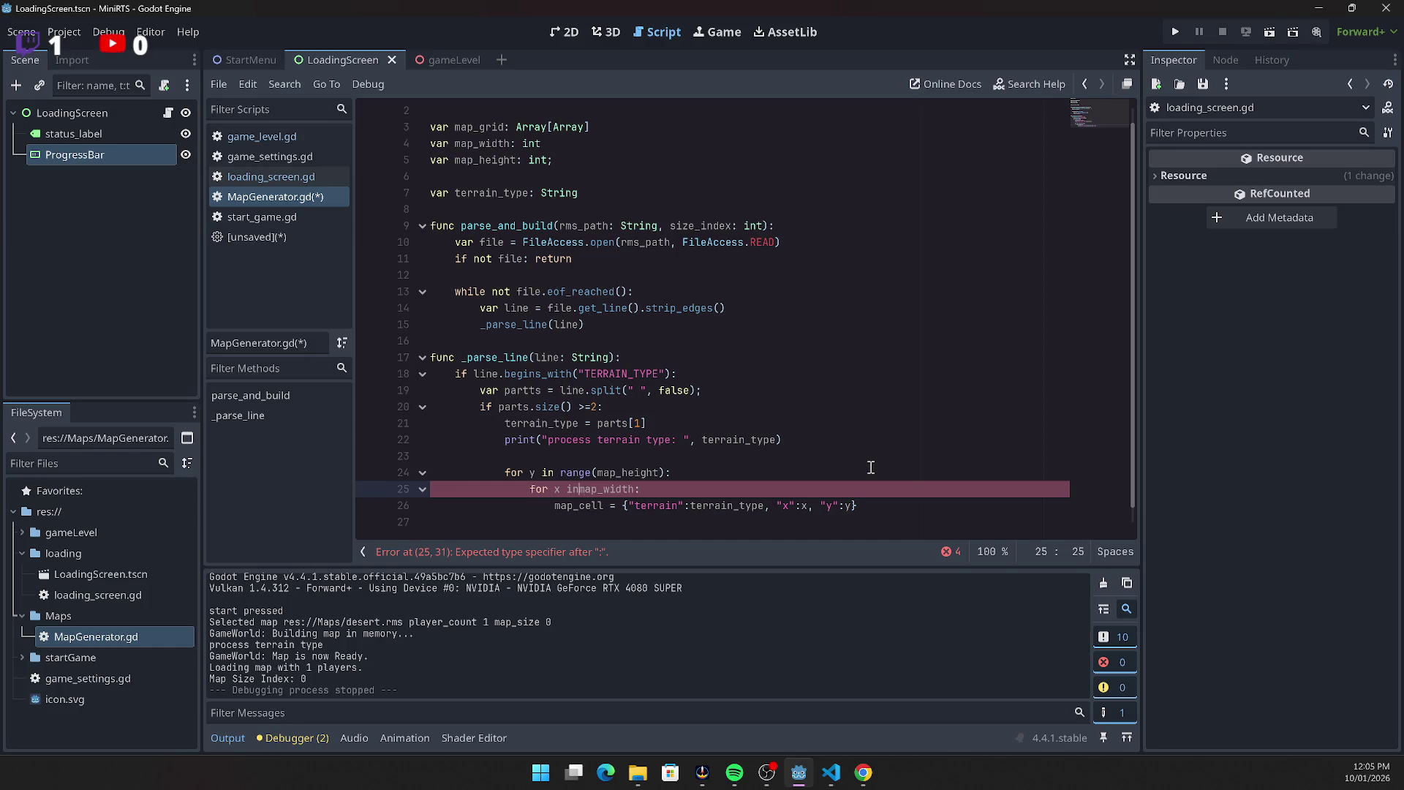